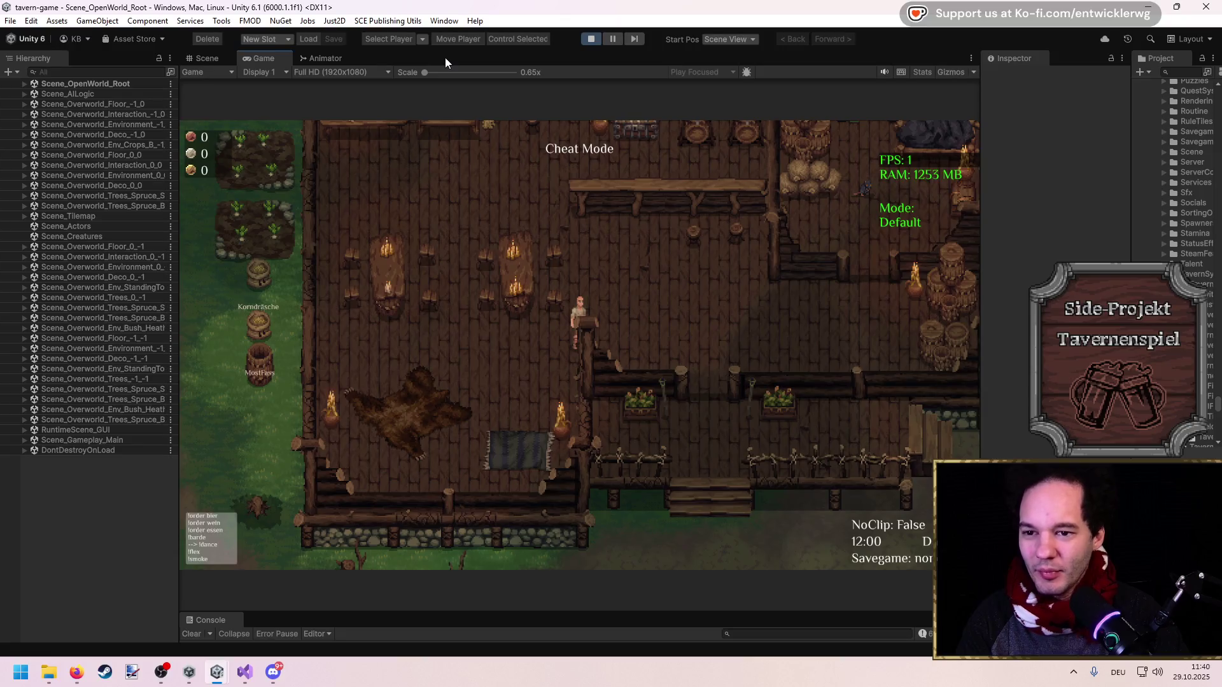
# Maximize the Game view and walk the player around the tavern
pyautogui.hotkey('shift', 'space')
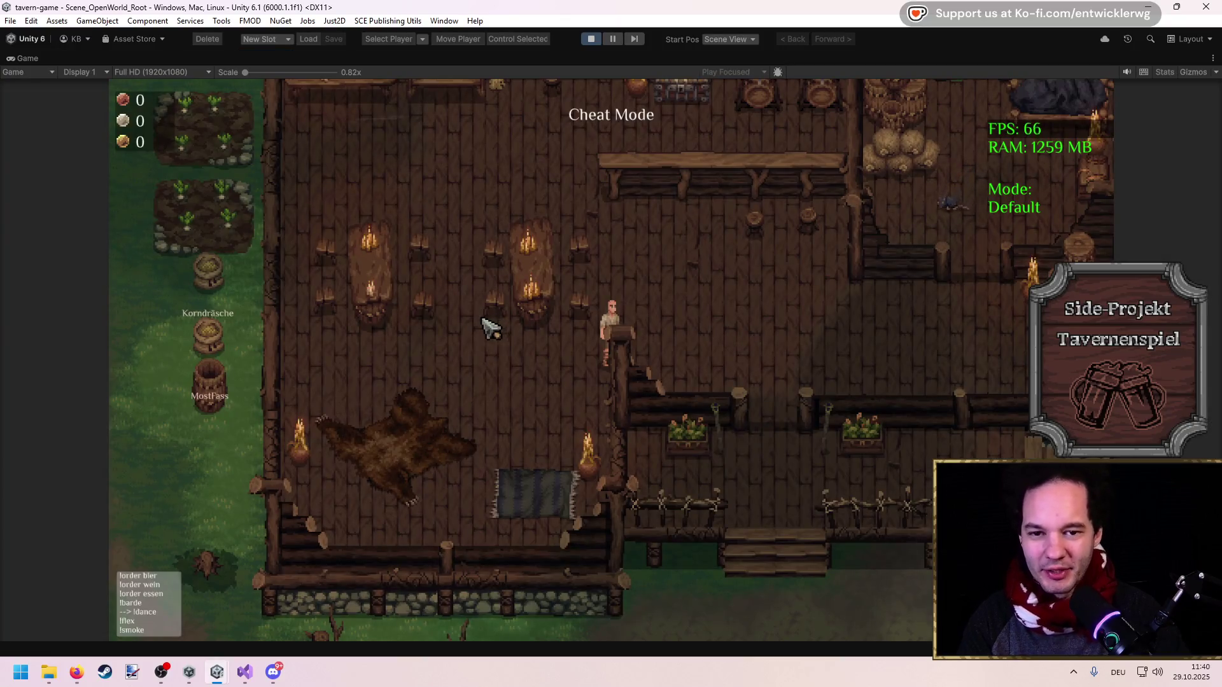
pyautogui.press('w')
pyautogui.press('a')
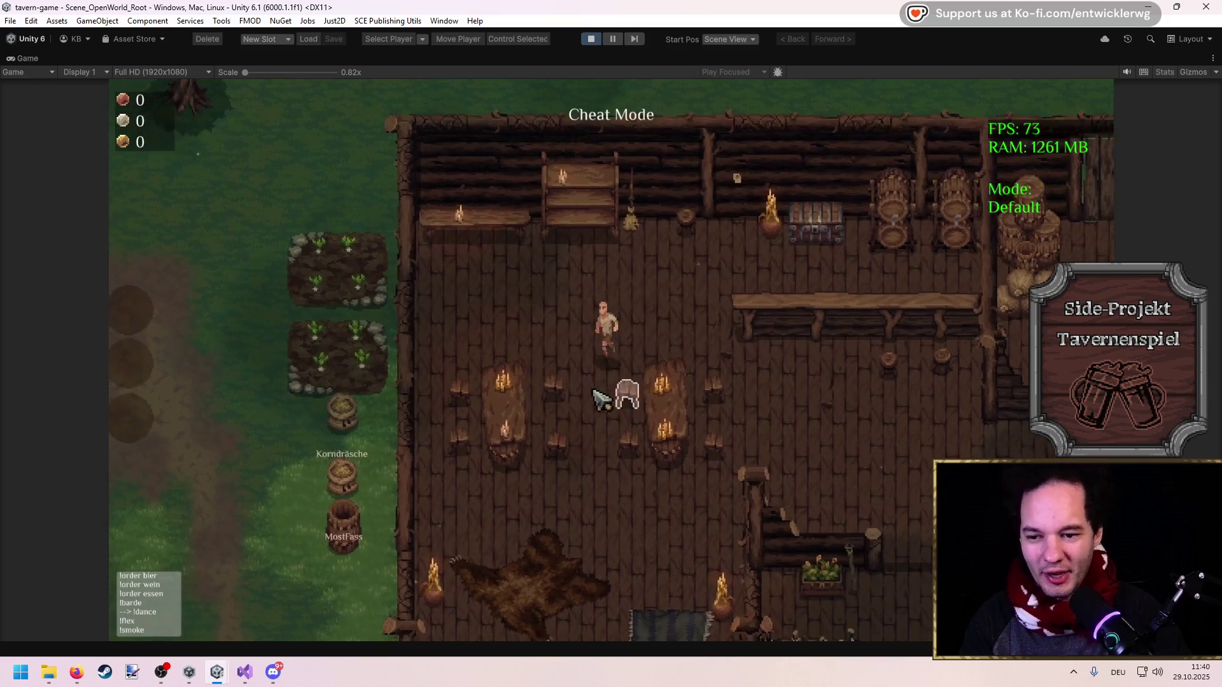
pyautogui.press('s')
pyautogui.press('d')
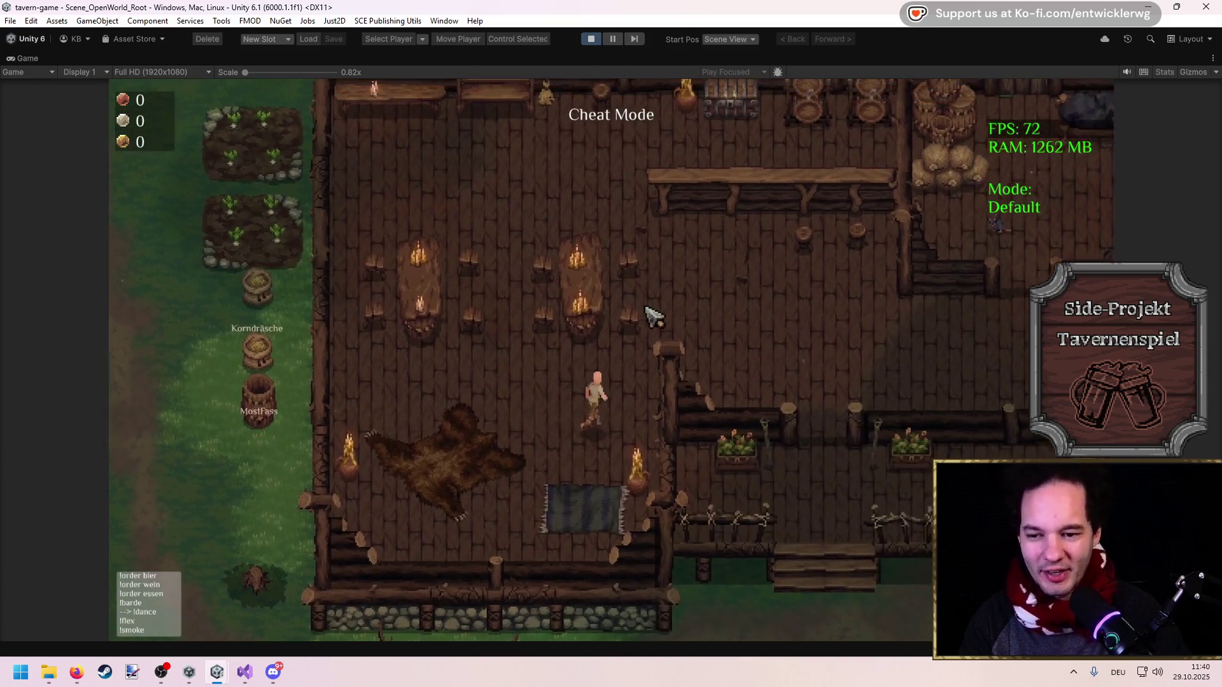
# Walk up beside the bearskin rug and place a stone fire pit in build mode
pyautogui.press('w')
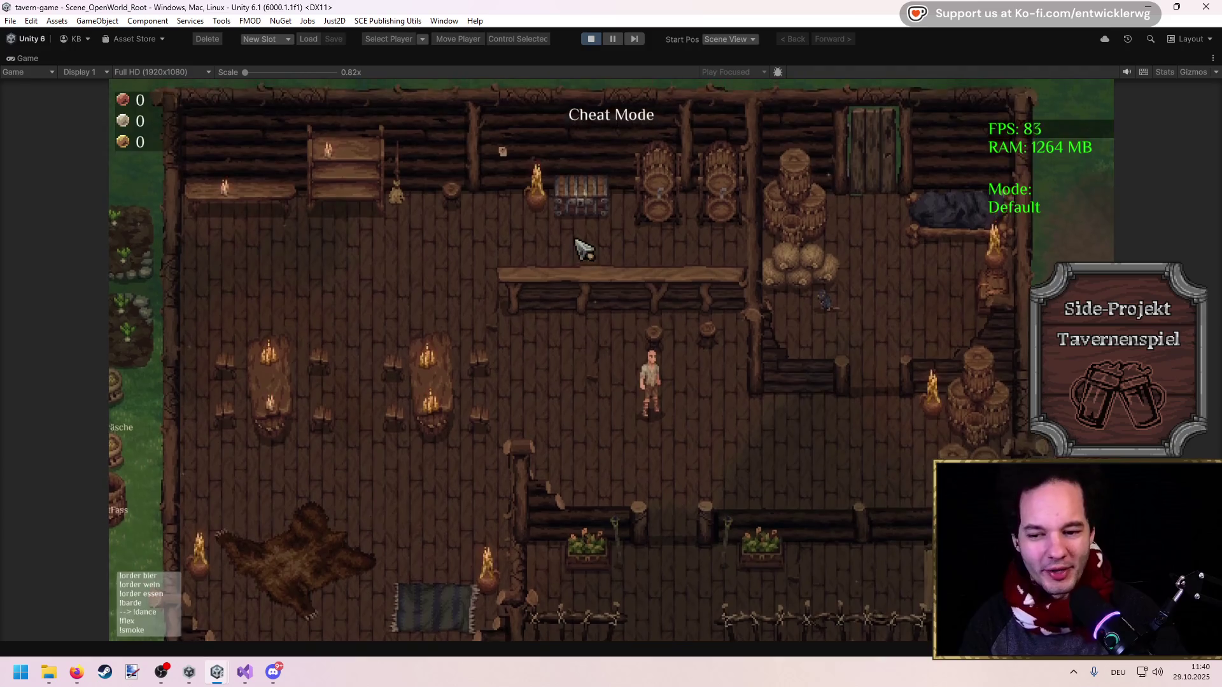
pyautogui.press('w')
pyautogui.press('a')
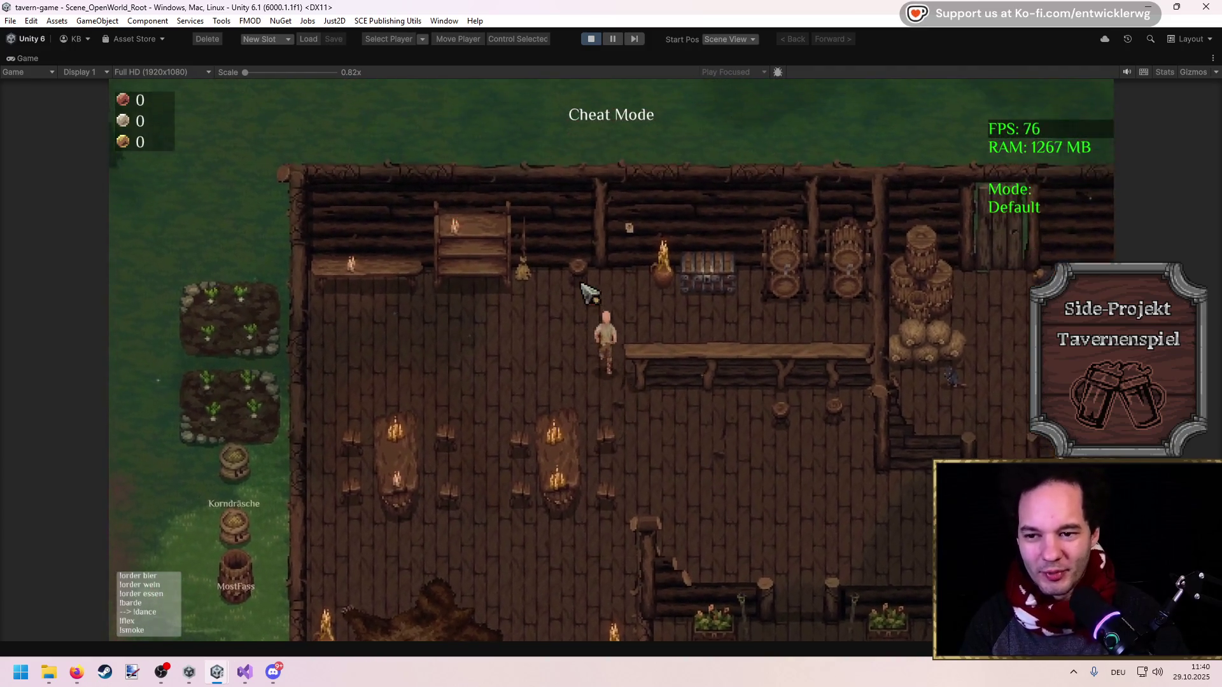
pyautogui.press('b')
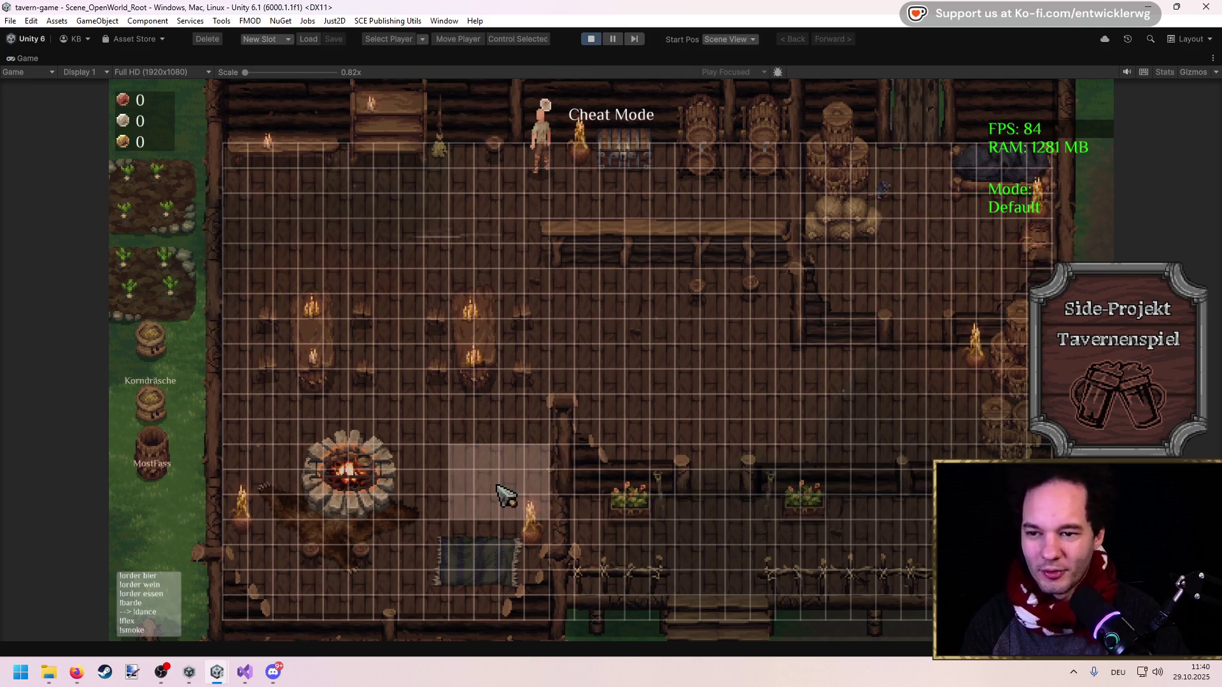
# Leave build mode and collect from the chest so the top counter reads 1
pyautogui.press('Escape')
pyautogui.press('Escape')
pyautogui.press('b')
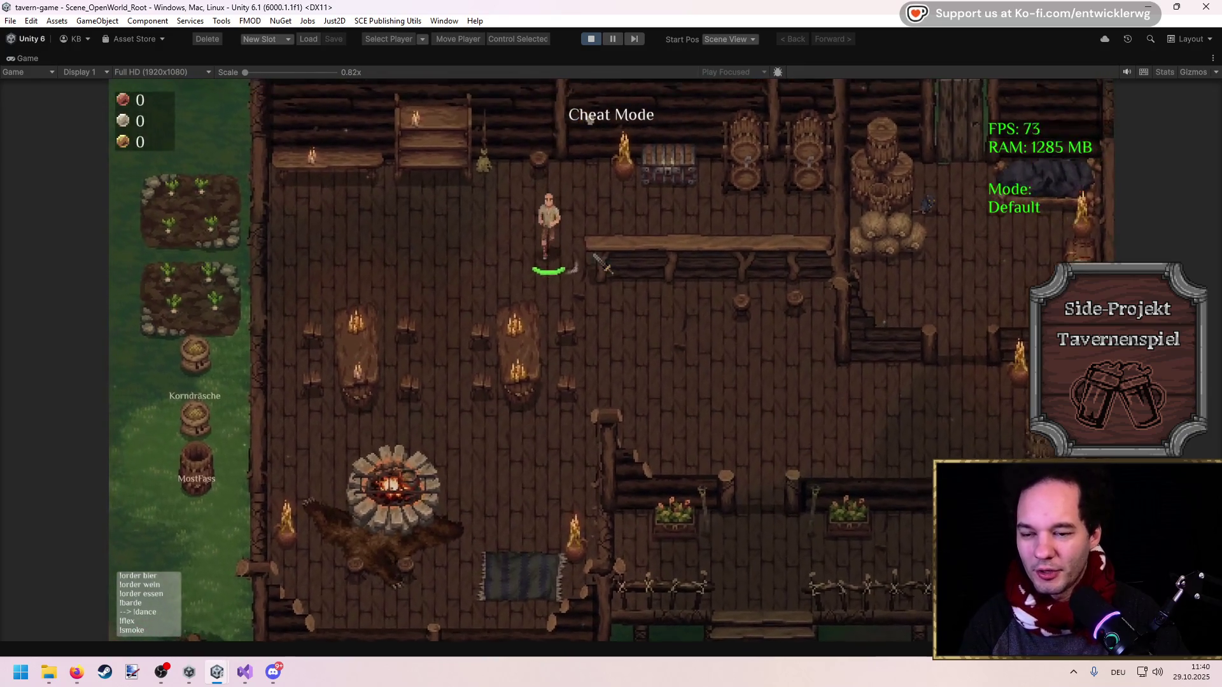
pyautogui.press('w')
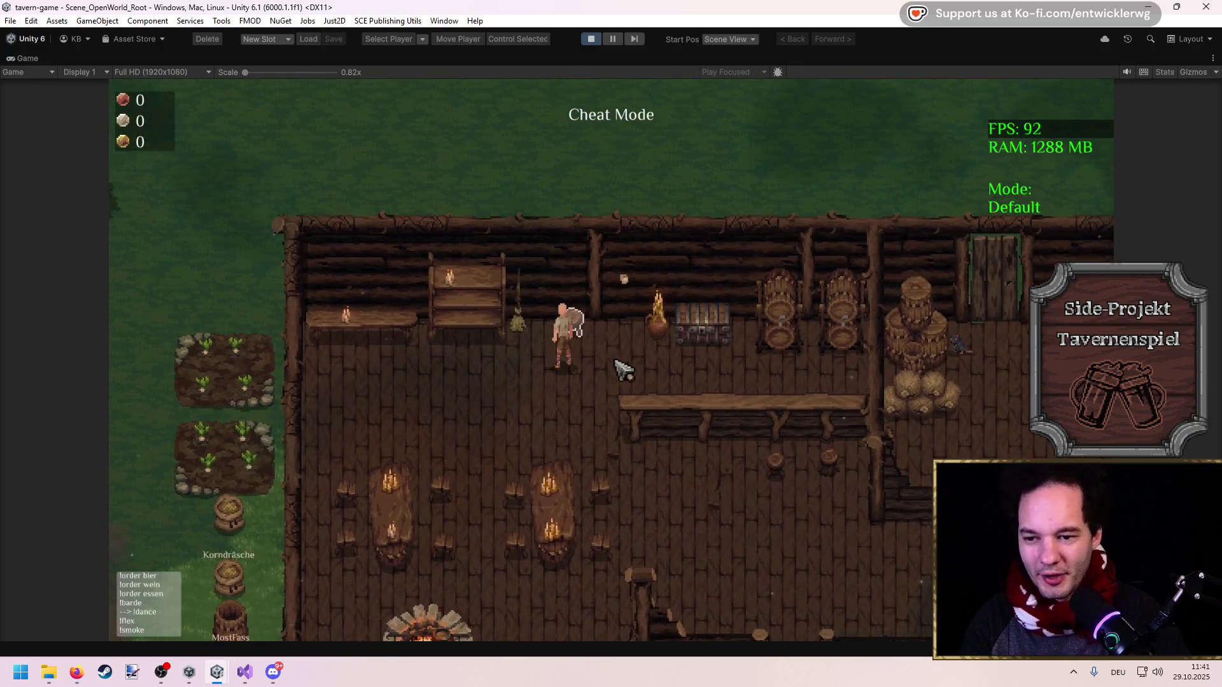
pyautogui.press('d')
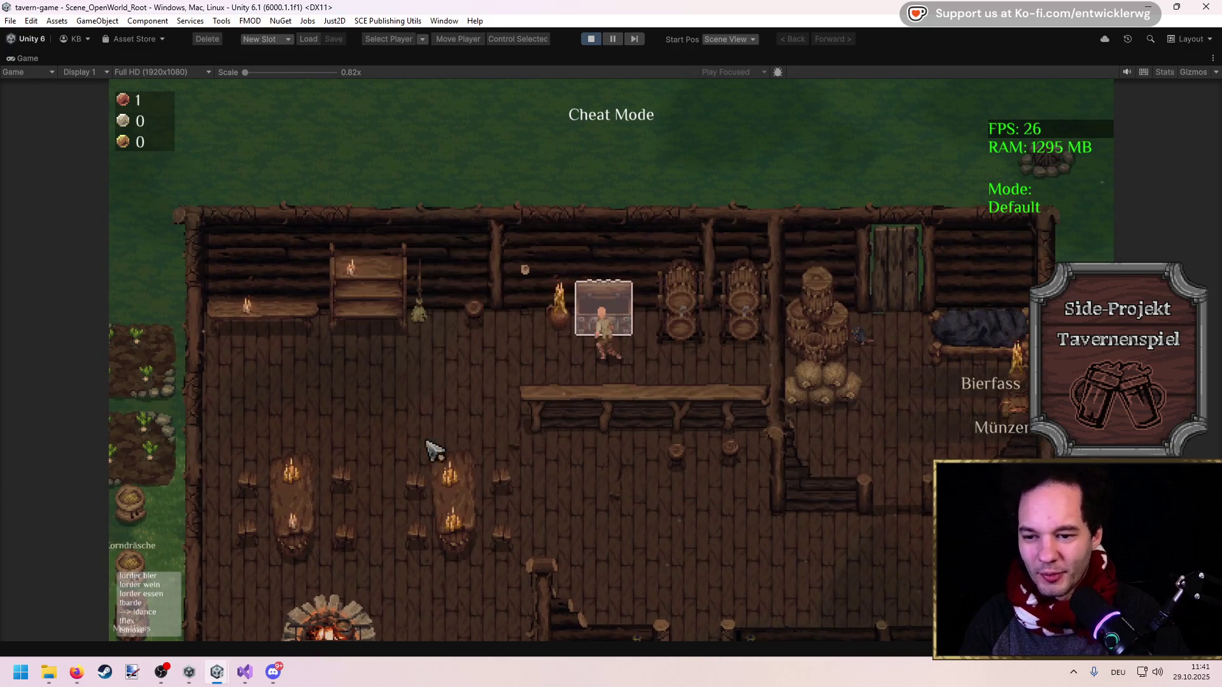
# Walk left and down out of the tavern to the garden beds
pyautogui.press('a')
pyautogui.press('s')
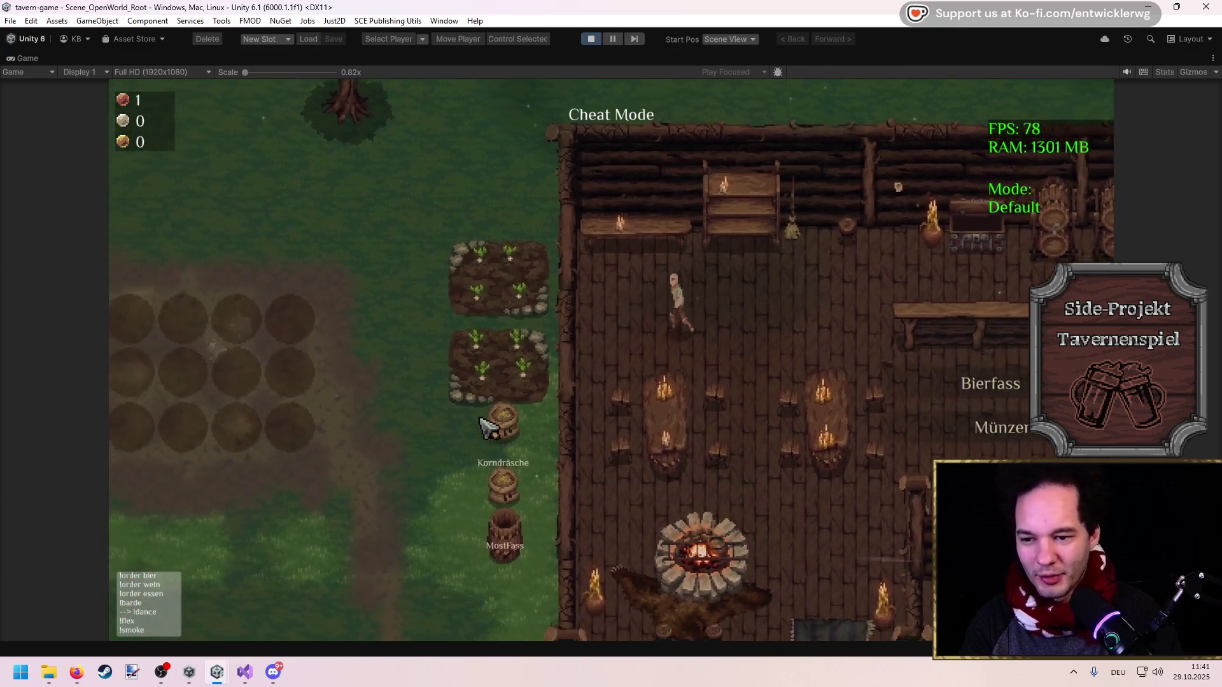
pyautogui.press('a')
pyautogui.press('s')
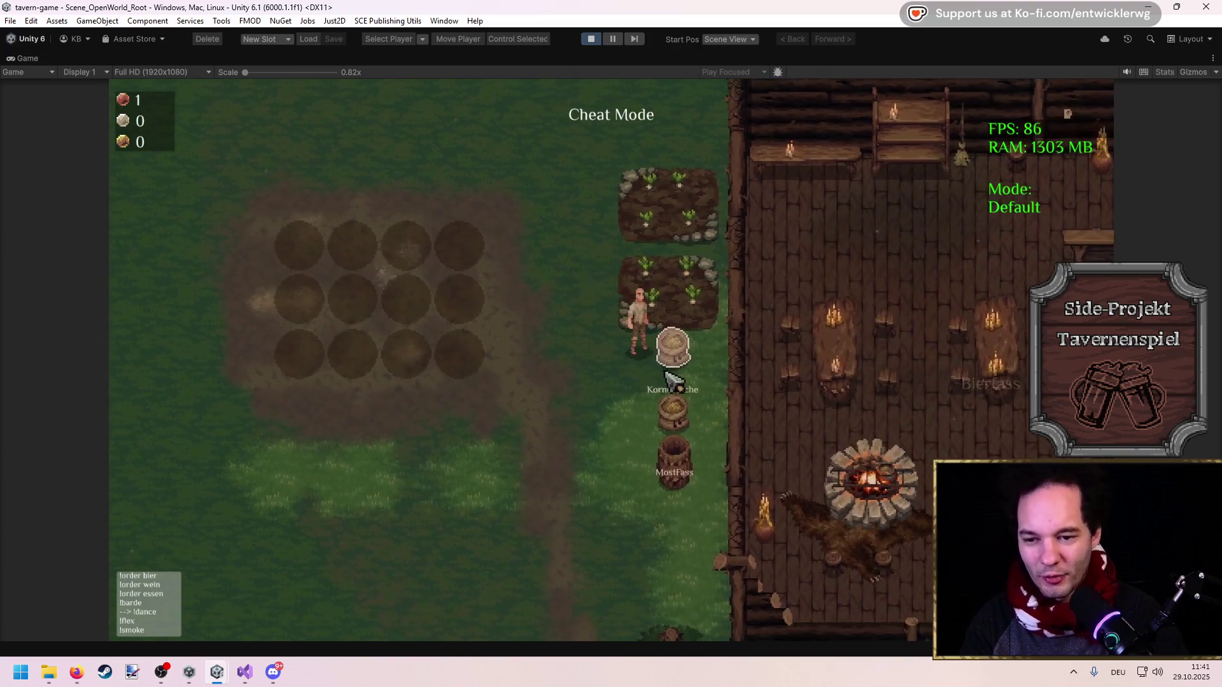
# Take all 3 Weizenkorn seeds from the chest and plant them in the field plots
pyautogui.click(391, 304)
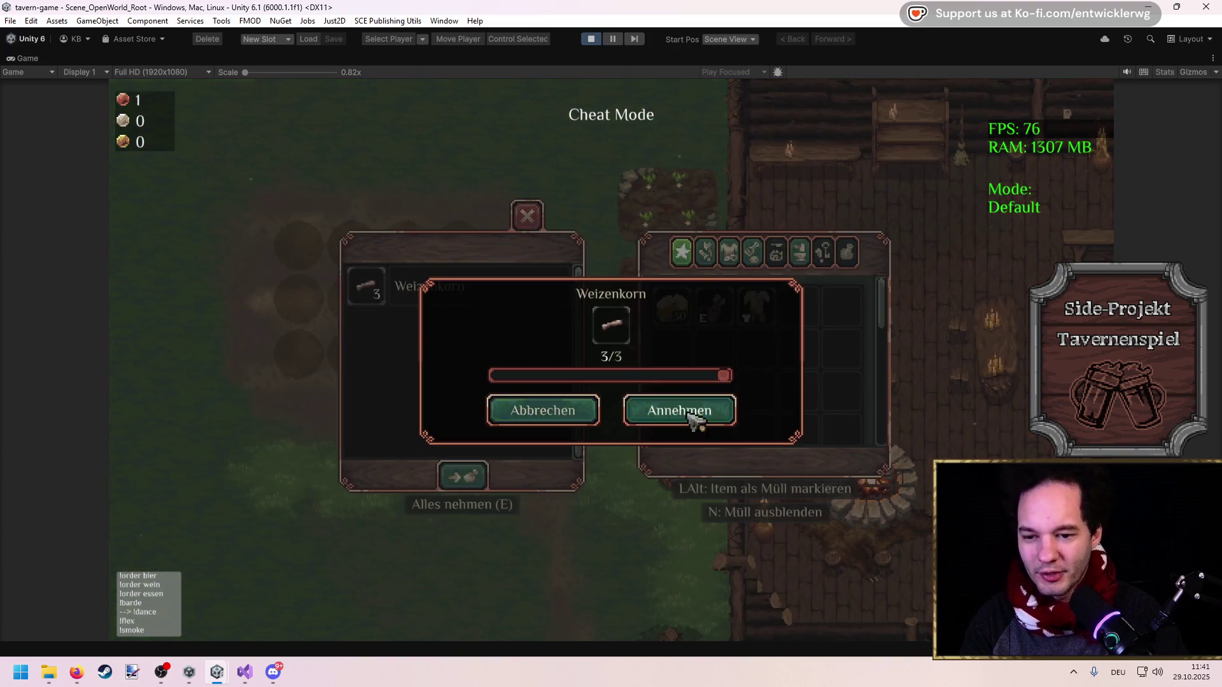
pyautogui.click(690, 413)
pyautogui.press('e')
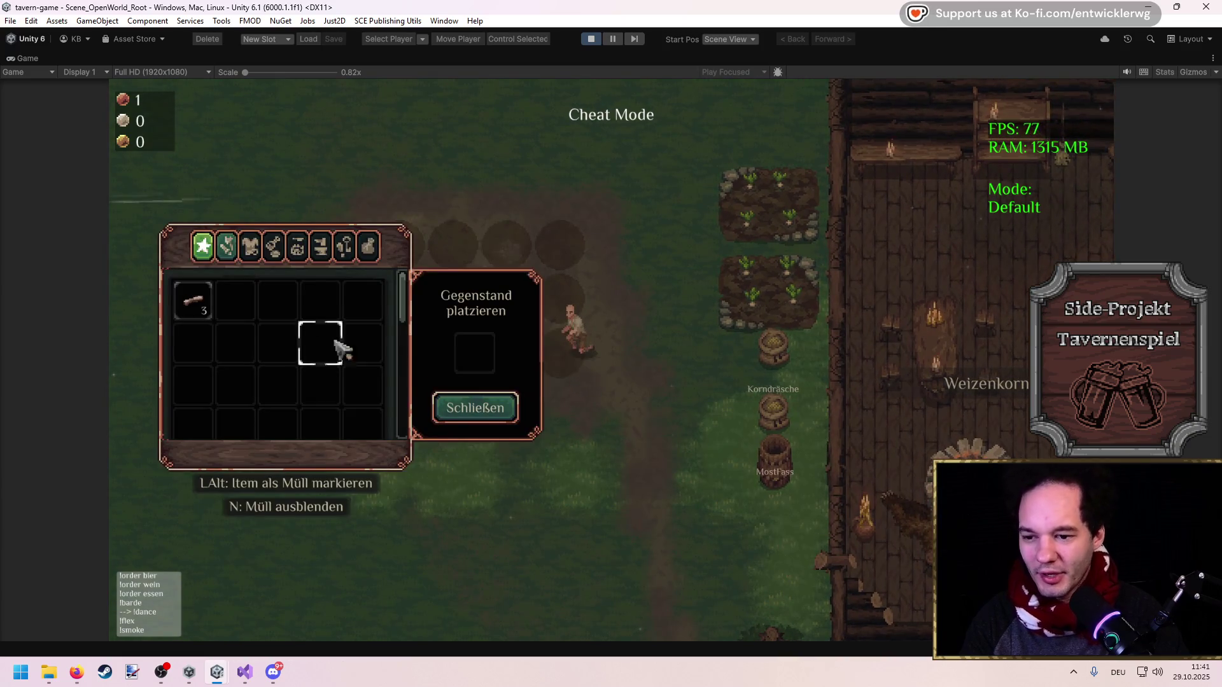
pyautogui.click(488, 417)
pyautogui.press('e')
pyautogui.click(449, 402)
pyautogui.press('e')
pyautogui.press('e')
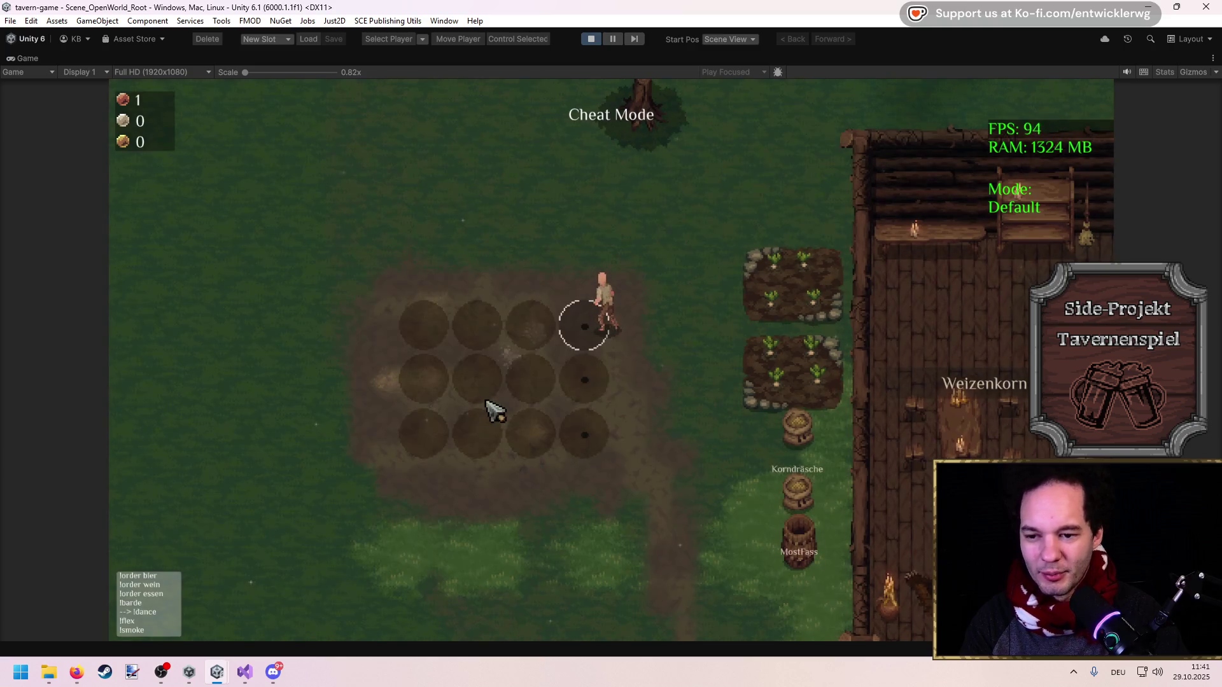
# Walk back down-right toward the tavern, closing the inventory panel on the way
pyautogui.press('d')
pyautogui.press('s')
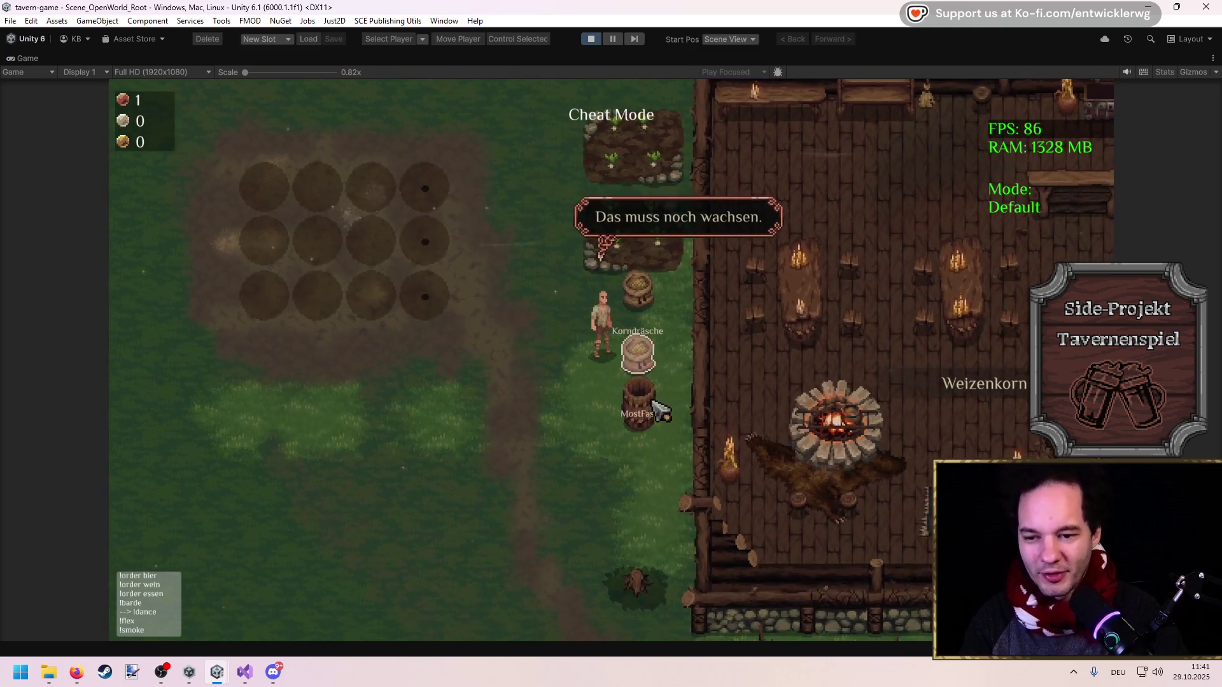
pyautogui.press('e')
pyautogui.click(490, 406)
pyautogui.press('s')
pyautogui.press('e')
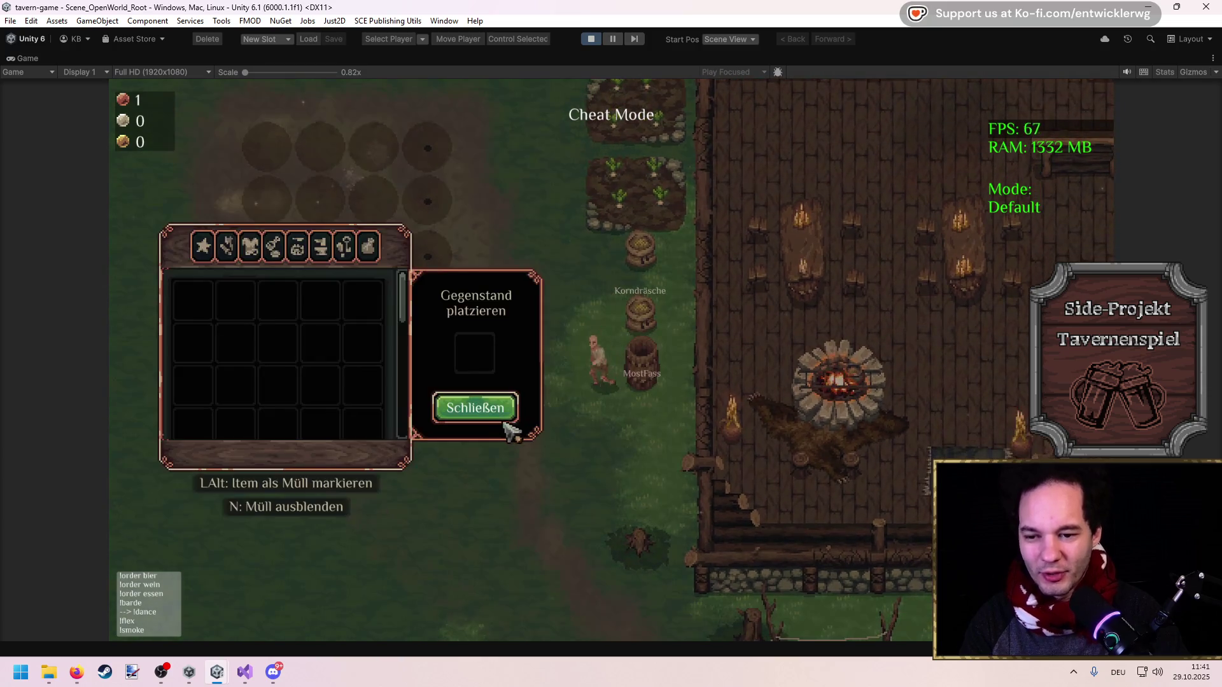
pyautogui.click(500, 421)
# Walk the player into the tavern and down-right through it as night falls
pyautogui.press('w')
pyautogui.press('d')
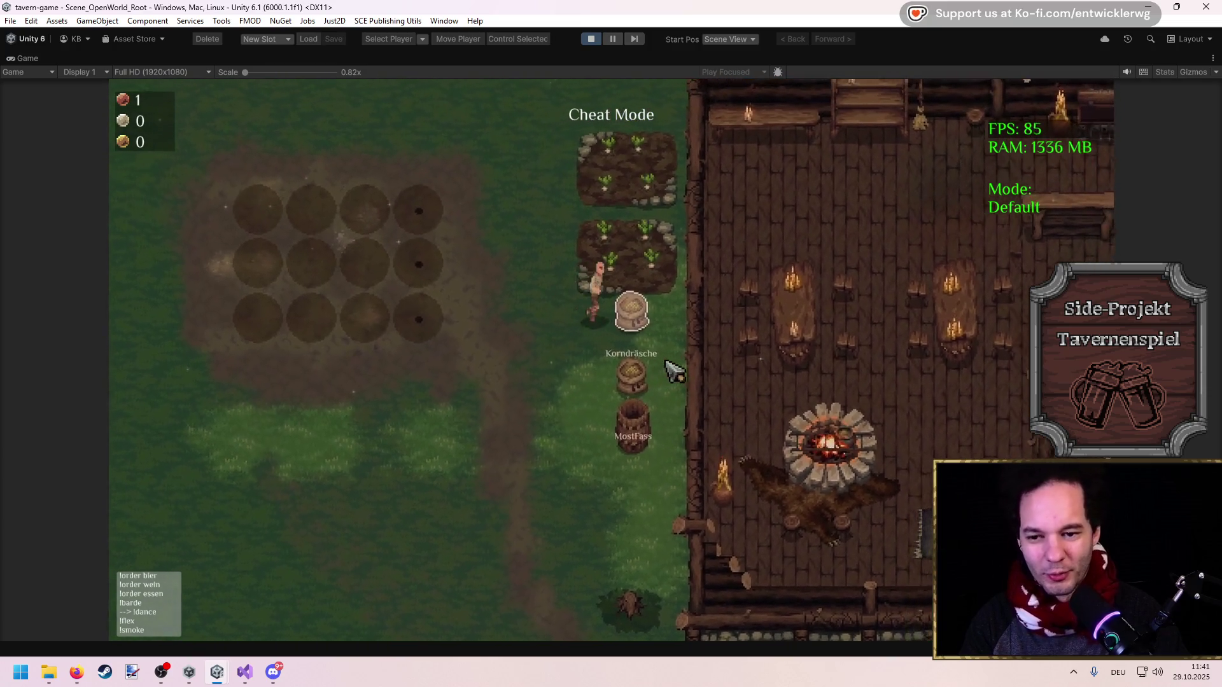
pyautogui.press('a')
pyautogui.press('w')
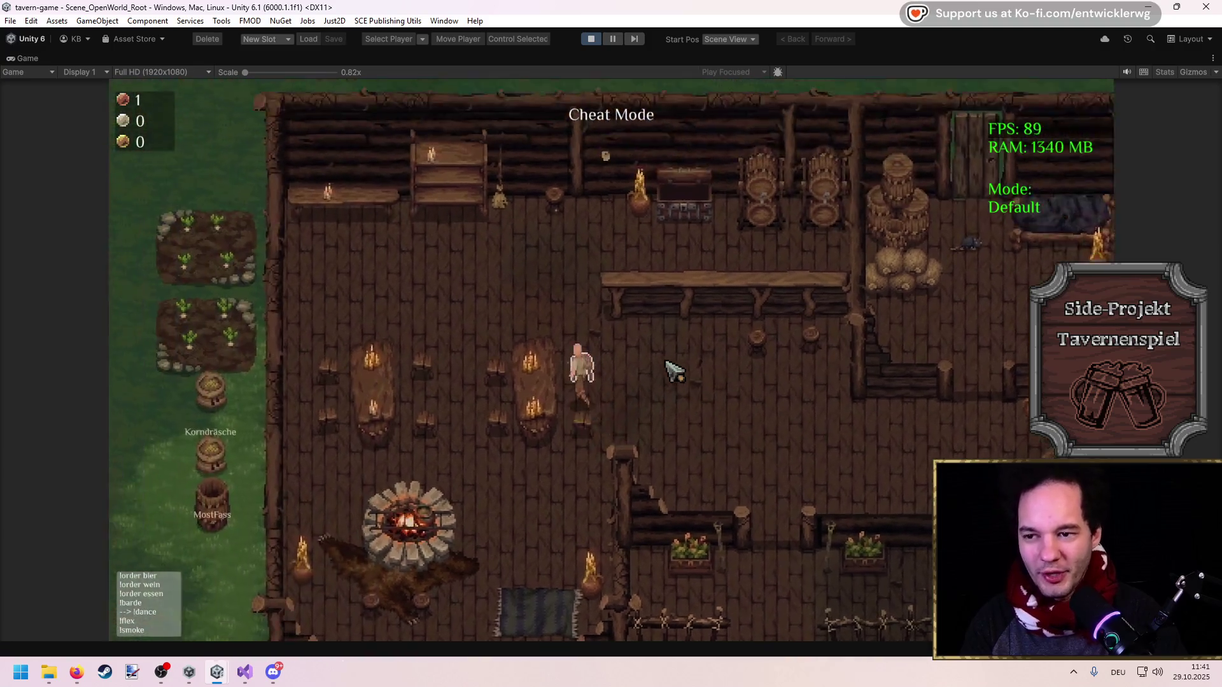
pyautogui.press('w')
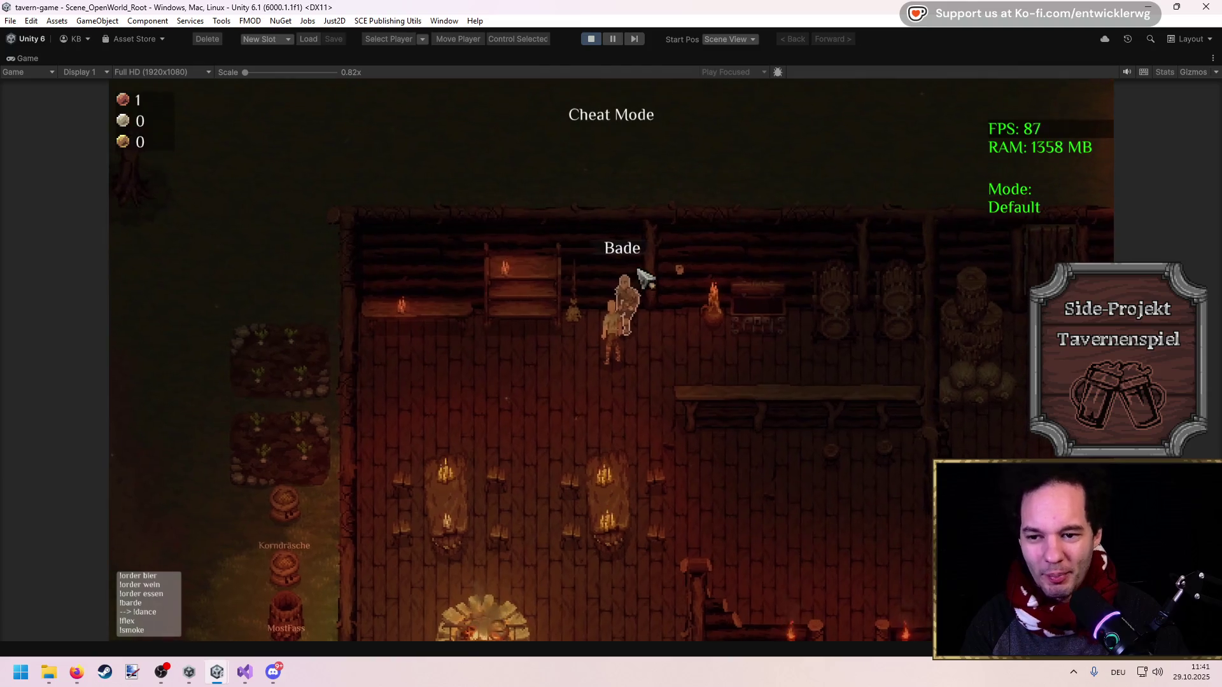
pyautogui.press('s')
pyautogui.press('d')
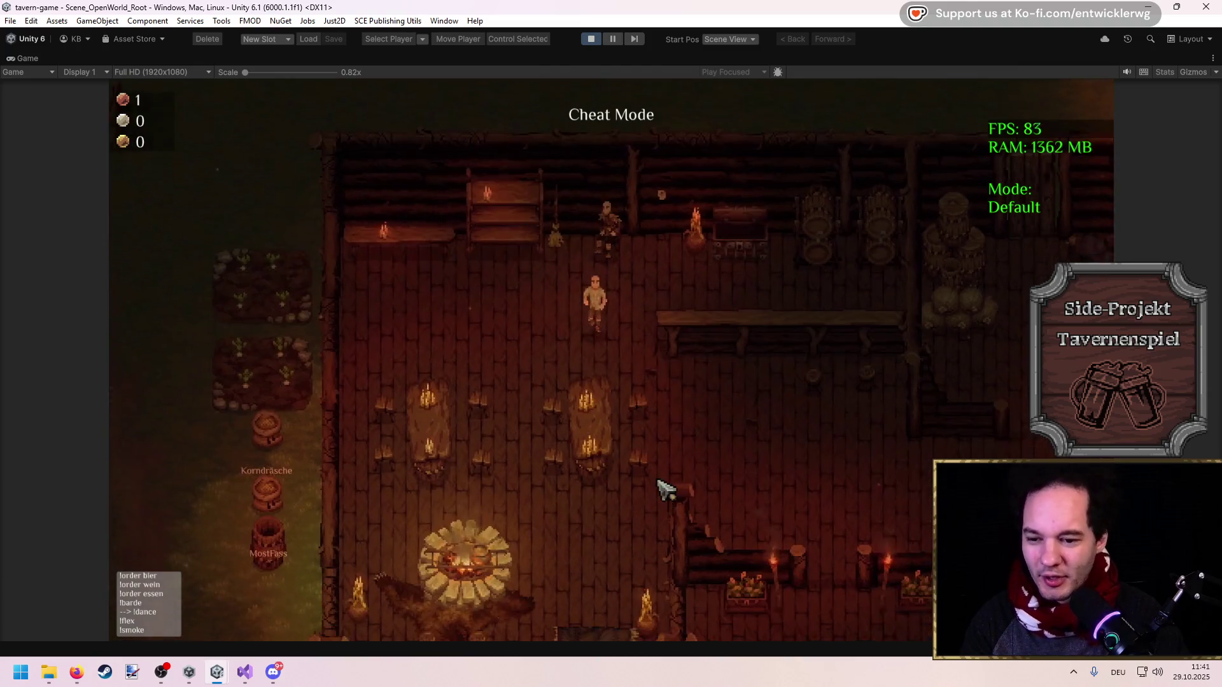
pyautogui.press('s')
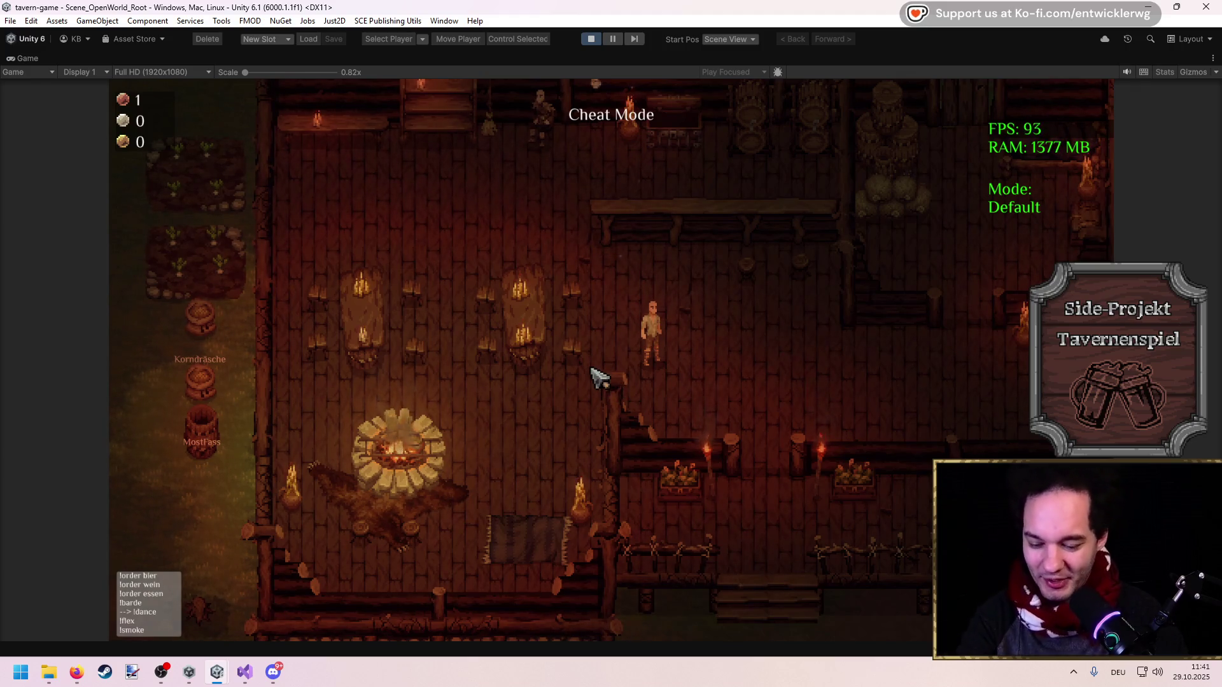
# Walk left toward the bar, then back right across the tavern
pyautogui.press('w')
pyautogui.press('a')
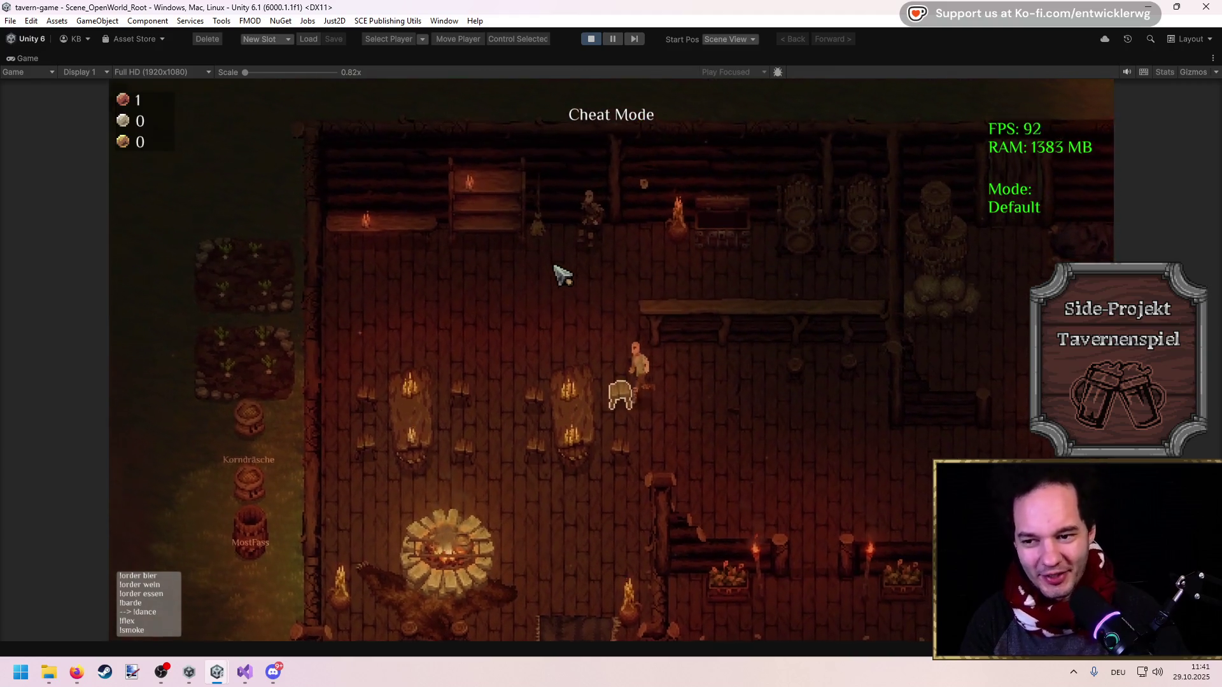
pyautogui.press('a')
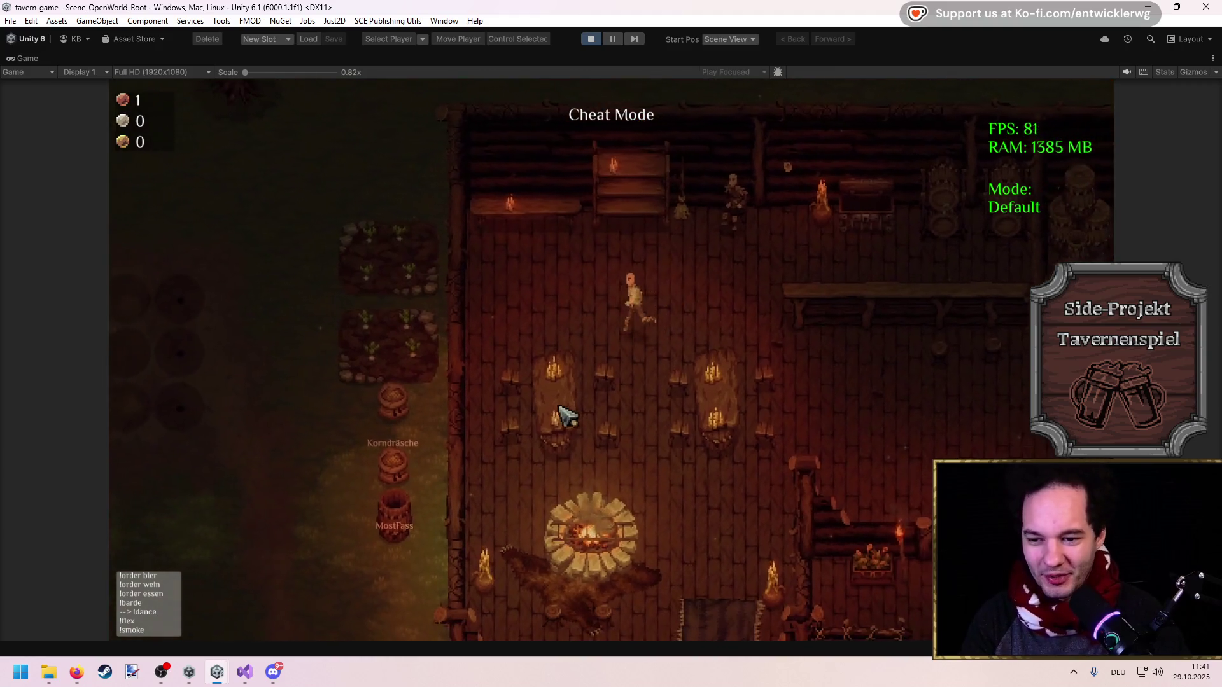
pyautogui.press('s')
pyautogui.press('d')
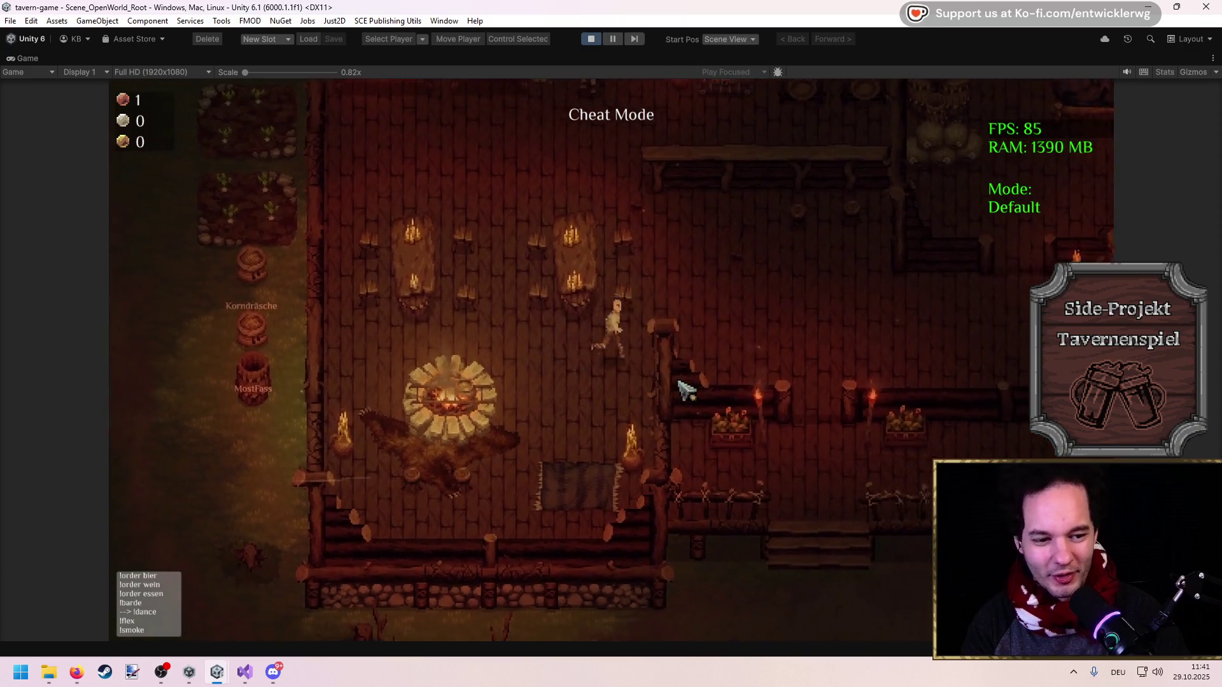
pyautogui.press('d')
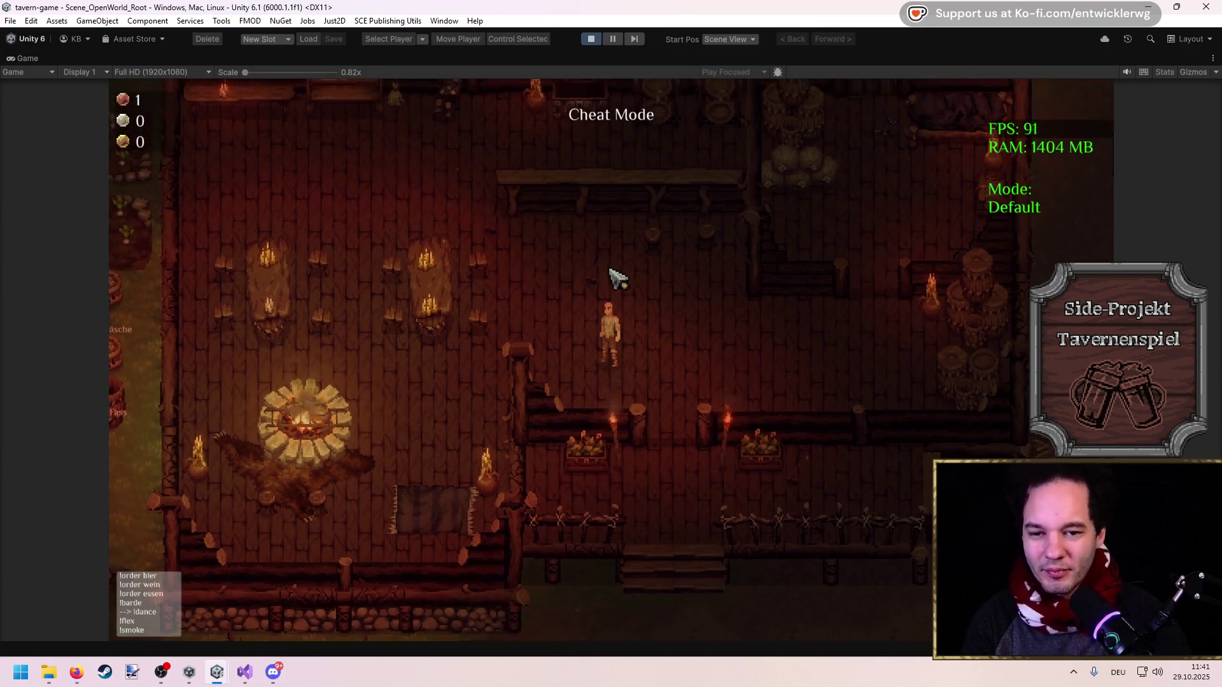
pyautogui.press('w')
pyautogui.press('a')
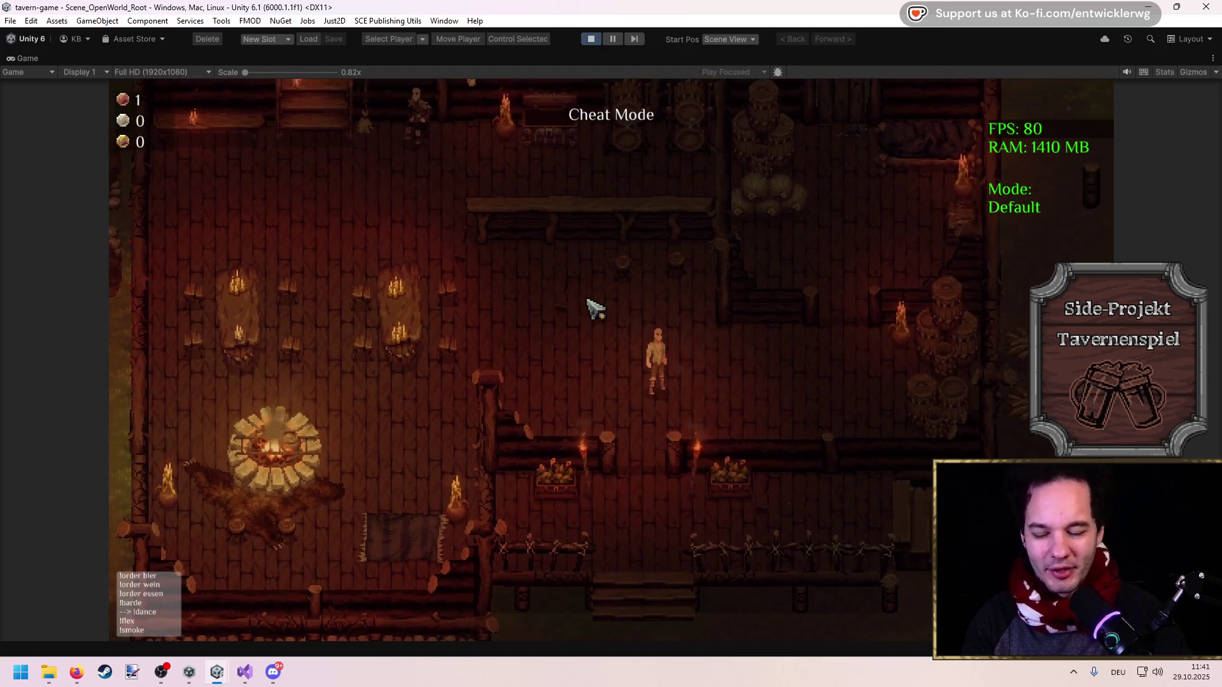
# Keep walking around the tavern until guests arrive and stand near the bar
pyautogui.press('s')
pyautogui.press('d')
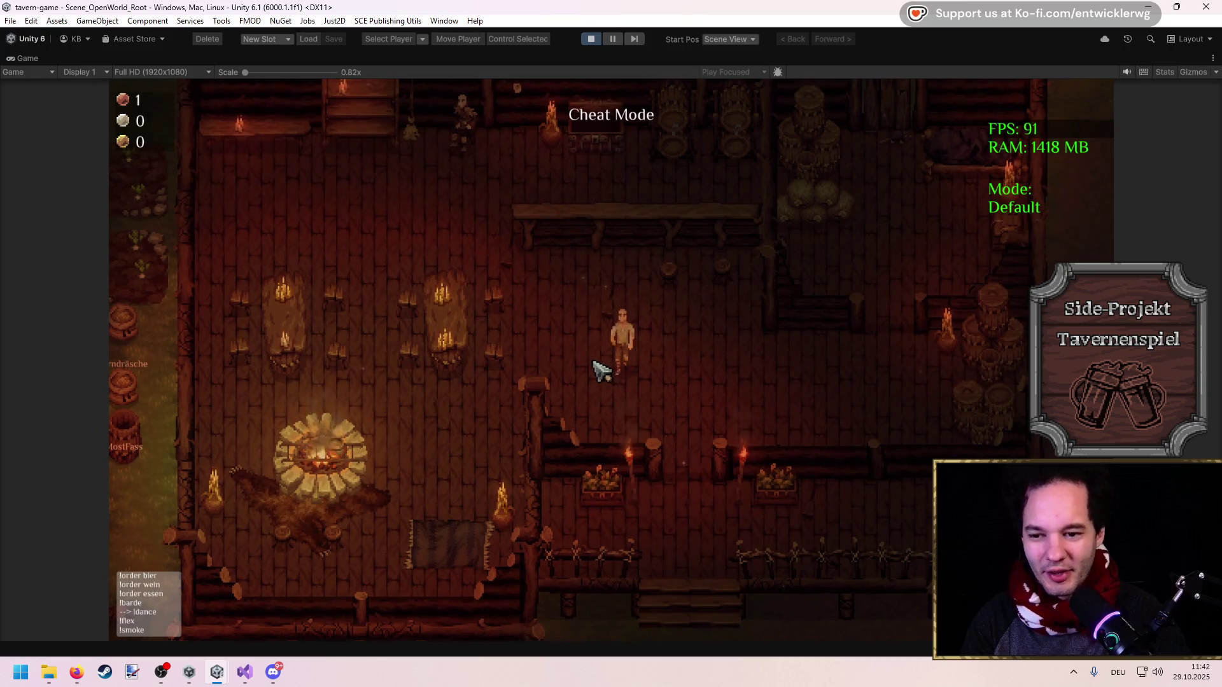
pyautogui.press('w')
pyautogui.press('a')
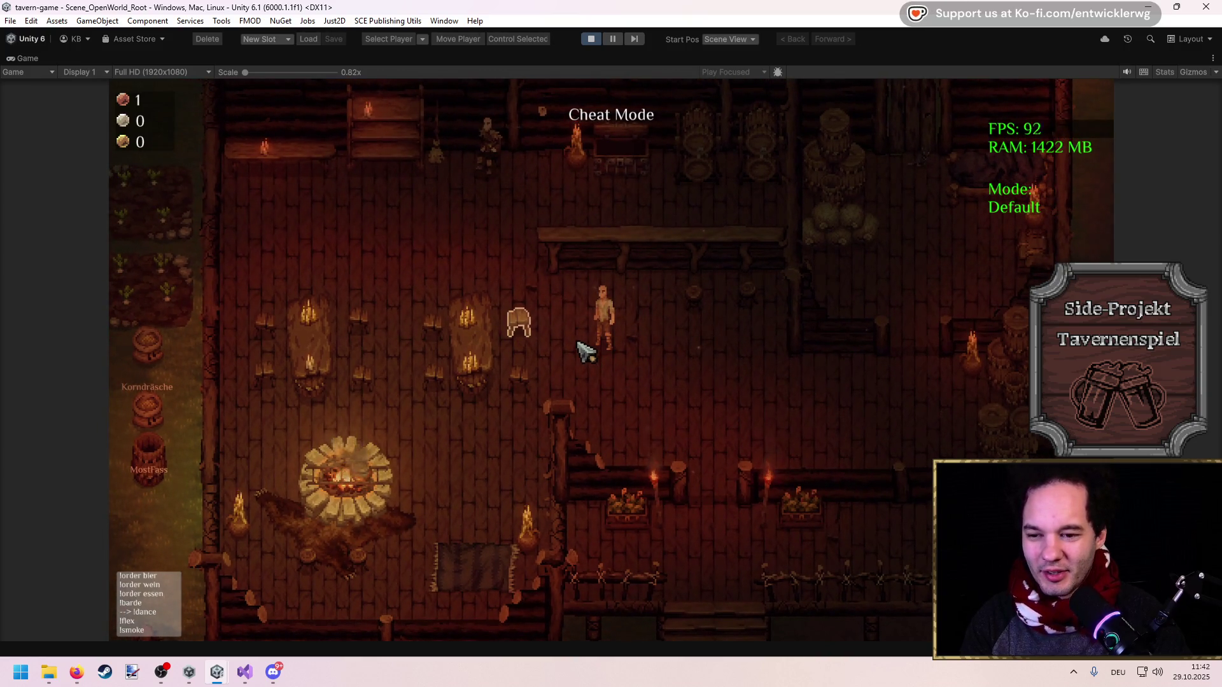
pyautogui.press('d')
pyautogui.press('s')
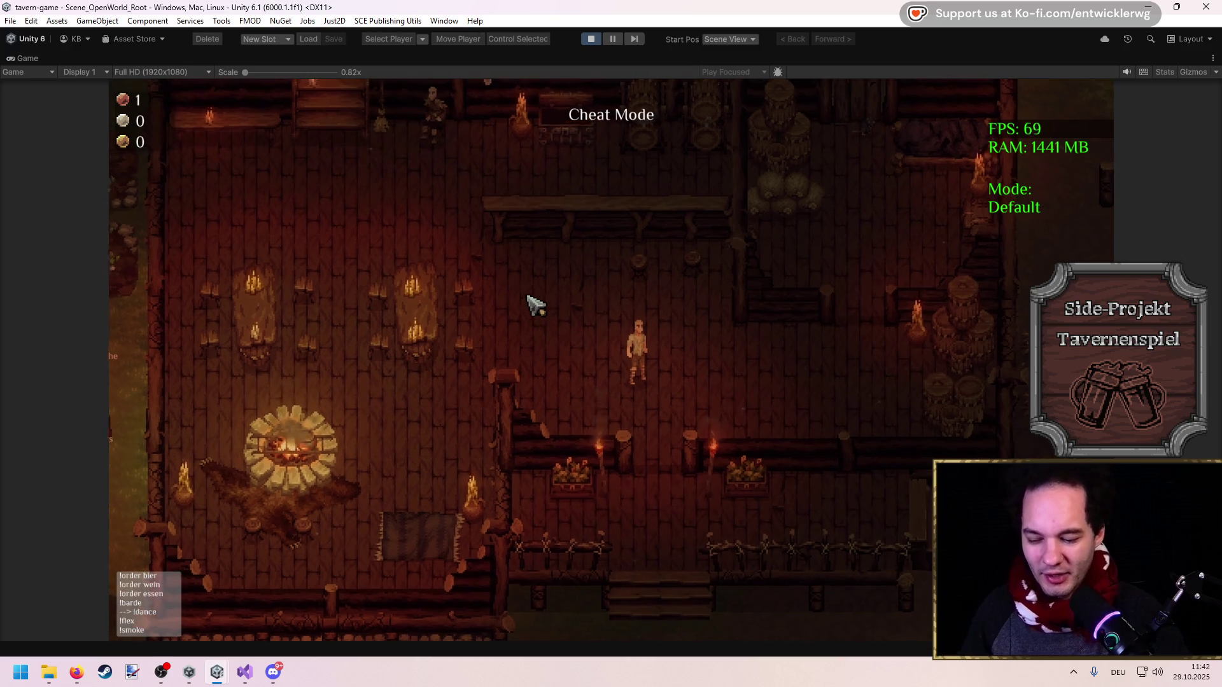
pyautogui.hotkey('w', 'a')
pyautogui.press('d')
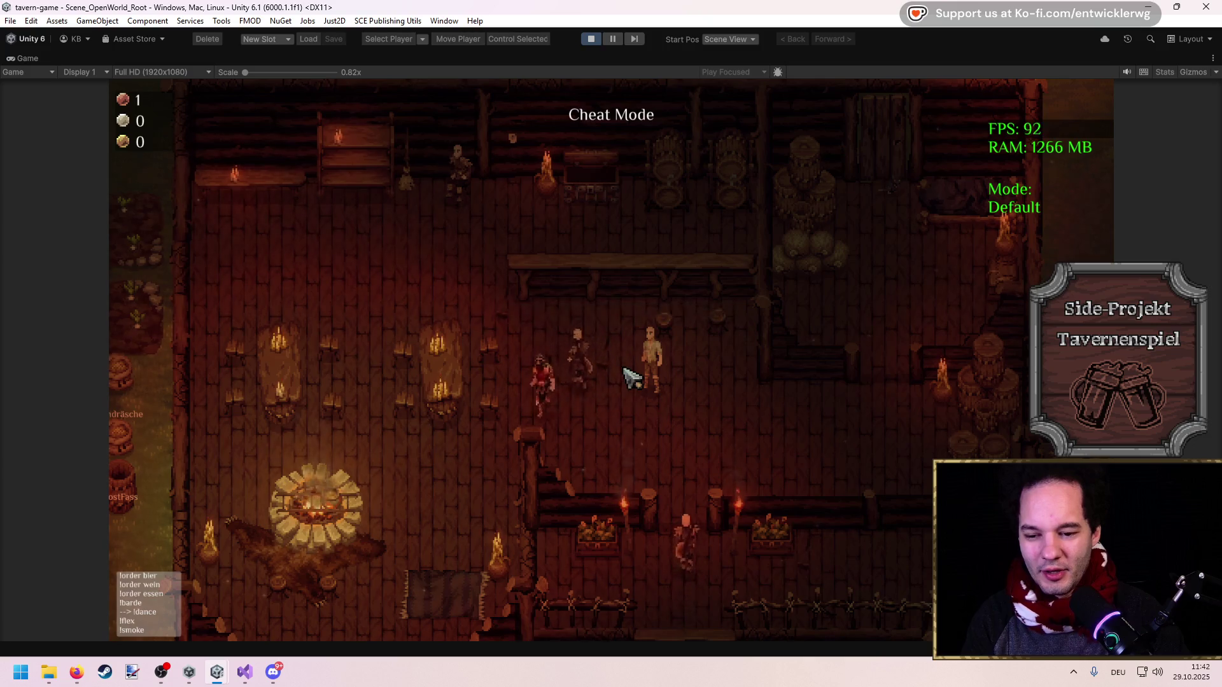
# Walk the player around the tavern to deliver a guest's order and collect coins
pyautogui.press('s')
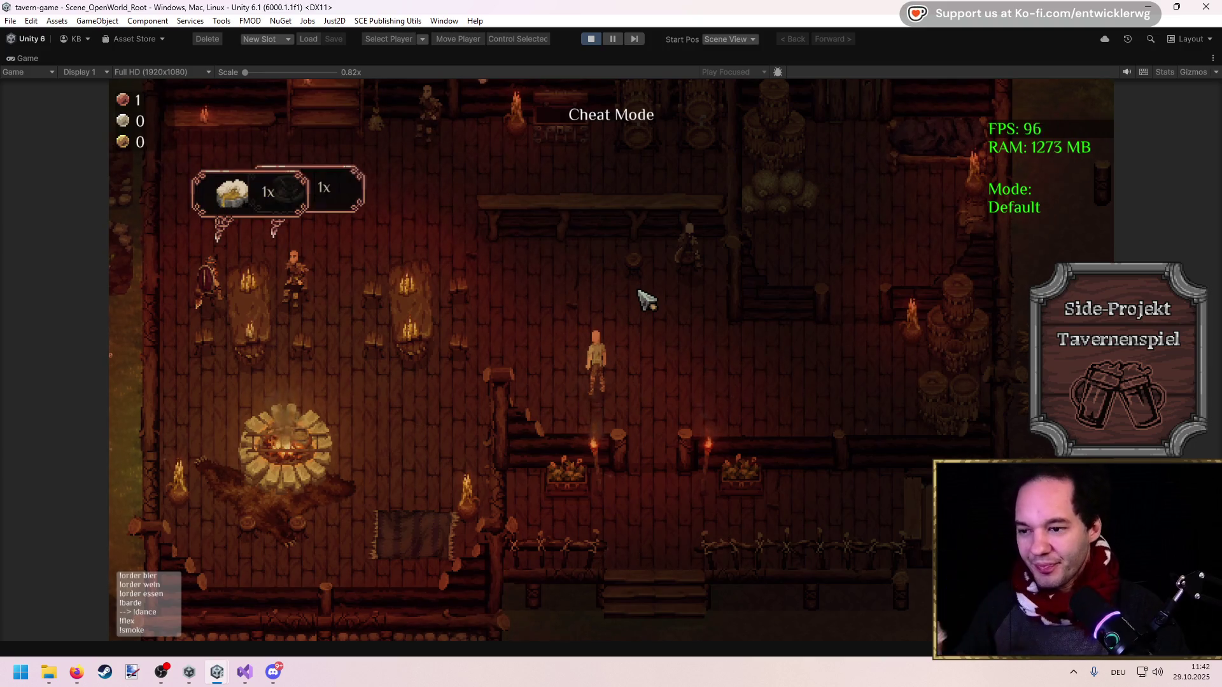
pyautogui.hotkey('w', 'a')
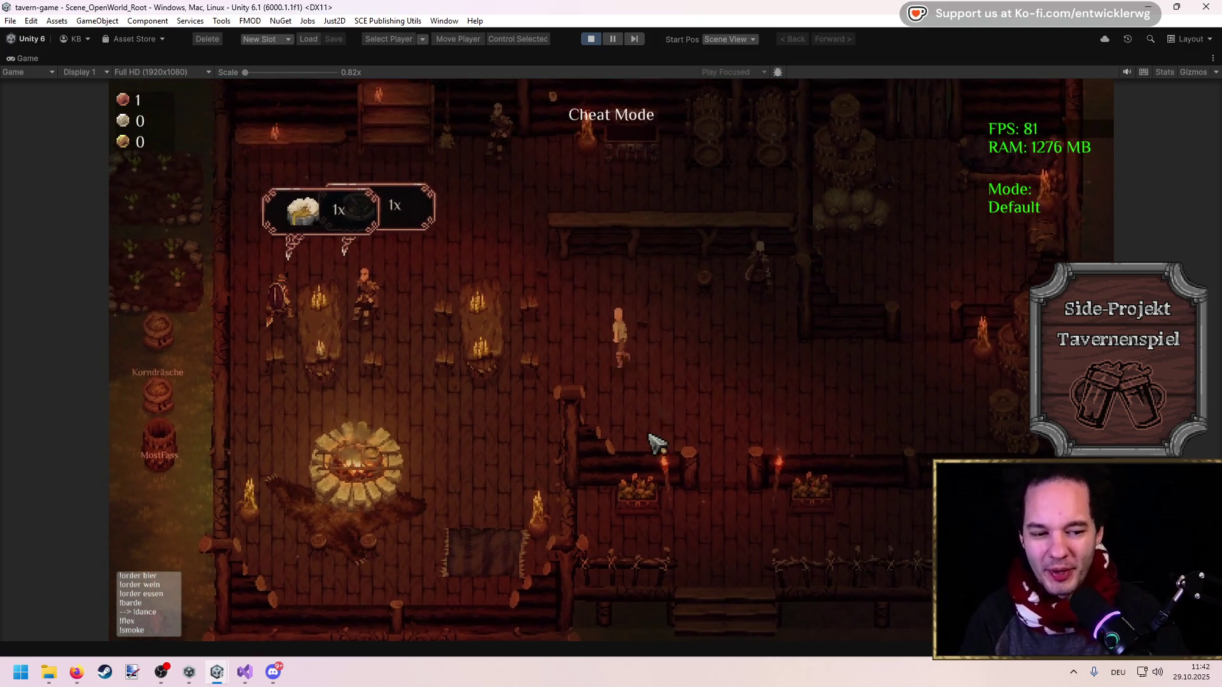
pyautogui.hotkey('w', 'd')
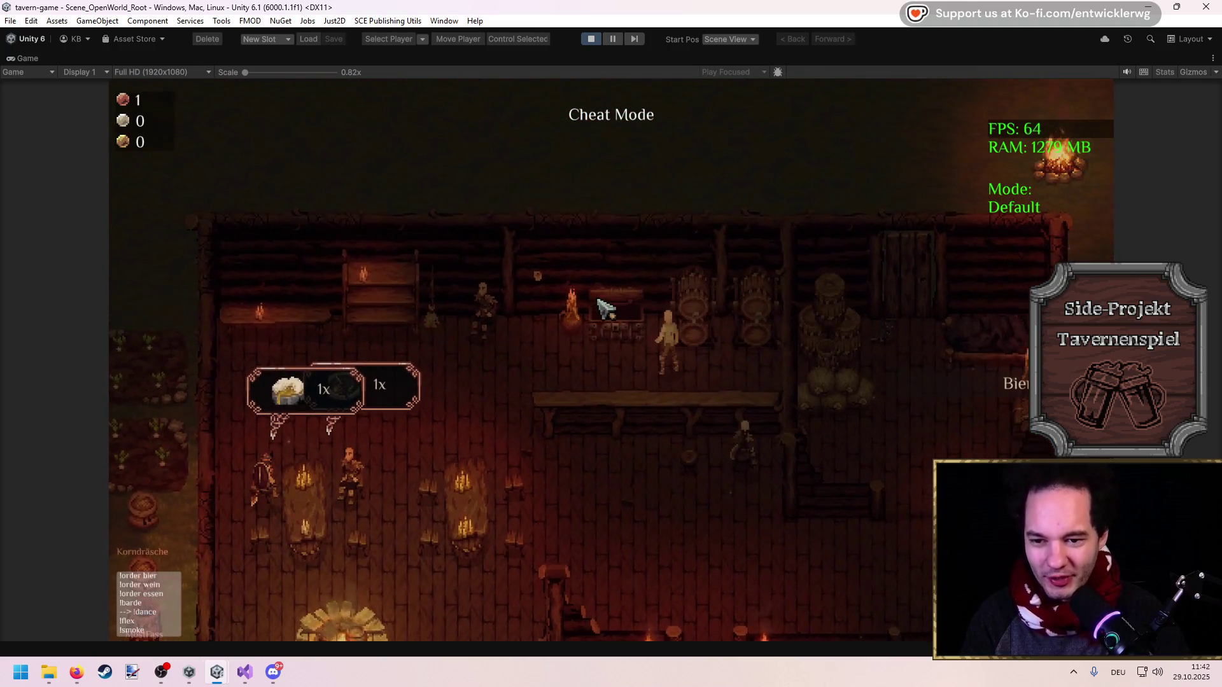
pyautogui.hotkey('s', 'a')
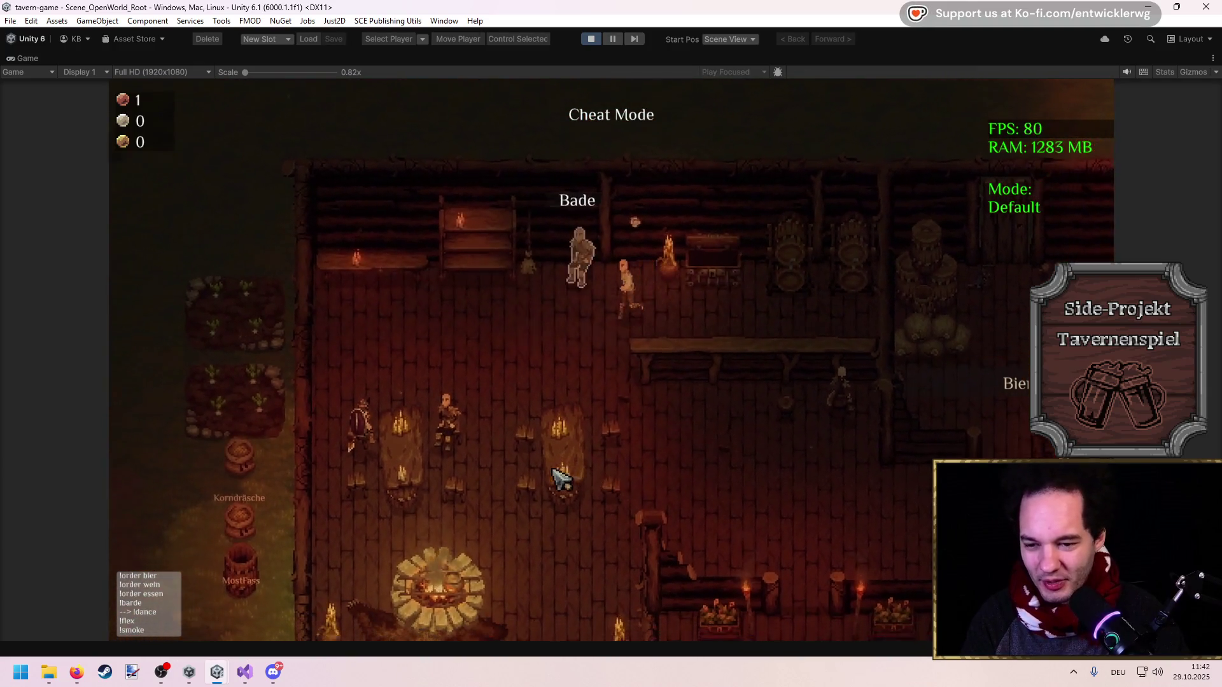
pyautogui.hotkey('s', 'a')
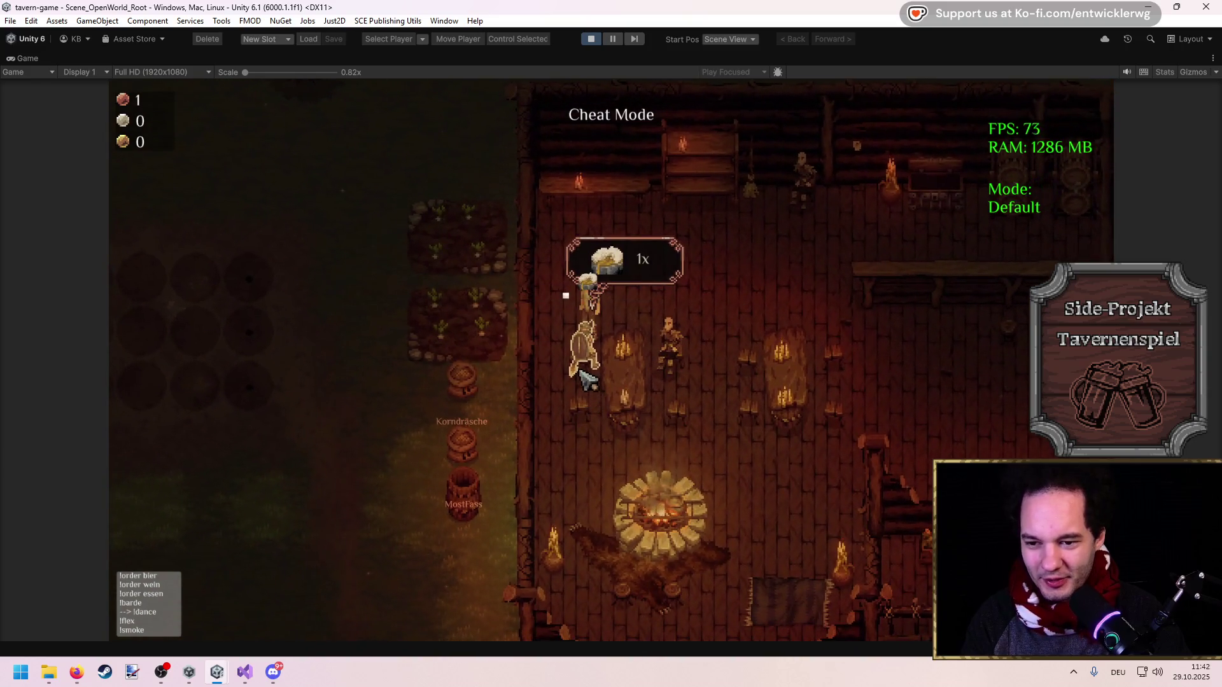
pyautogui.hotkey('w', 'd')
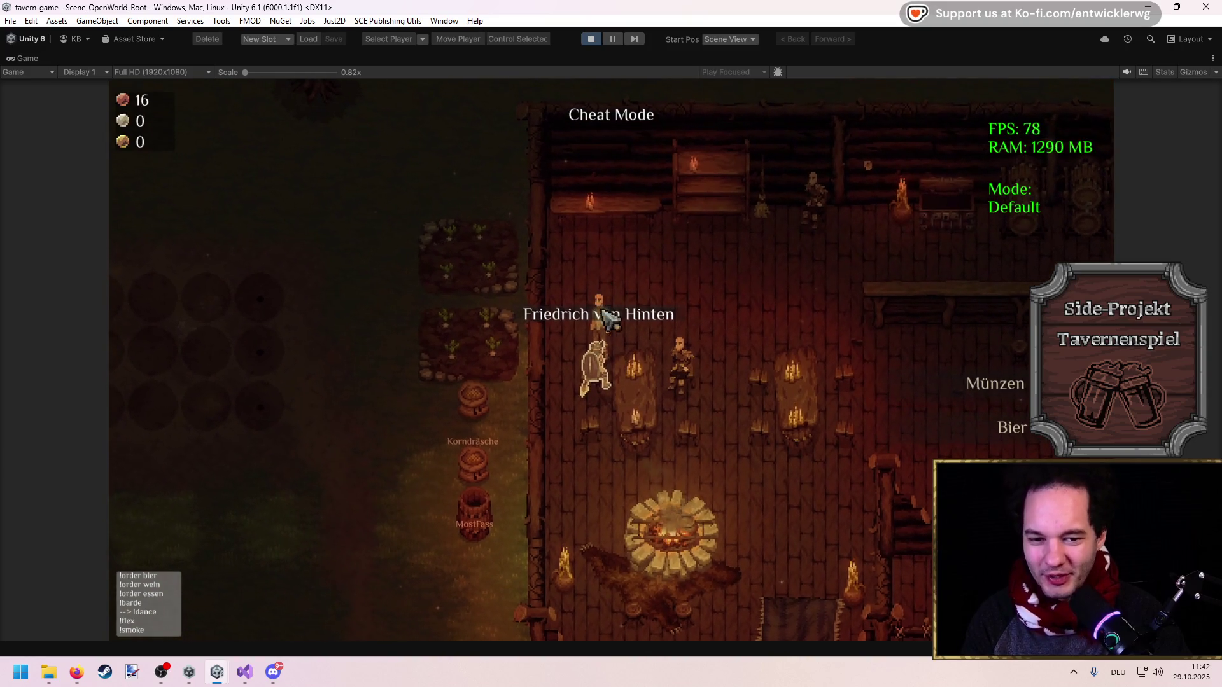
pyautogui.press('d')
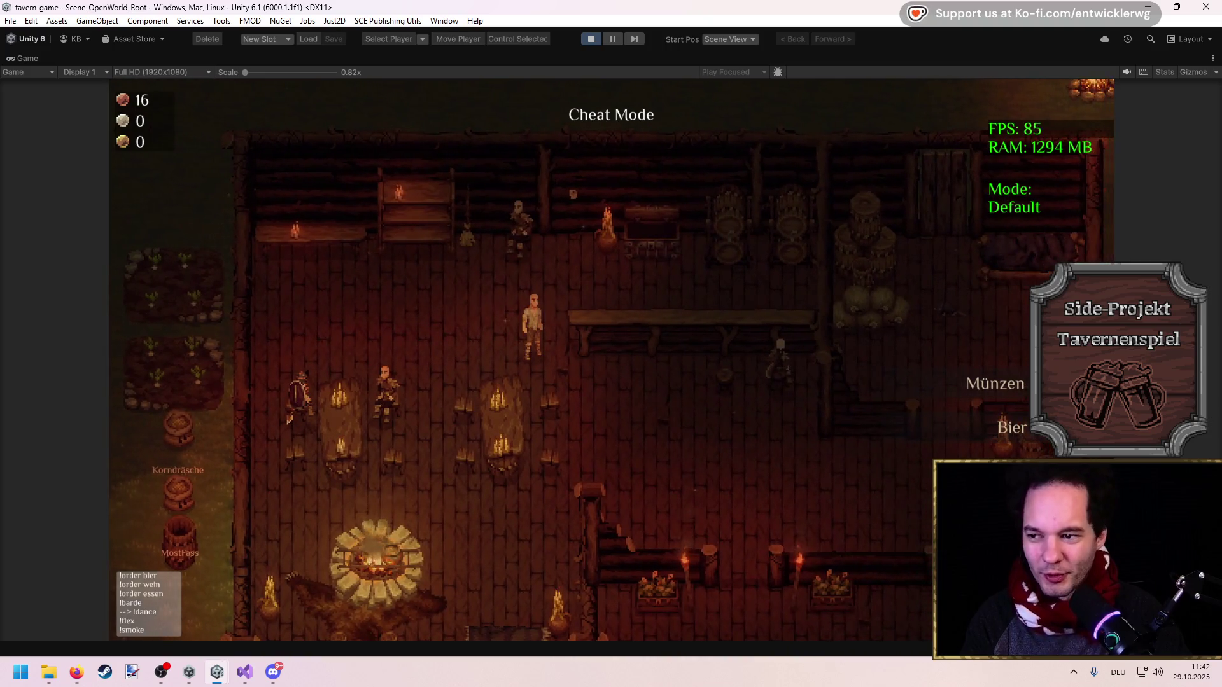
pyautogui.press('a')
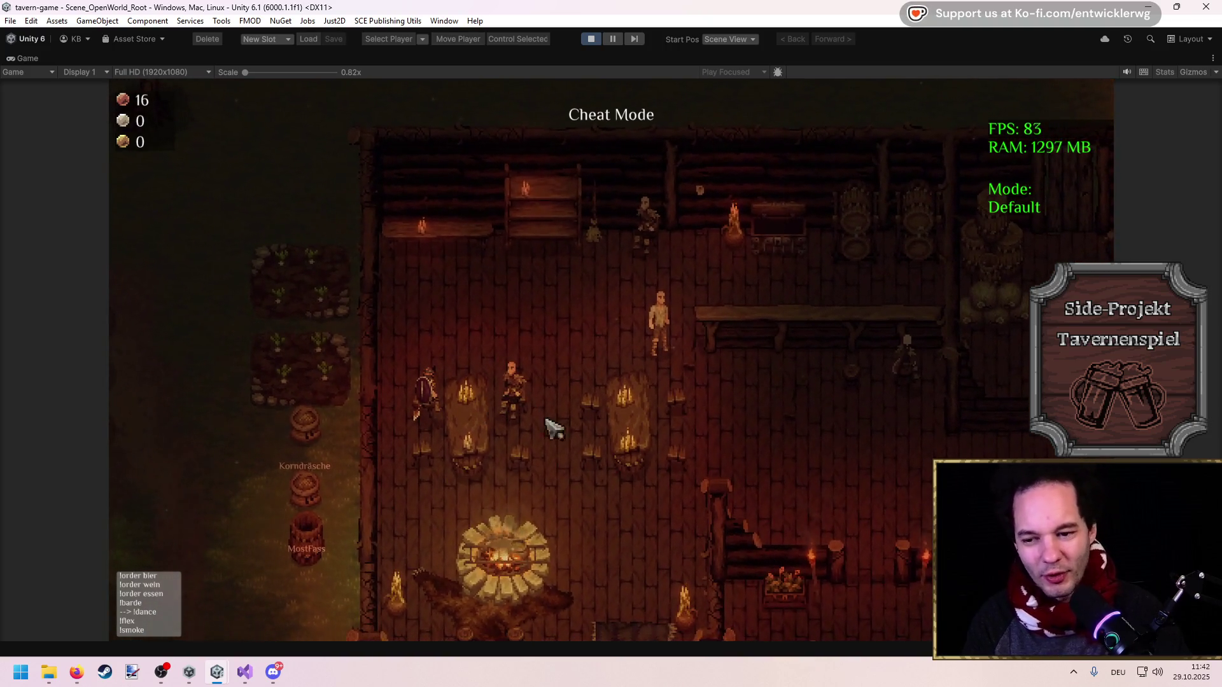
pyautogui.hotkey('a', 's')
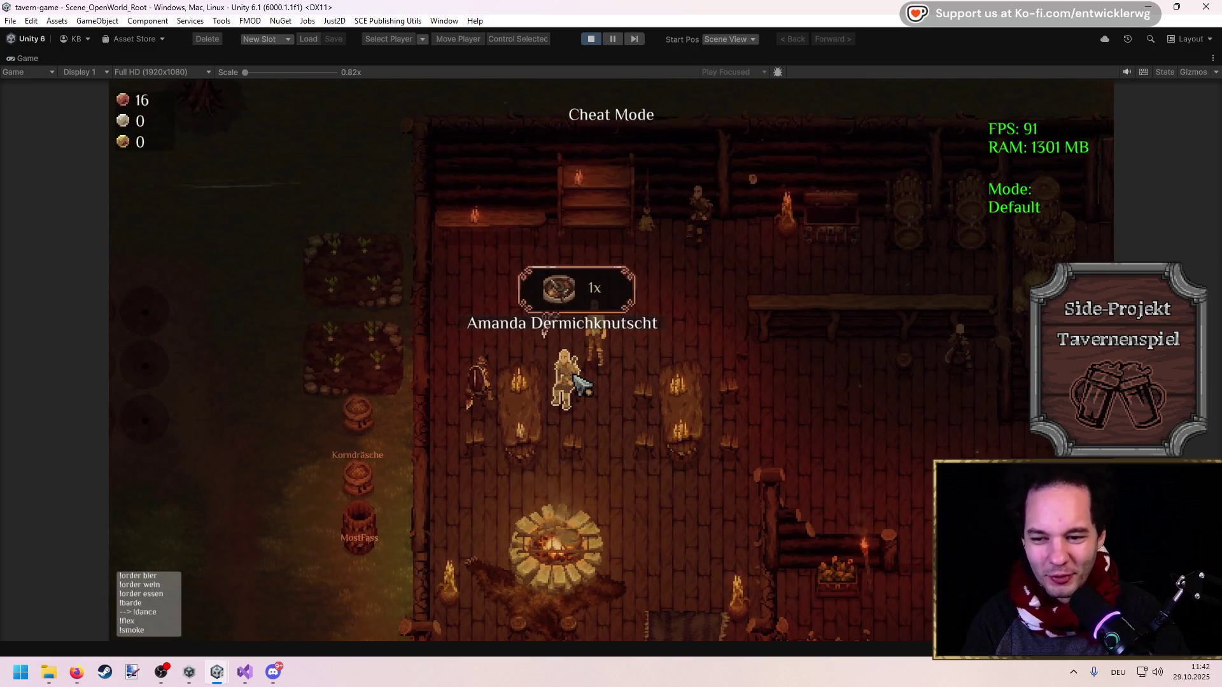
pyautogui.hotkey('w', 'd')
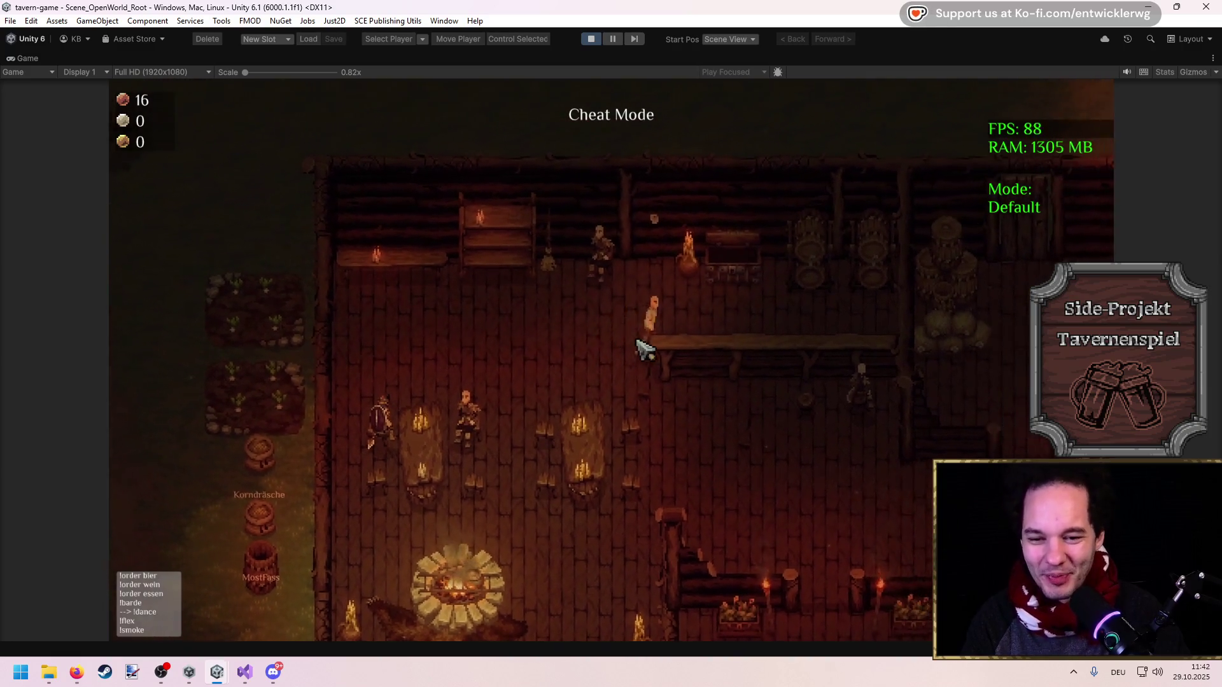
# Serve more guests until coins reach 16, then set timescale 5 in the in-game console
pyautogui.press('a')
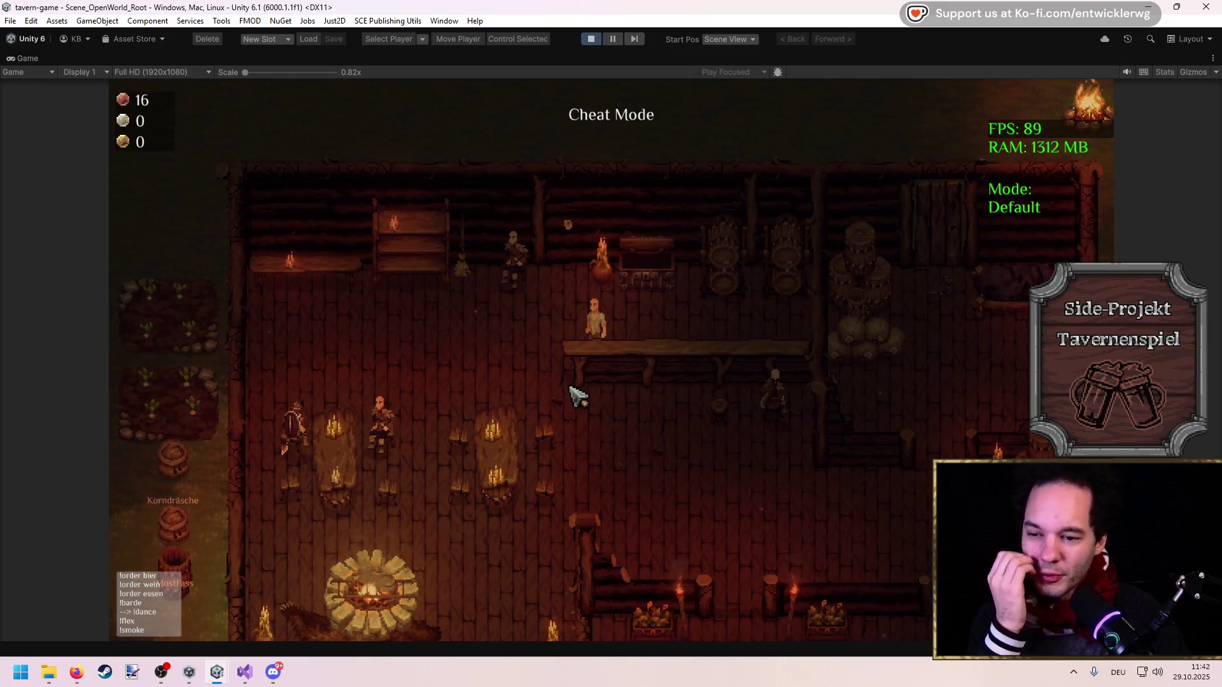
pyautogui.press('a')
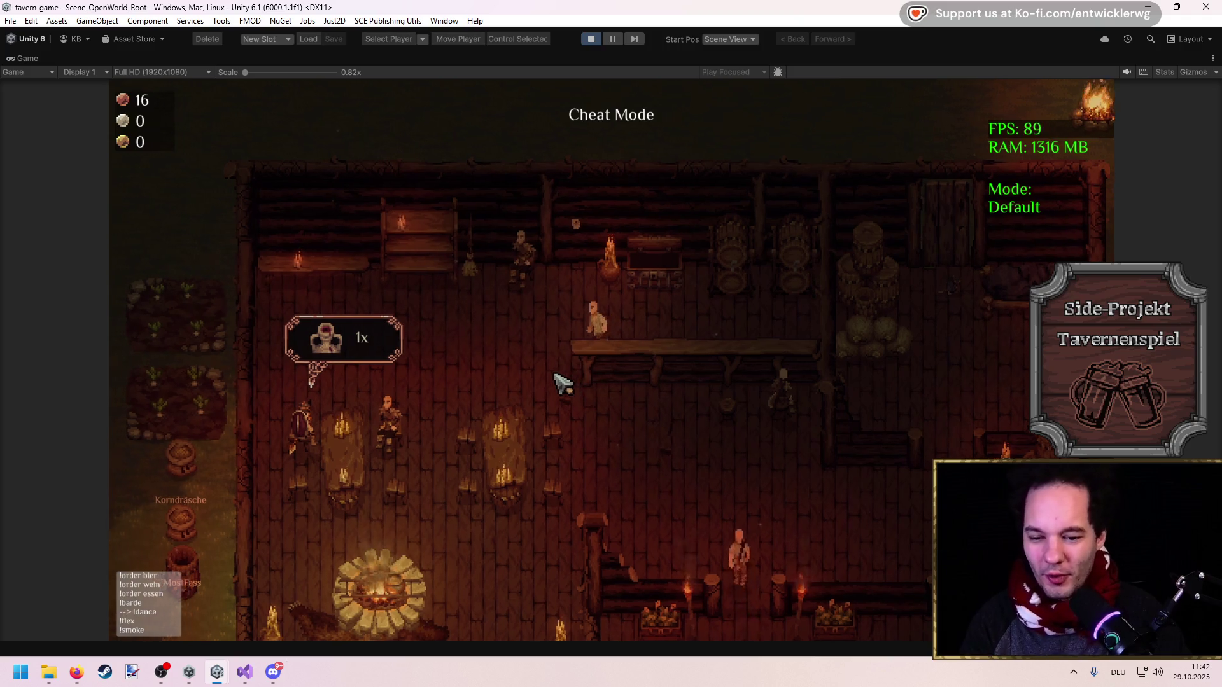
pyautogui.press('s')
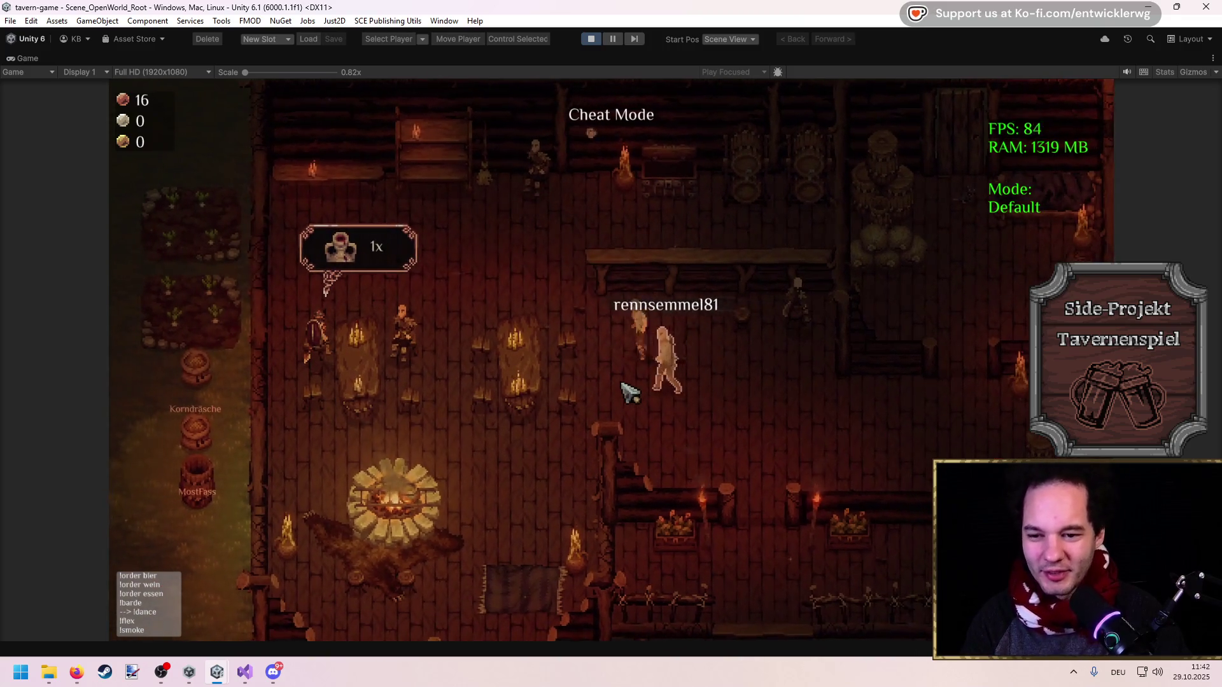
pyautogui.press('w')
pyautogui.press('a')
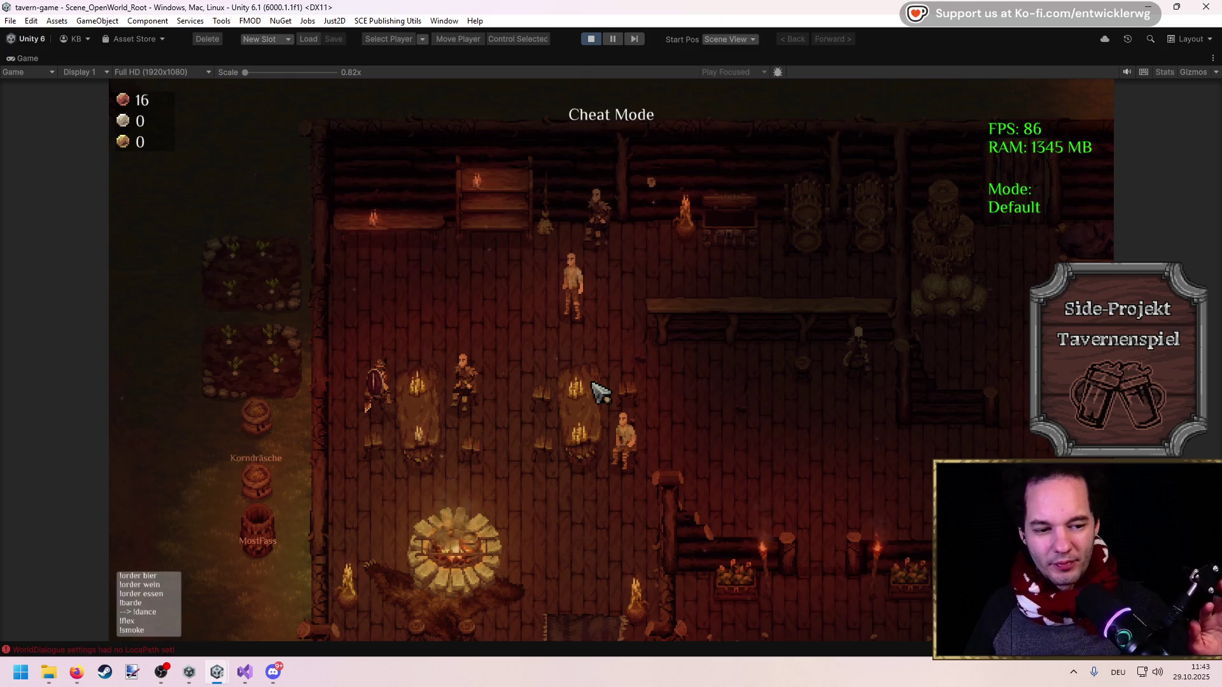
pyautogui.press('s')
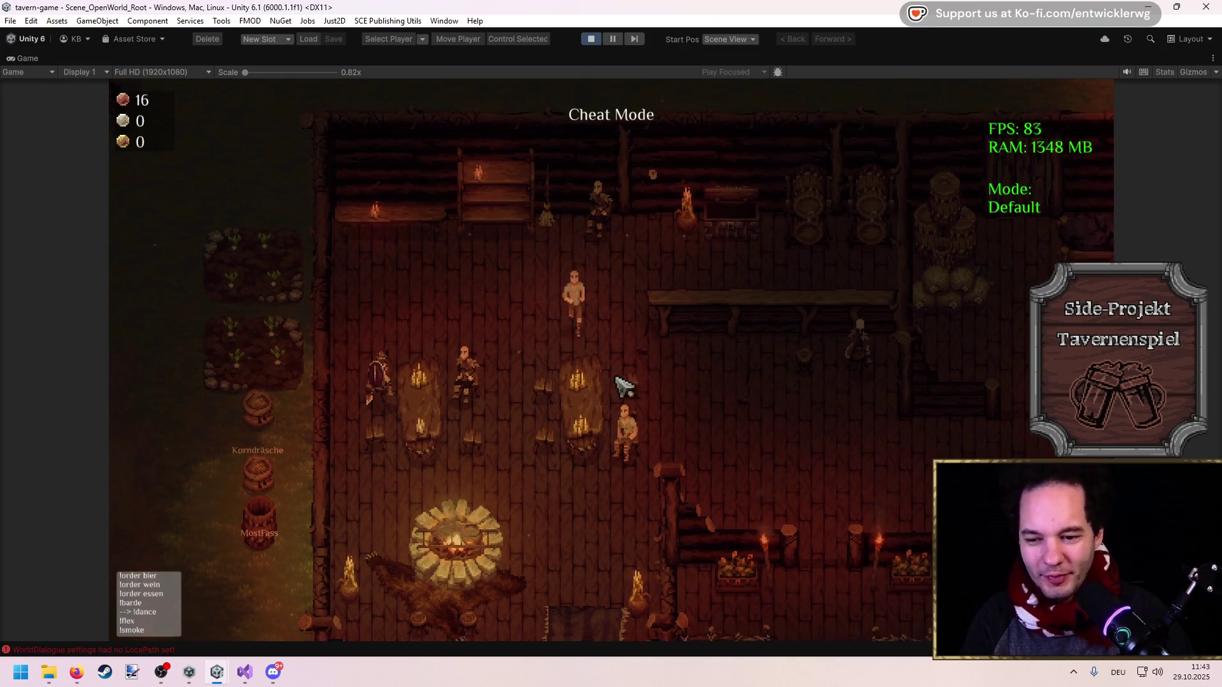
pyautogui.press('s')
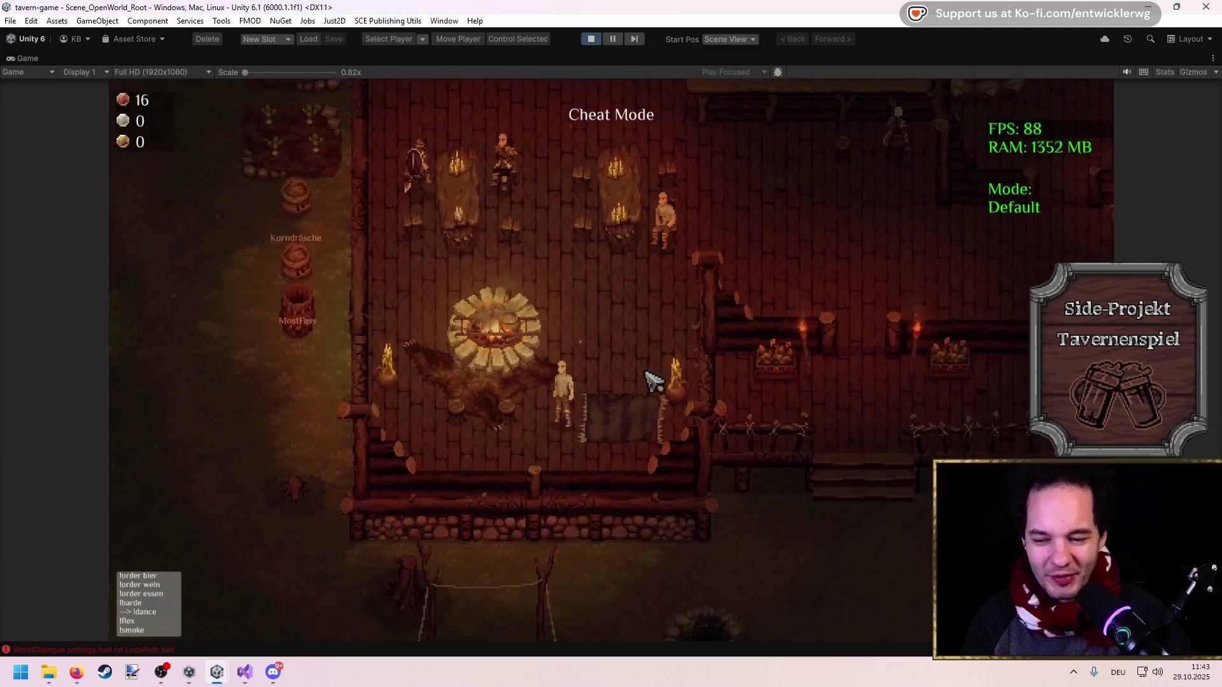
pyautogui.press('w')
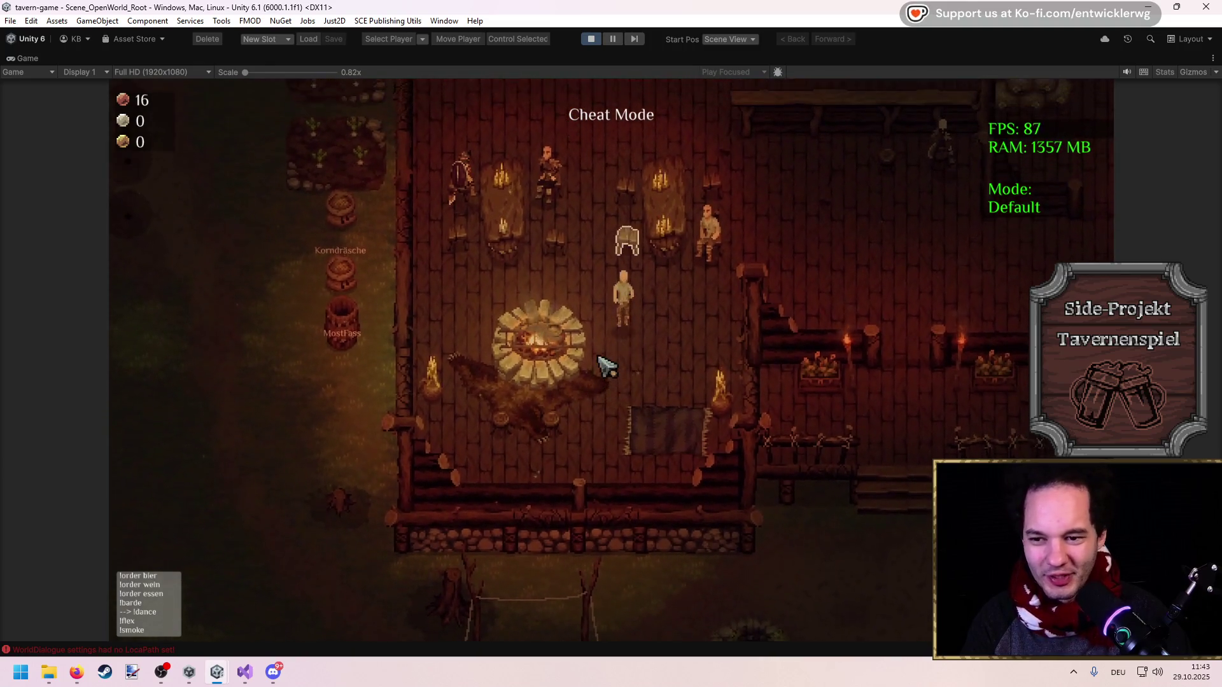
pyautogui.press('s')
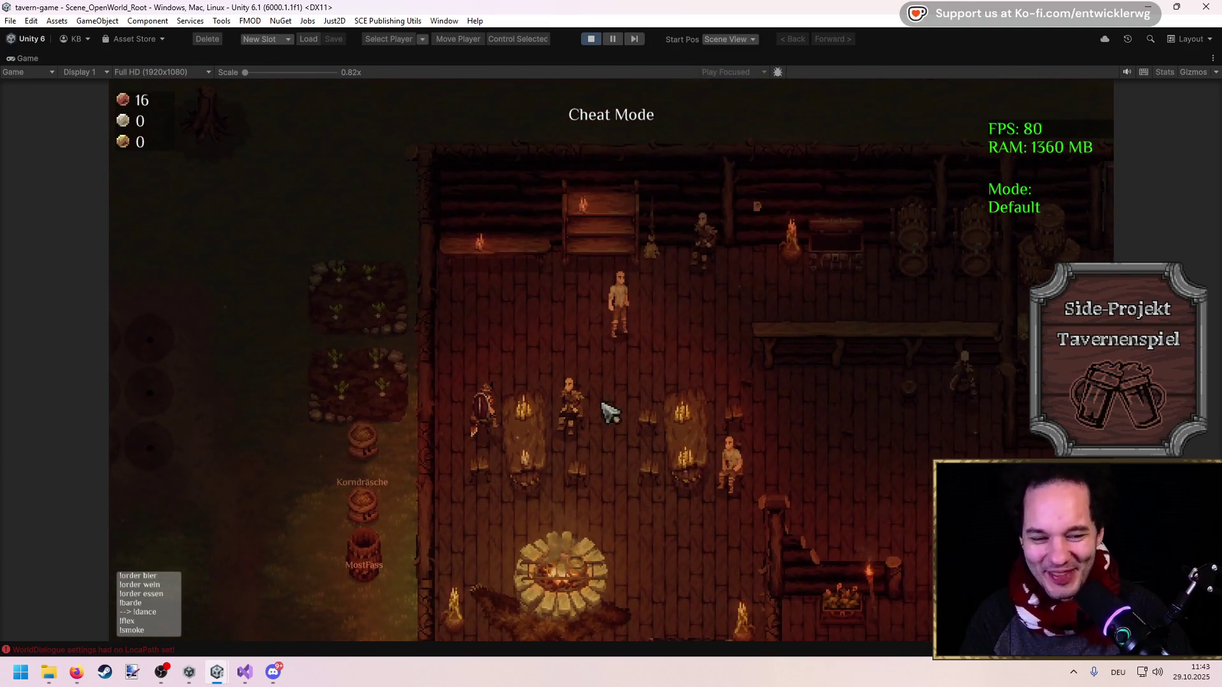
pyautogui.press('s')
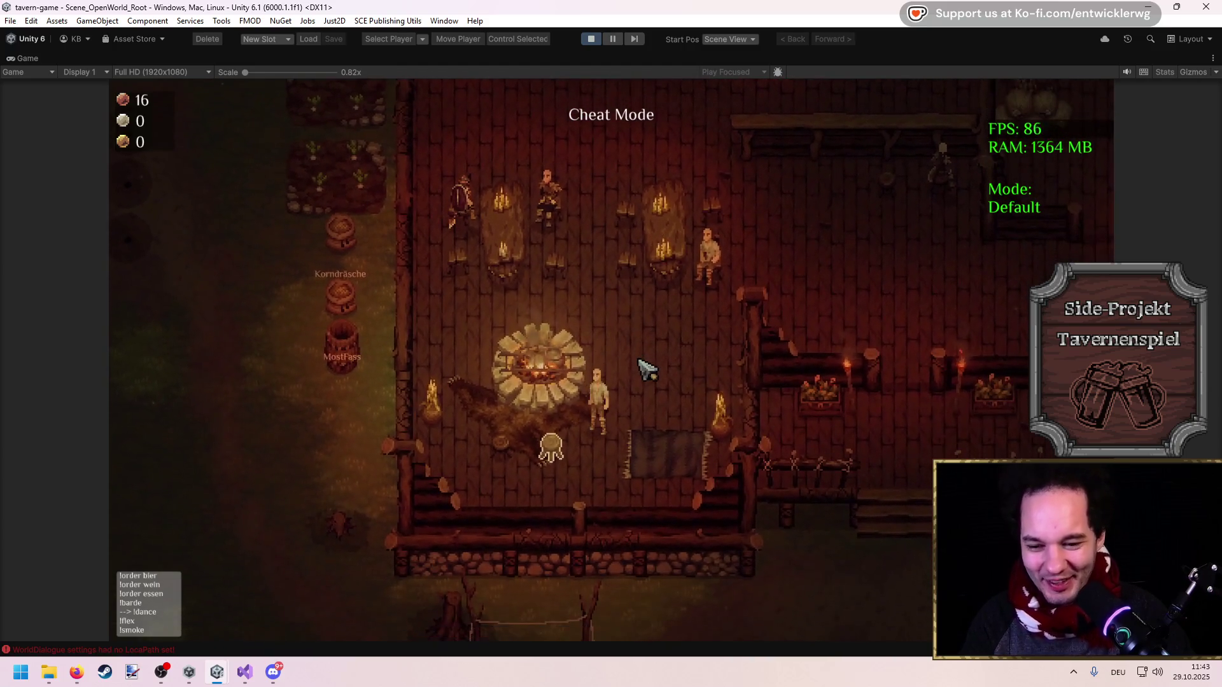
pyautogui.press('`')
pyautogui.write('timescale 1')
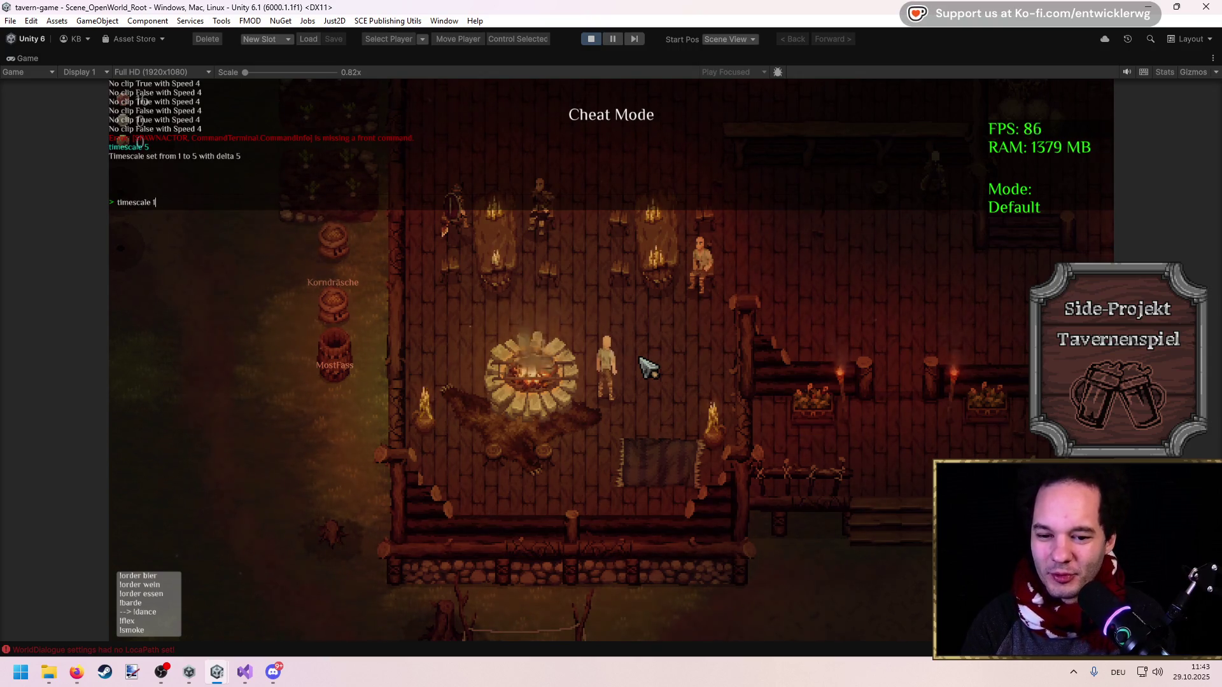
# Reset the game speed to timescale 1 in the in-game console and close it
pyautogui.press('Return')
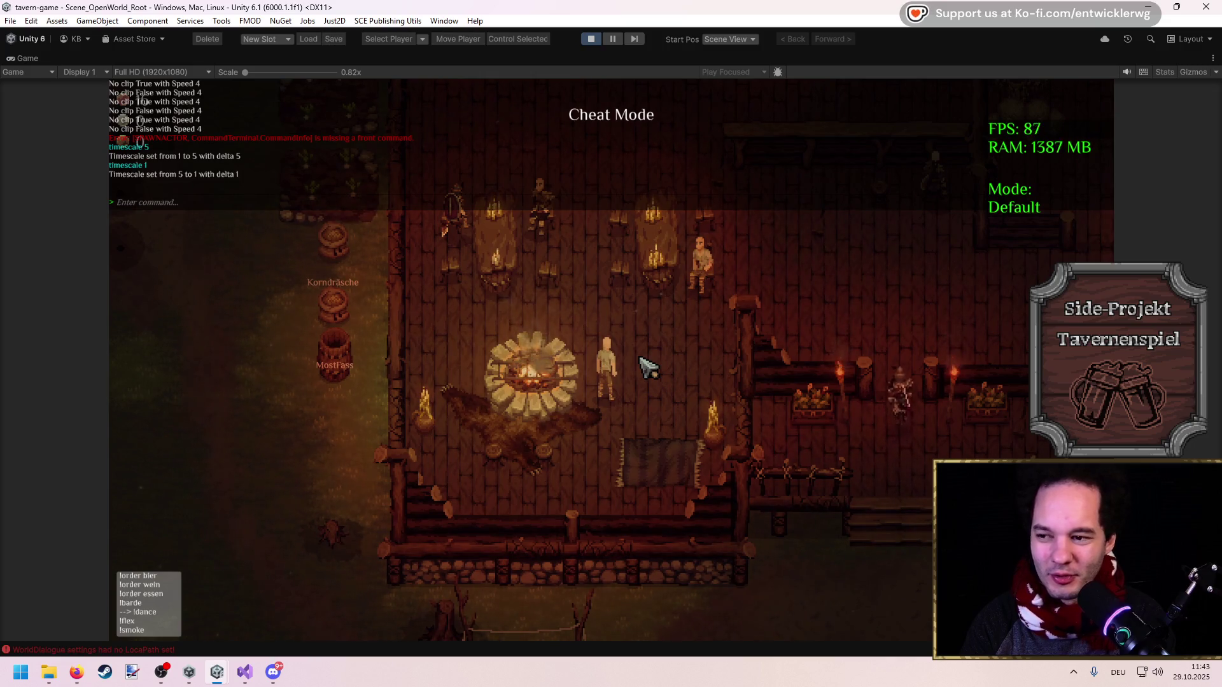
pyautogui.press('Return')
pyautogui.press('Up')
pyautogui.press('BackSpace')
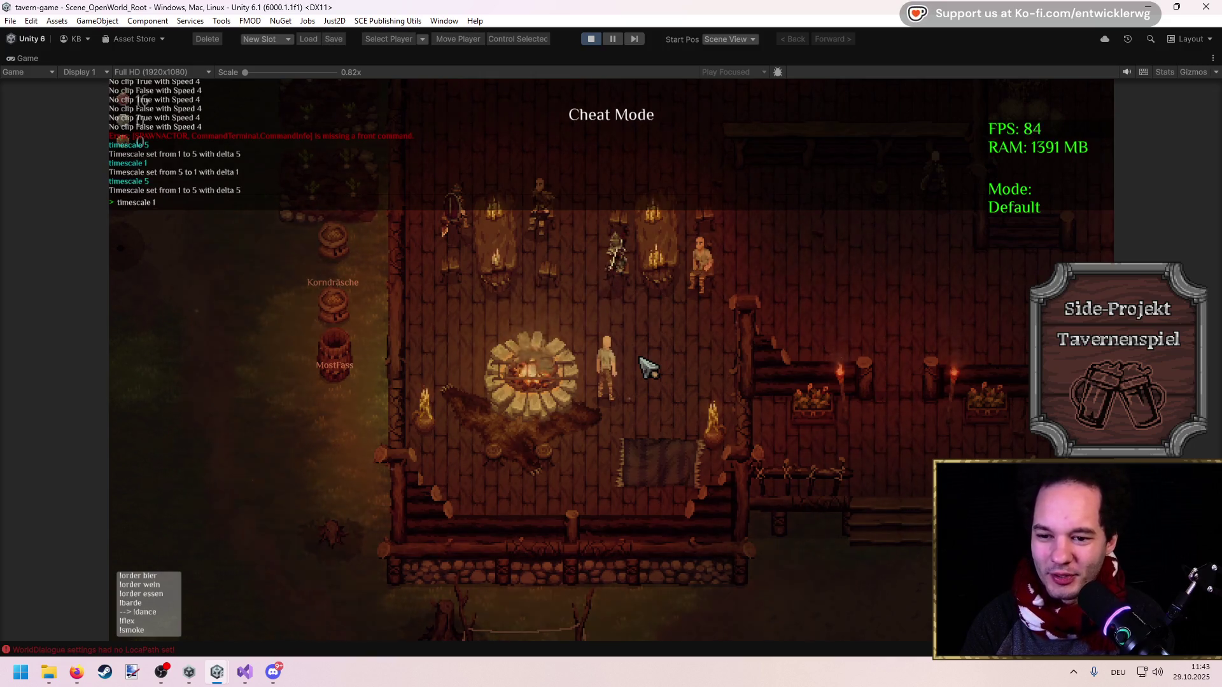
pyautogui.press('Return')
pyautogui.press('`')
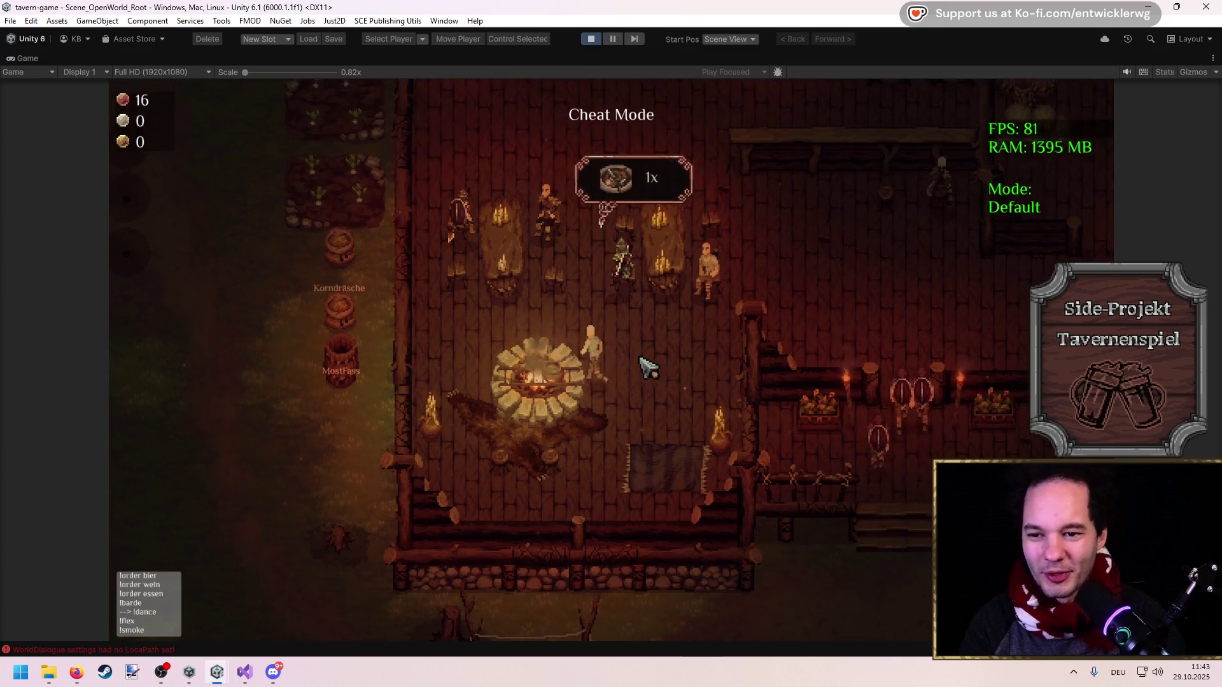
# Walk the player up and right to the BadBoy troublemakers
pyautogui.press('w')
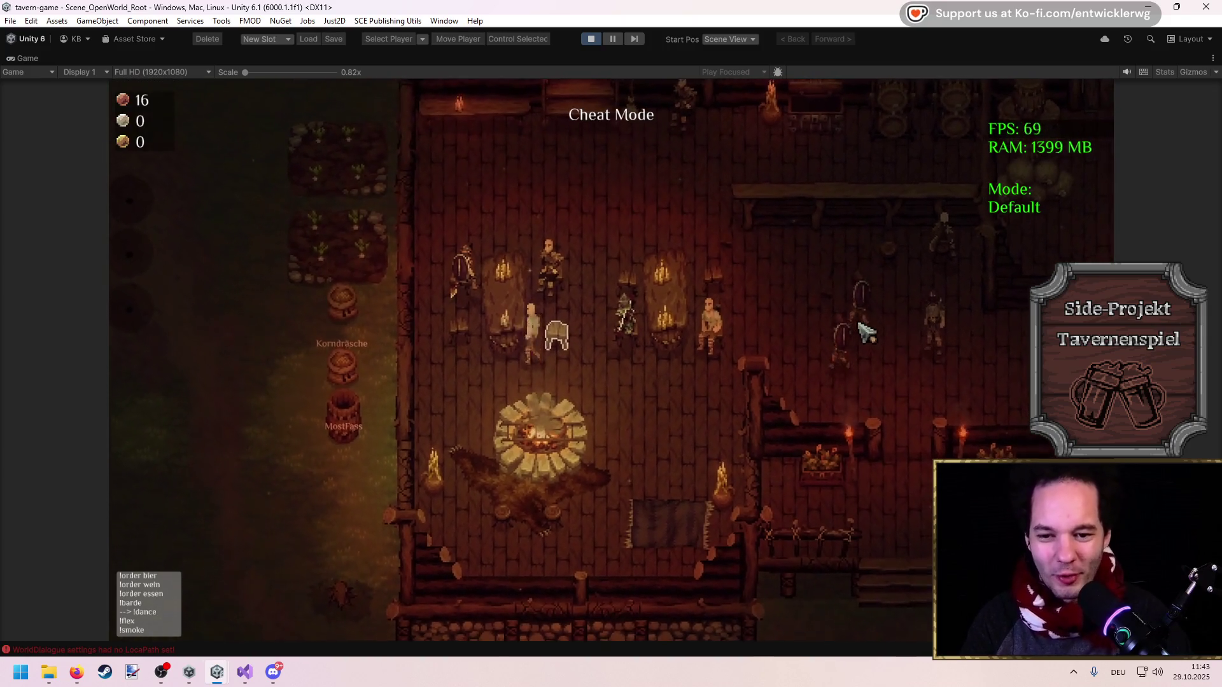
pyautogui.press('w')
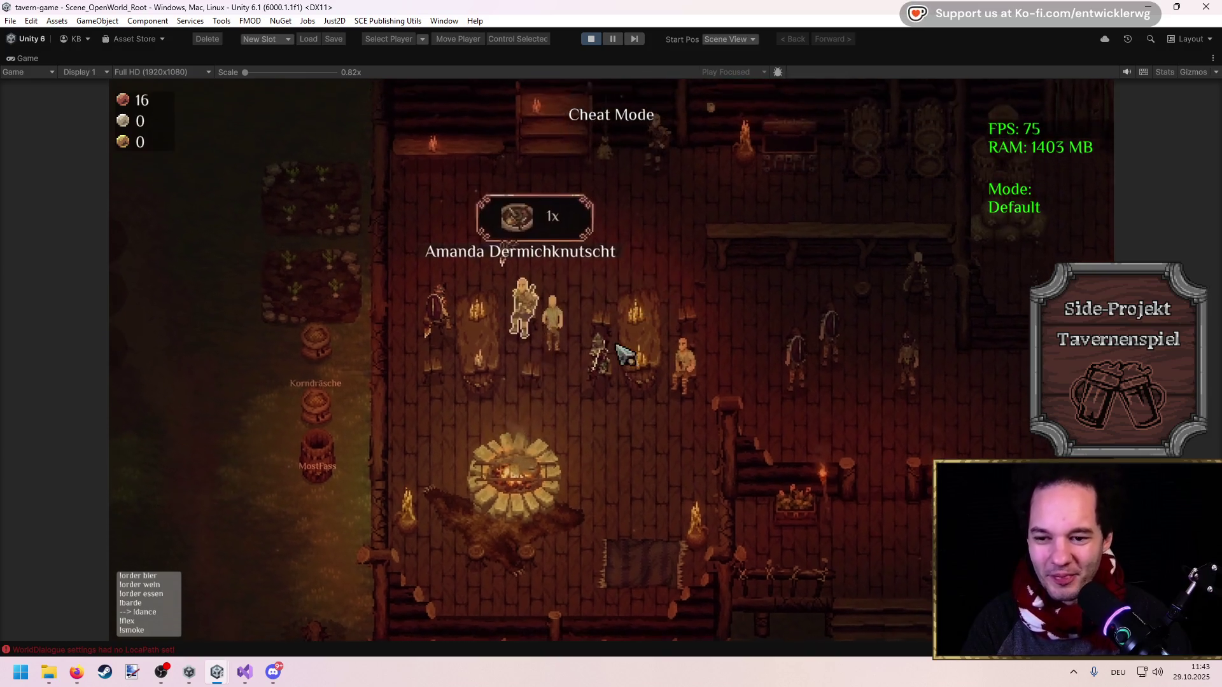
pyautogui.press('d')
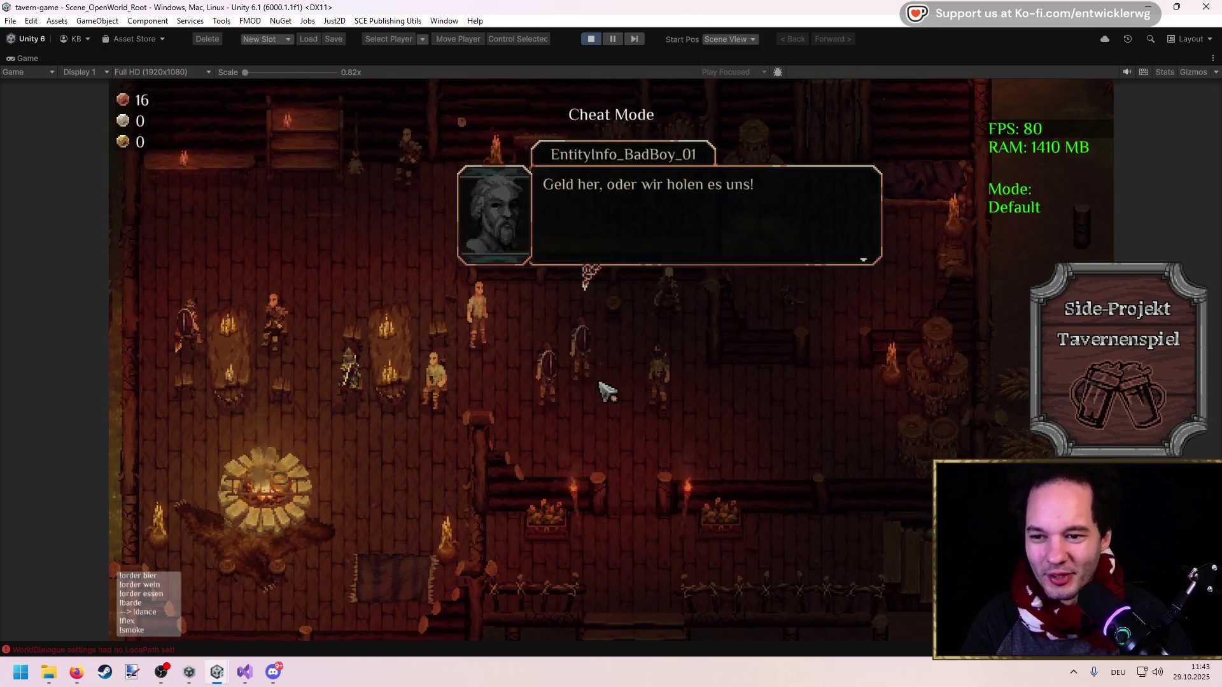
# Refuse the troublemaker with reply '1. Vergisst es.' and let the brawl play out
pyautogui.press('space')
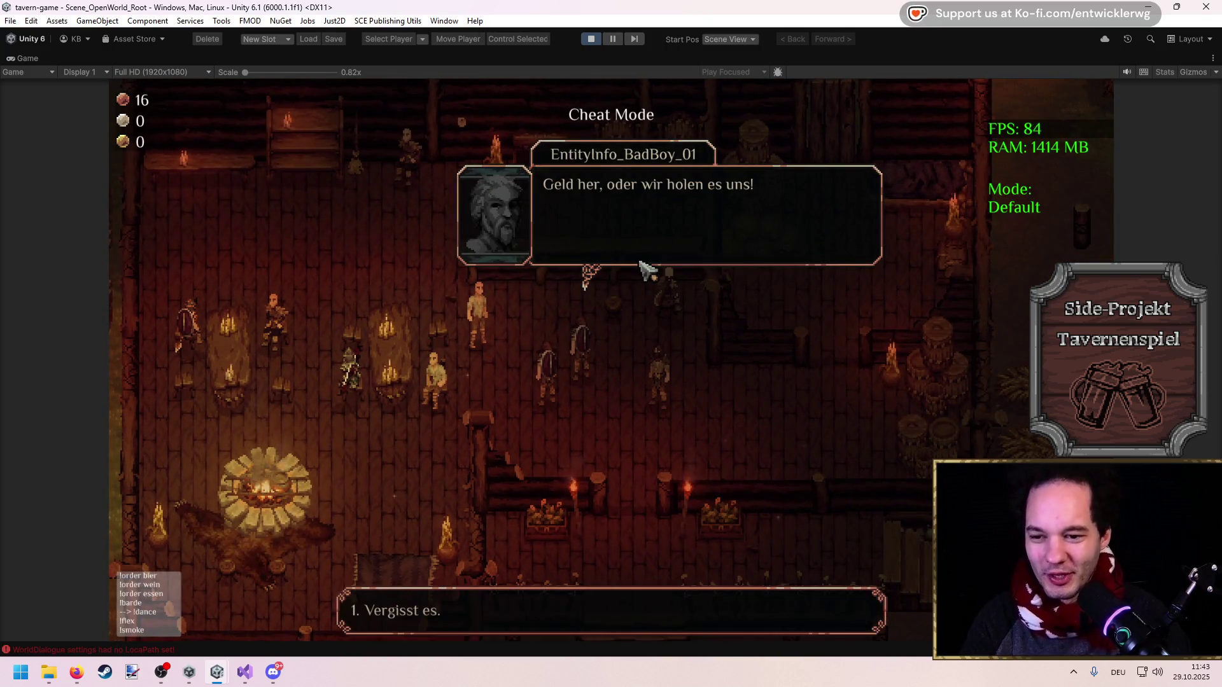
pyautogui.click(425, 613)
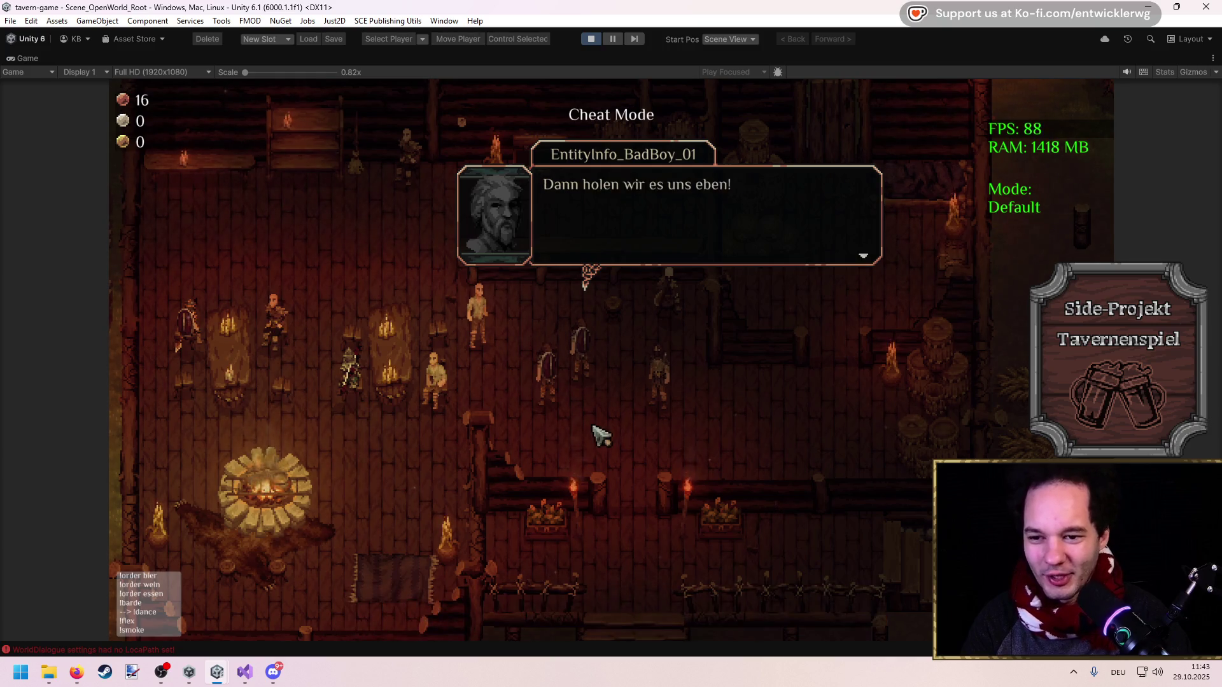
pyautogui.press('space')
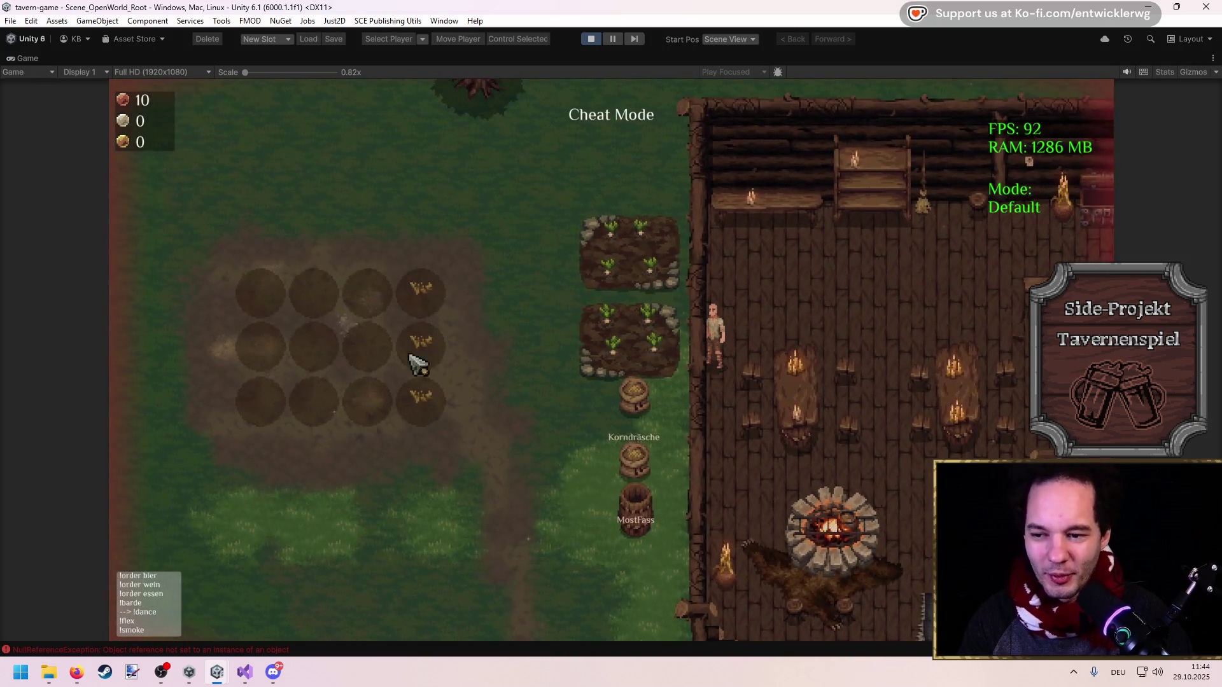
# Walk the character out to the farm plots past the Korndrasche, then stop Play mode
pyautogui.click(434, 338)
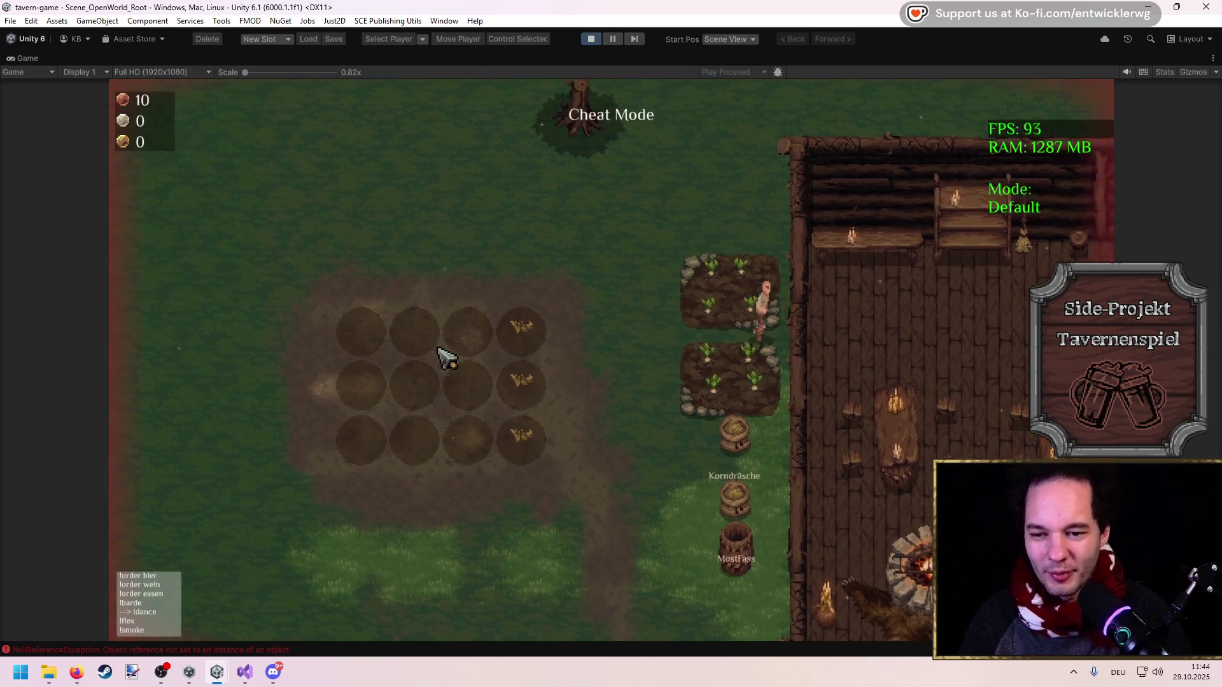
pyautogui.hotkey('s', 'd')
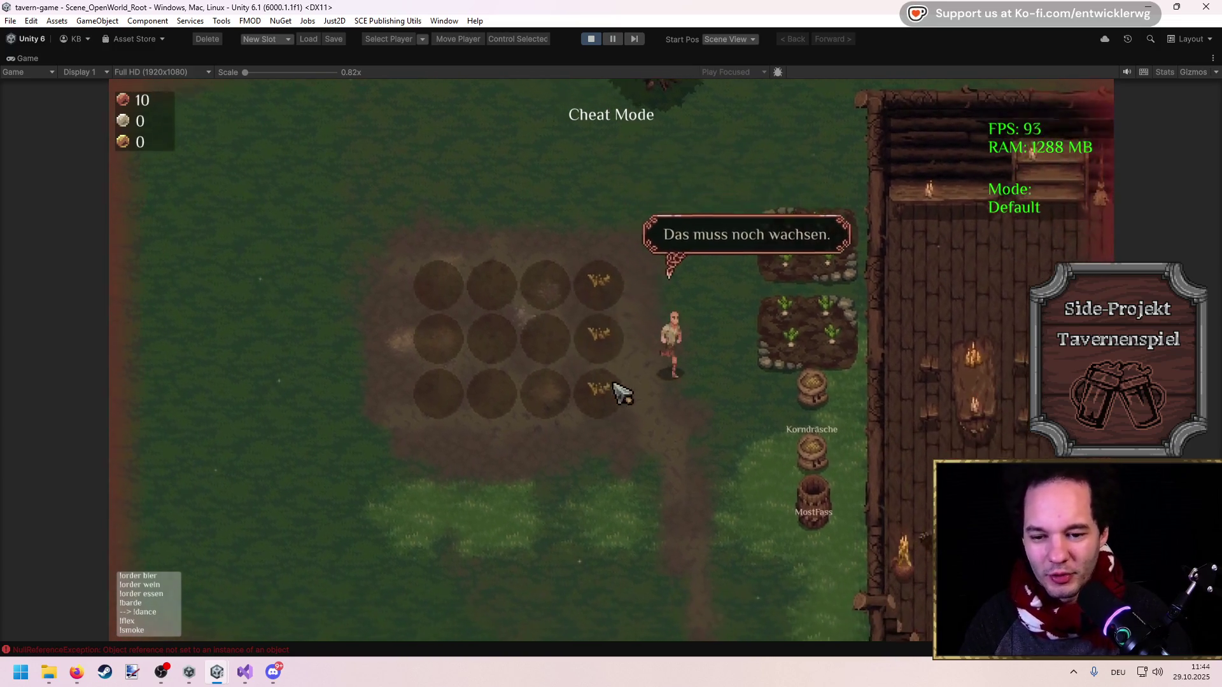
pyautogui.press('s')
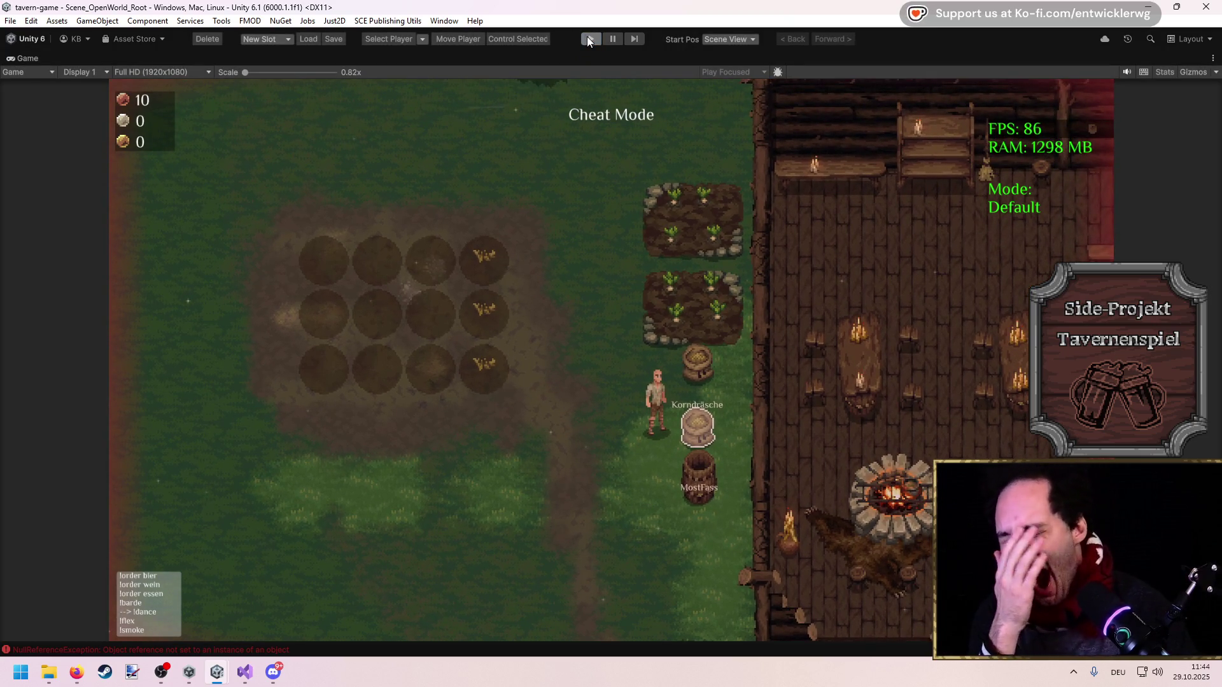
pyautogui.click(590, 39)
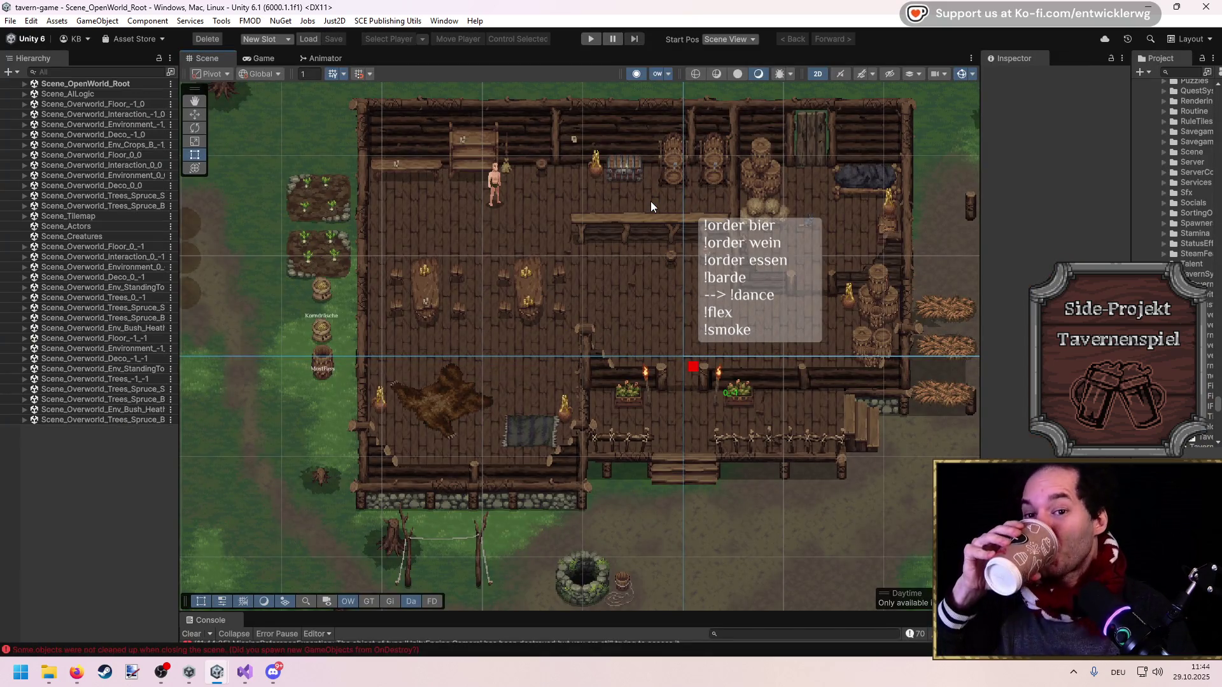
# Pan and zoom the Scene view around the tavern, then switch to the Google Docs design document
pyautogui.scroll(-3, 674, 399)
pyautogui.scroll(-1, 675, 399)
pyautogui.moveTo(674, 381); pyautogui.dragTo(531, 341)
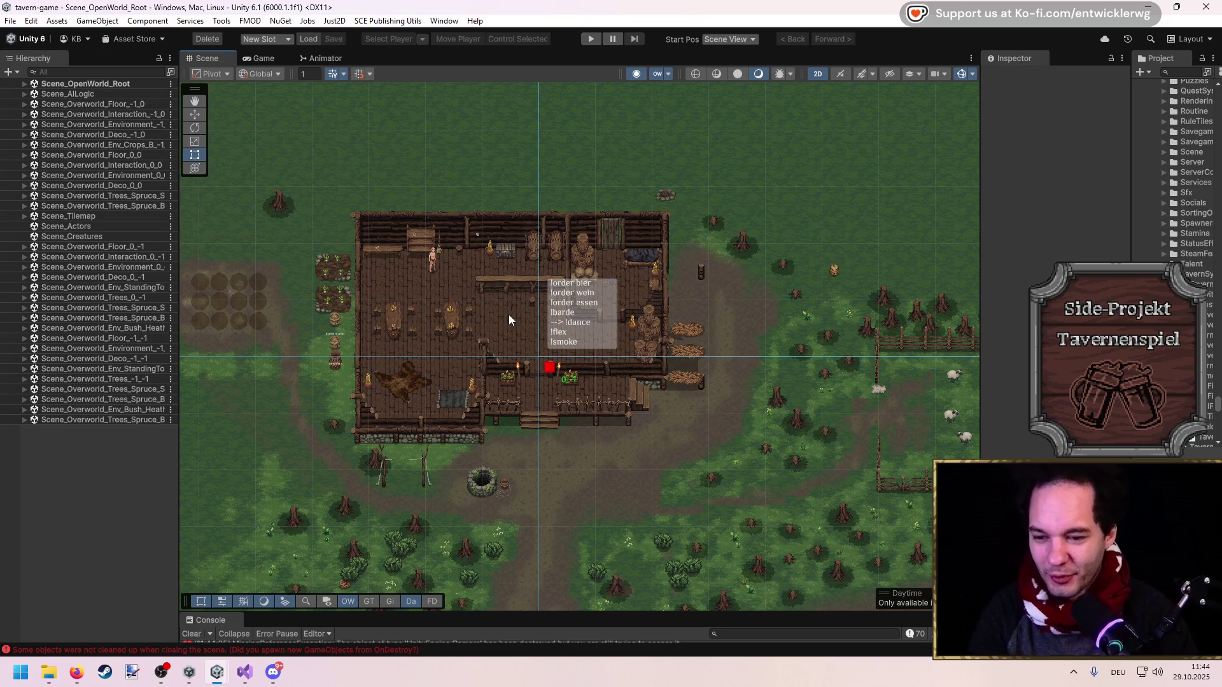
pyautogui.scroll(-1, 537, 346)
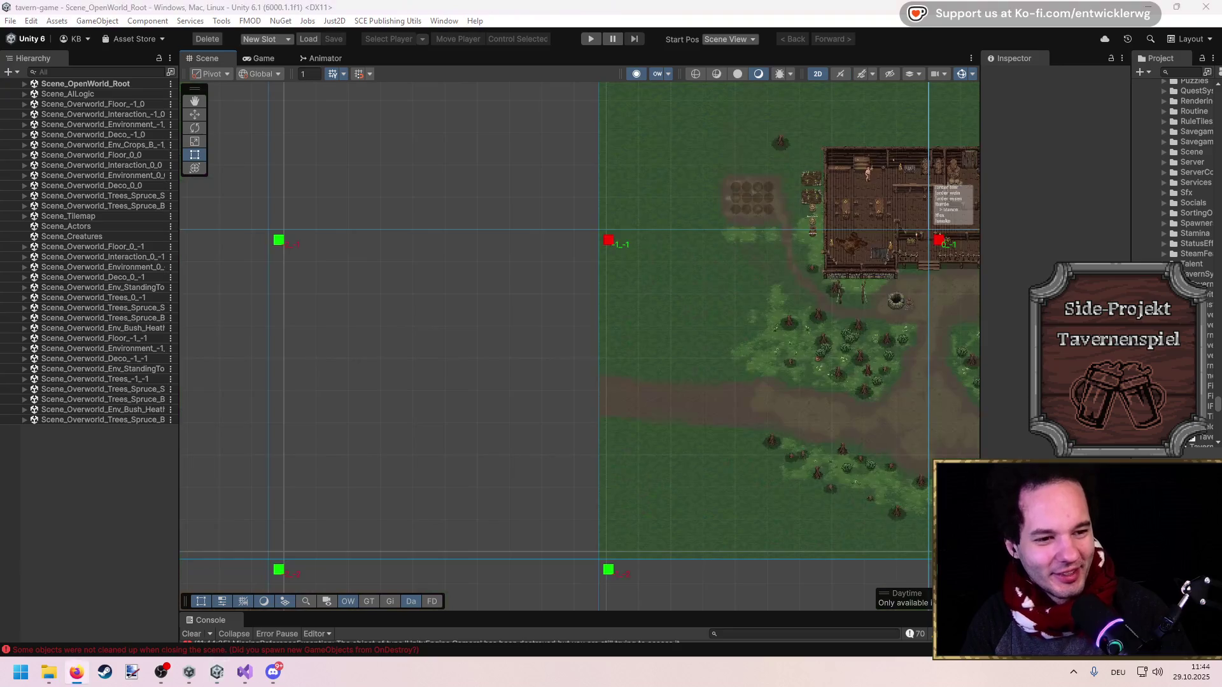
pyautogui.moveTo(861, 280); pyautogui.dragTo(594, 315)
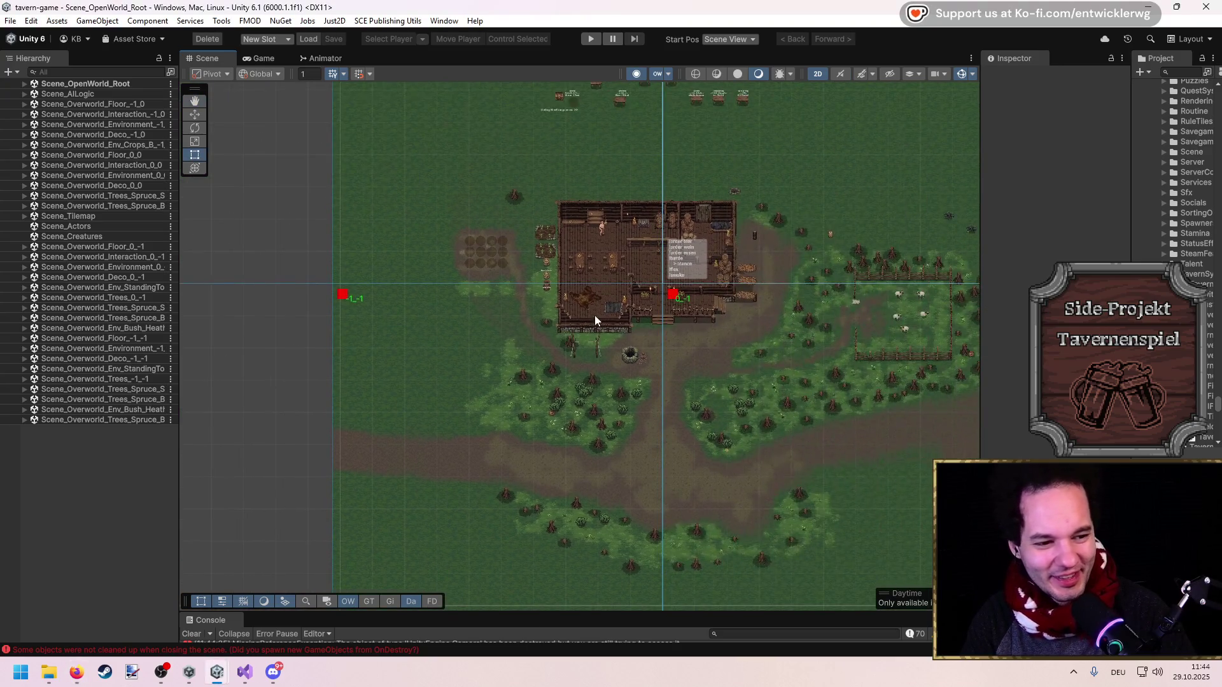
pyautogui.scroll(3, 497, 262)
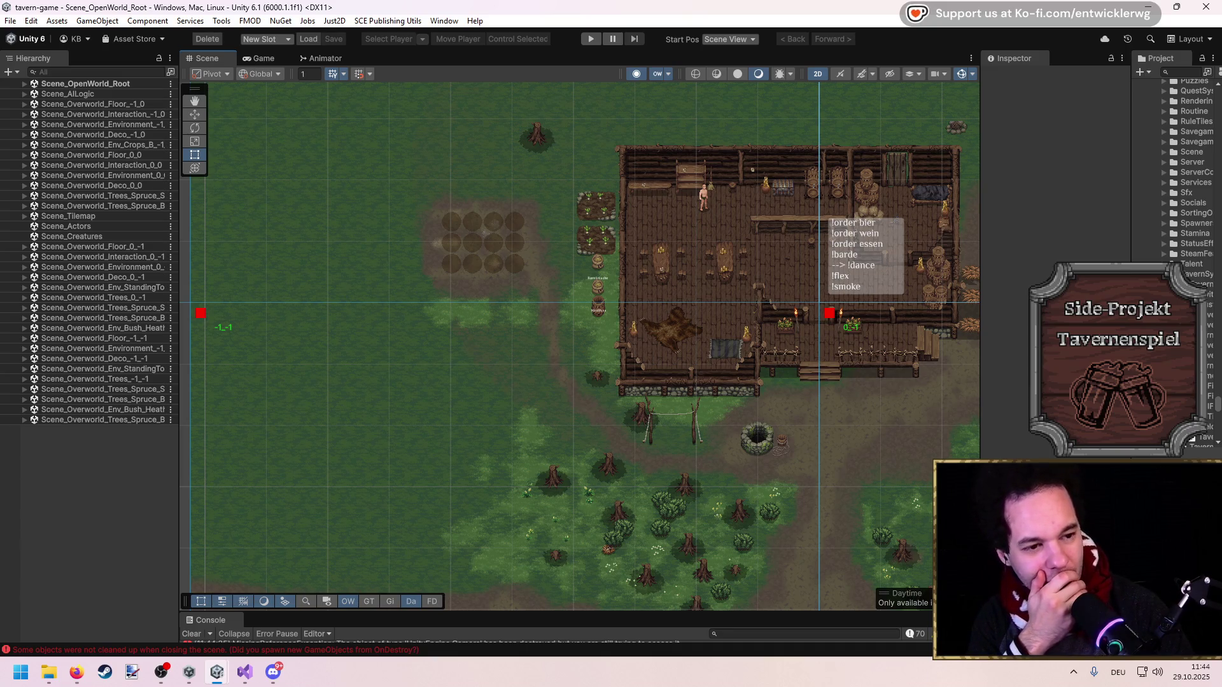
pyautogui.moveTo(907, 347); pyautogui.dragTo(663, 303)
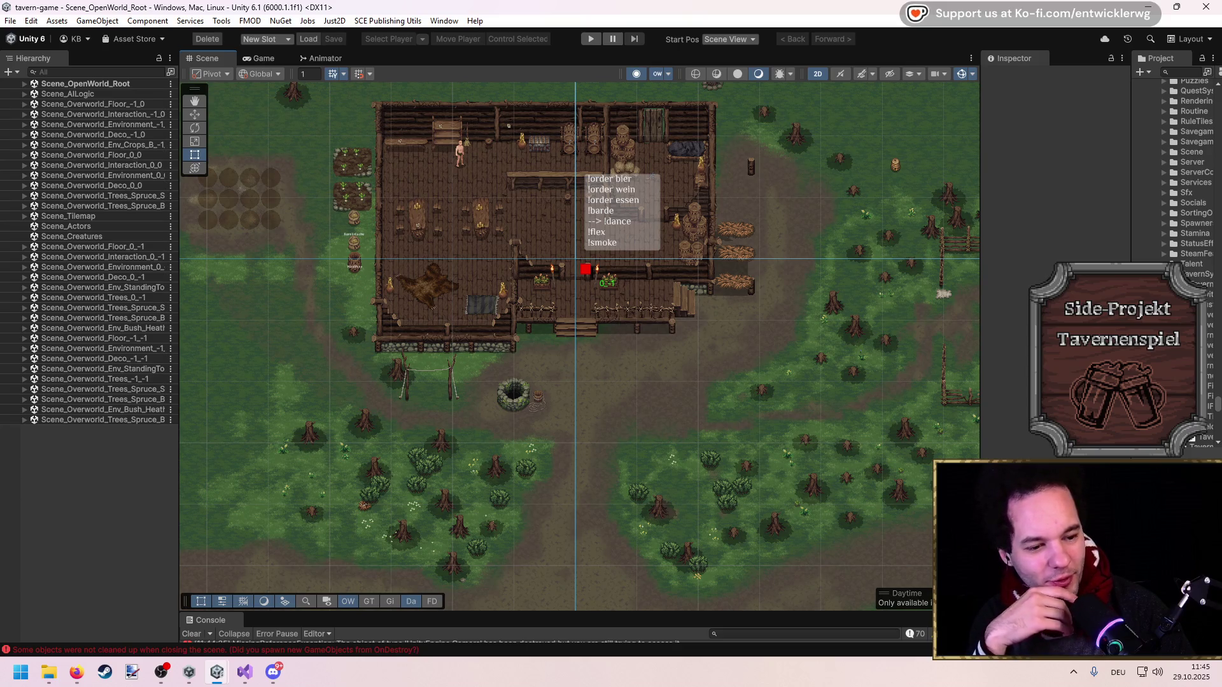
pyautogui.hotkey('alt', 'Tab')
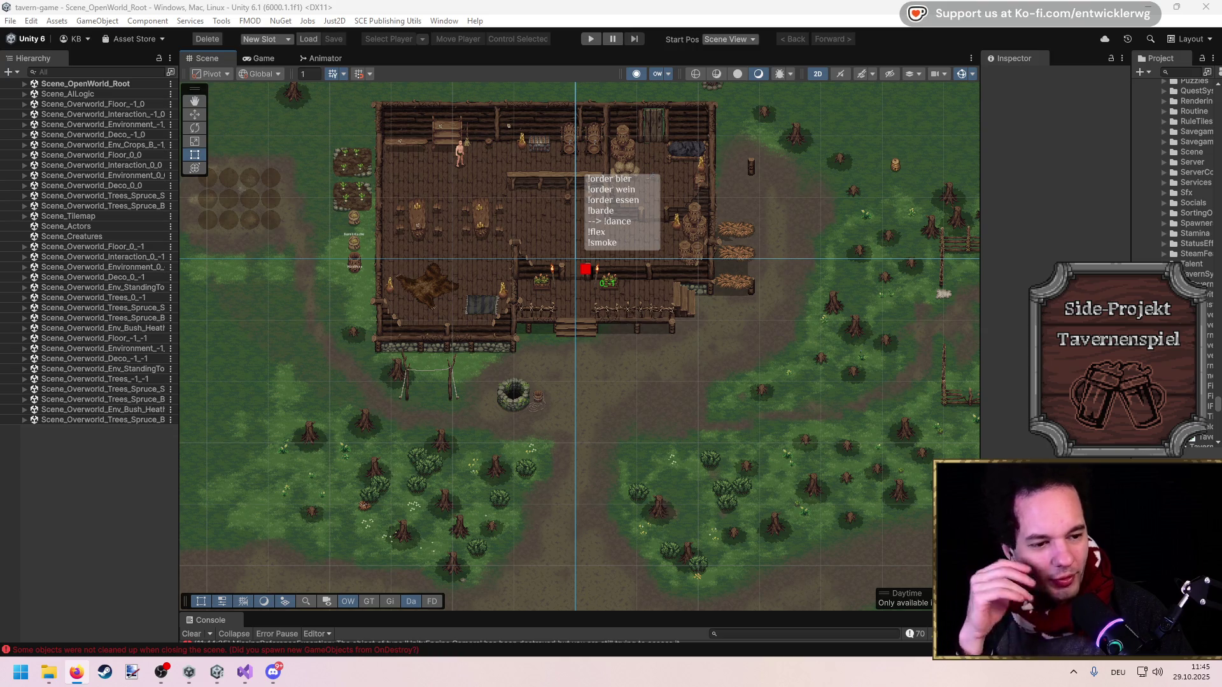
pyautogui.hotkey('alt', 'Tab')
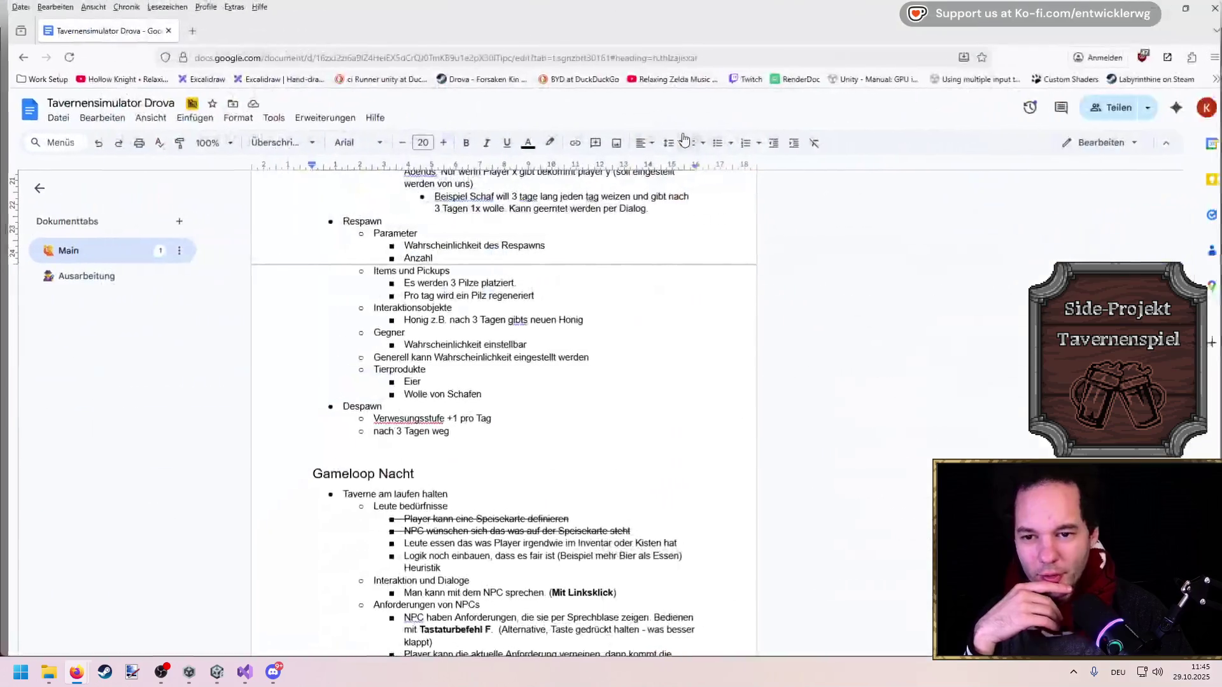
# Scroll through the design document and review the Sammeln list
pyautogui.scroll(-5, 526, 418)
pyautogui.scroll(-8, 526, 418)
pyautogui.scroll(7, 526, 418)
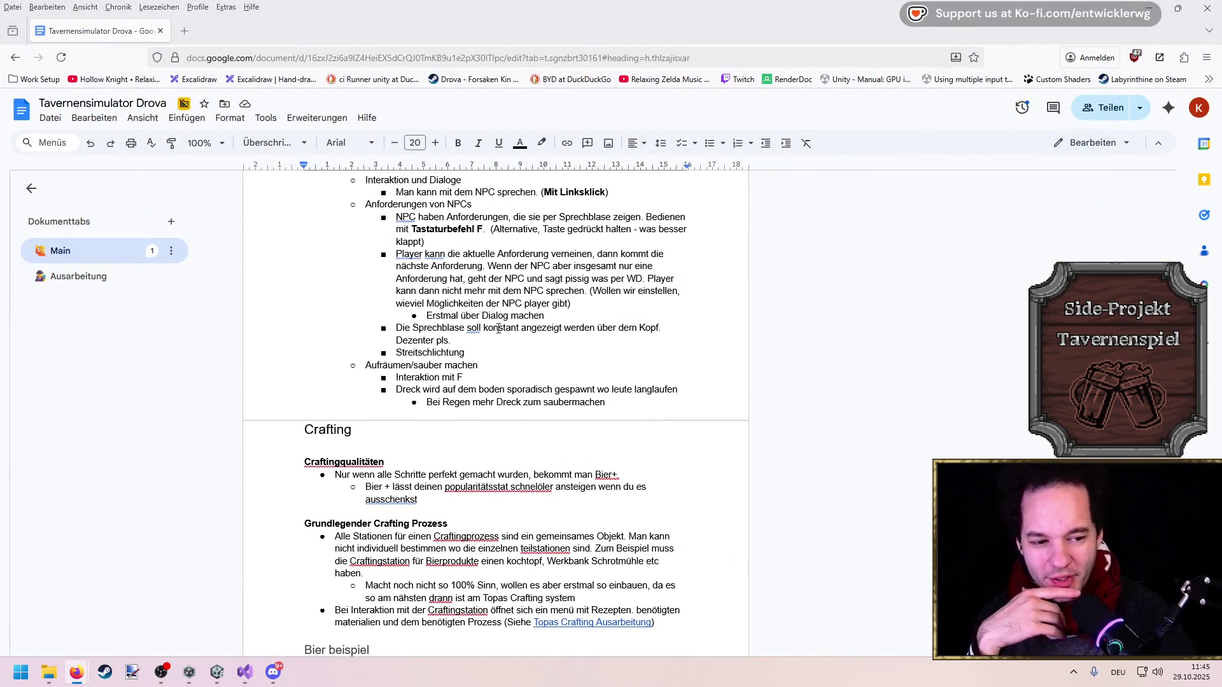
pyautogui.scroll(3, 442, 423)
pyautogui.scroll(-1, 439, 416)
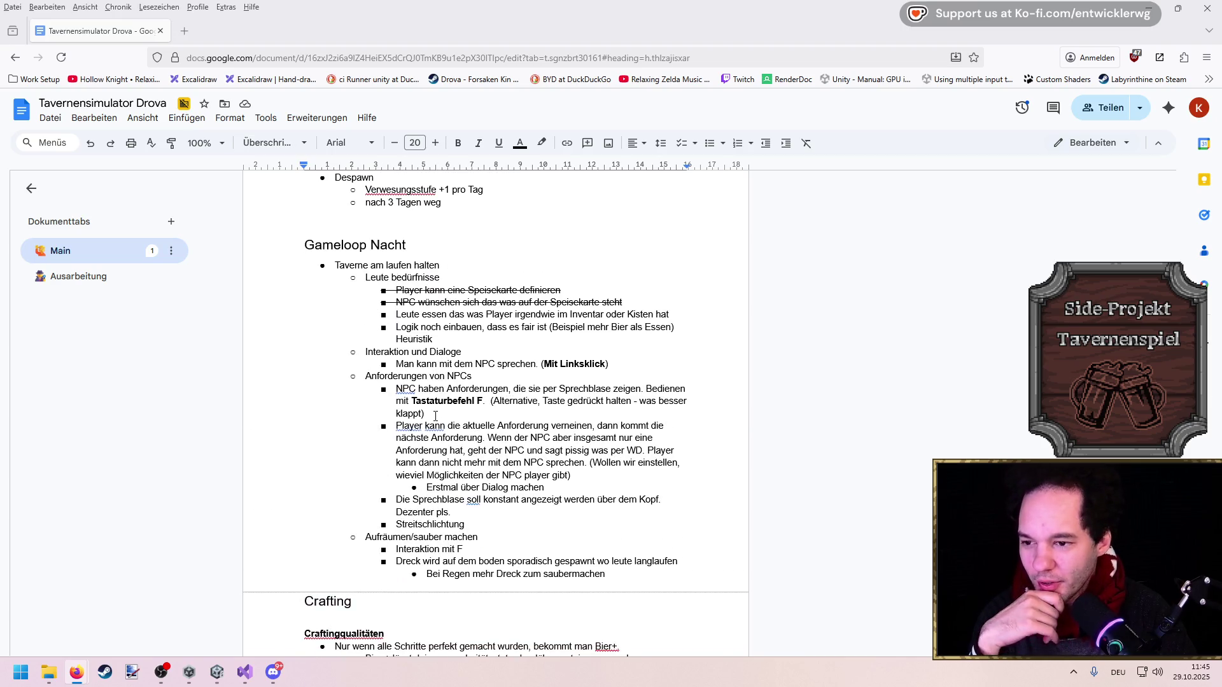
pyautogui.scroll(-3, 409, 398)
pyautogui.scroll(8, 407, 395)
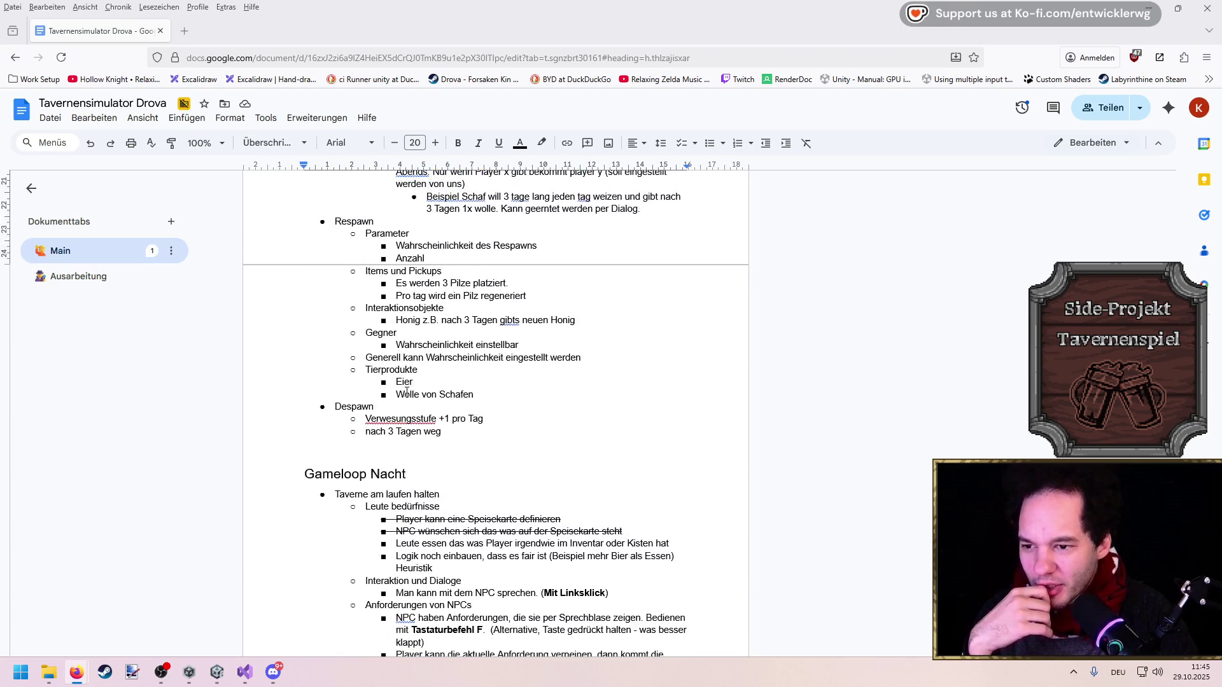
pyautogui.scroll(3, 407, 393)
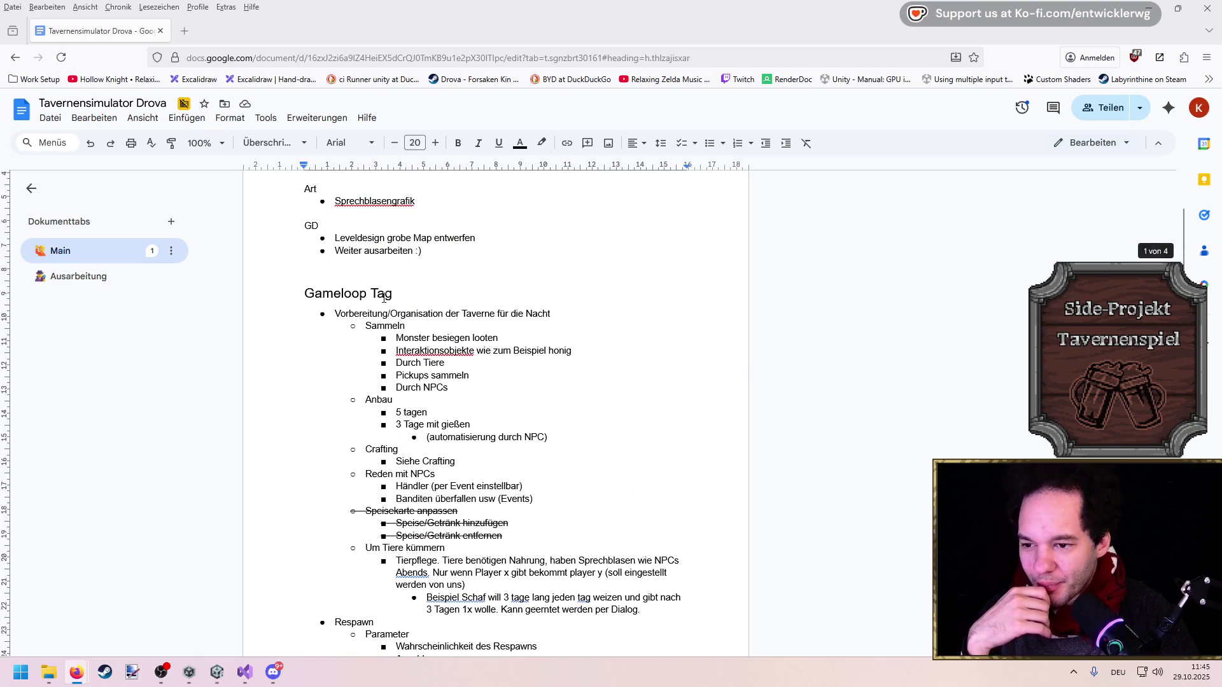
pyautogui.click(417, 328)
pyautogui.scroll(-1, 416, 331)
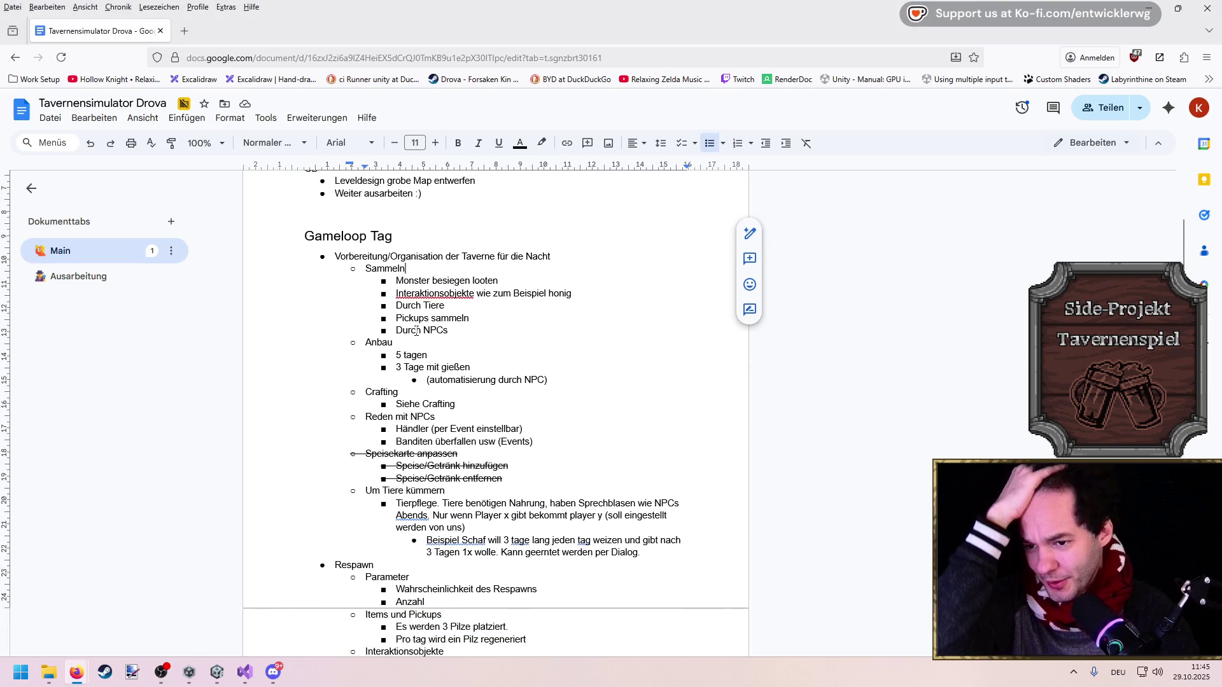
# Highlight the Monster besiegen, Durch Tiere, Anbau and trader/bandit event notes while reading
pyautogui.moveTo(502, 281)
pyautogui.mouseDown()
pyautogui.moveTo(395, 281)
pyautogui.moveTo(476, 313)
pyautogui.moveTo(395, 318)
pyautogui.moveTo(447, 330)
pyautogui.mouseUp()
pyautogui.click(566, 293)
pyautogui.scroll(-1, 445, 324)
pyautogui.moveTo(365, 285)
pyautogui.mouseDown()
pyautogui.moveTo(410, 297)
pyautogui.moveTo(395, 291)
pyautogui.mouseUp()
pyautogui.click(472, 310)
pyautogui.scroll(-1, 463, 295)
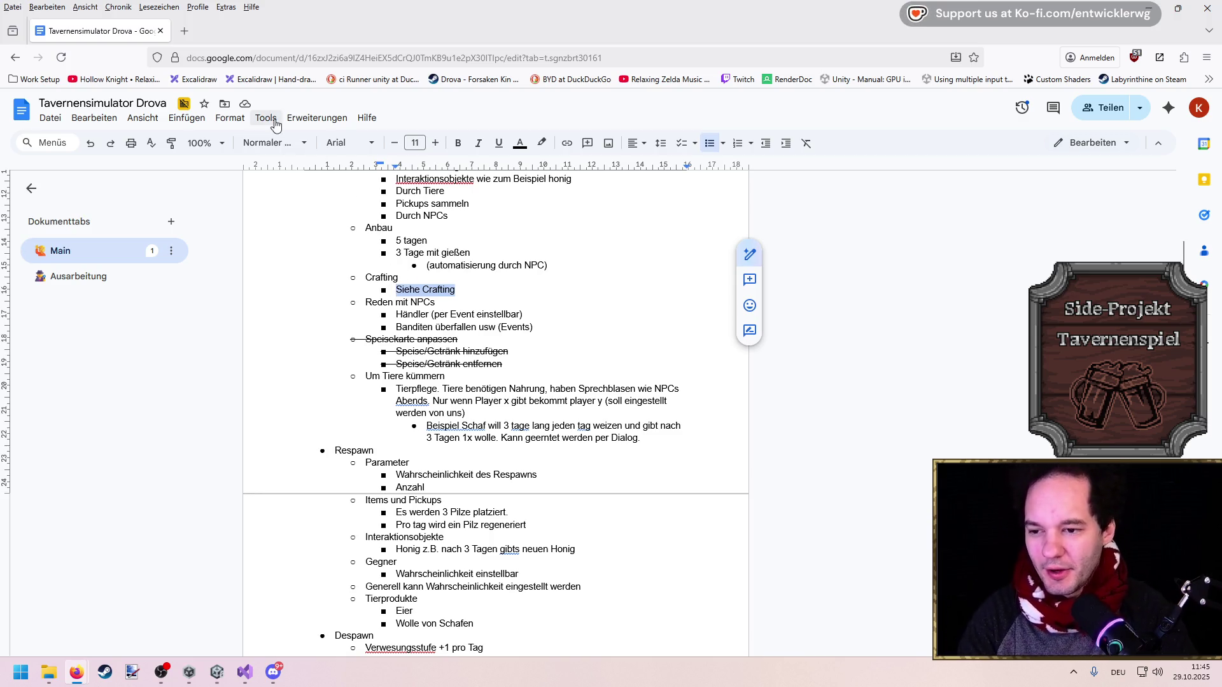
pyautogui.moveTo(395, 327)
pyautogui.mouseDown()
pyautogui.moveTo(578, 325)
pyautogui.moveTo(409, 315)
pyautogui.mouseUp()
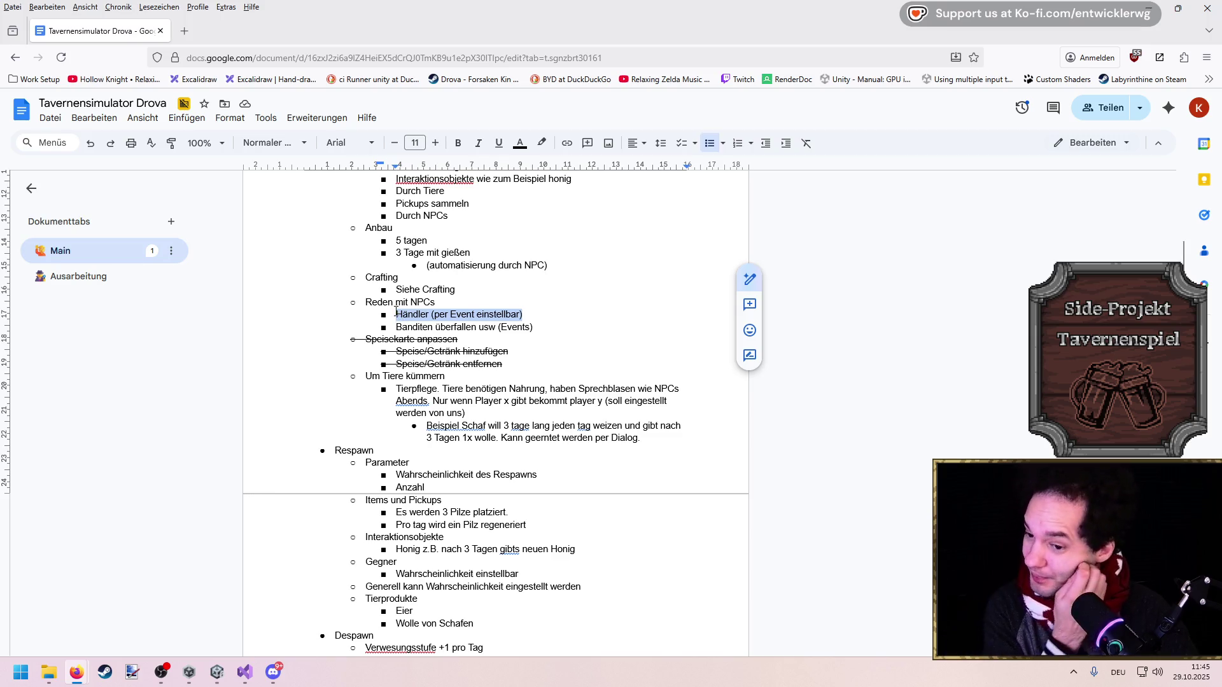
pyautogui.scroll(-2, 395, 311)
pyautogui.click(413, 332)
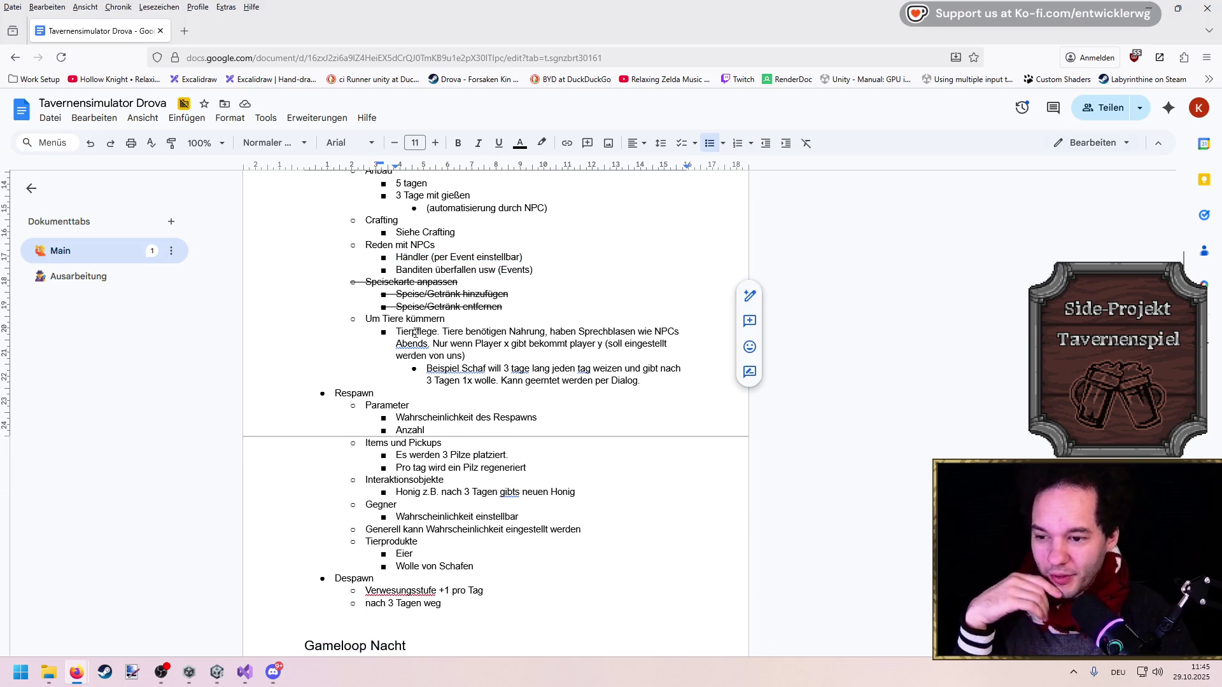
# Select the whole Respawn section and read its respawn probability note
pyautogui.scroll(-5, 414, 333)
pyautogui.moveTo(477, 394)
pyautogui.mouseDown()
pyautogui.moveTo(369, 246)
pyautogui.moveTo(370, 226)
pyautogui.mouseUp()
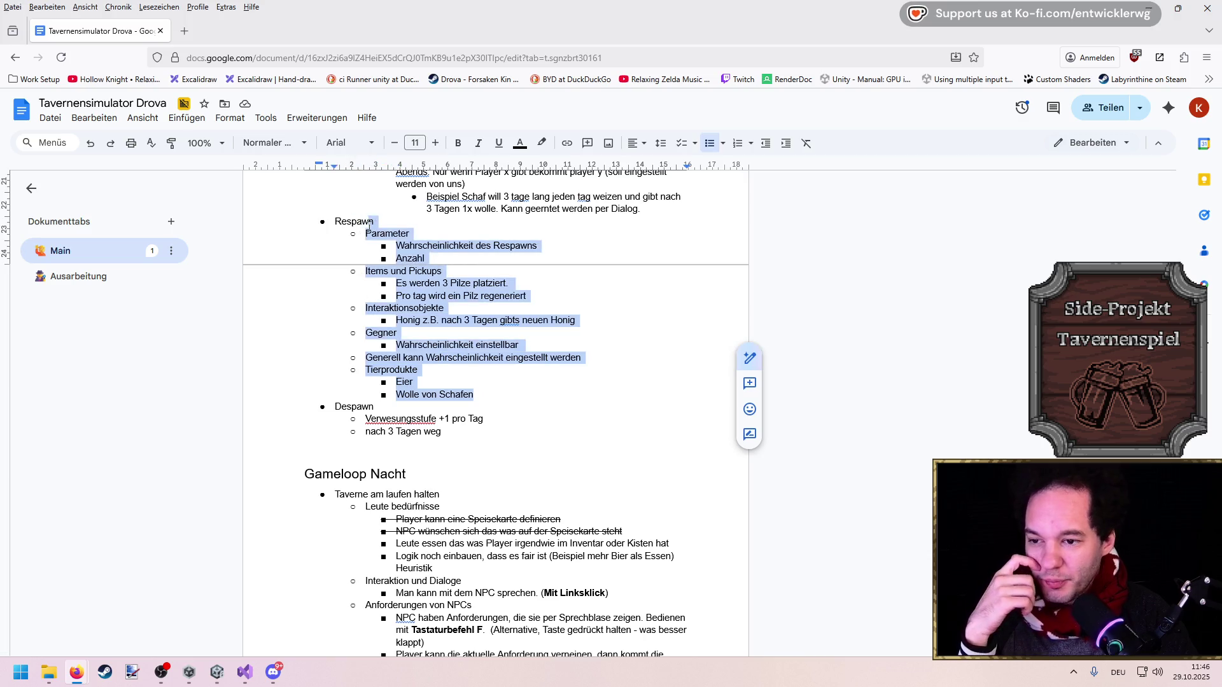
pyautogui.click(392, 233)
pyautogui.click(500, 246)
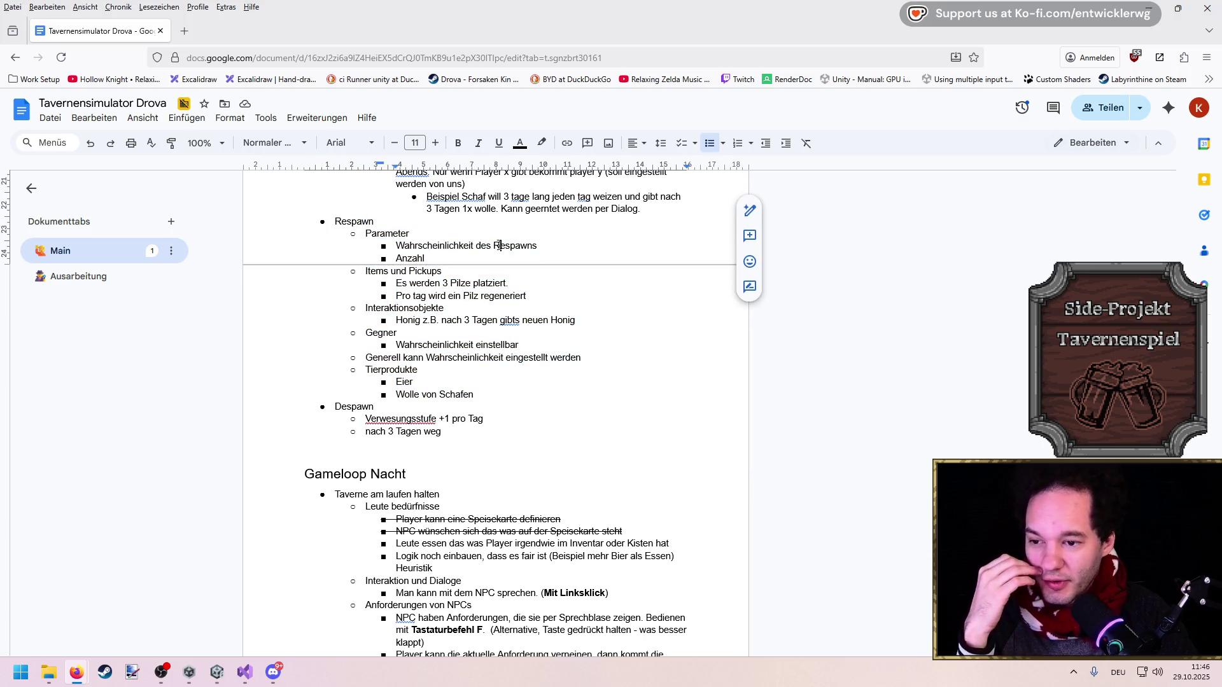
pyautogui.click(410, 306)
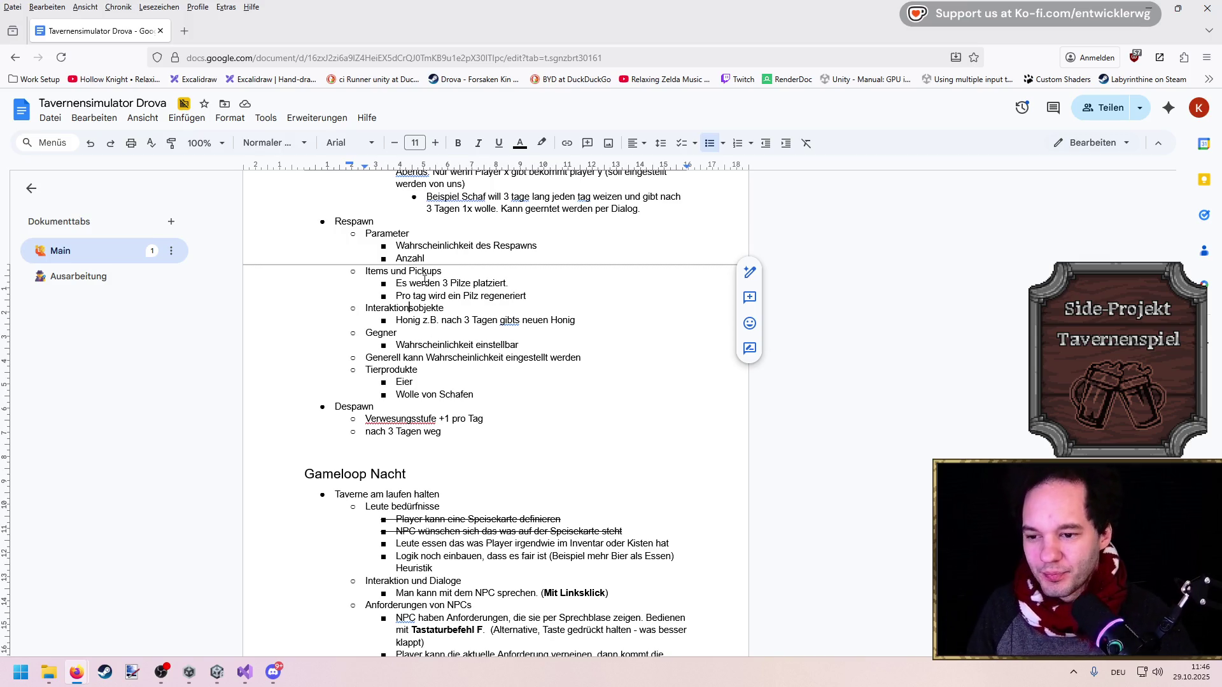
# Highlight the Gegner respawn probability and Tierprodukte notes, then return to Unity
pyautogui.moveTo(529, 348); pyautogui.dragTo(364, 335)
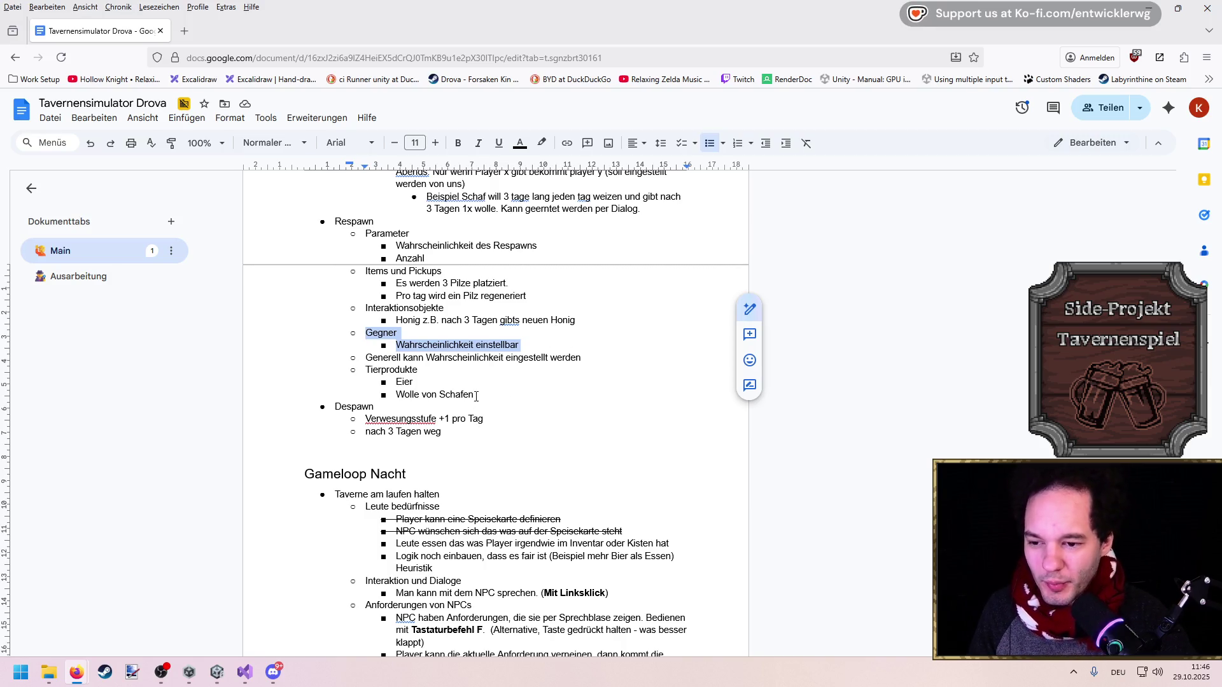
pyautogui.moveTo(476, 396); pyautogui.dragTo(336, 373)
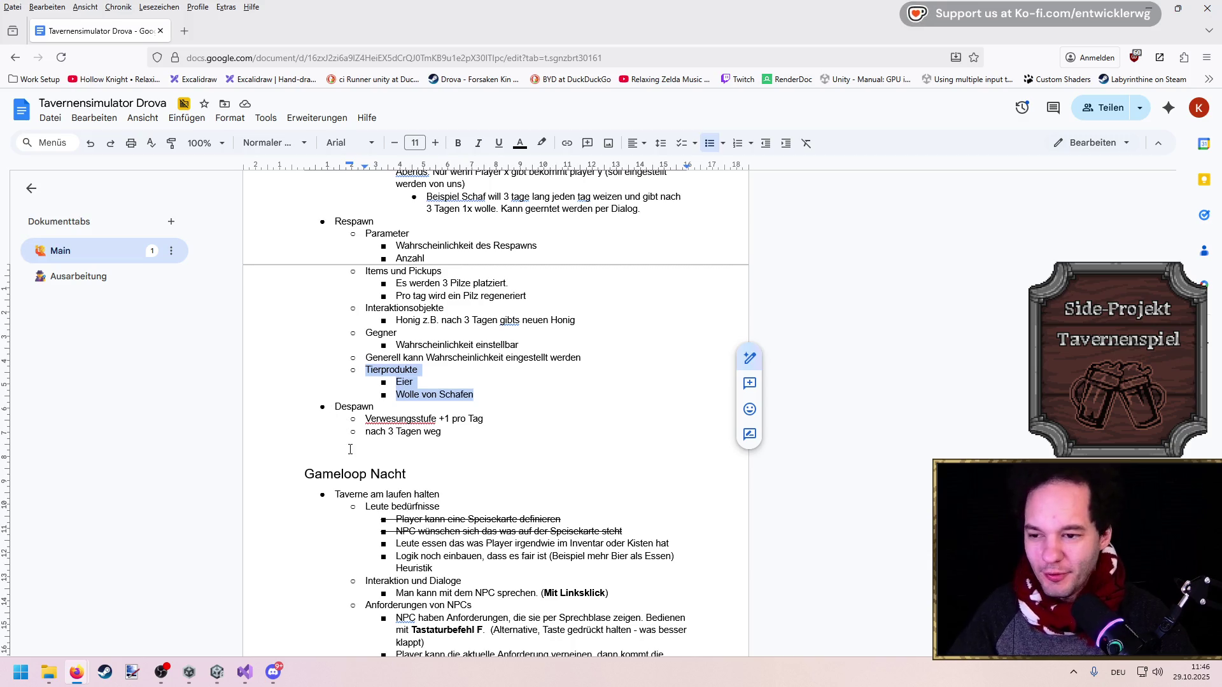
pyautogui.moveTo(365, 231)
pyautogui.mouseDown()
pyautogui.moveTo(411, 234)
pyautogui.moveTo(382, 407)
pyautogui.moveTo(483, 395)
pyautogui.moveTo(381, 294)
pyautogui.moveTo(372, 233)
pyautogui.moveTo(445, 311)
pyautogui.moveTo(382, 410)
pyautogui.mouseUp()
pyautogui.click(371, 232)
pyautogui.click(444, 308)
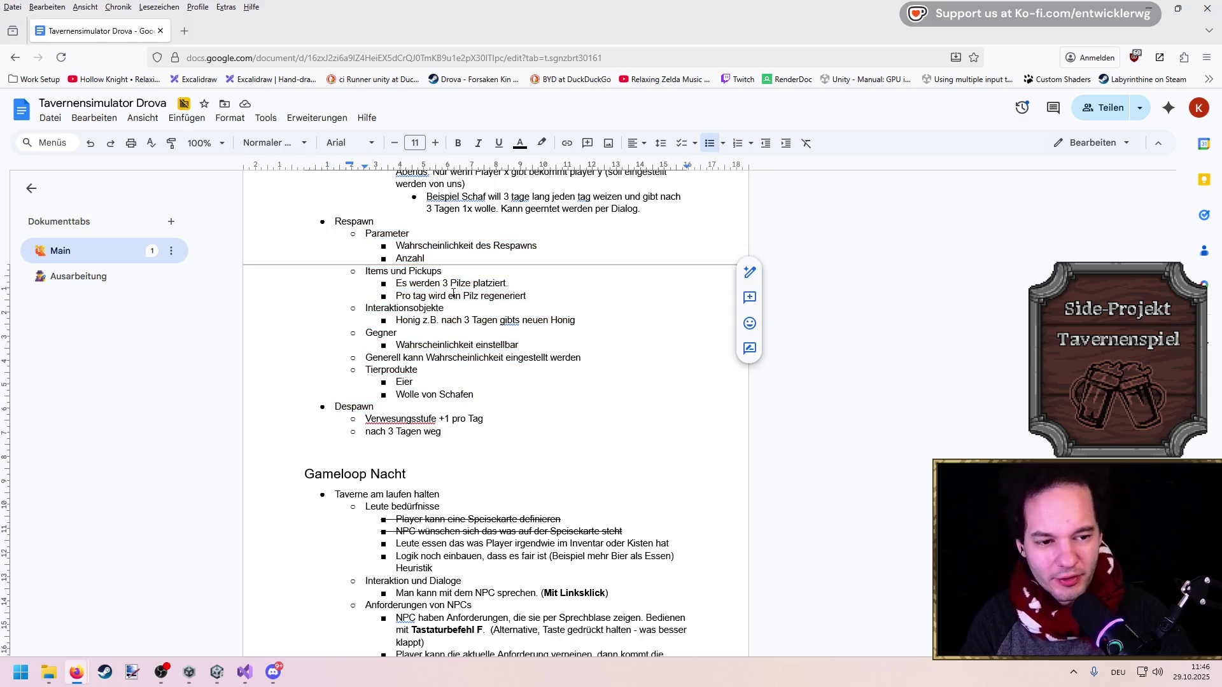
pyautogui.hotkey('alt', 'Tab')
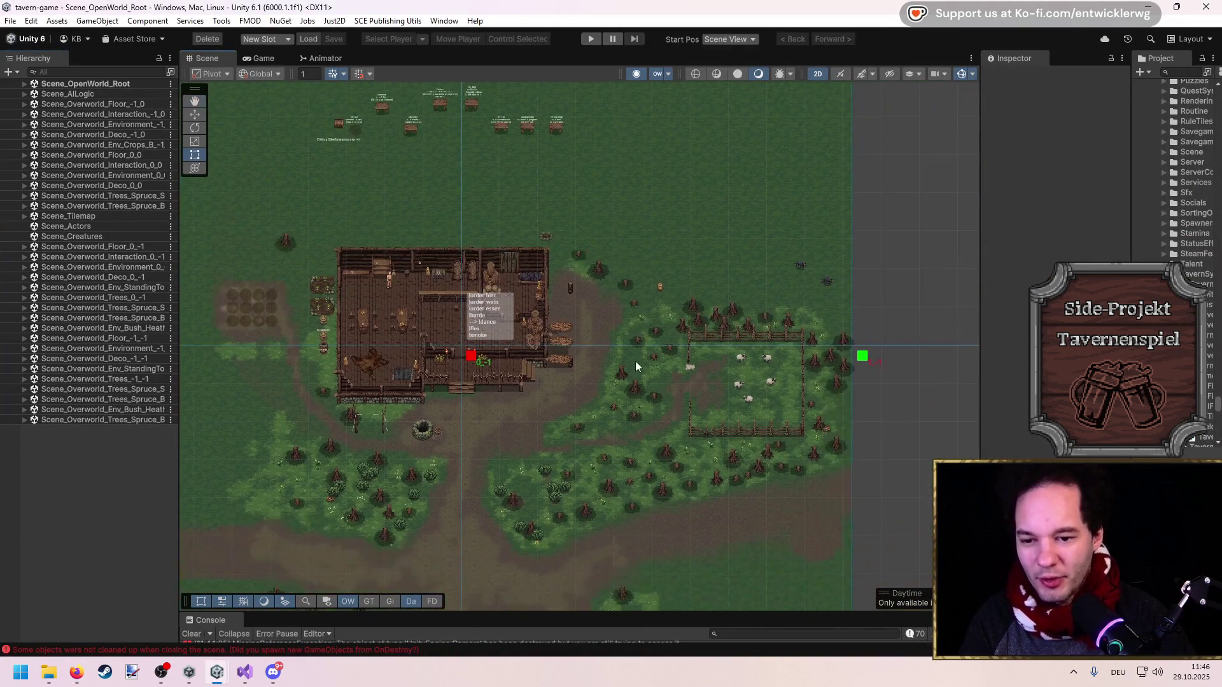
# Widen the Project panel and search the assets for 'mushroom t:prefab'
pyautogui.scroll(5, 415, 295)
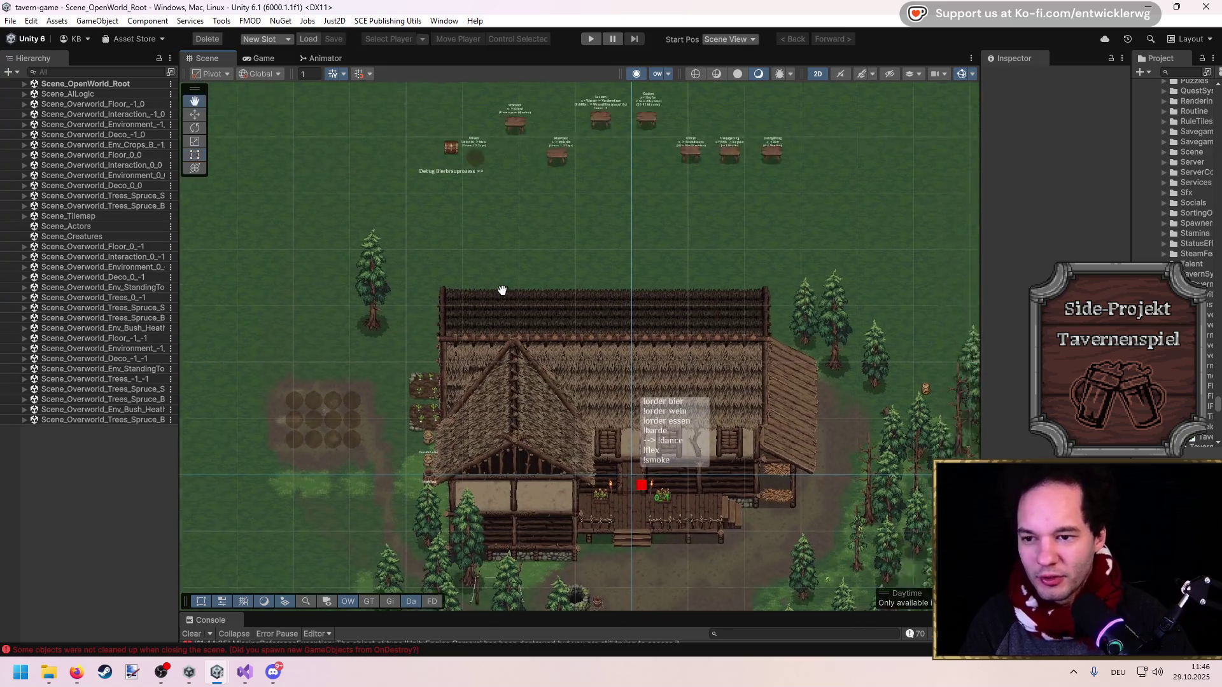
pyautogui.moveTo(1132, 164); pyautogui.dragTo(1004, 165)
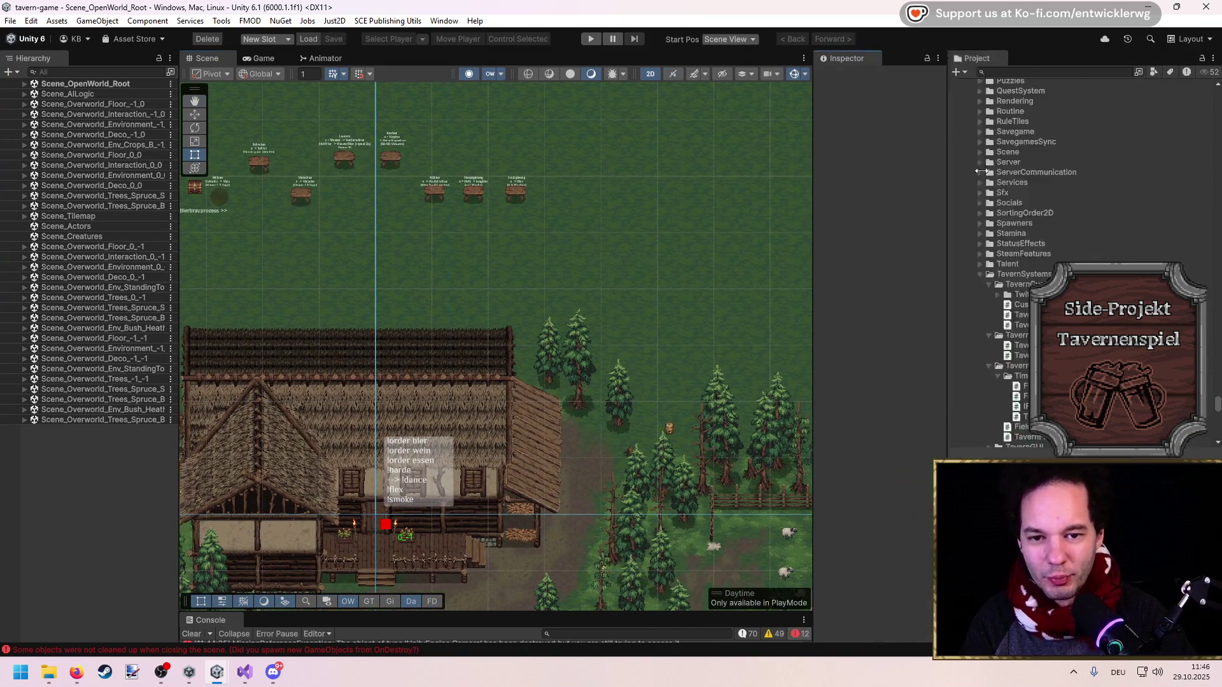
pyautogui.click(1062, 70)
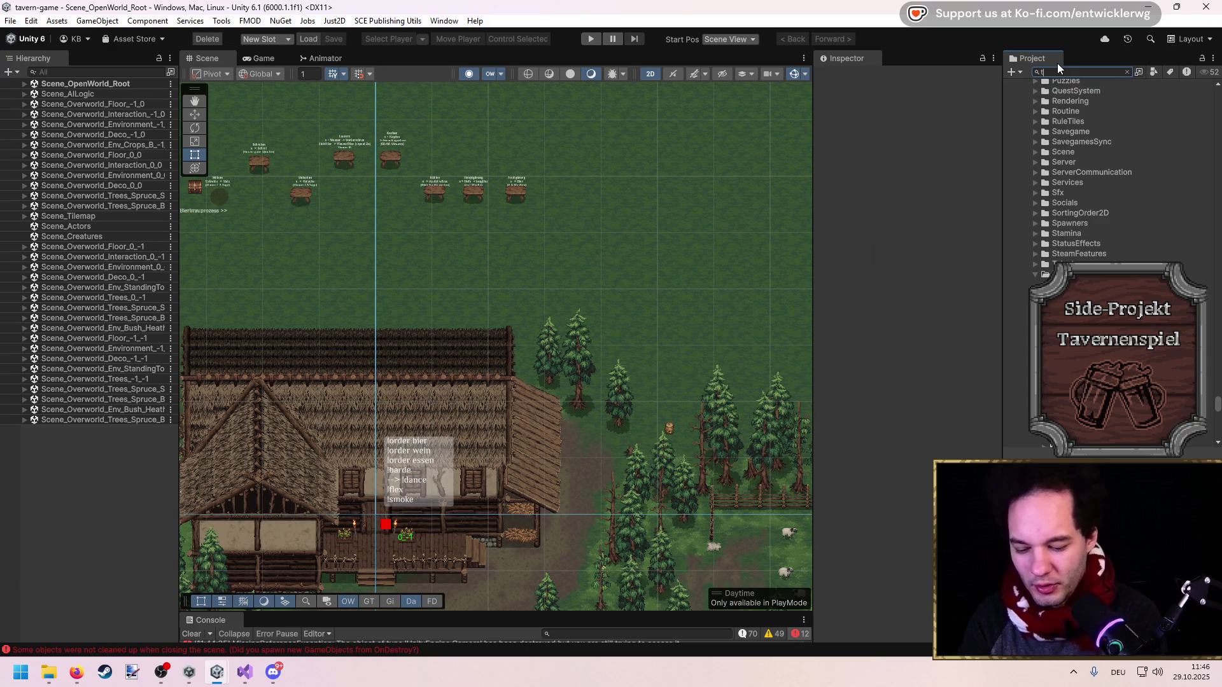
pyautogui.write('t:pickup')
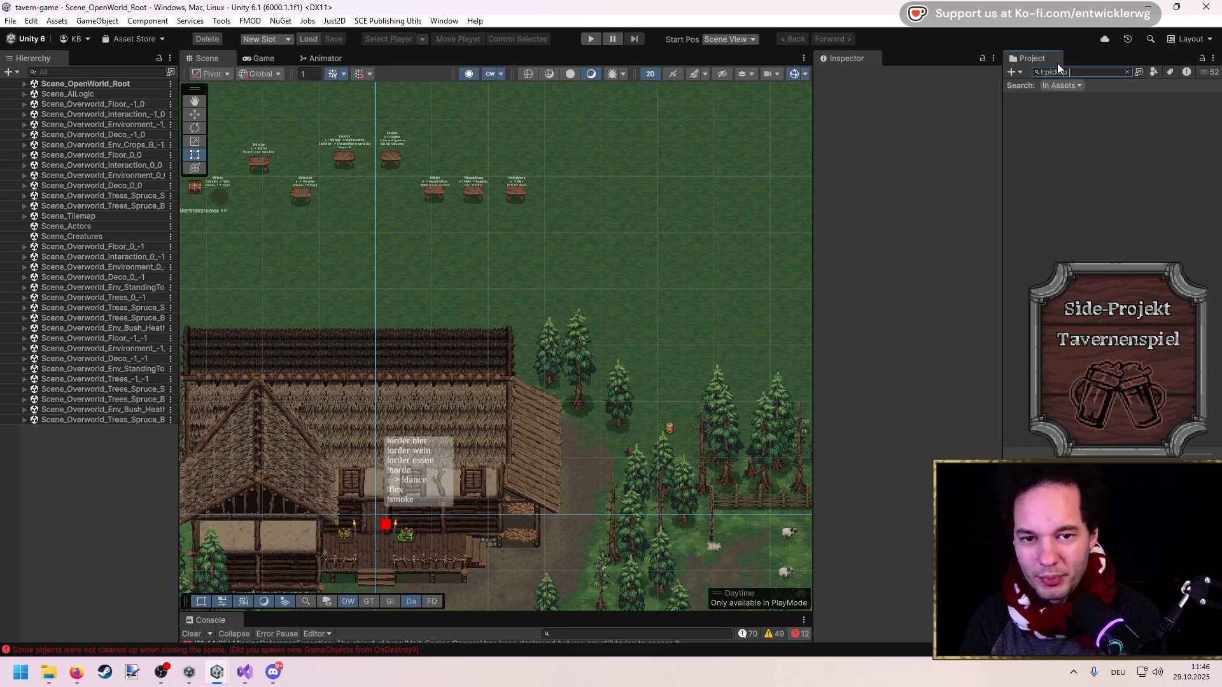
pyautogui.press('BackSpace')
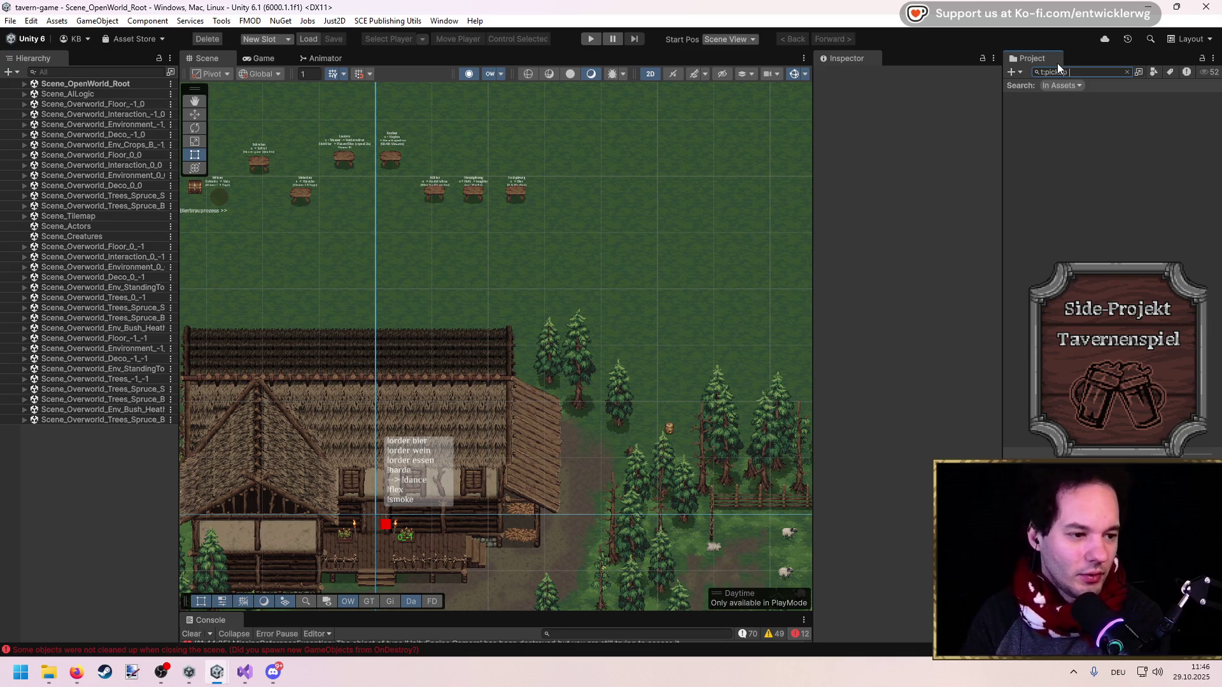
pyautogui.write('mushroom')
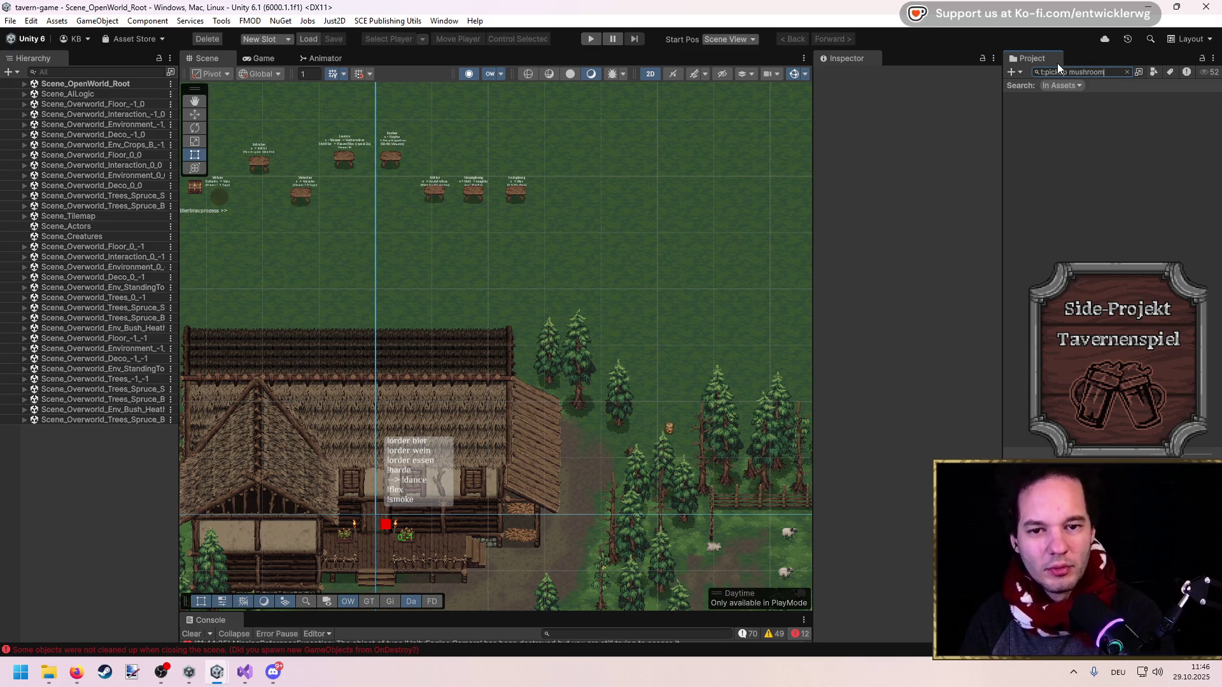
pyautogui.write('prefab')
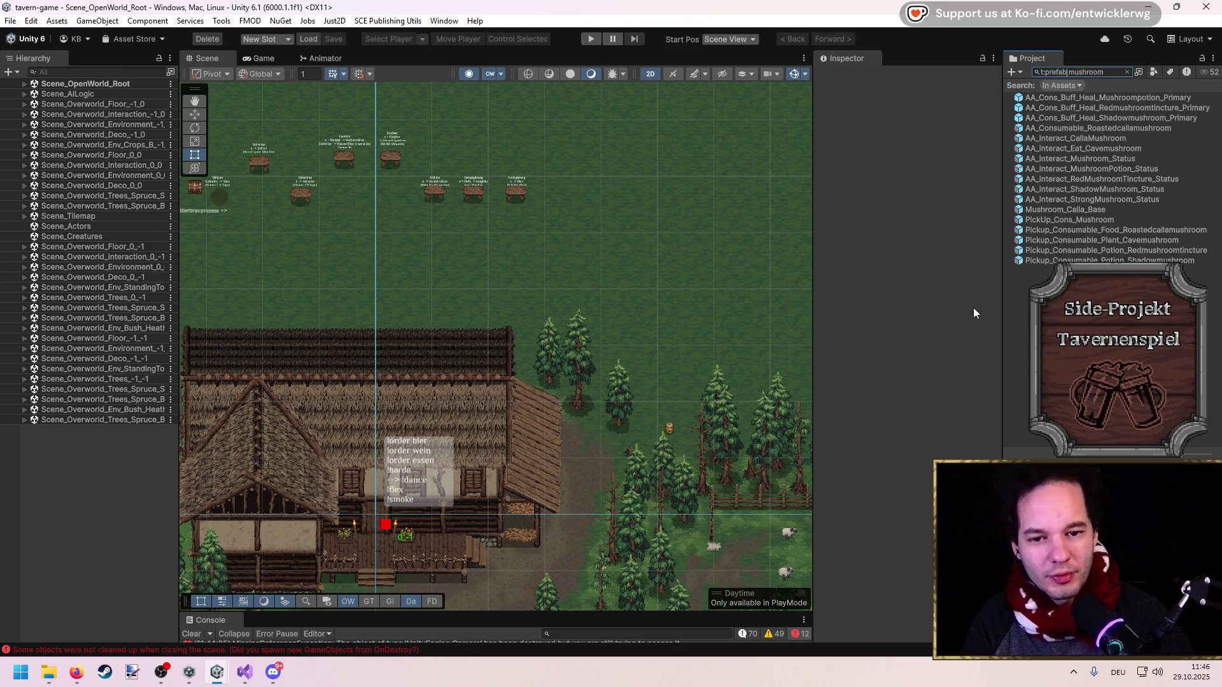
pyautogui.scroll(-5, 495, 263)
pyautogui.scroll(3, 463, 260)
pyautogui.scroll(5, 631, 272)
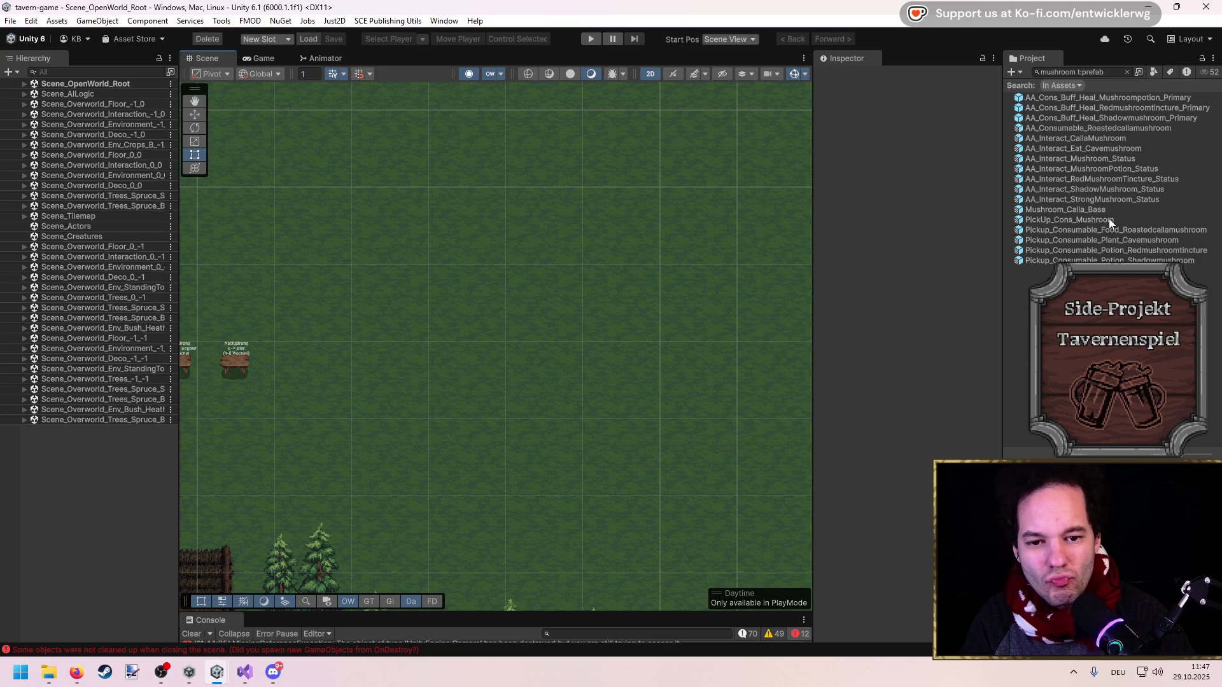
# Drop a Cavemushroom pickup into the scene and duplicate it into a small cluster of copies
pyautogui.moveTo(1113, 238)
pyautogui.mouseDown()
pyautogui.moveTo(489, 269)
pyautogui.moveTo(509, 265)
pyautogui.moveTo(507, 280)
pyautogui.moveTo(545, 247)
pyautogui.moveTo(558, 282)
pyautogui.mouseUp()
pyautogui.scroll(2, 483, 248)
pyautogui.click(52, 216)
pyautogui.press('w')
pyautogui.hotkey('ctrl', 'd')
pyautogui.hotkey('ctrl', 'd')
pyautogui.hotkey('ctrl', 'd')
pyautogui.moveTo(558, 282)
pyautogui.mouseDown()
pyautogui.moveTo(516, 244)
pyautogui.moveTo(478, 287)
pyautogui.mouseUp()
pyautogui.hotkey('ctrl', 'd')
pyautogui.hotkey('ctrl', 'd')
pyautogui.moveTo(478, 287); pyautogui.dragTo(515, 311)
pyautogui.hotkey('ctrl', 'd')
pyautogui.moveTo(515, 311); pyautogui.dragTo(545, 304)
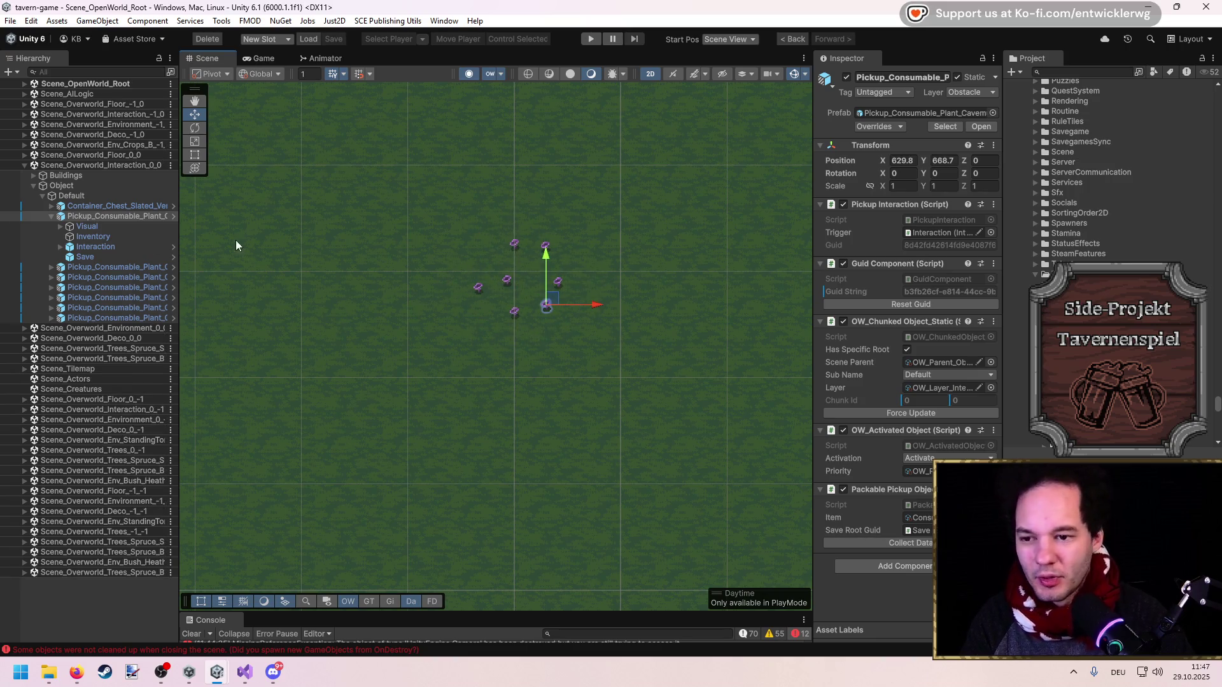
# Drag each clustered mushroom's Visual up and right into open grass so none overlap
pyautogui.moveTo(551, 299)
pyautogui.mouseDown()
pyautogui.moveTo(654, 247)
pyautogui.moveTo(709, 167)
pyautogui.mouseUp()
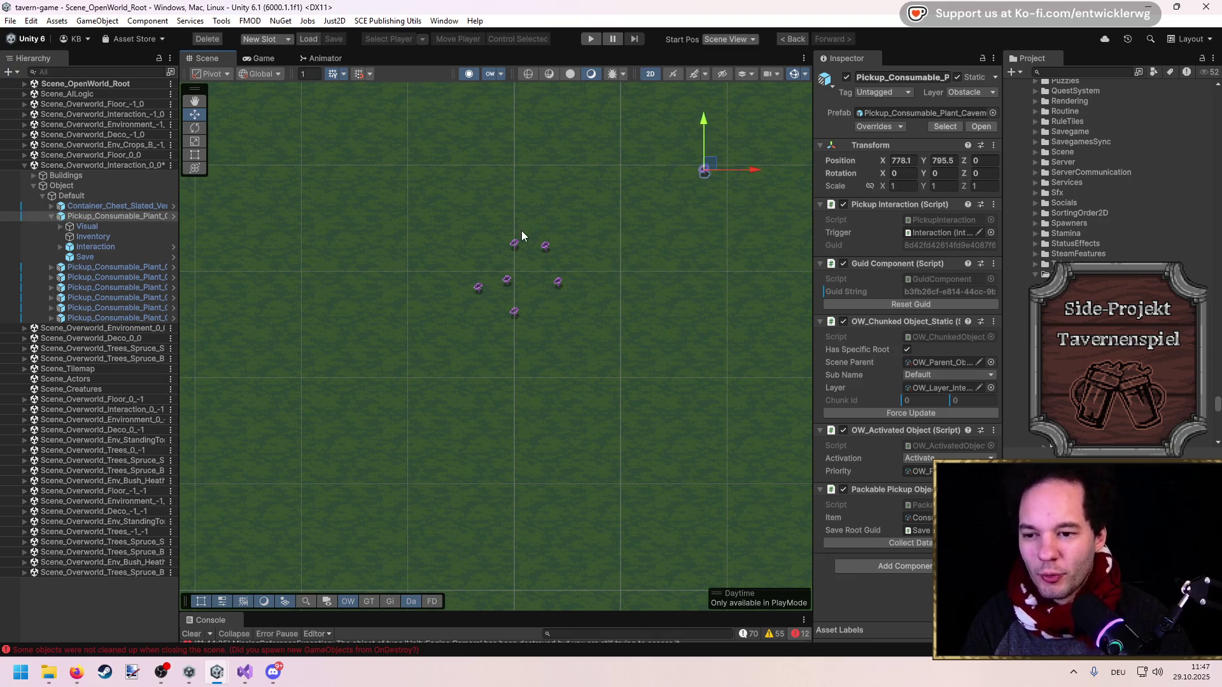
pyautogui.click(534, 233)
pyautogui.click(517, 247)
pyautogui.moveTo(516, 247); pyautogui.dragTo(610, 143)
pyautogui.click(509, 280)
pyautogui.click(509, 280)
pyautogui.moveTo(509, 280); pyautogui.dragTo(655, 224)
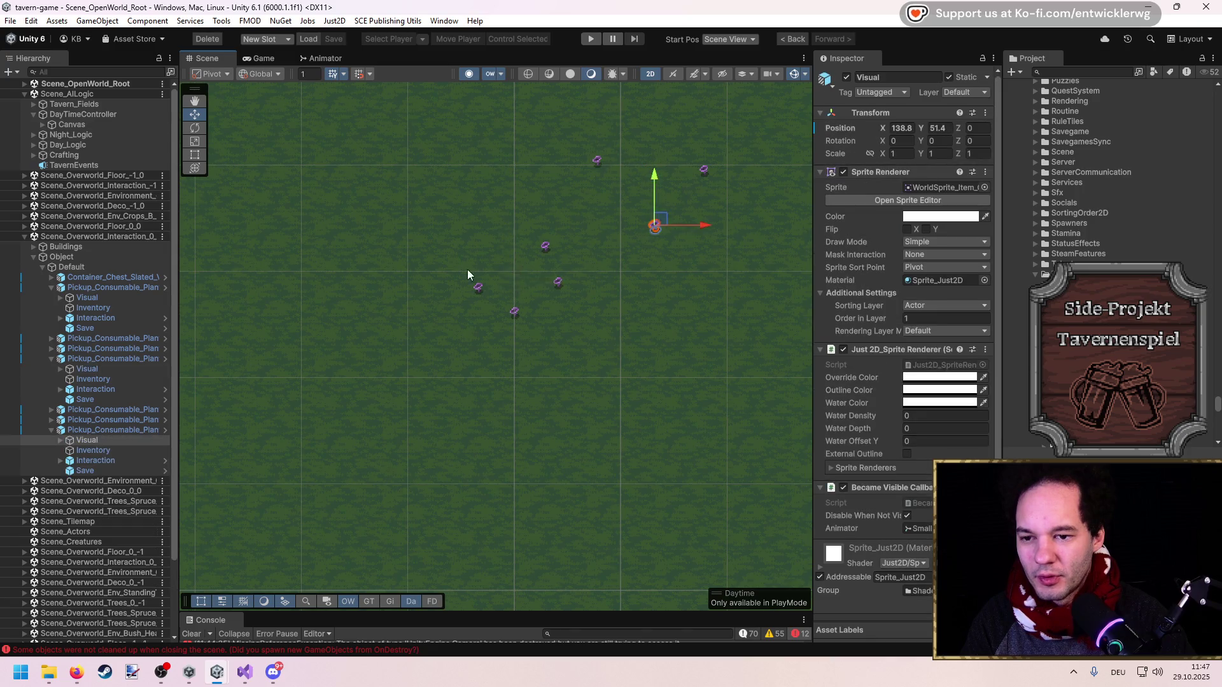
pyautogui.click(478, 288)
pyautogui.click(477, 287)
pyautogui.moveTo(478, 287); pyautogui.dragTo(693, 298)
pyautogui.click(527, 312)
pyautogui.click(527, 312)
pyautogui.moveTo(527, 312); pyautogui.dragTo(726, 235)
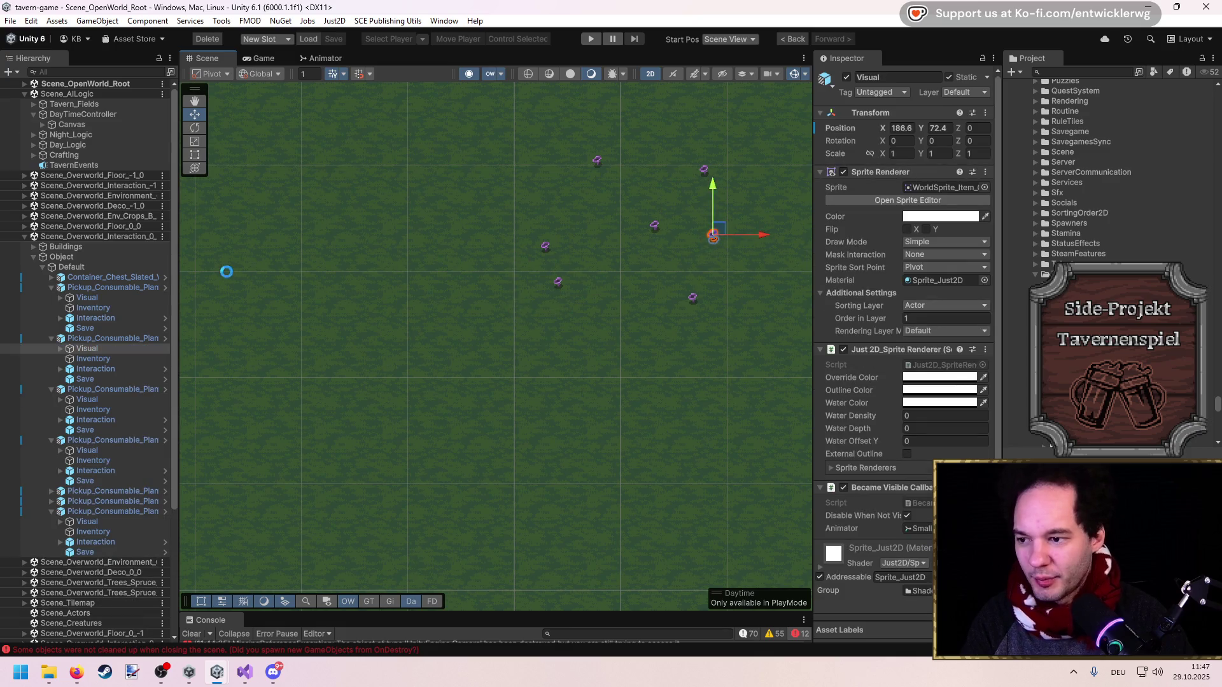
# Collapse the expanded pickup entries and widen the Hierarchy to show full names
pyautogui.click(86, 288)
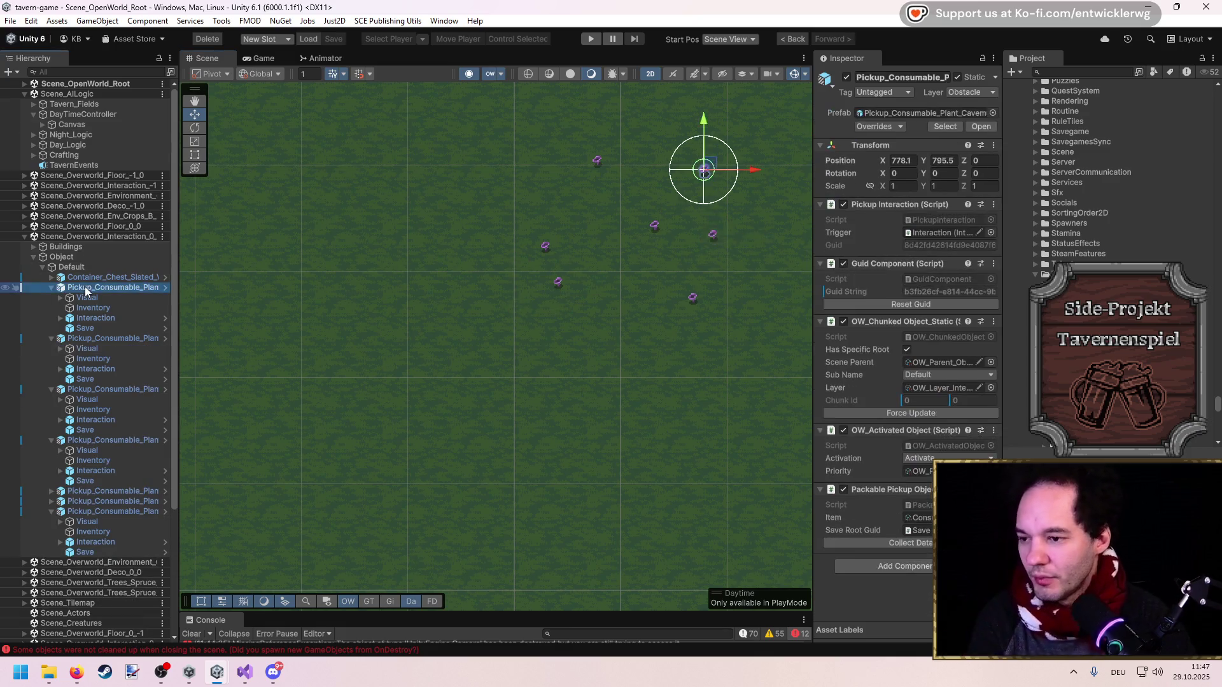
pyautogui.press('Left')
pyautogui.press('Left')
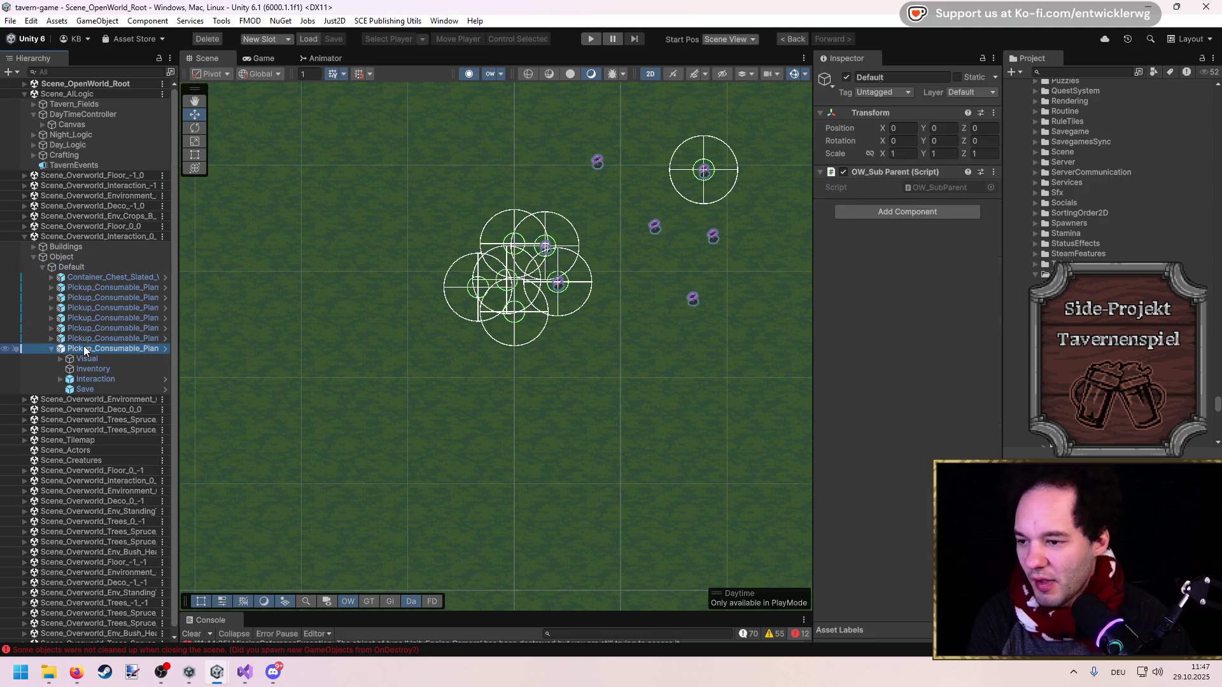
pyautogui.click(85, 349)
pyautogui.moveTo(176, 297); pyautogui.dragTo(276, 298)
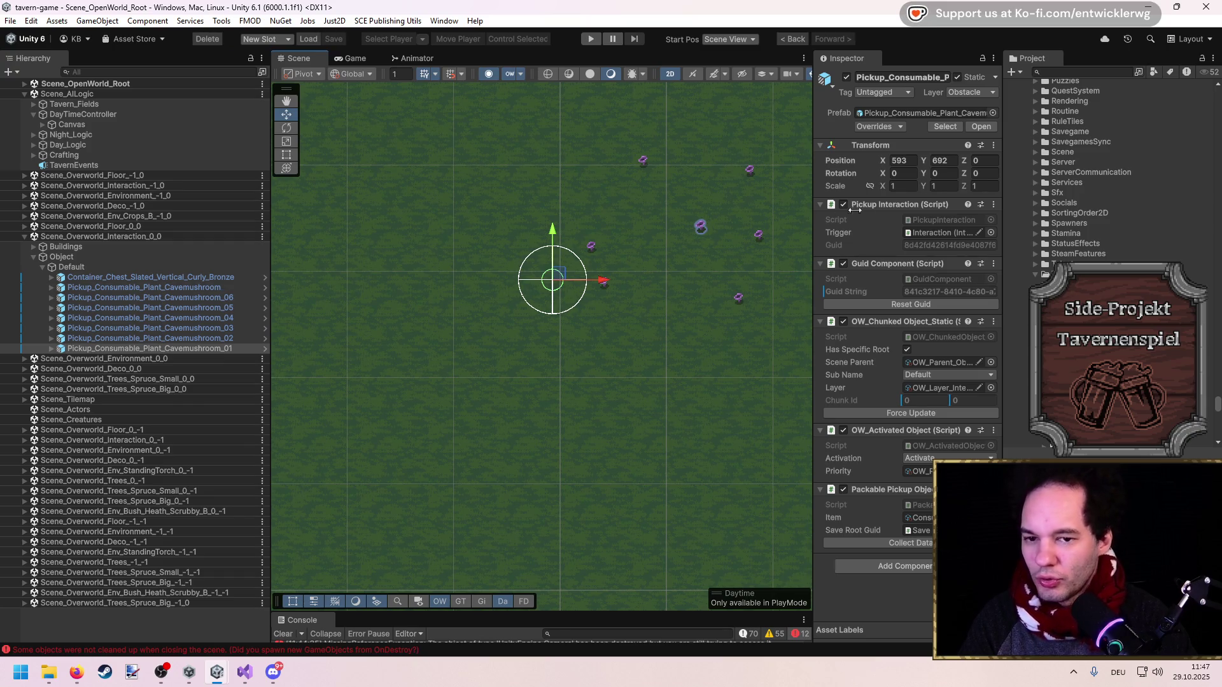
pyautogui.click(1072, 72)
# Search the project for 'Dve Pro', then nudge Cavemushroom_06 slightly down-left
pyautogui.write('Dve')
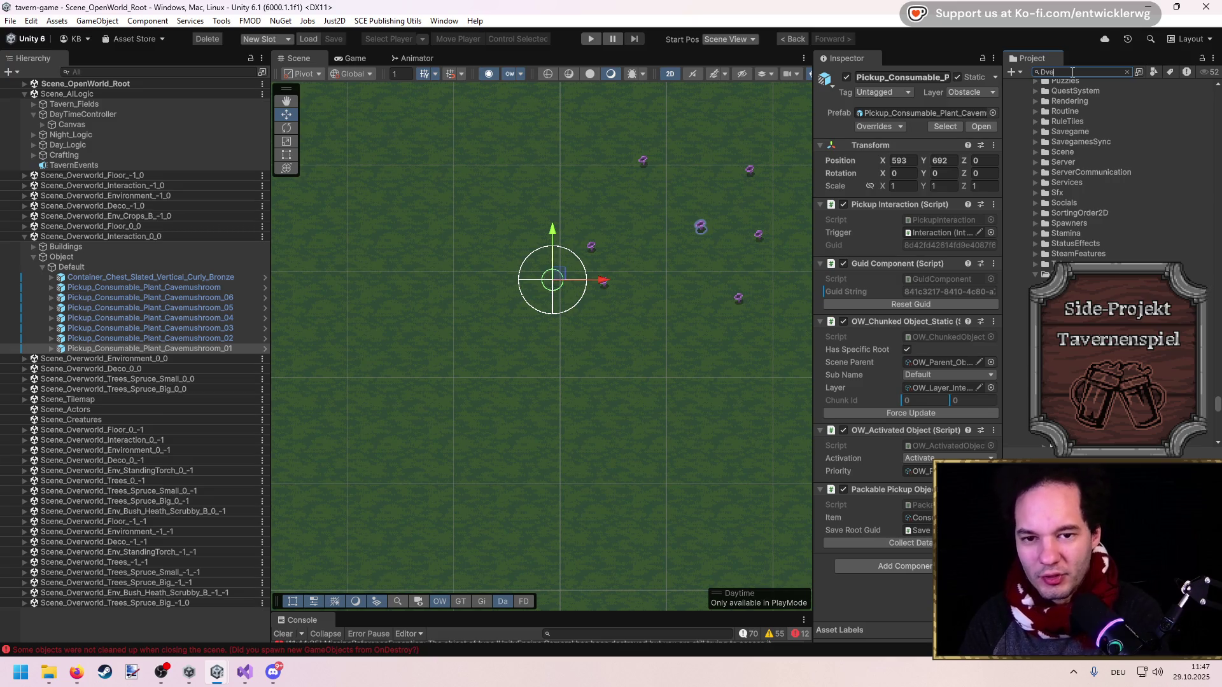
pyautogui.write(' Pro')
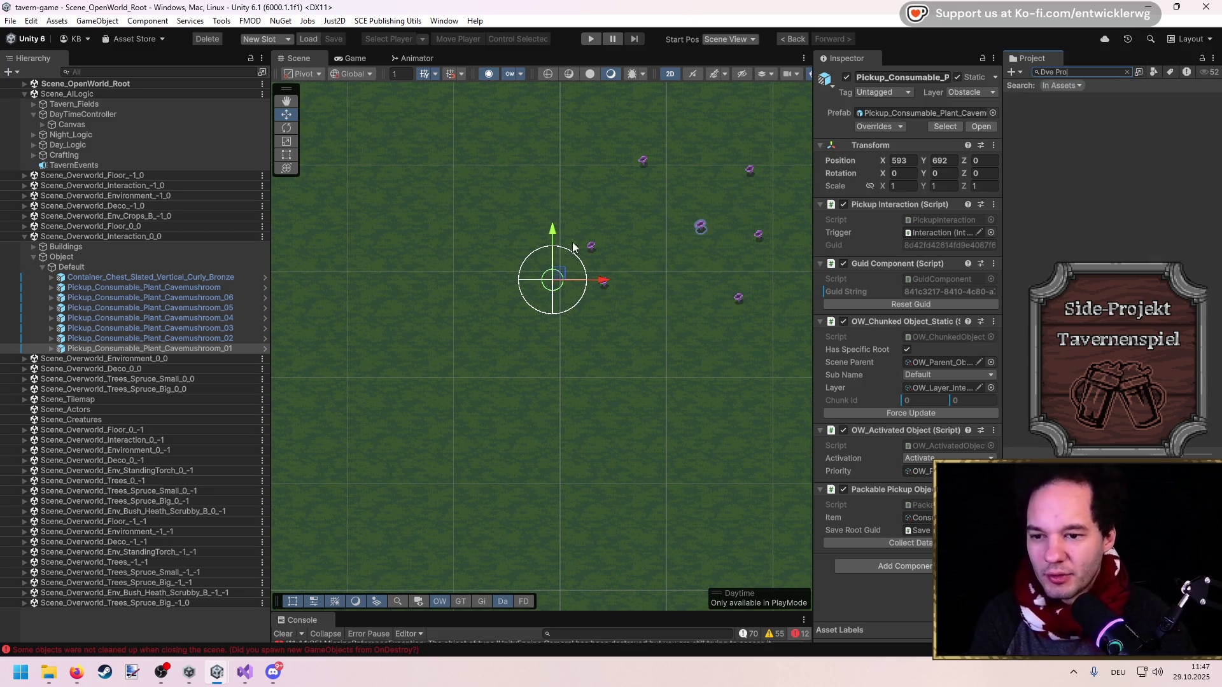
pyautogui.click(593, 249)
pyautogui.click(590, 249)
pyautogui.click(589, 248)
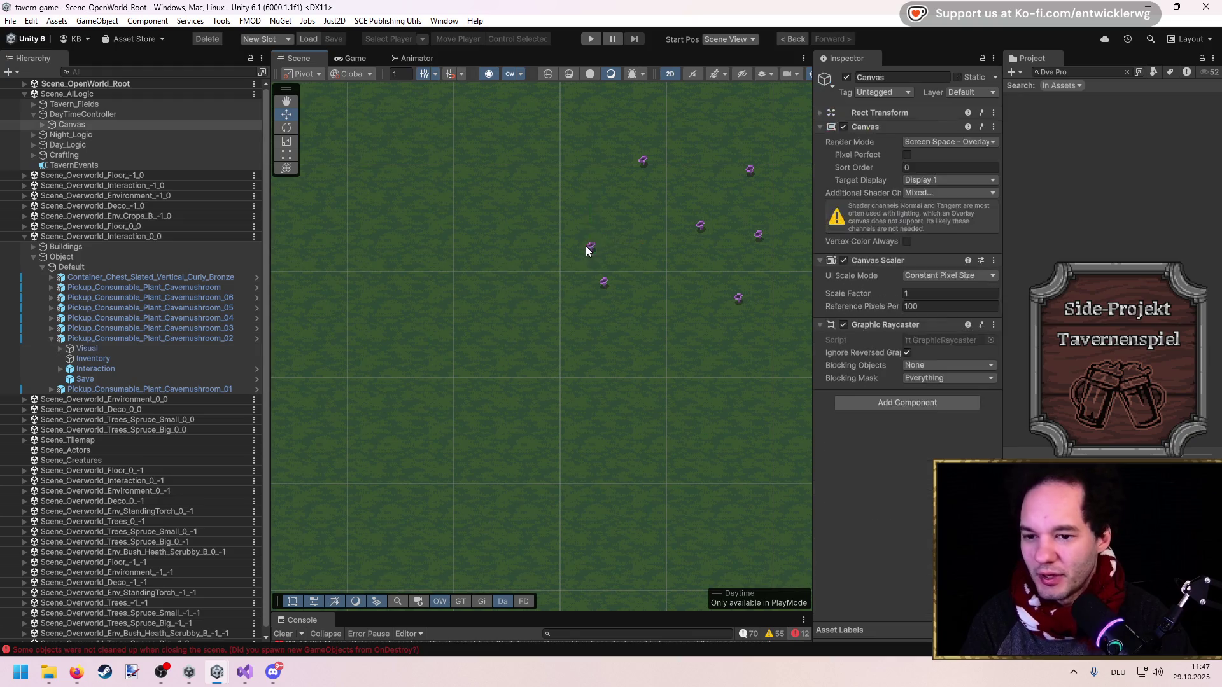
pyautogui.click(587, 249)
pyautogui.click(585, 248)
pyautogui.click(584, 248)
pyautogui.click(582, 247)
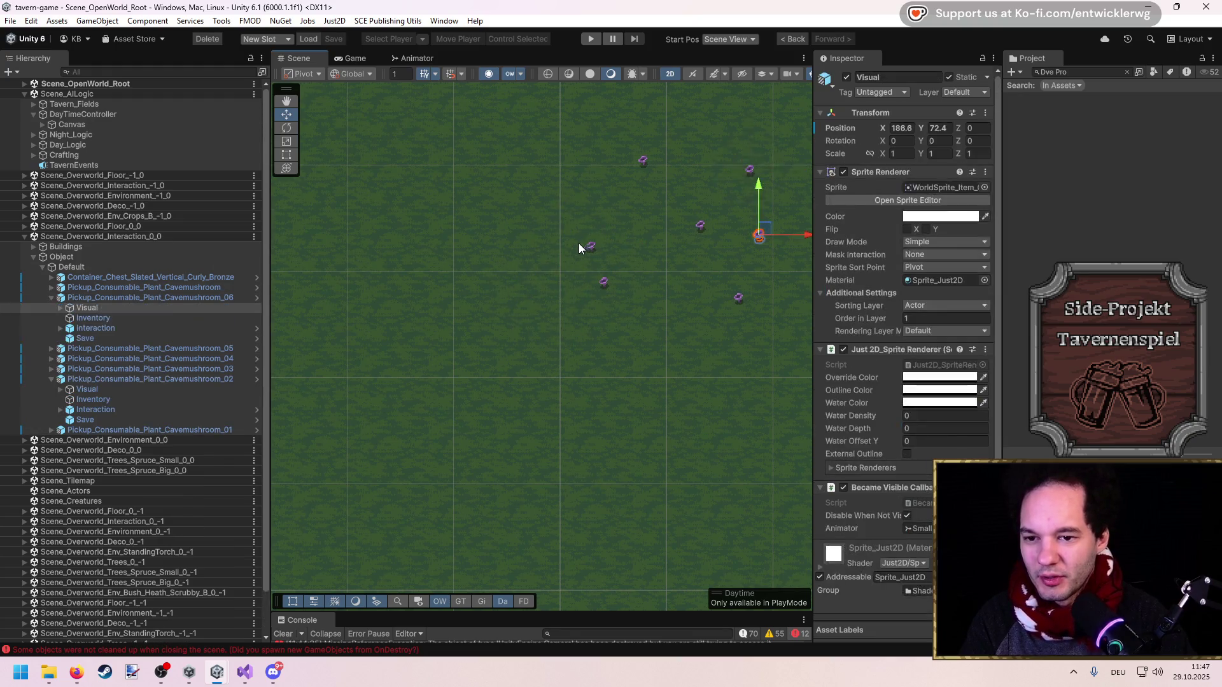
pyautogui.click(50, 299)
pyautogui.click(51, 338)
pyautogui.click(146, 348)
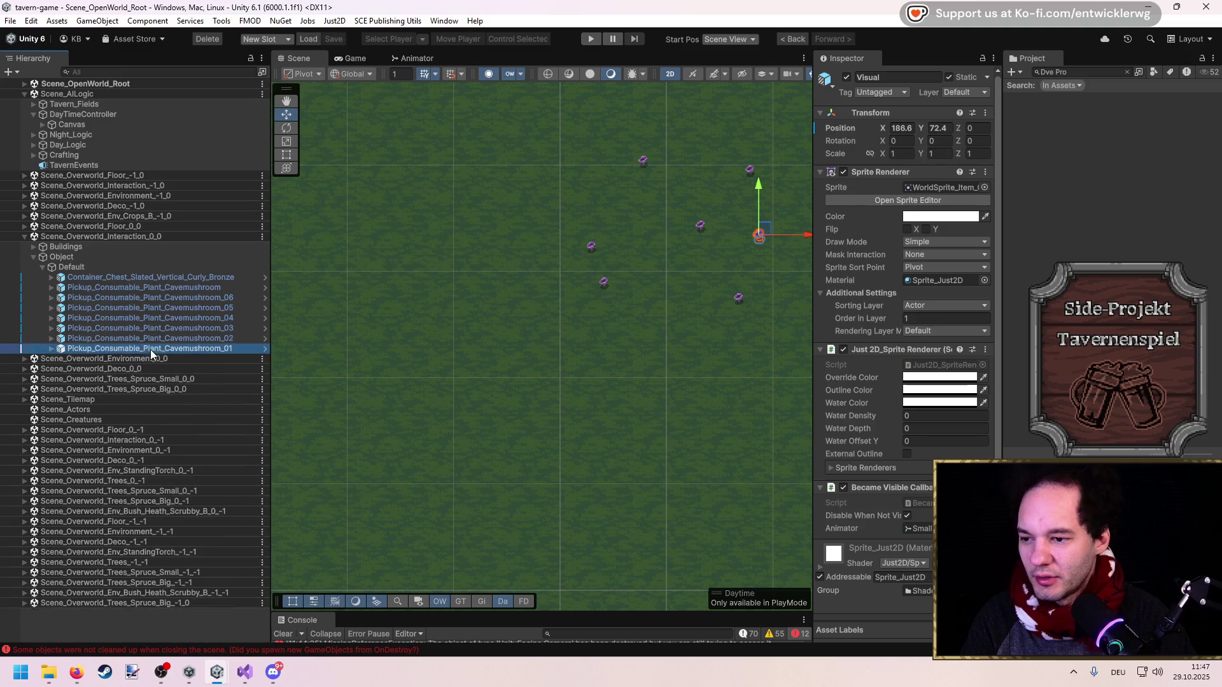
pyautogui.hotkey('ctrl', 'z')
pyautogui.hotkey('ctrl', 'z')
pyautogui.hotkey('ctrl', 'z')
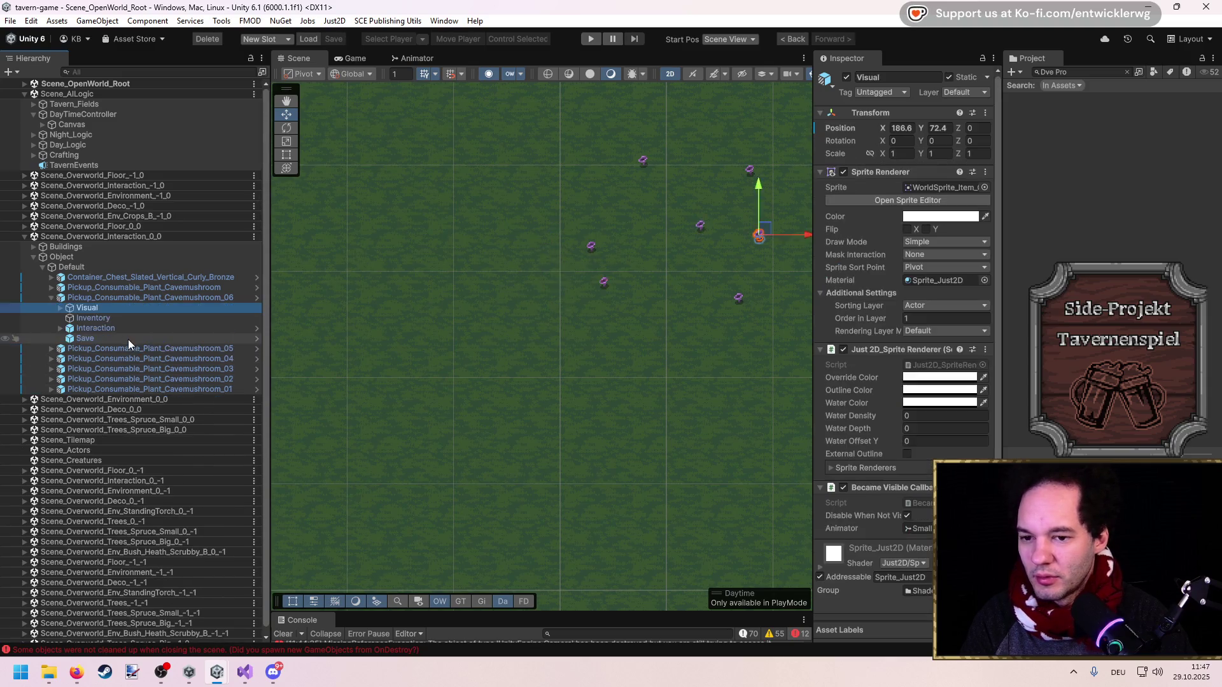
pyautogui.click(98, 300)
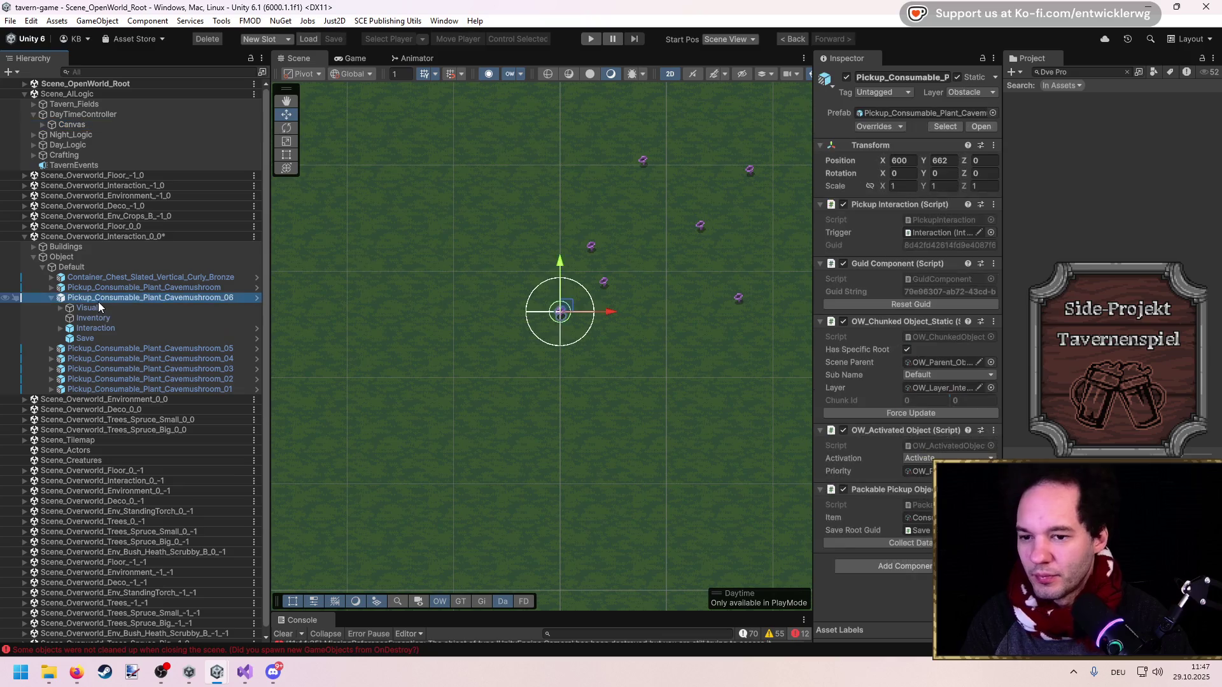
pyautogui.press('Left')
pyautogui.moveTo(560, 302)
pyautogui.mouseDown()
pyautogui.moveTo(655, 208)
pyautogui.moveTo(595, 195)
pyautogui.moveTo(542, 289)
pyautogui.mouseUp()
# Move Cavemushroom_02 up and to the left
pyautogui.click(604, 284)
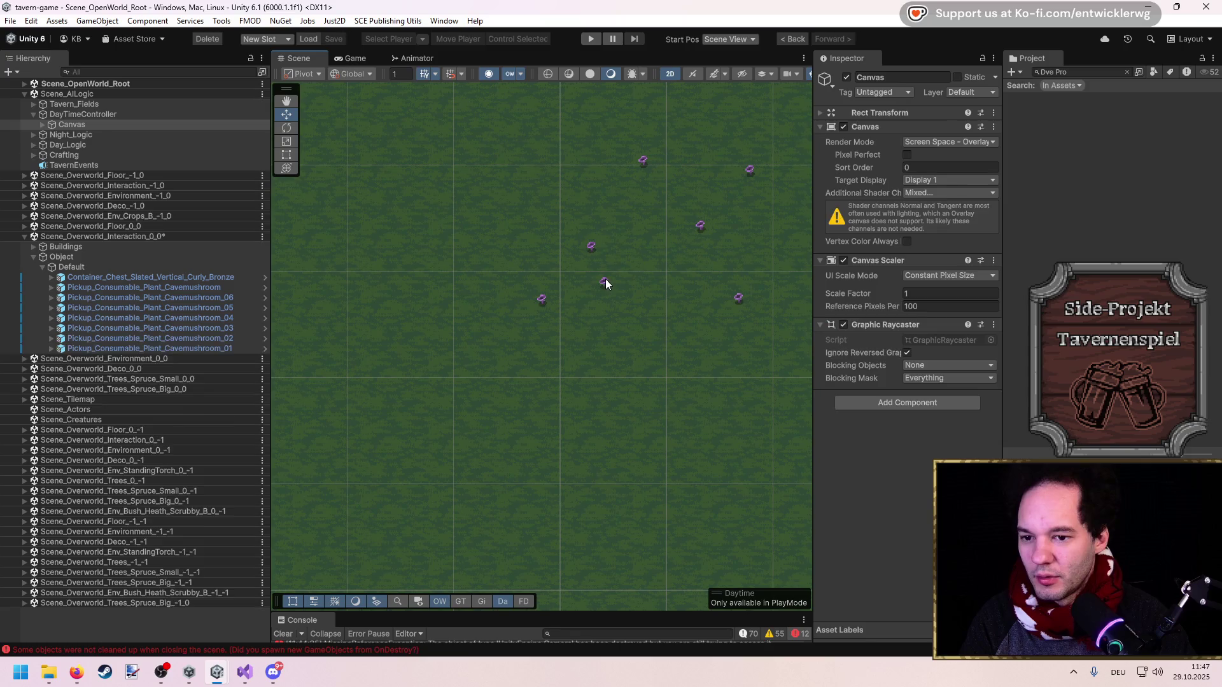
pyautogui.click(606, 278)
pyautogui.click(215, 328)
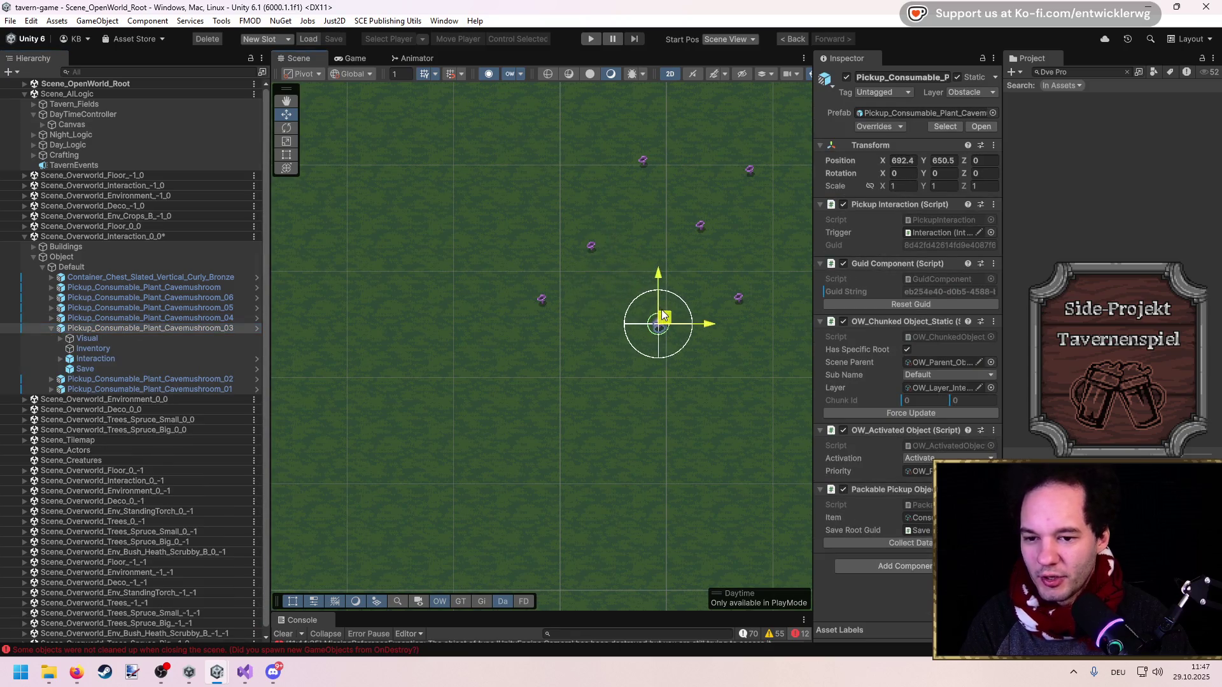
pyautogui.click(173, 379)
pyautogui.moveTo(592, 246); pyautogui.dragTo(559, 223)
# Set Cavemushroom_01's Visual Position X and Y to 0
pyautogui.click(702, 229)
pyautogui.click(700, 227)
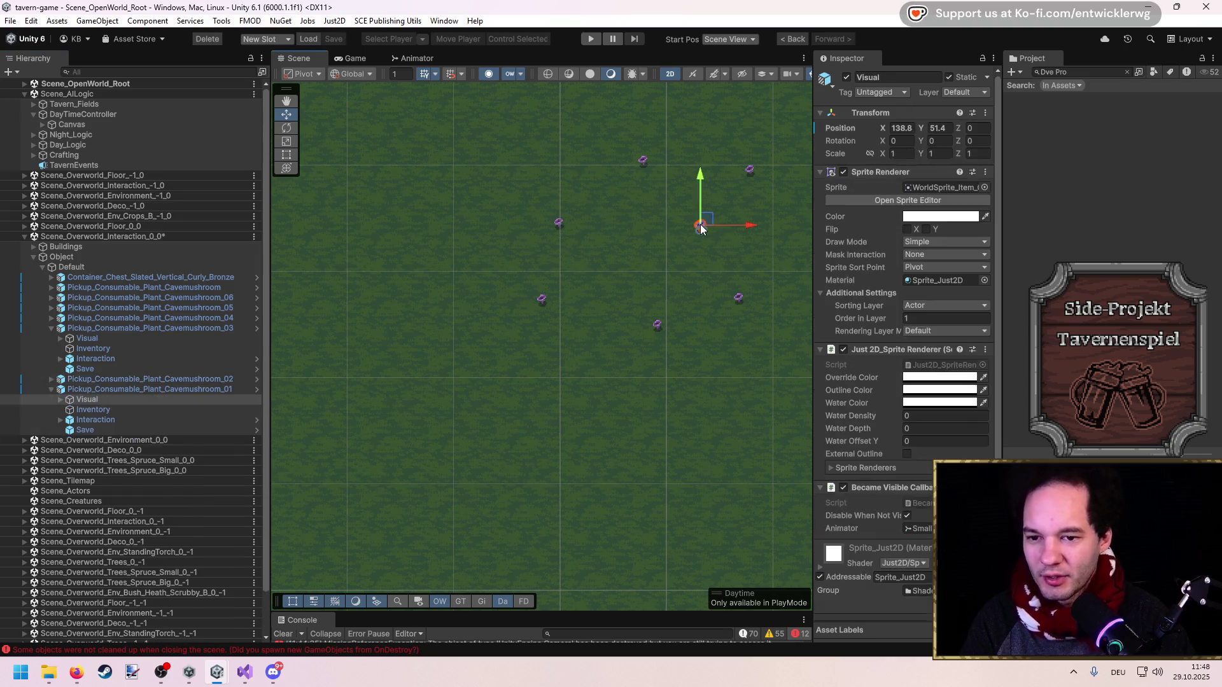
pyautogui.click(115, 387)
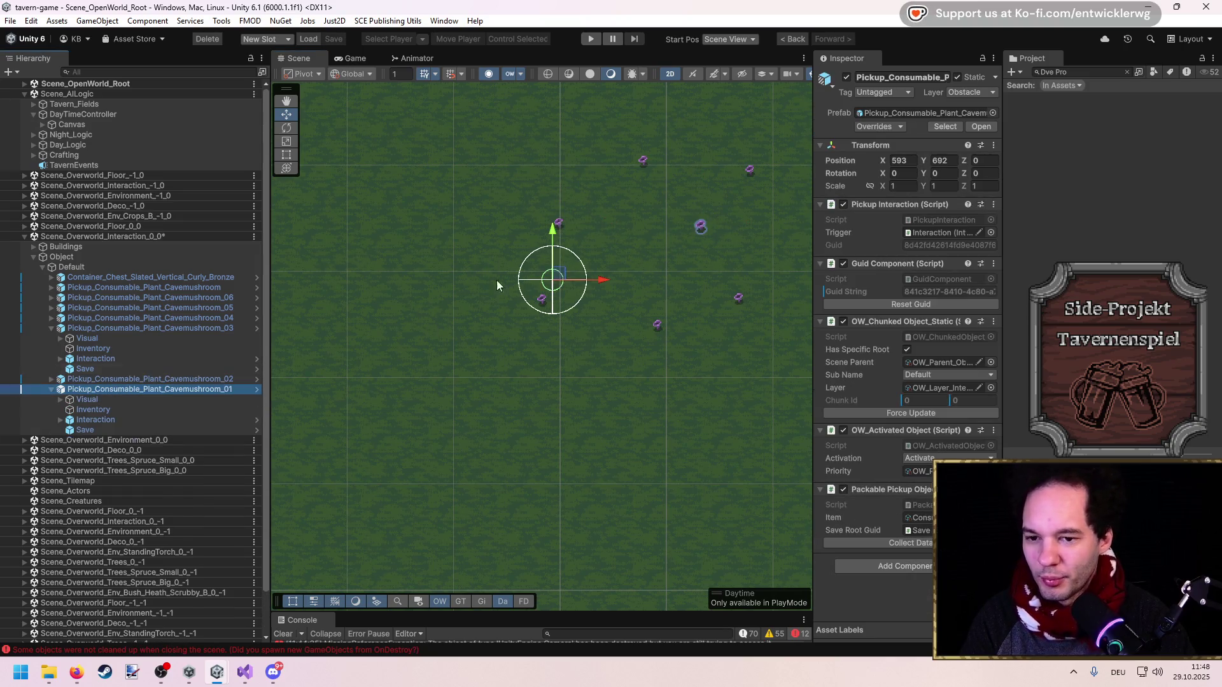
pyautogui.click(132, 399)
pyautogui.click(904, 128)
pyautogui.write('0')
pyautogui.press('Tab')
pyautogui.write('0')
pyautogui.press('Return')
# Move Cavemushroom_01 up-right to X 712, Y 733.3 and save Scene_Overworld_Interaction_0_0
pyautogui.click(124, 390)
pyautogui.moveTo(541, 279); pyautogui.dragTo(669, 235)
pyautogui.hotkey('ctrl', 's')
pyautogui.hotkey('alt', 'Tab')
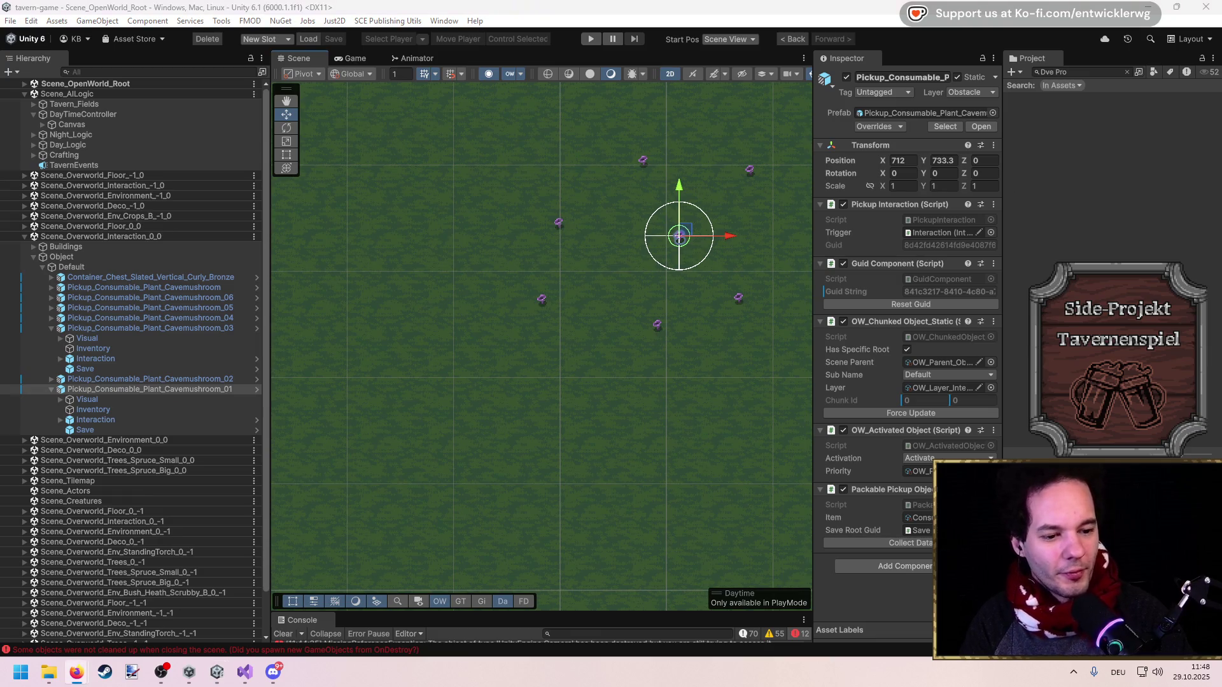
pyautogui.hotkey('alt', 'Tab')
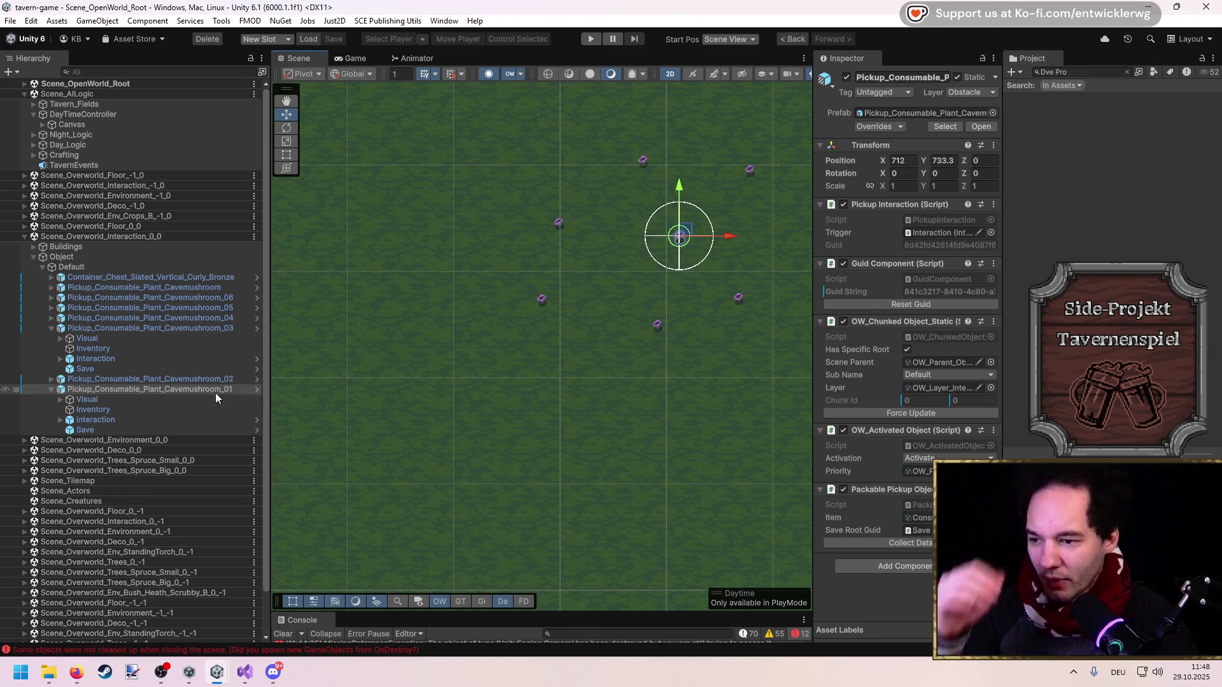
pyautogui.click(50, 389)
pyautogui.click(51, 328)
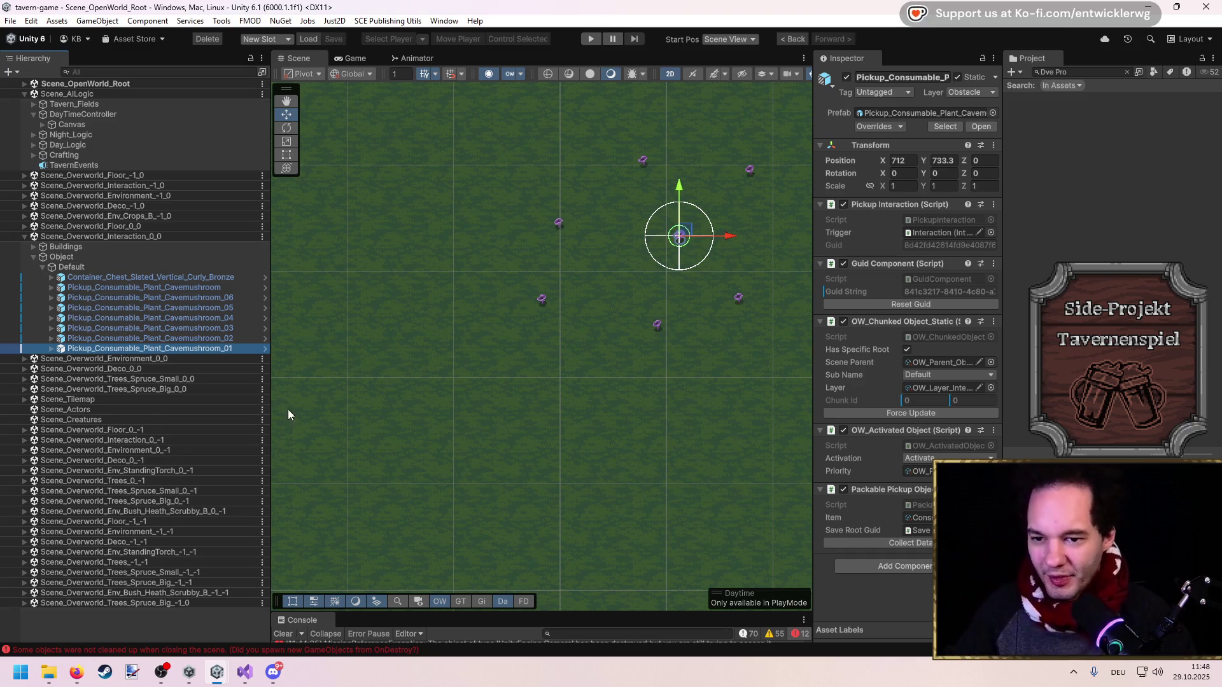
# Place a DevProxy_Label labelled 'Cave [Mushroom-Spawns]' at X 689.2, Y 716.4 among the mushrooms
pyautogui.click(1083, 74)
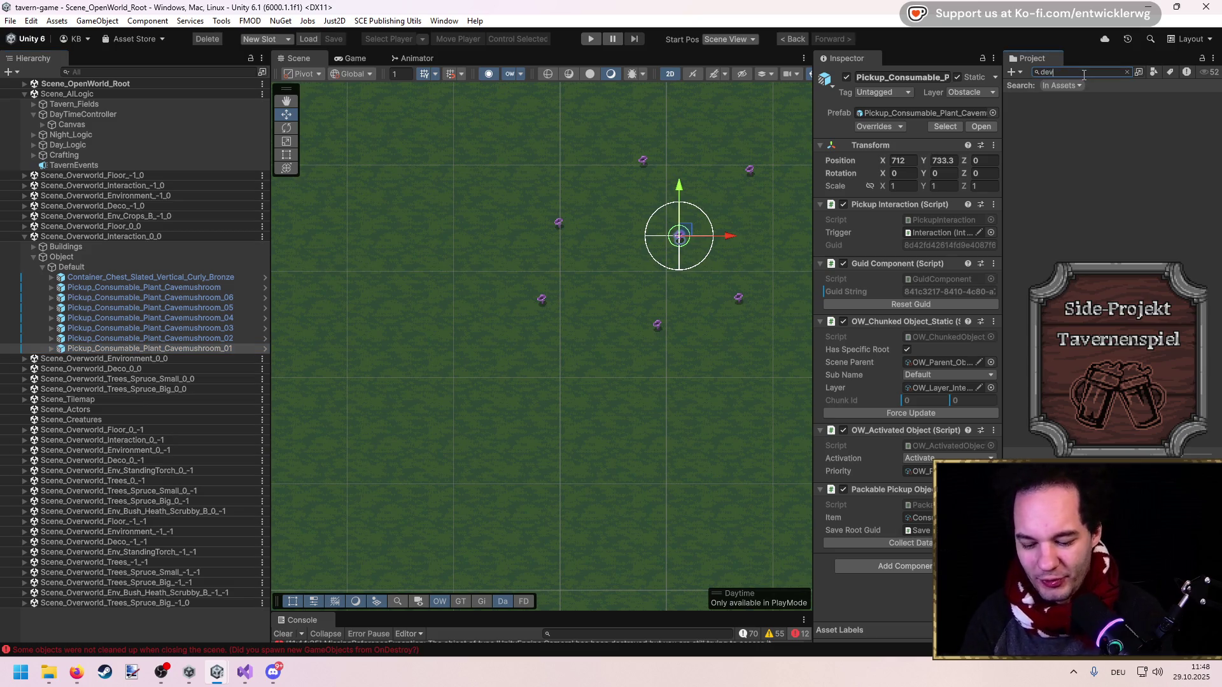
pyautogui.write(' proxy')
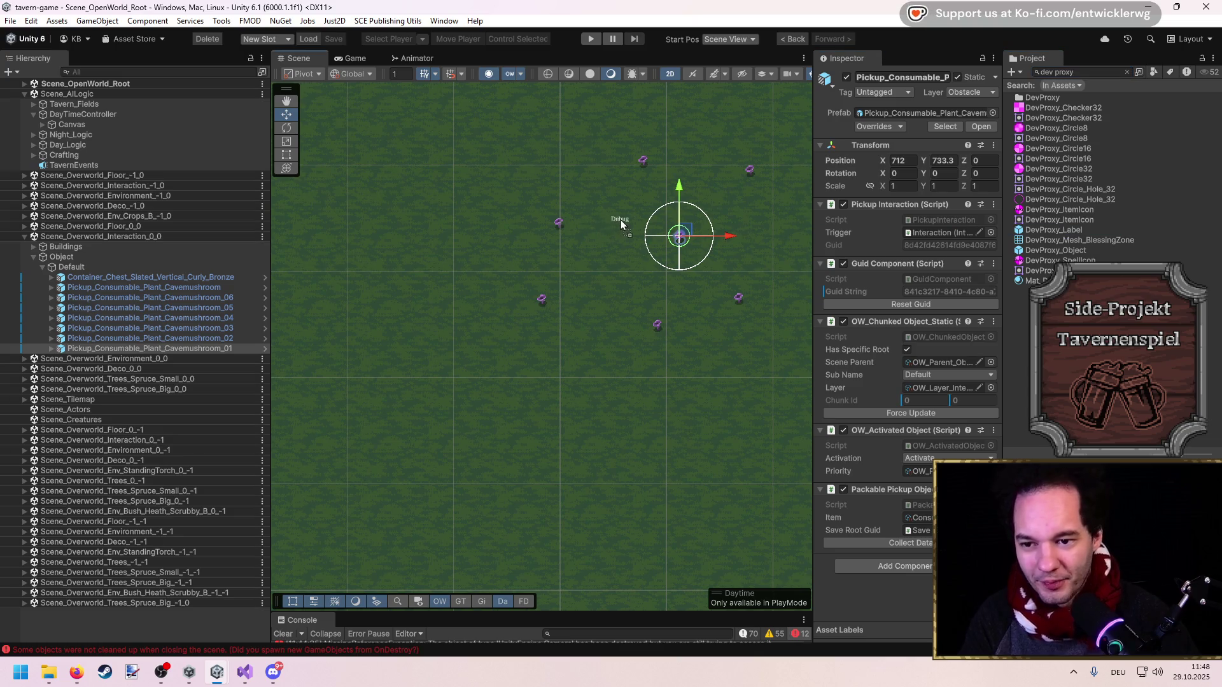
pyautogui.moveTo(620, 219); pyautogui.dragTo(620, 220)
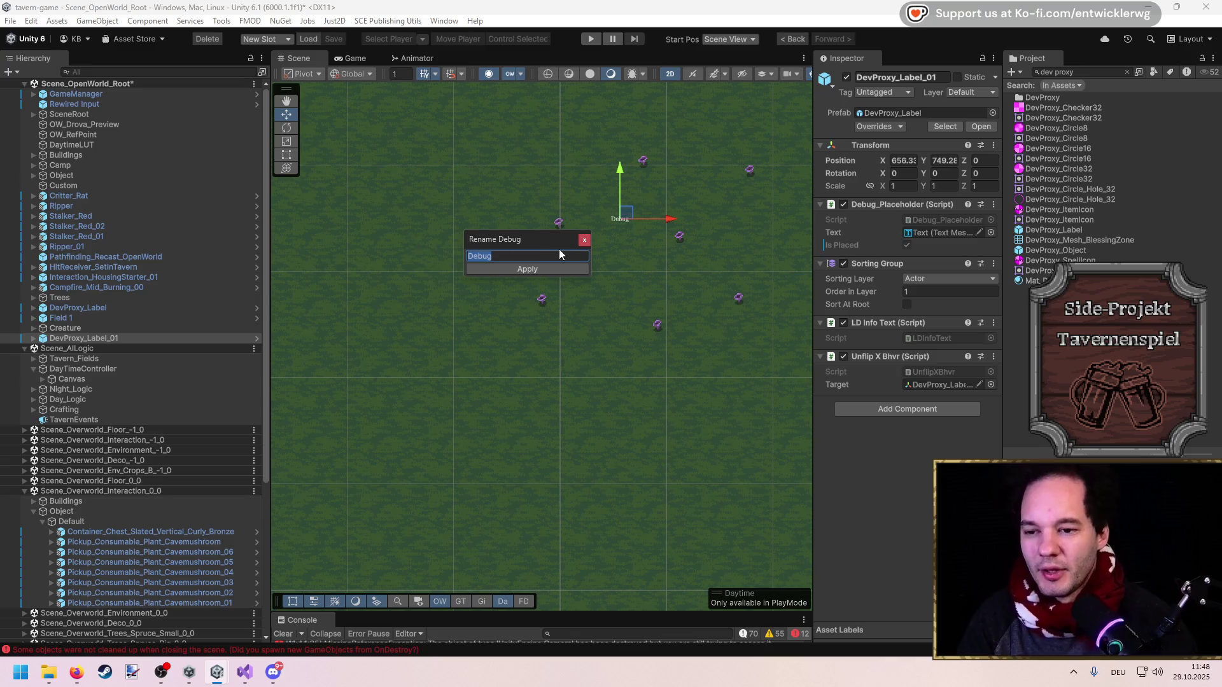
pyautogui.moveTo(532, 248)
pyautogui.mouseDown()
pyautogui.moveTo(590, 268)
pyautogui.moveTo(615, 361)
pyautogui.mouseUp()
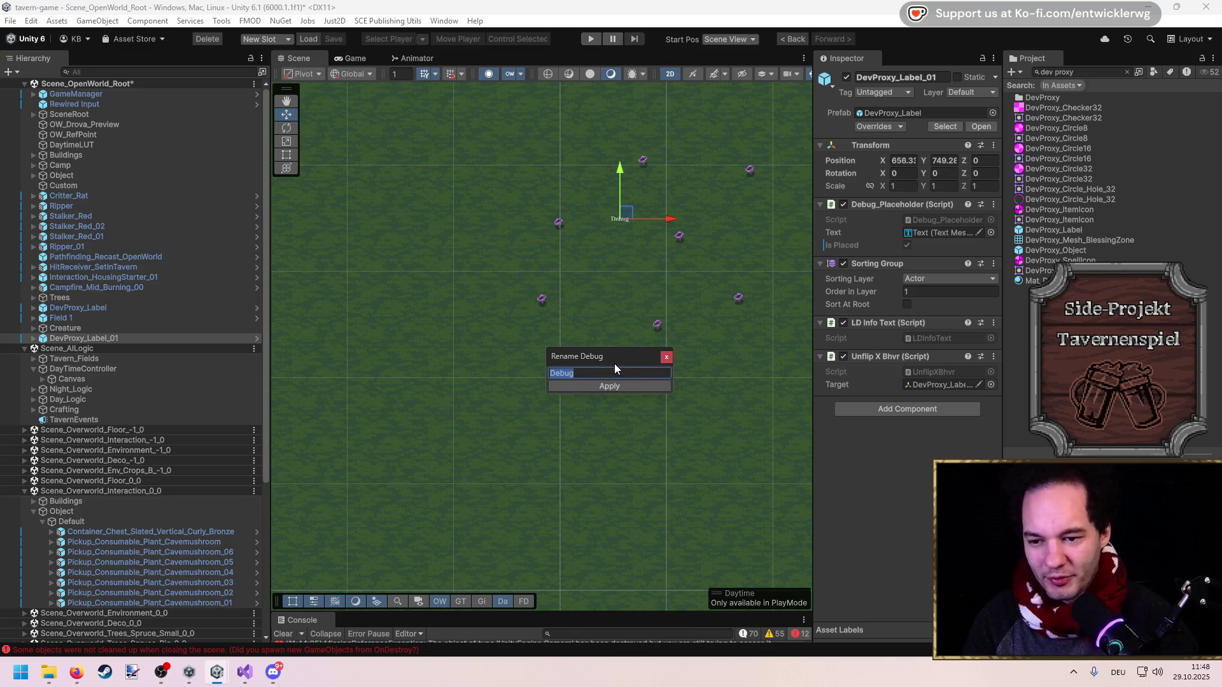
pyautogui.write('Cave ')
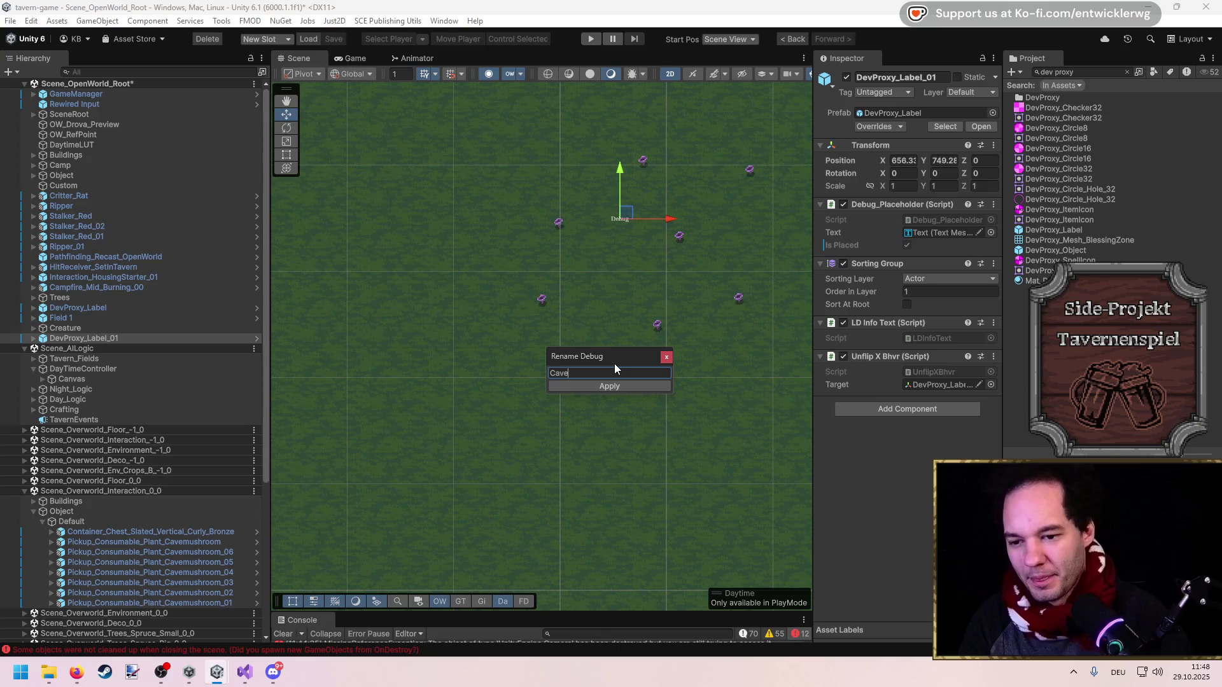
pyautogui.write('[Mushroom-Spawns')
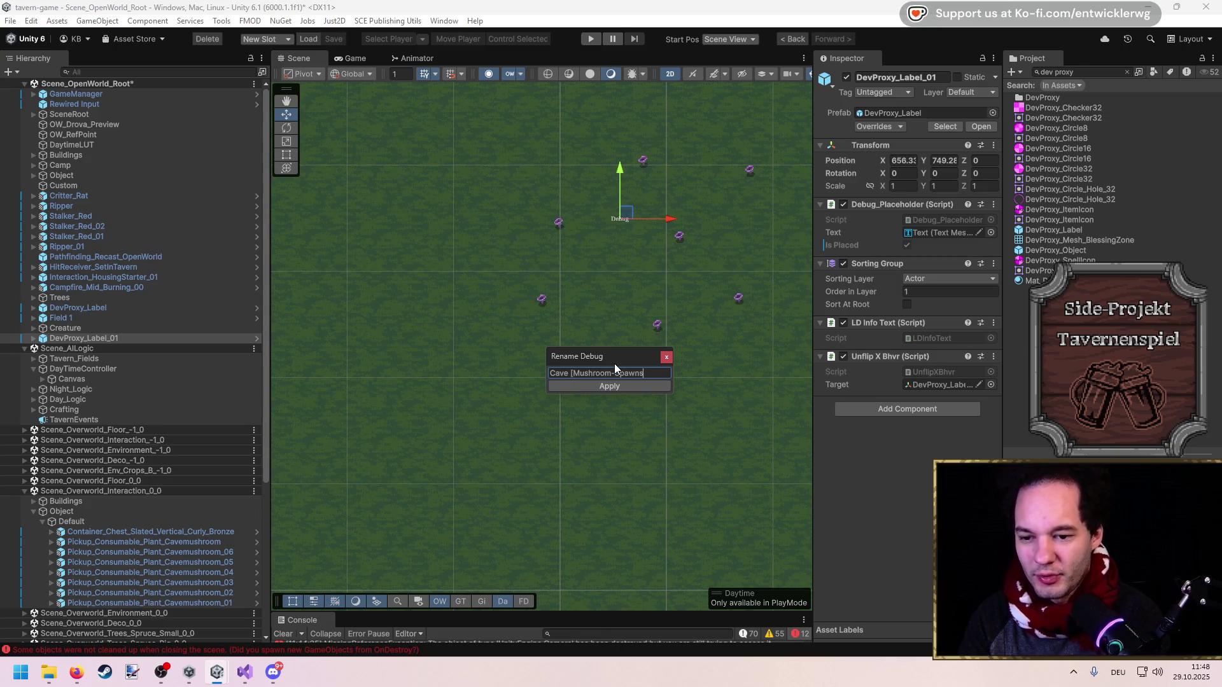
pyautogui.click(607, 387)
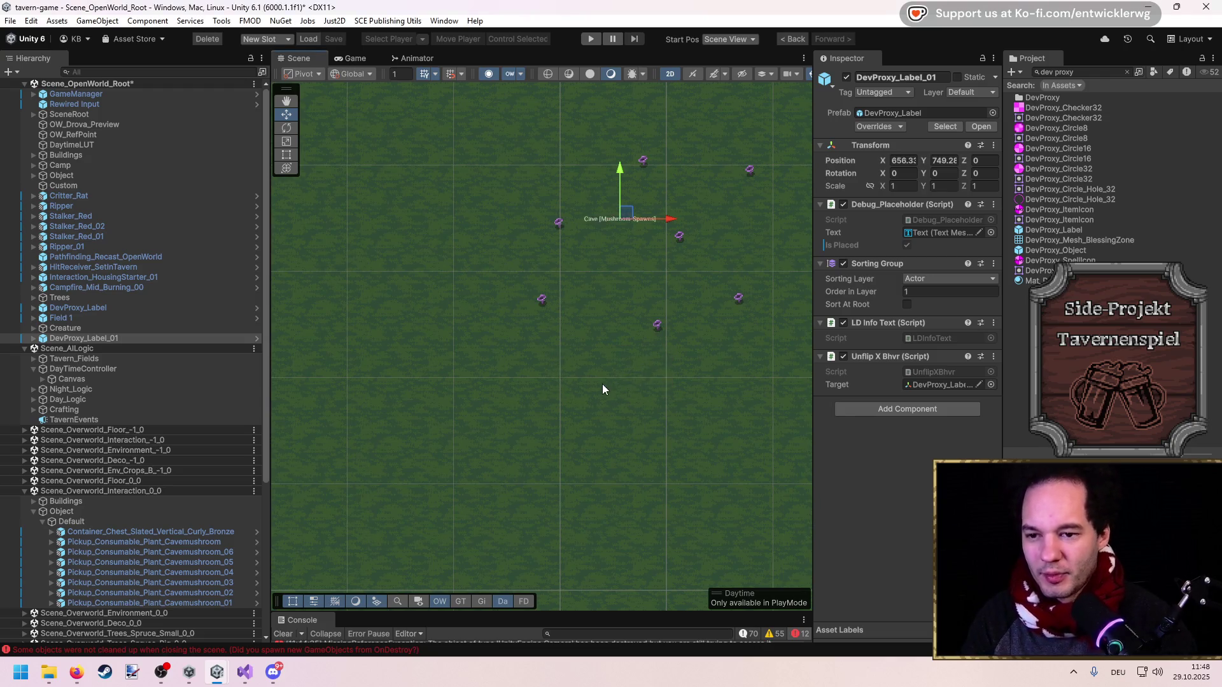
pyautogui.moveTo(626, 218)
pyautogui.mouseDown()
pyautogui.moveTo(630, 253)
pyautogui.moveTo(661, 254)
pyautogui.mouseUp()
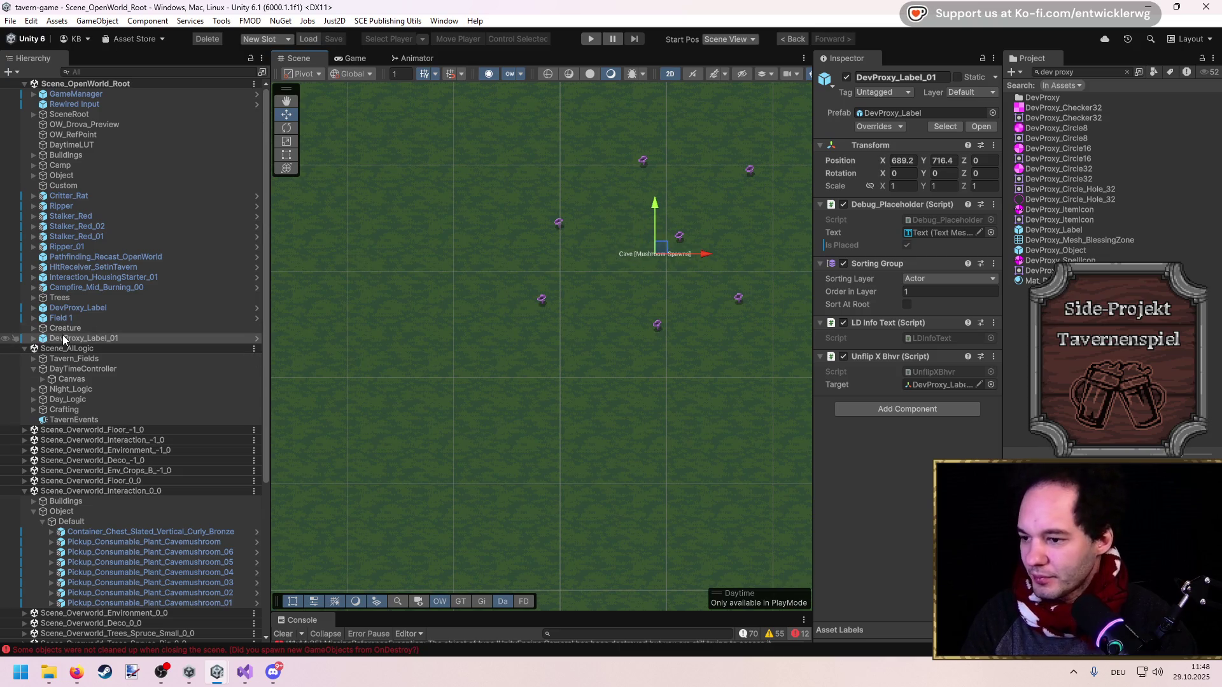
pyautogui.click(33, 370)
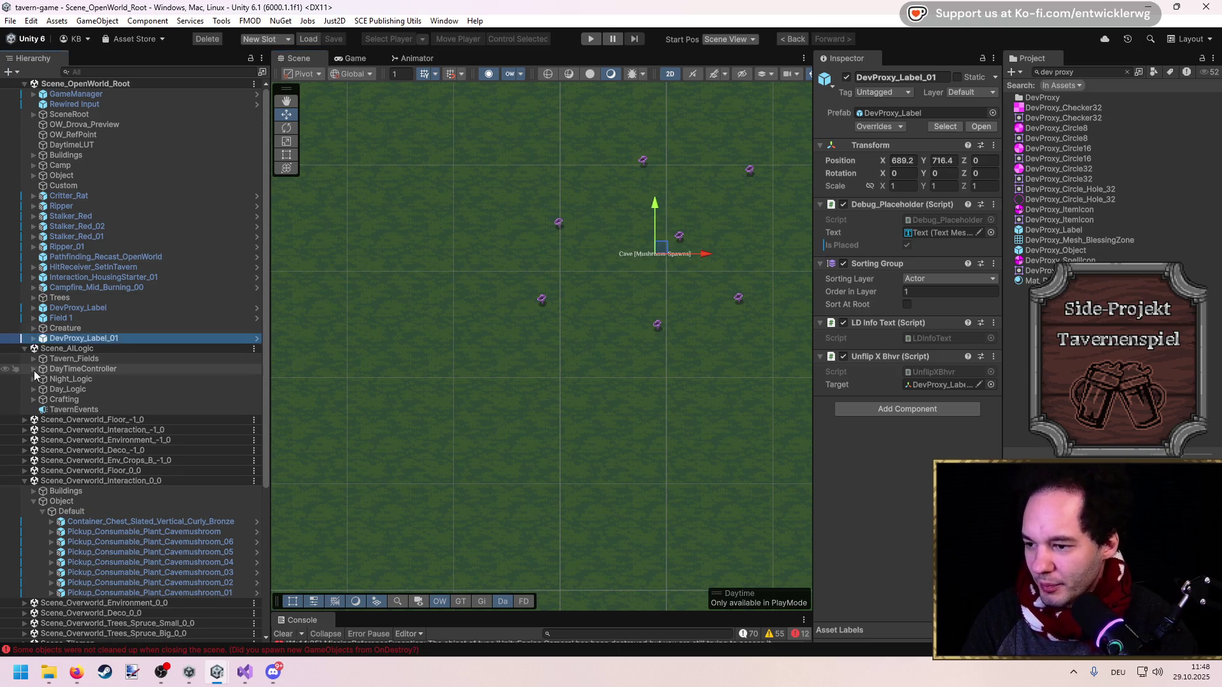
# Create an empty GameObject with a hierarchy icon and name it SpawnZones
pyautogui.click(71, 399)
pyautogui.rightClick(71, 399)
pyautogui.click(90, 263)
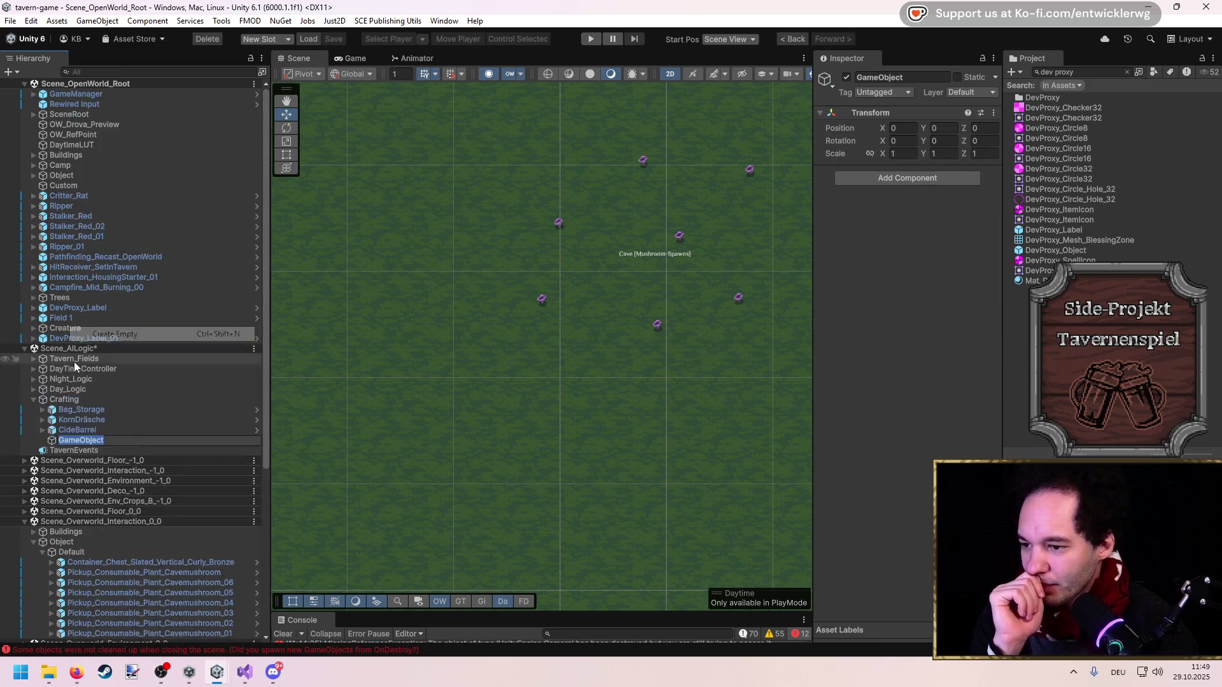
pyautogui.click(80, 440)
pyautogui.rightClick(54, 441)
pyautogui.press('Escape')
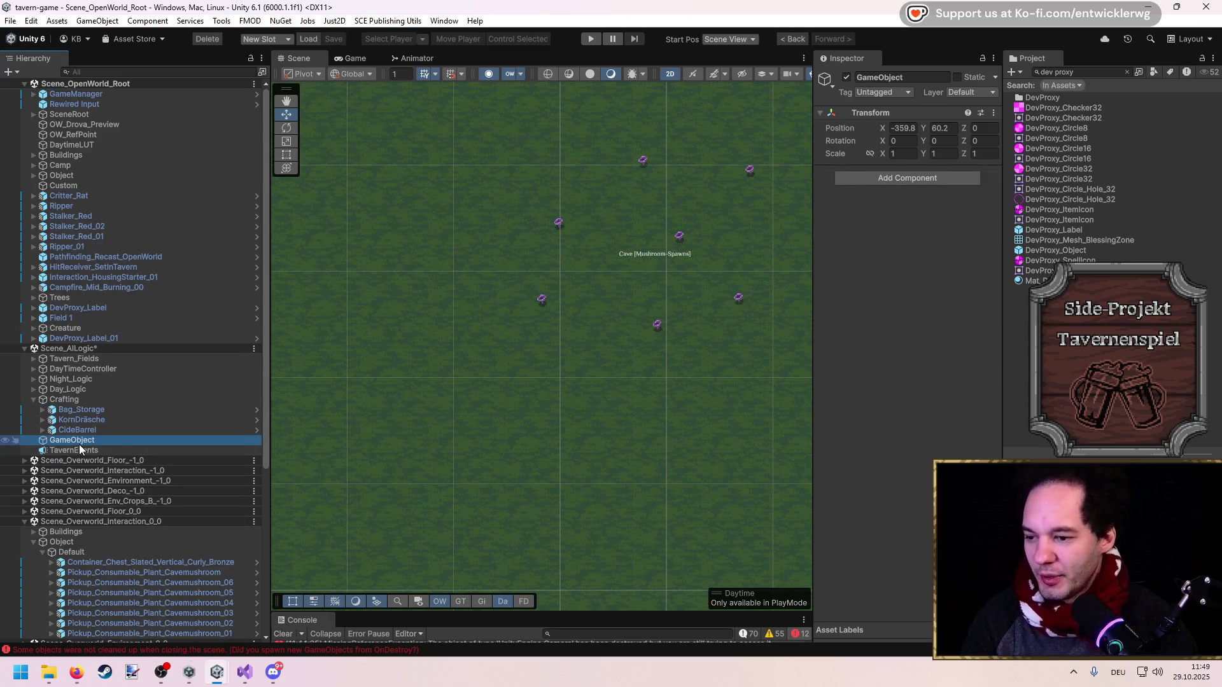
pyautogui.keyDown('alt'); pyautogui.click(79, 445); pyautogui.keyUp('alt')
pyautogui.click(192, 463)
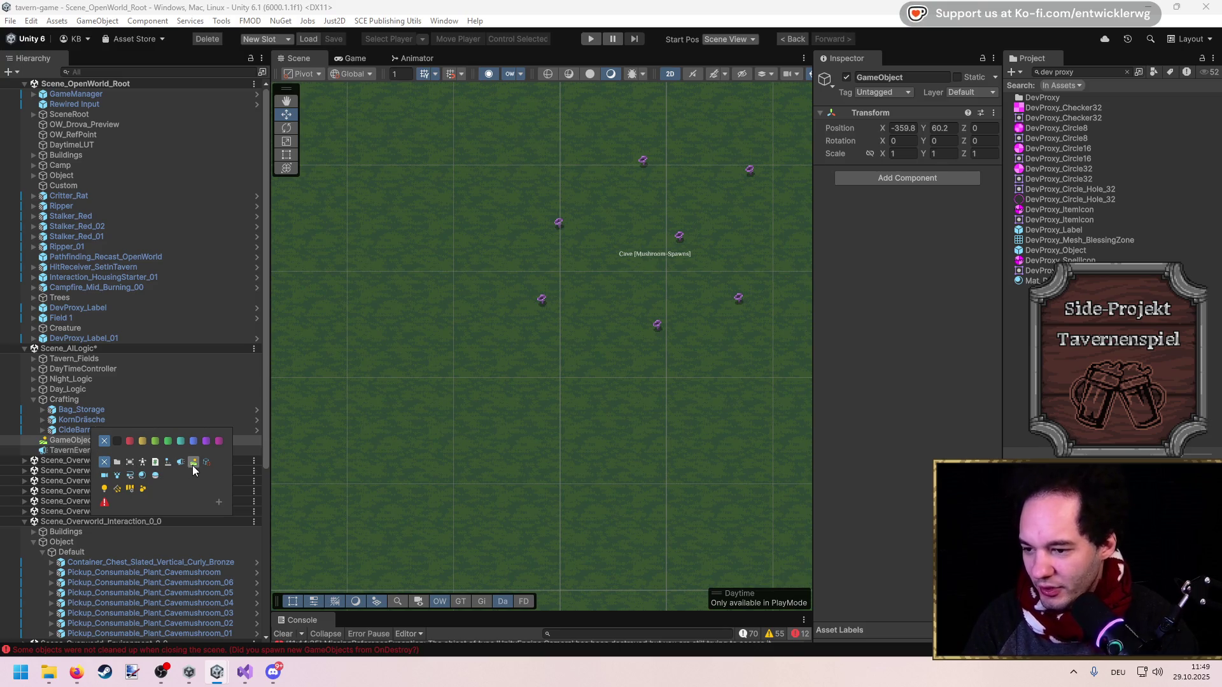
pyautogui.click(133, 477)
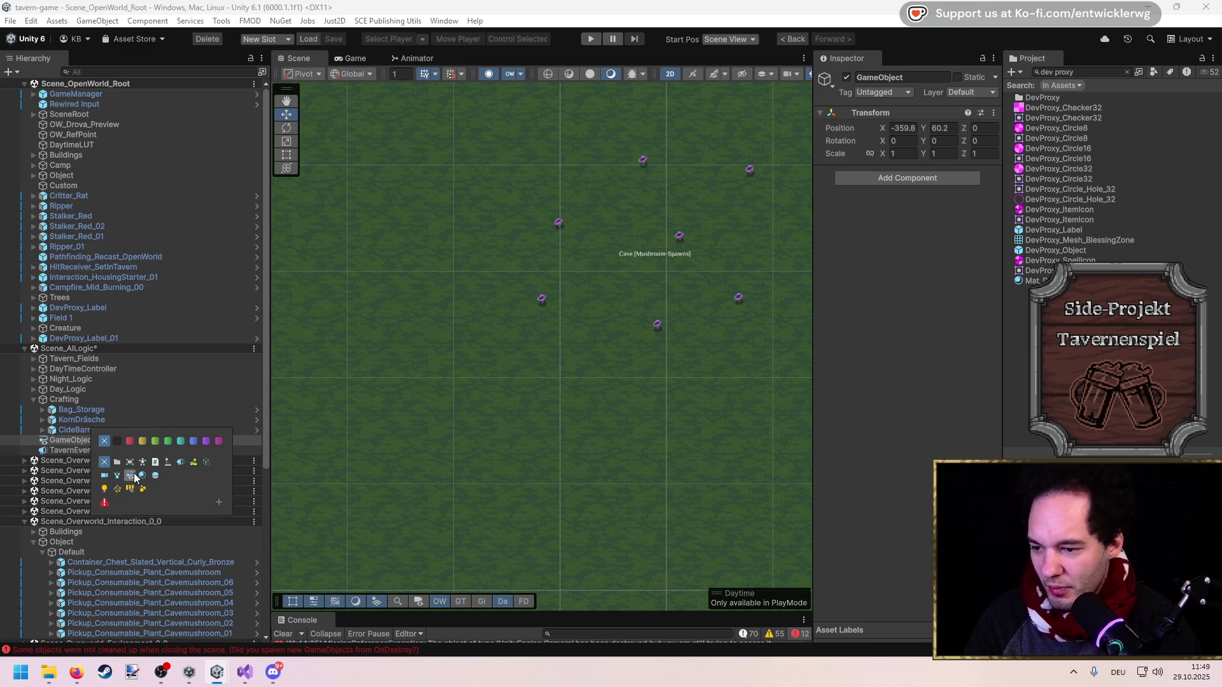
pyautogui.click(192, 463)
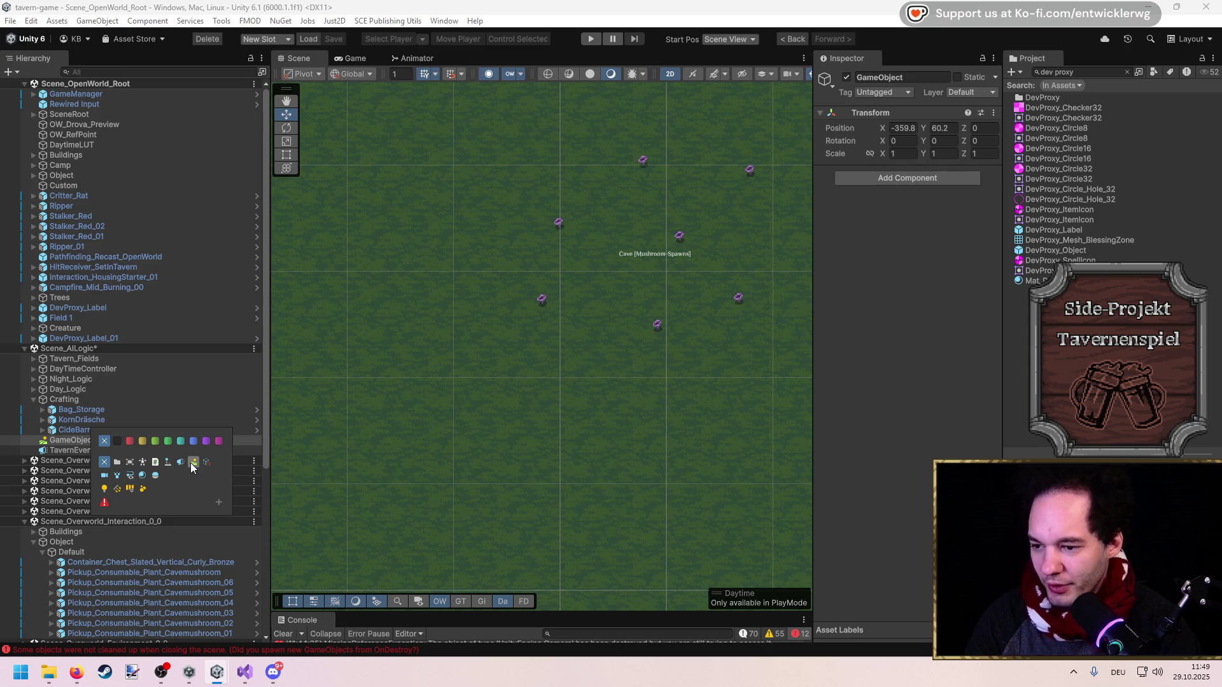
pyautogui.click(85, 439)
pyautogui.write('SpawnZones')
pyautogui.press('Return')
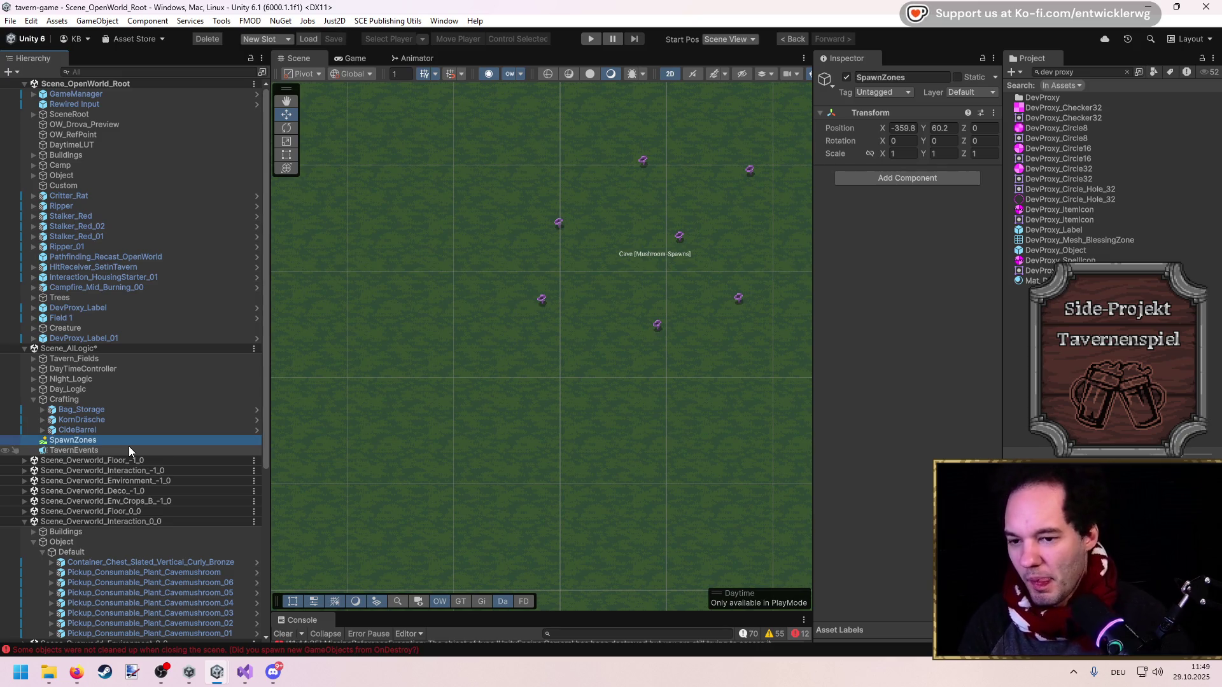
# Add a Cave_Mushrooms child under SpawnZones and nest DevProxy_Label_01 inside it
pyautogui.rightClick(75, 441)
pyautogui.click(95, 488)
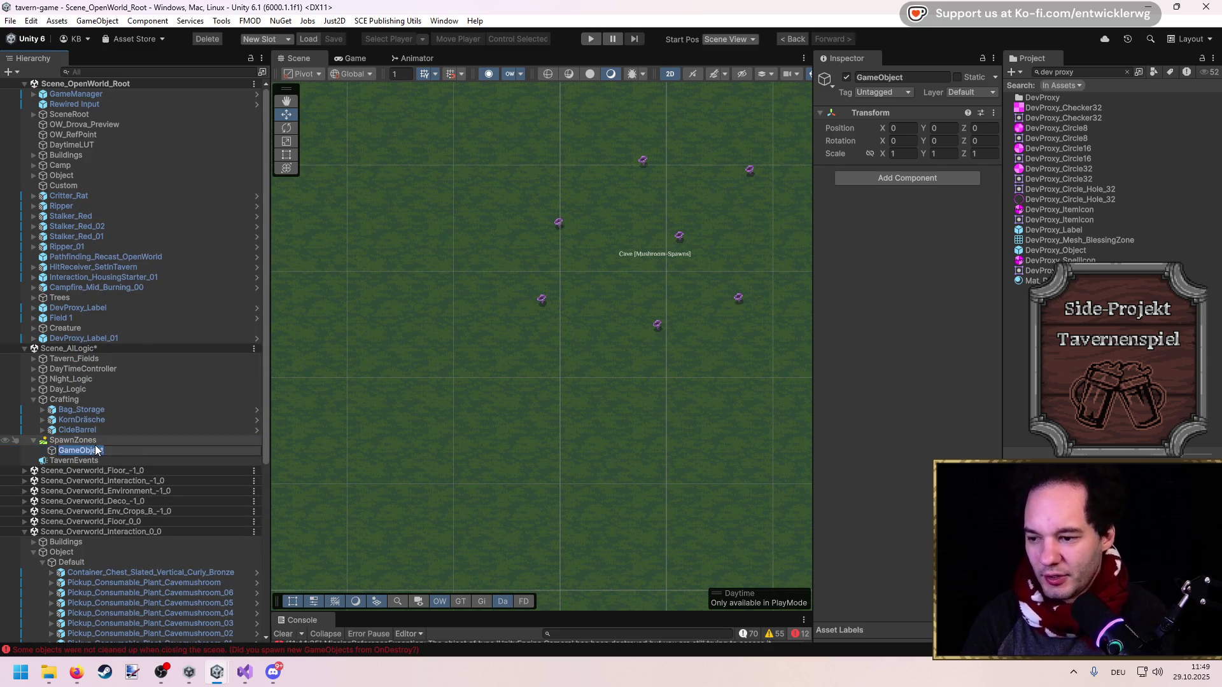
pyautogui.write('Cave_Mushrooms')
pyautogui.press('Return')
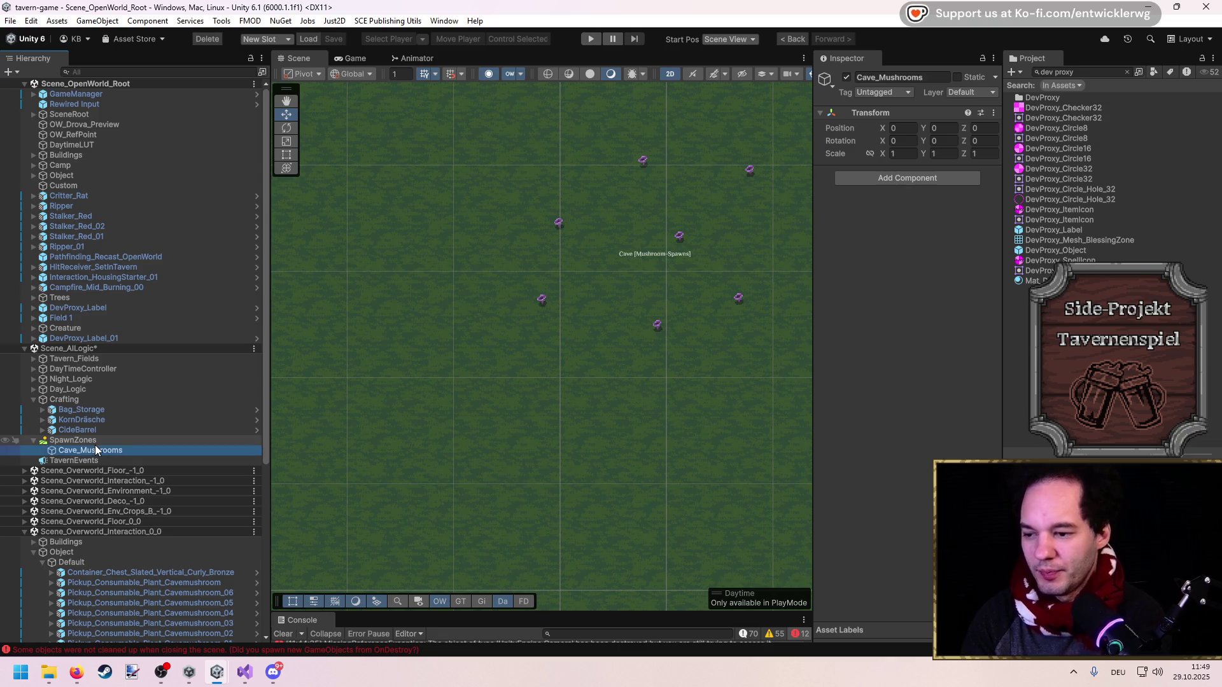
pyautogui.moveTo(81, 344); pyautogui.dragTo(89, 450)
pyautogui.click(90, 440)
pyautogui.click(96, 450)
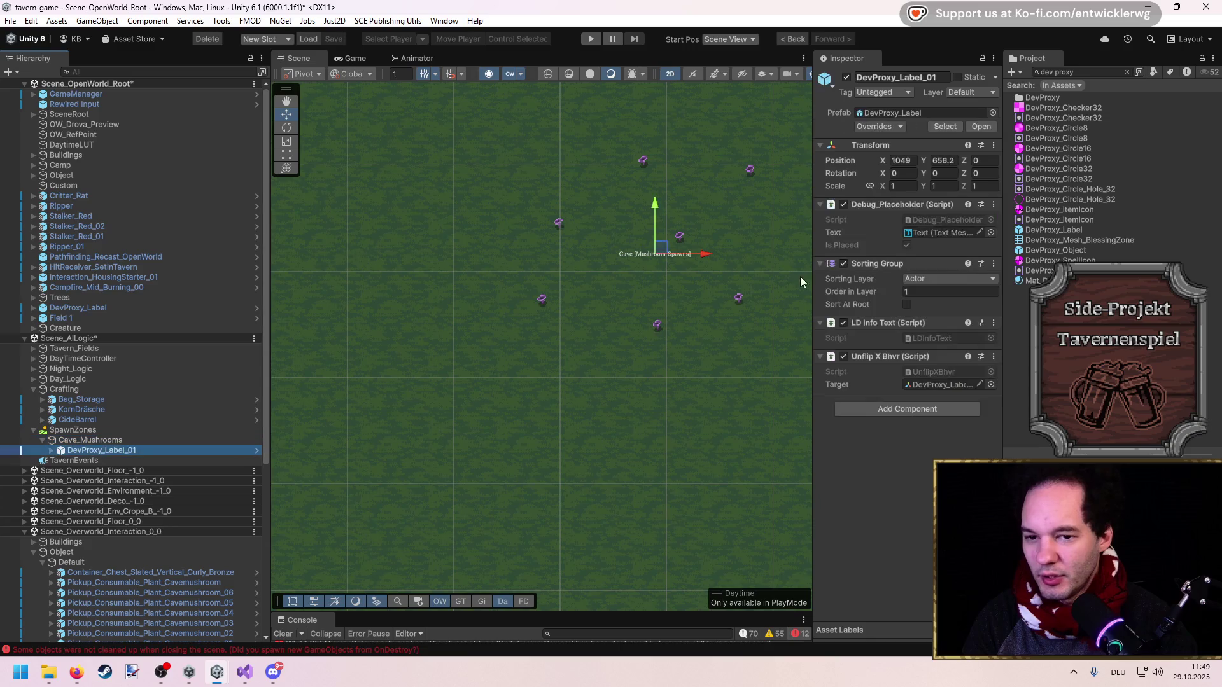
# Zero DevProxy_Label_01's local Position X and Y
pyautogui.click(893, 164)
pyautogui.write('0')
pyautogui.press('Tab')
pyautogui.write('0')
pyautogui.click(91, 440)
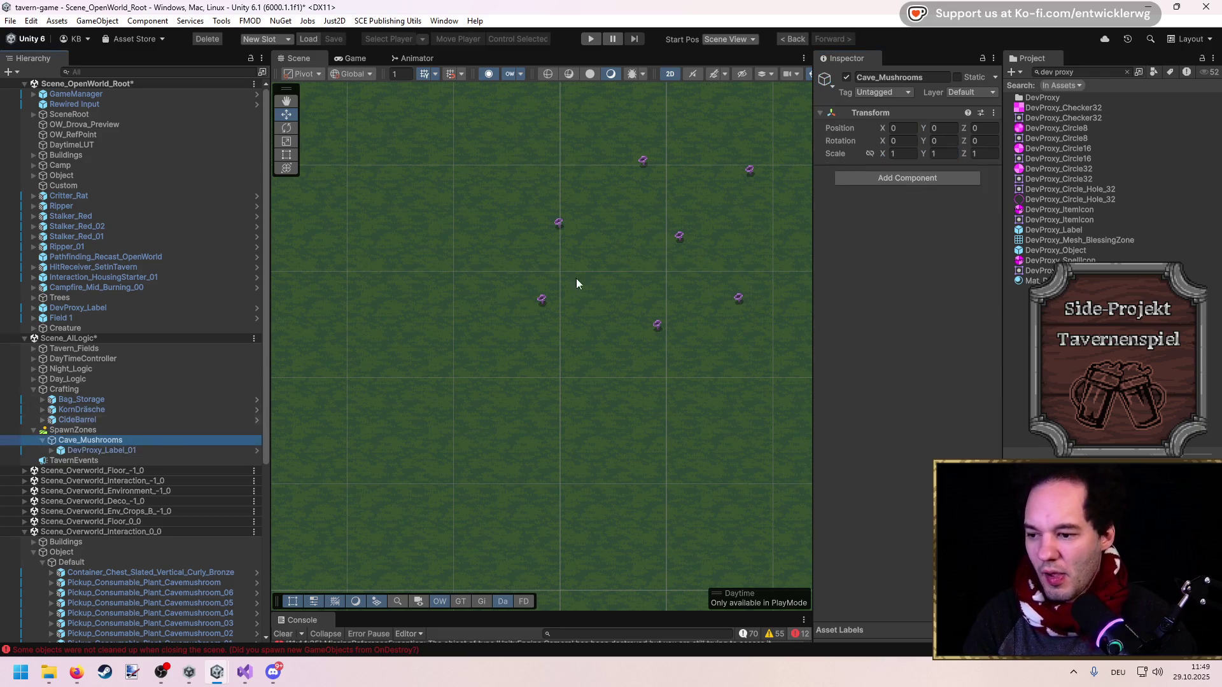
# Move Cave_Mushrooms onto the mushroom cluster and save the scene
pyautogui.rightClick(869, 114)
pyautogui.click(903, 210)
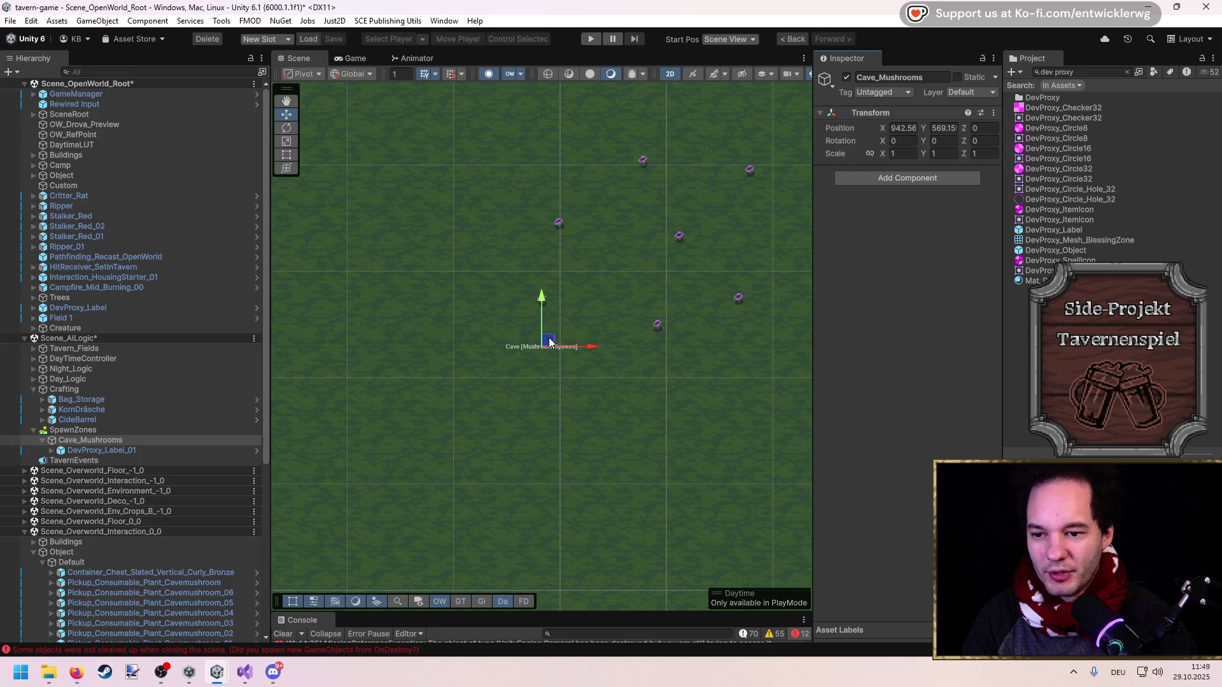
pyautogui.moveTo(551, 241); pyautogui.dragTo(656, 239)
pyautogui.hotkey('ctrl', 's')
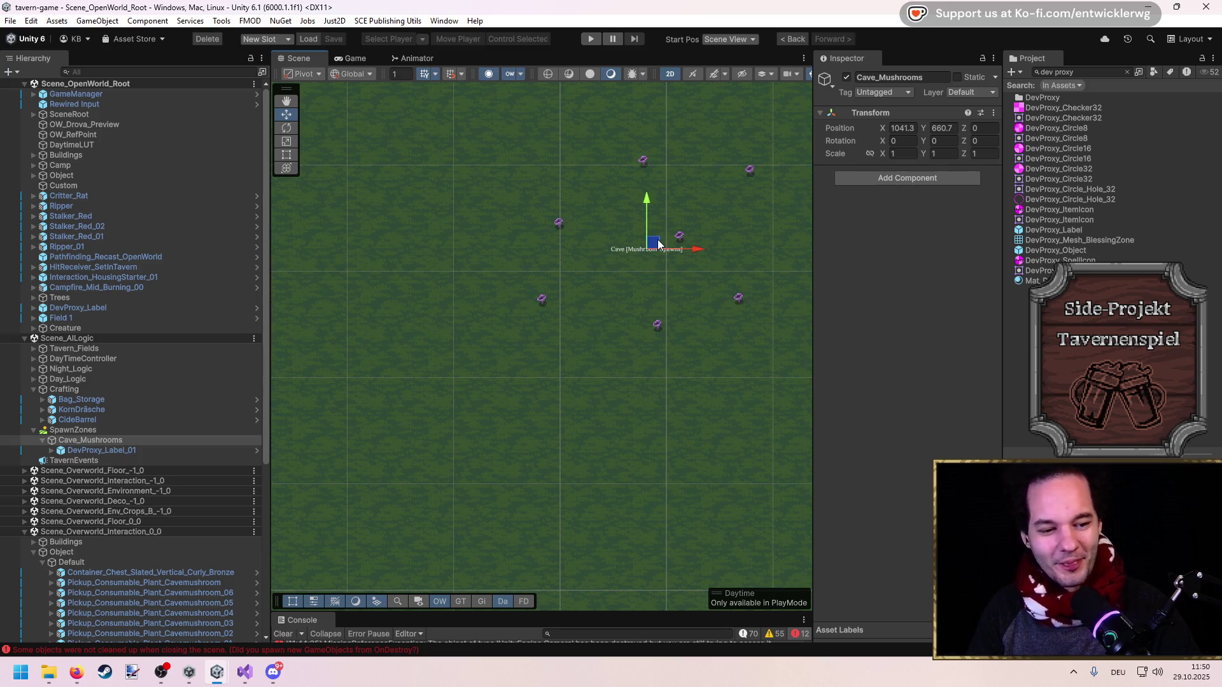
# Zoom and pan the Scene view to centre the mushrooms, widening the Hierarchy slightly
pyautogui.scroll(3, 623, 270)
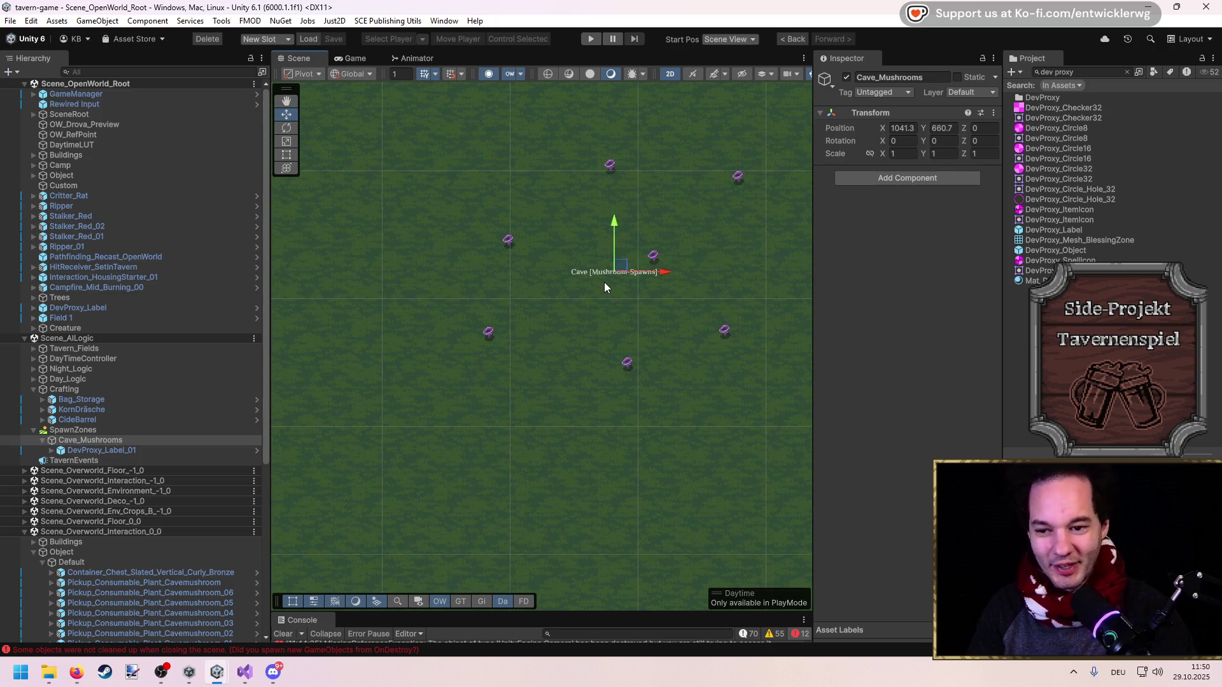
pyautogui.moveTo(604, 283); pyautogui.dragTo(582, 300)
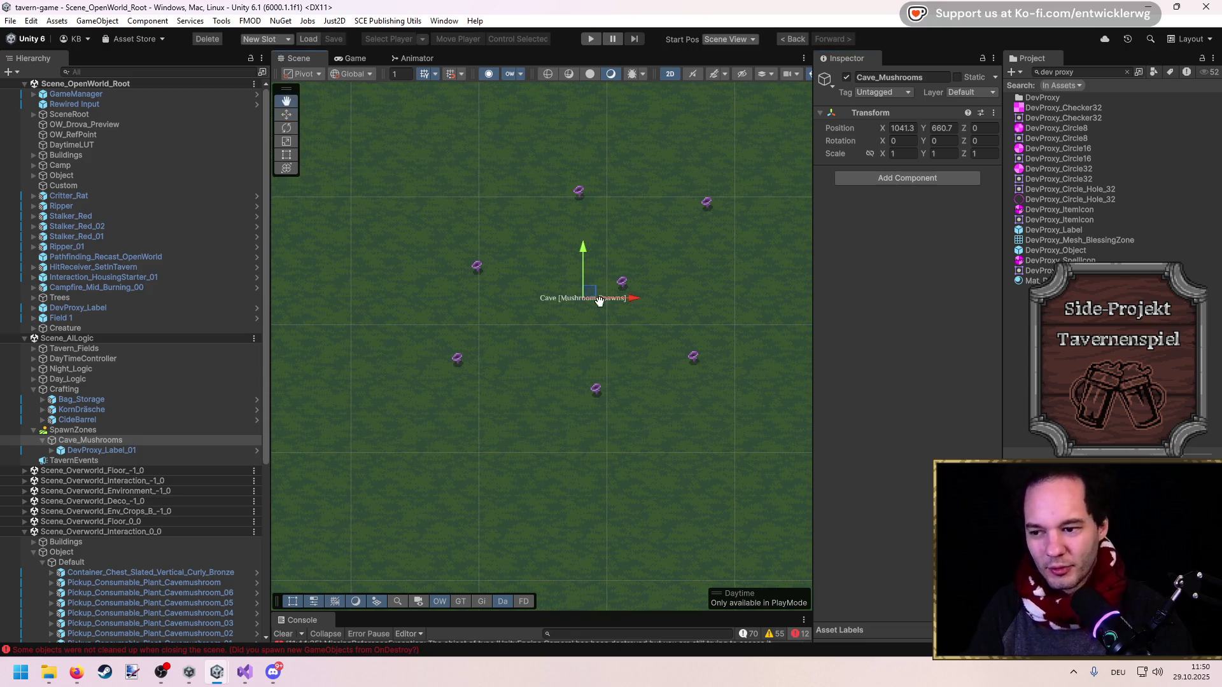
pyautogui.press('Up')
pyautogui.press('Right')
pyautogui.click(965, 293)
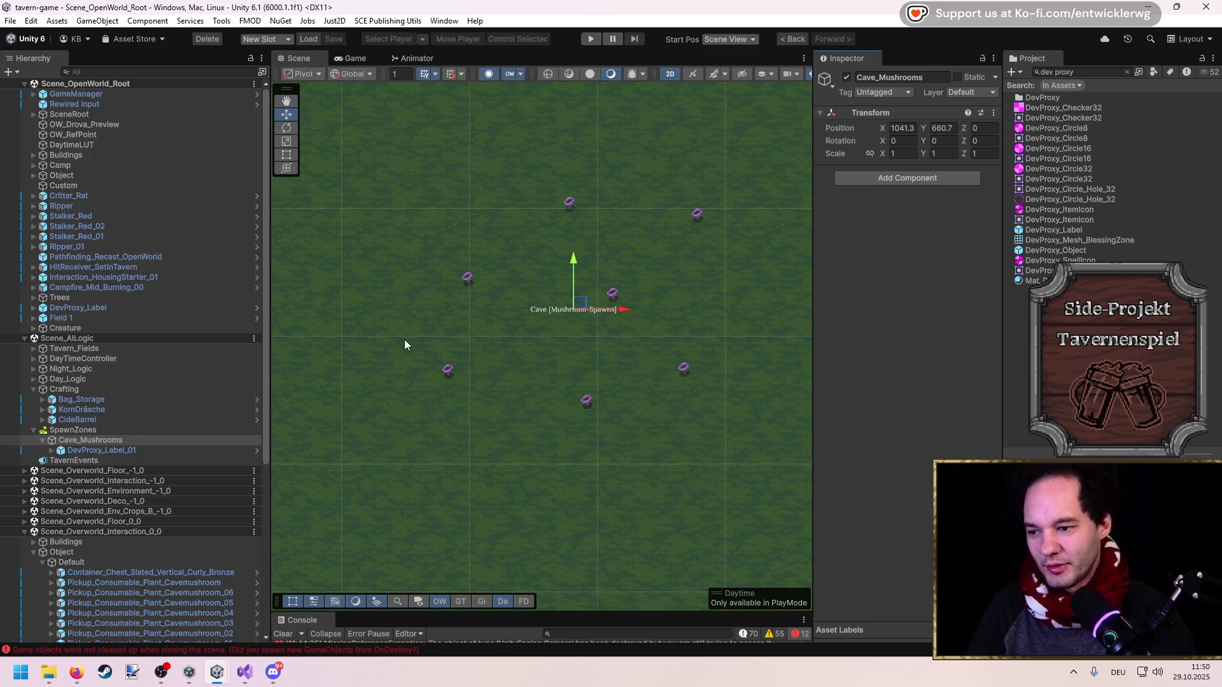
pyautogui.moveTo(271, 338); pyautogui.dragTo(270, 338)
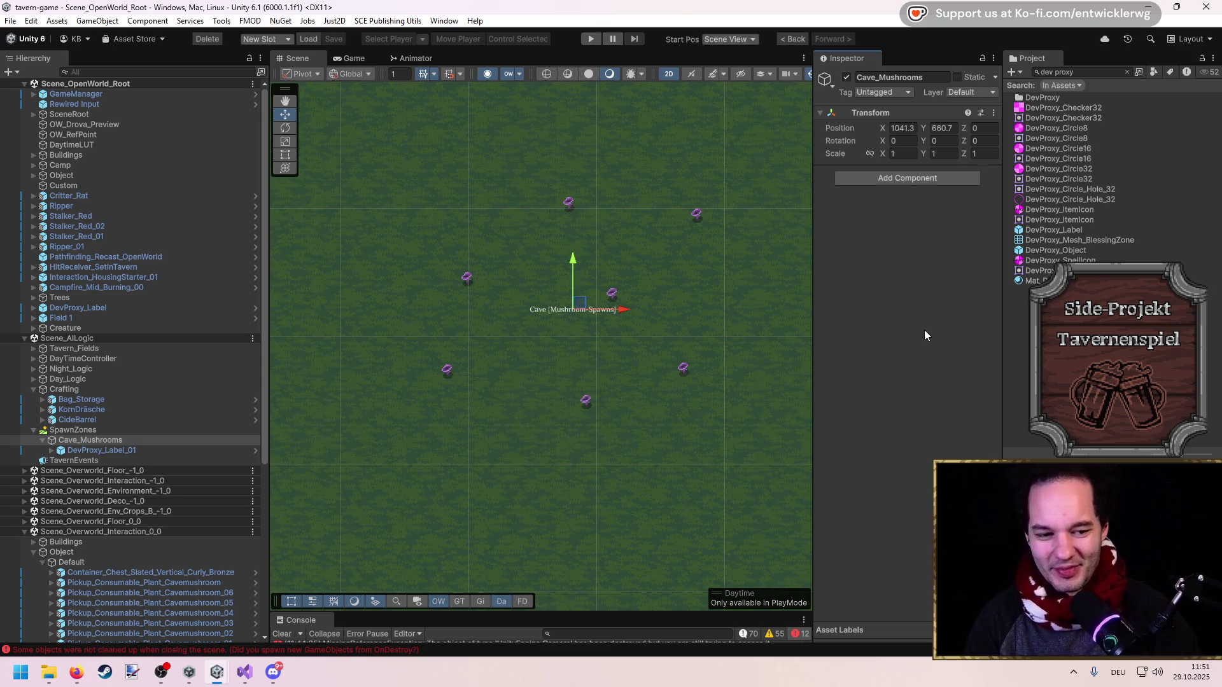
# Check DevProxy_Label_01 under Cave_Mushrooms, then resize panels and pan over the mushrooms
pyautogui.scroll(1, 551, 331)
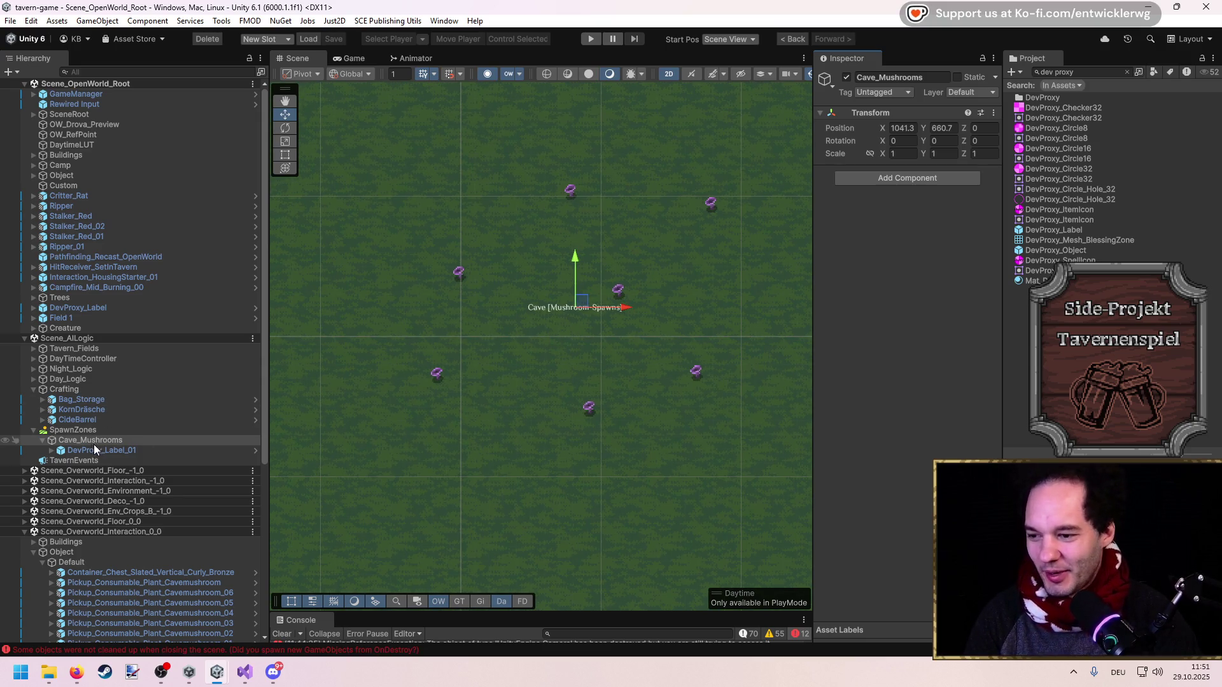
pyautogui.click(94, 445)
pyautogui.press('Left')
pyautogui.press('Left')
pyautogui.press('Right')
pyautogui.press('Right')
pyautogui.press('Left')
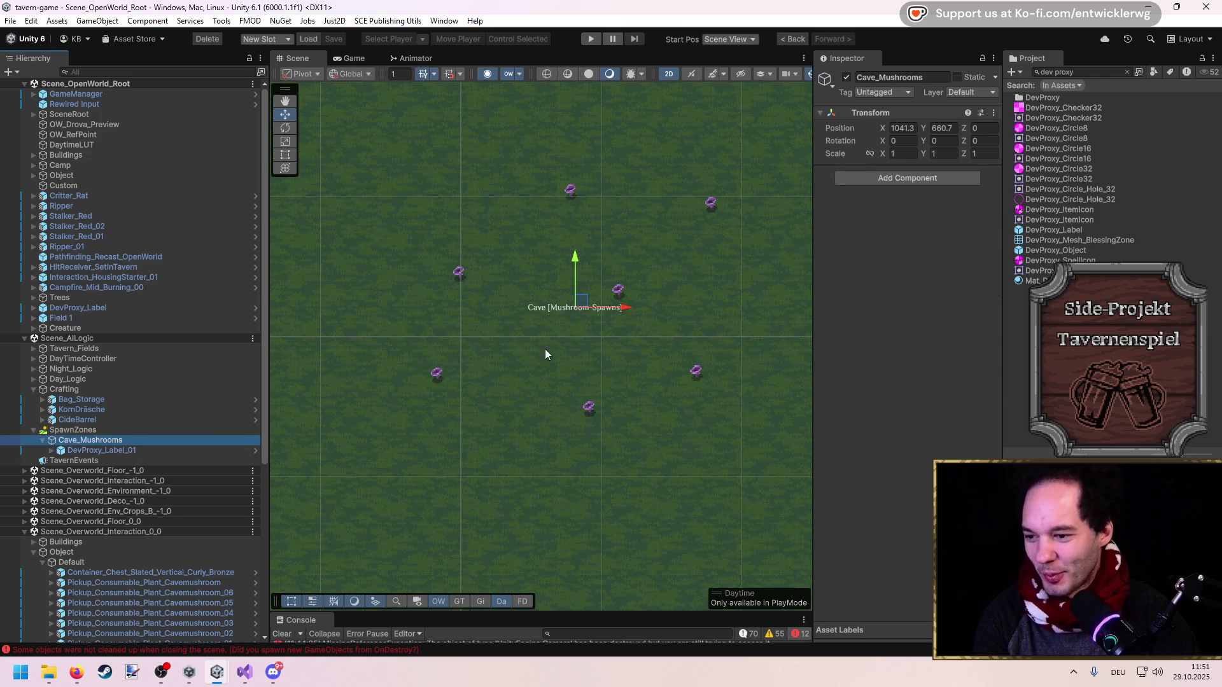
pyautogui.scroll(2, 562, 326)
pyautogui.scroll(2, 575, 323)
pyautogui.scroll(-1, 573, 318)
pyautogui.moveTo(270, 304)
pyautogui.mouseDown()
pyautogui.moveTo(202, 312)
pyautogui.moveTo(241, 318)
pyautogui.mouseUp()
pyautogui.moveTo(379, 336)
pyautogui.mouseDown()
pyautogui.moveTo(402, 328)
pyautogui.moveTo(390, 339)
pyautogui.mouseUp()
pyautogui.click(50, 450)
pyautogui.click(49, 451)
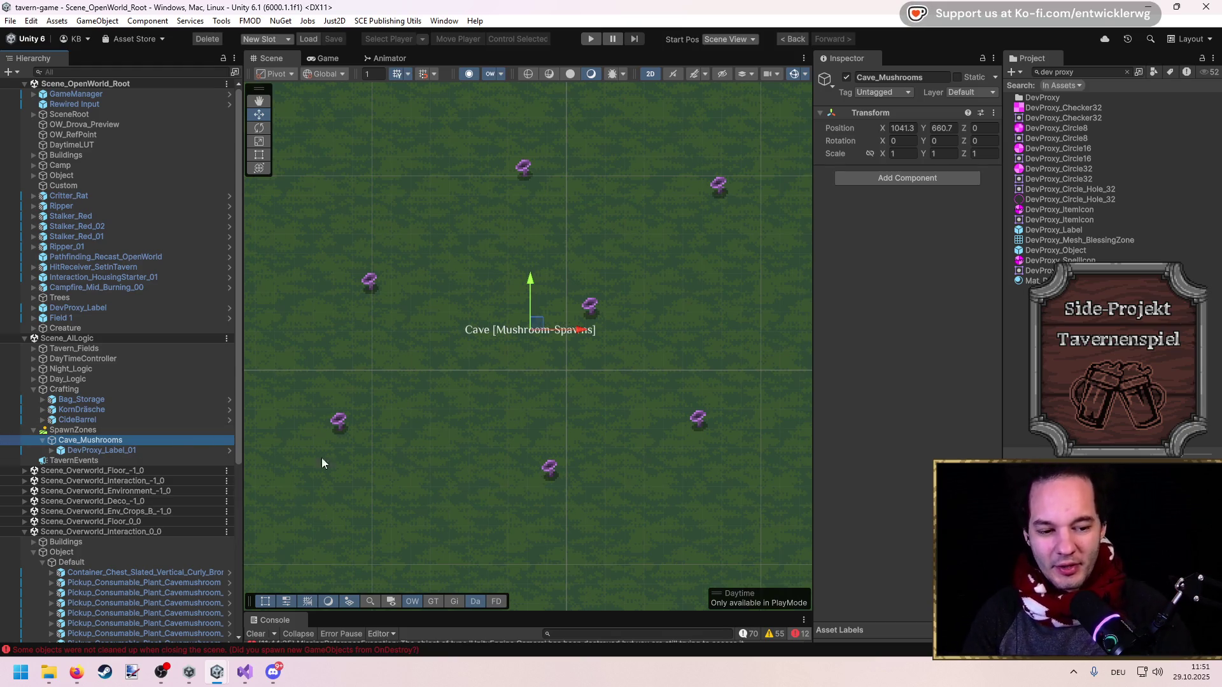
pyautogui.click(964, 356)
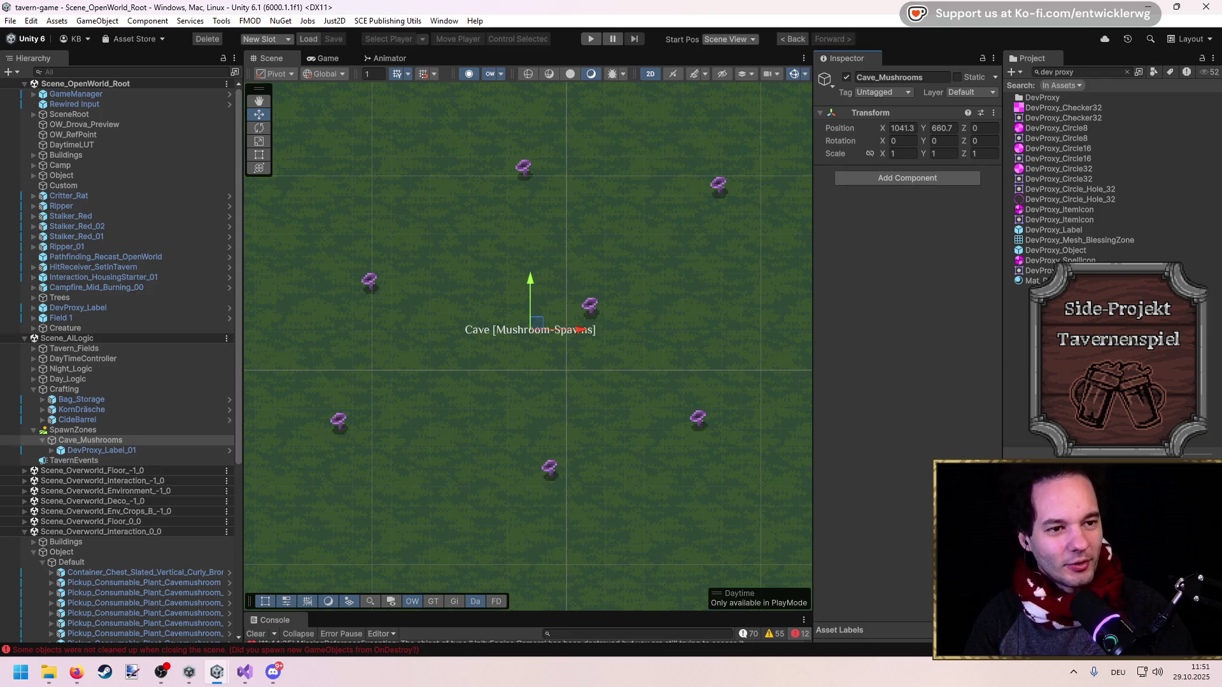
pyautogui.hotkey('alt', 'Tab')
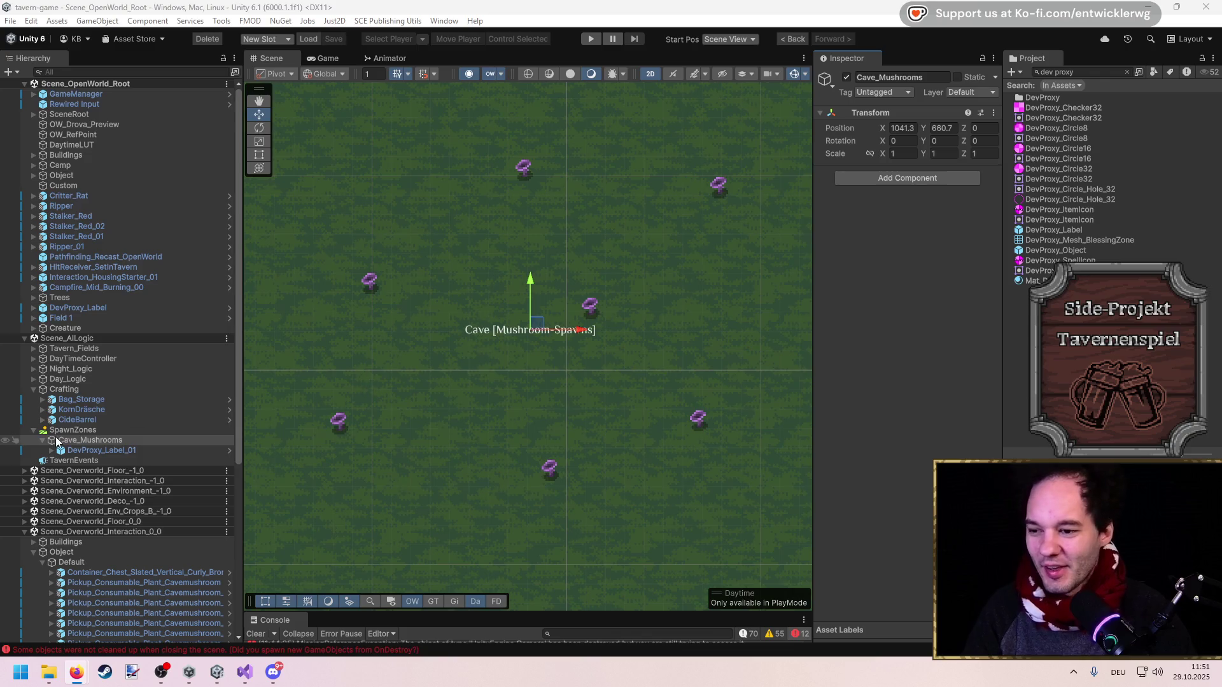
pyautogui.scroll(2, 572, 347)
pyautogui.moveTo(540, 364)
pyautogui.mouseDown()
pyautogui.moveTo(542, 354)
pyautogui.moveTo(539, 365)
pyautogui.mouseUp()
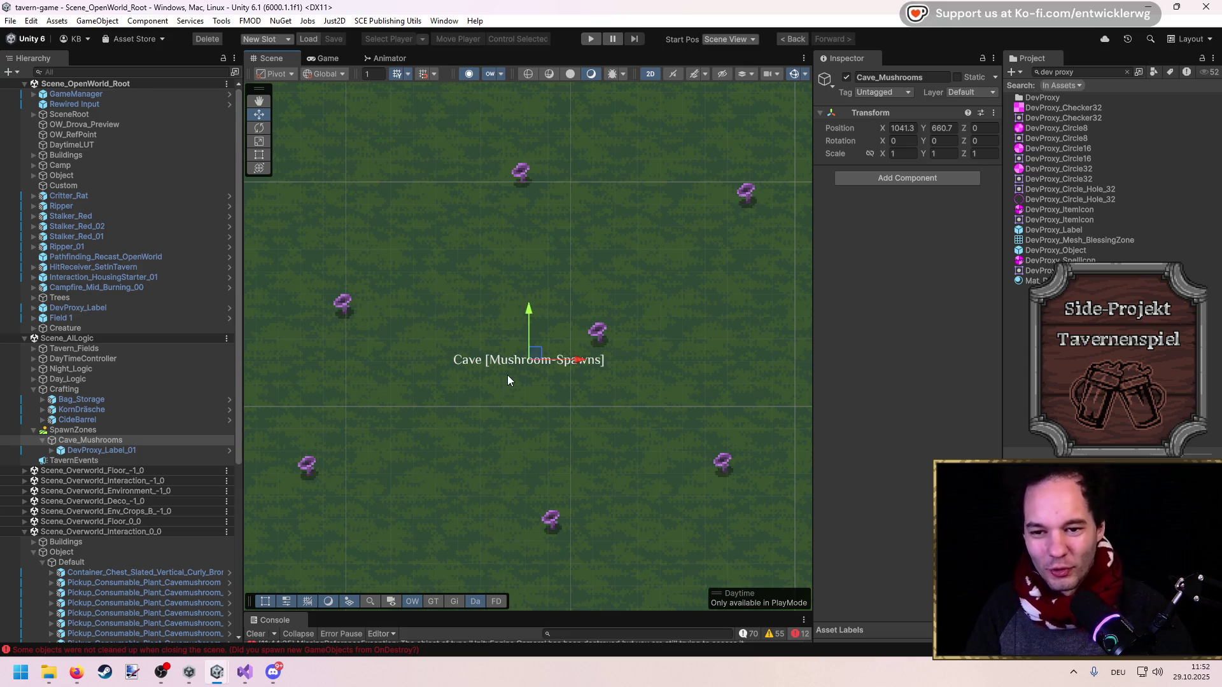
pyautogui.scroll(3, 514, 376)
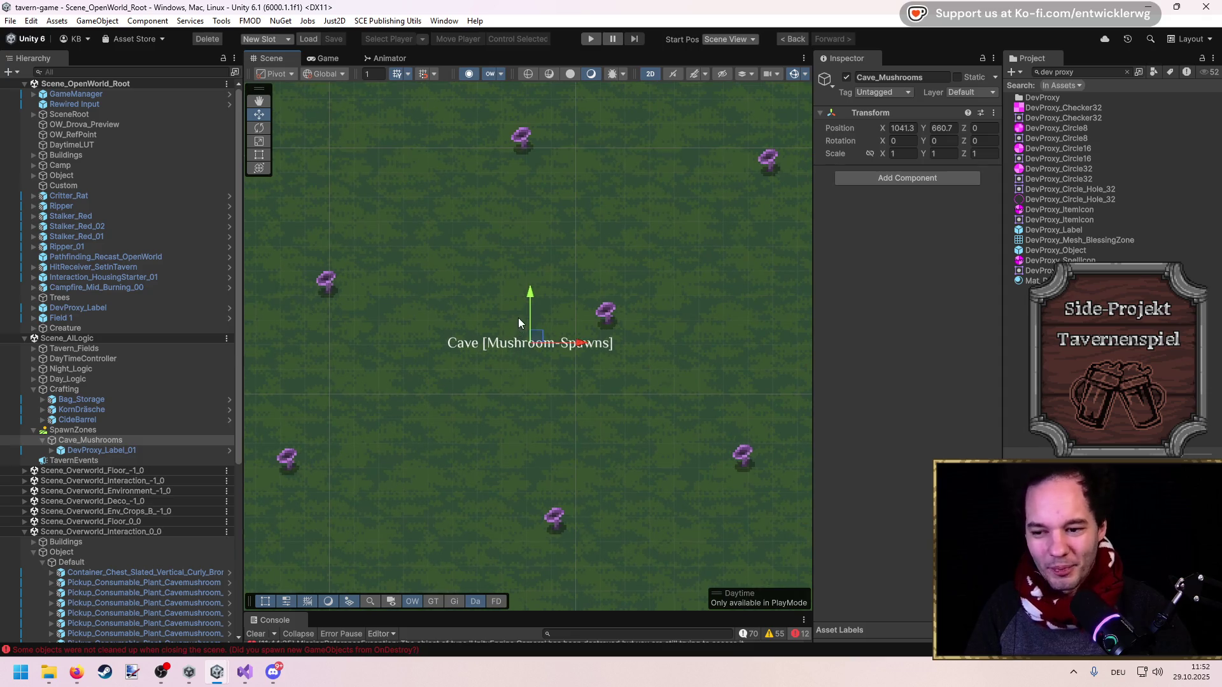
pyautogui.scroll(-1, 514, 331)
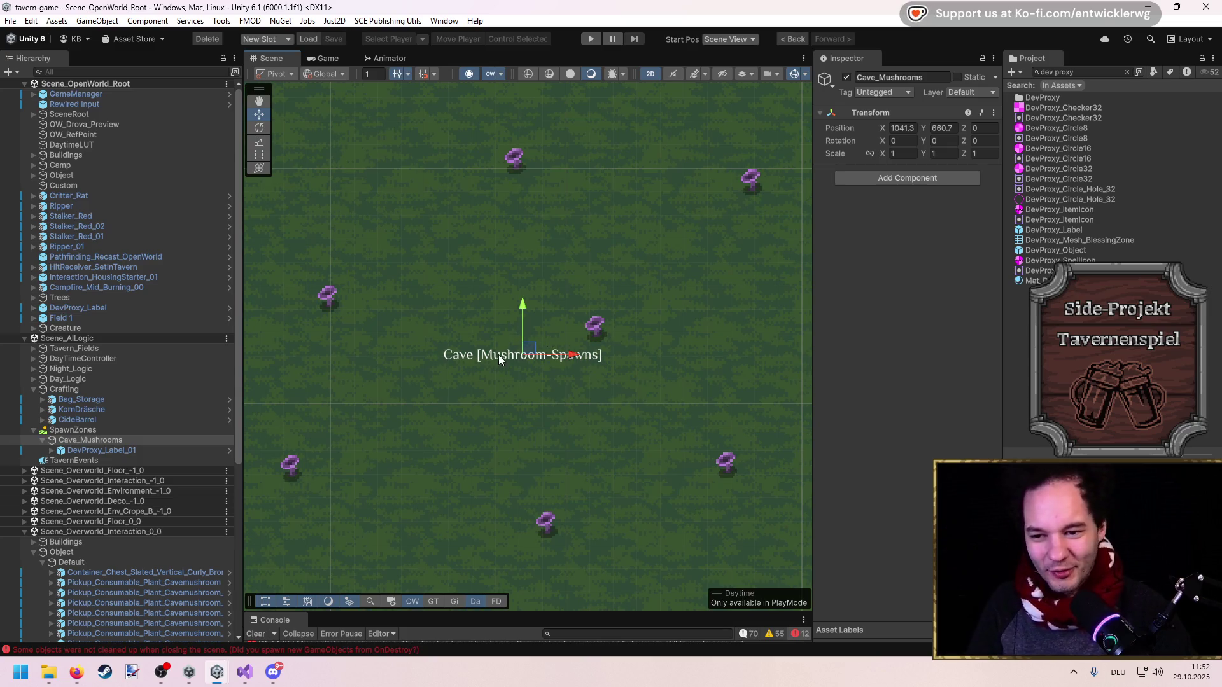
# Drag Cave_Mushrooms up and right, then nudge it slightly back left
pyautogui.click(113, 431)
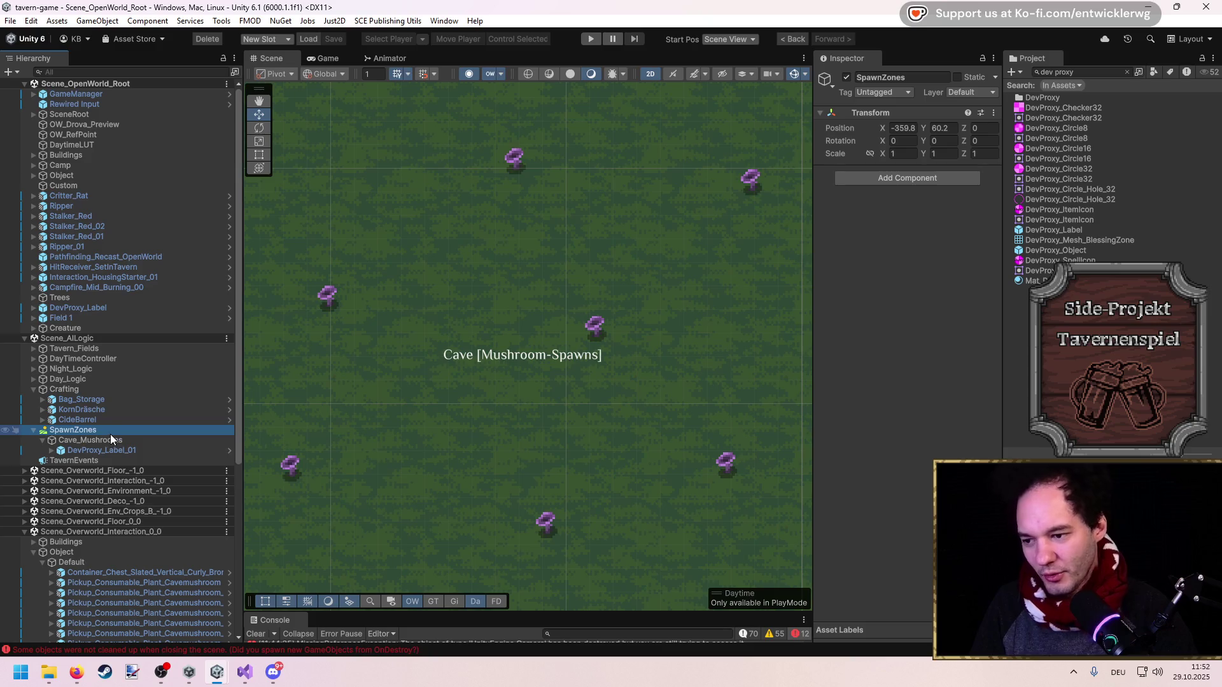
pyautogui.click(110, 438)
pyautogui.moveTo(525, 349)
pyautogui.mouseDown()
pyautogui.moveTo(549, 290)
pyautogui.moveTo(618, 294)
pyautogui.mouseUp()
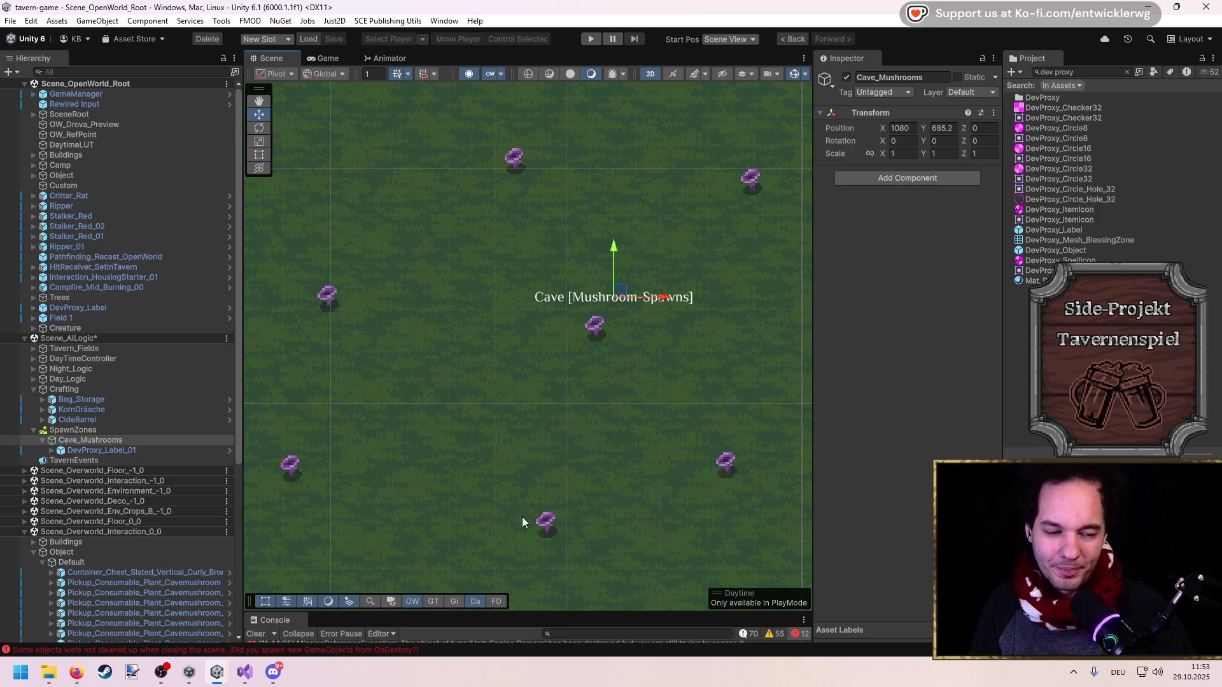
pyautogui.moveTo(660, 298); pyautogui.dragTo(592, 298)
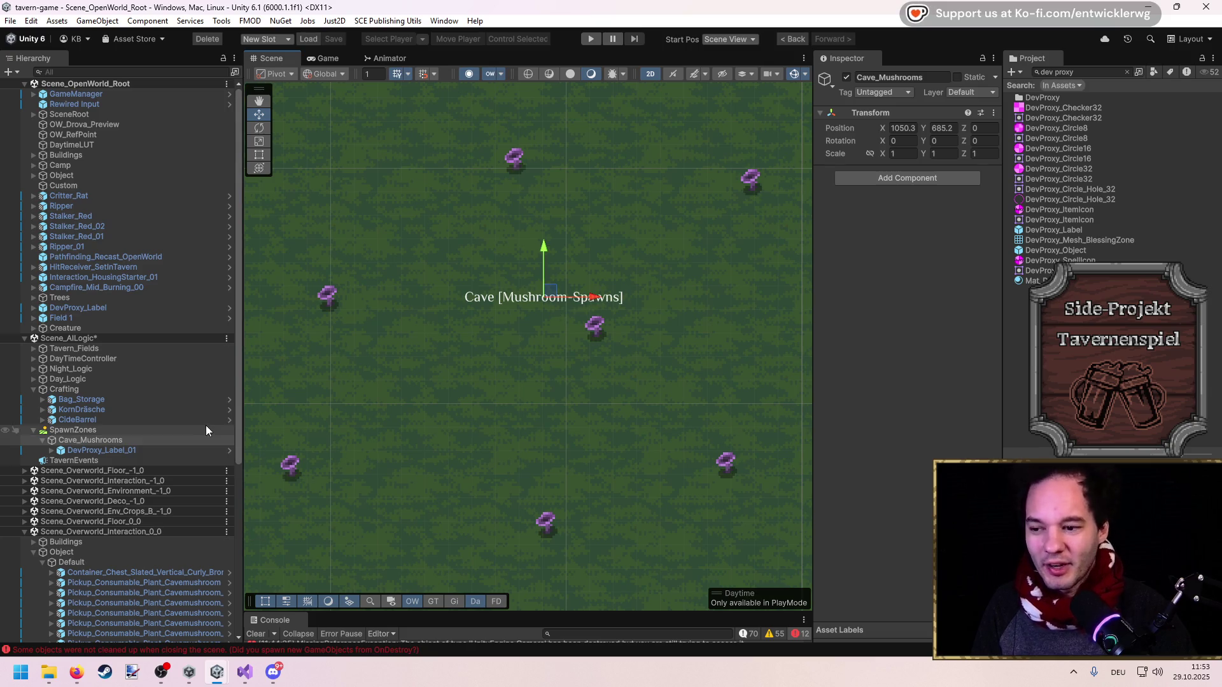
pyautogui.moveTo(240, 423)
pyautogui.mouseDown()
pyautogui.moveTo(223, 423)
pyautogui.moveTo(241, 424)
pyautogui.mouseUp()
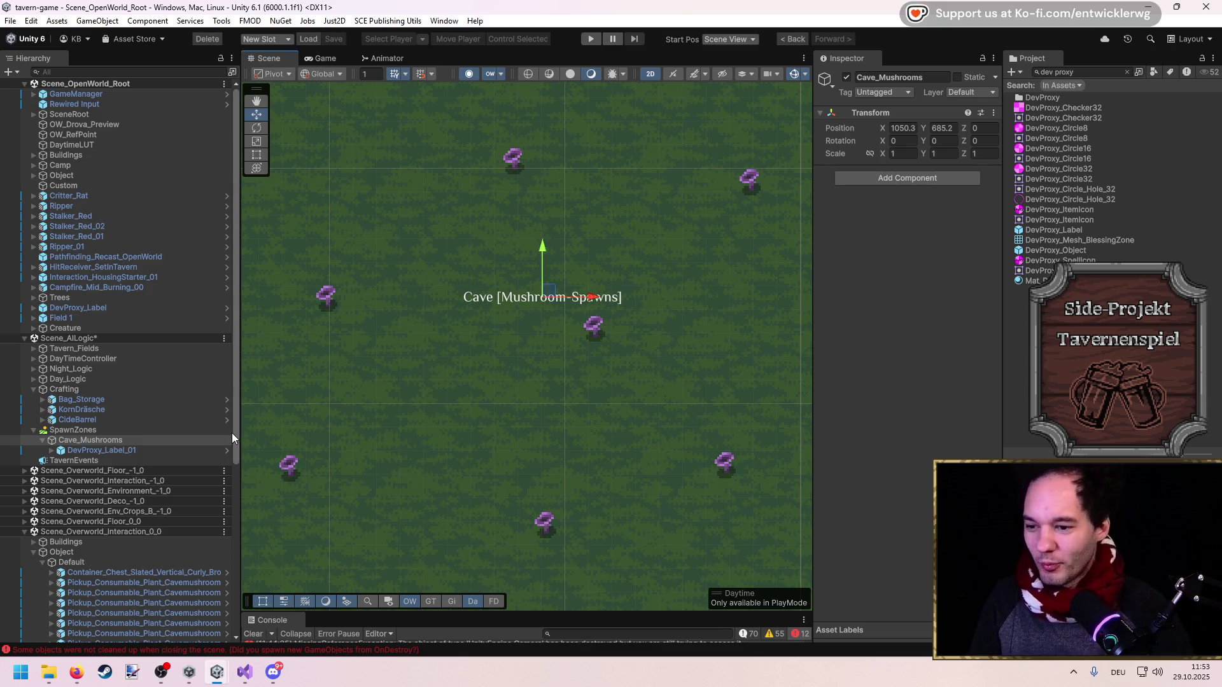
pyautogui.moveTo(241, 428); pyautogui.dragTo(242, 429)
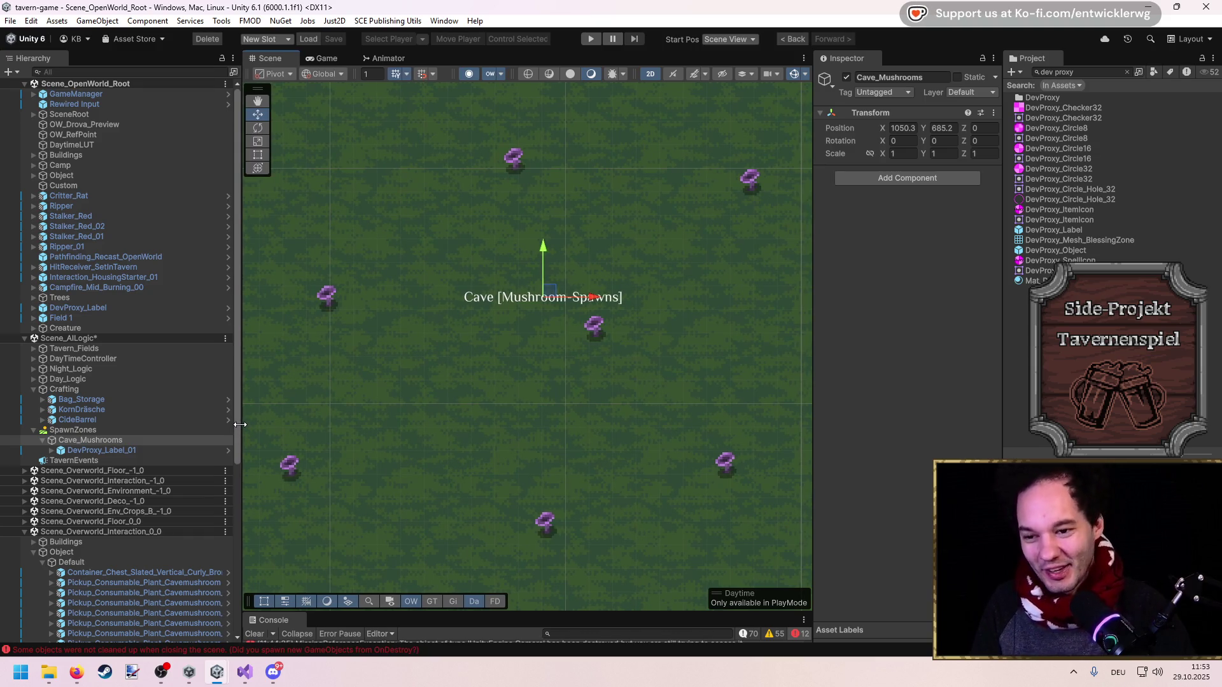
# Drag Cave_Mushrooms along the X axis until Position reads 1050, 685.2
pyautogui.click(52, 453)
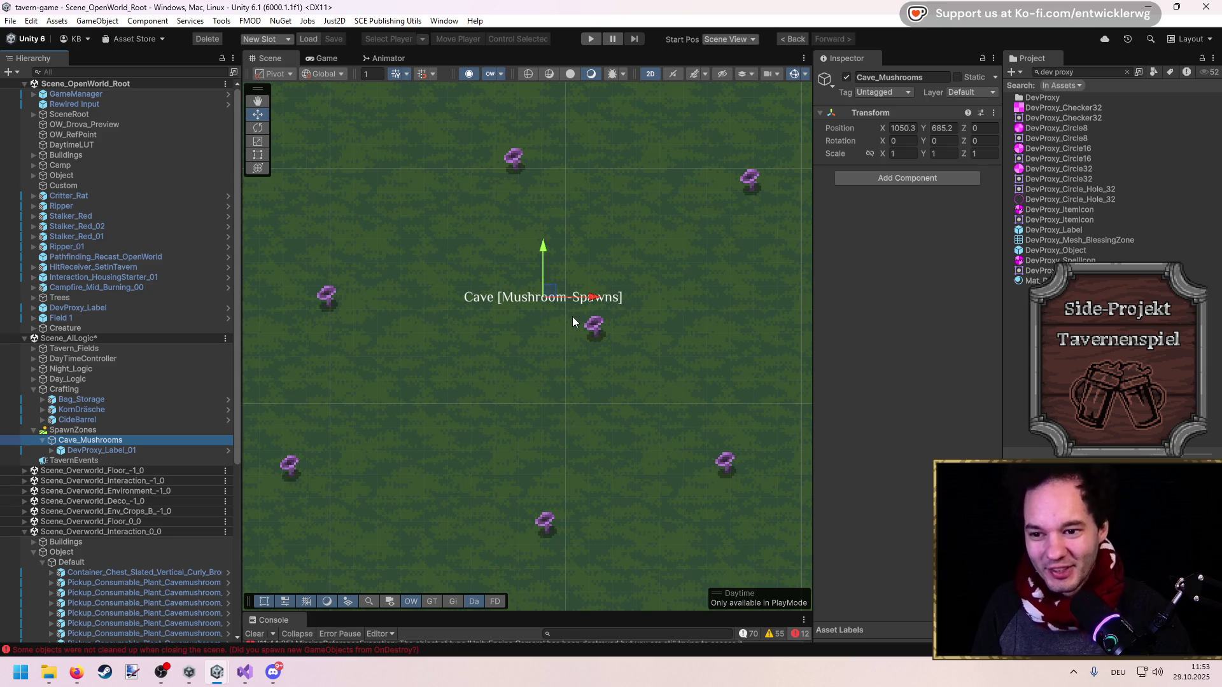
pyautogui.click(585, 301)
pyautogui.moveTo(585, 301); pyautogui.dragTo(582, 297)
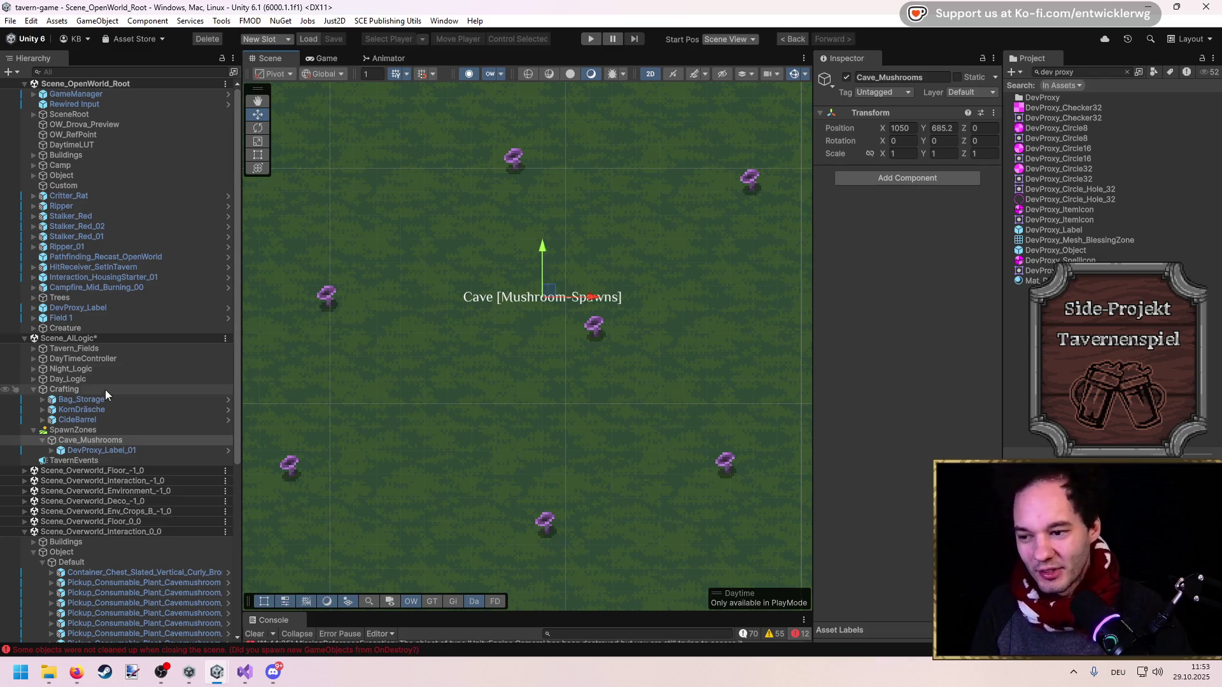
pyautogui.click(82, 378)
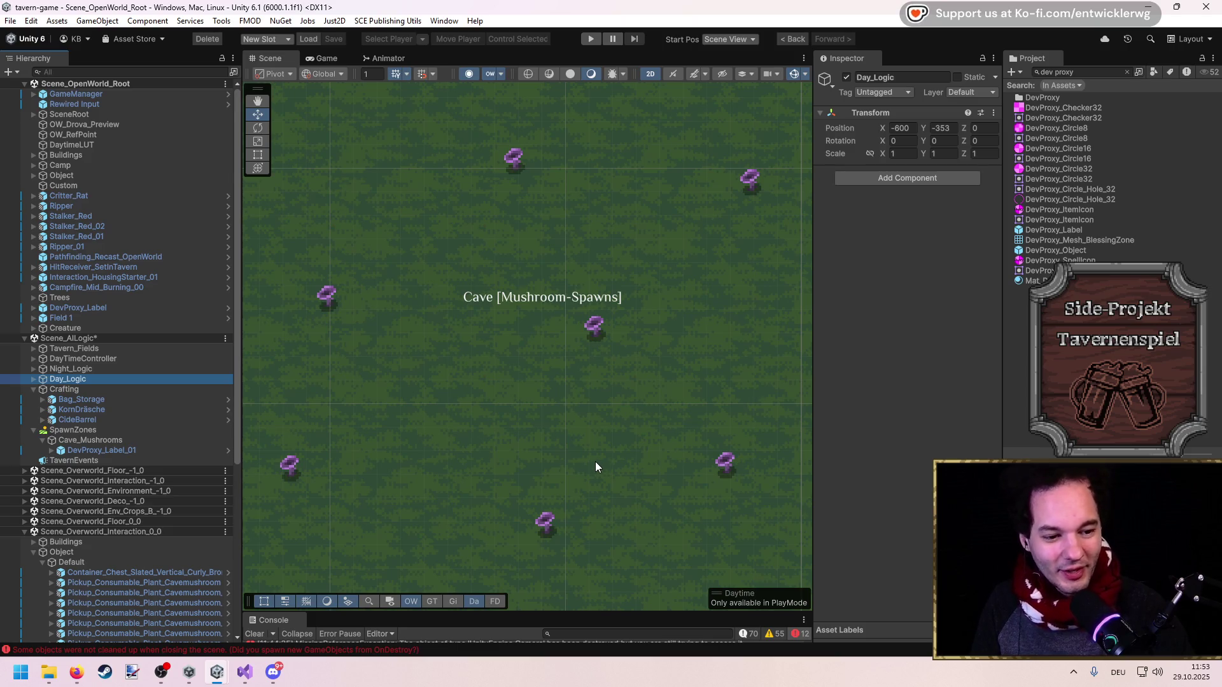
# Inspect DevProxy_Label_01, then Cave_Mushrooms' transform at X 1050, Y 685.2
pyautogui.click(118, 440)
pyautogui.click(102, 431)
pyautogui.click(100, 440)
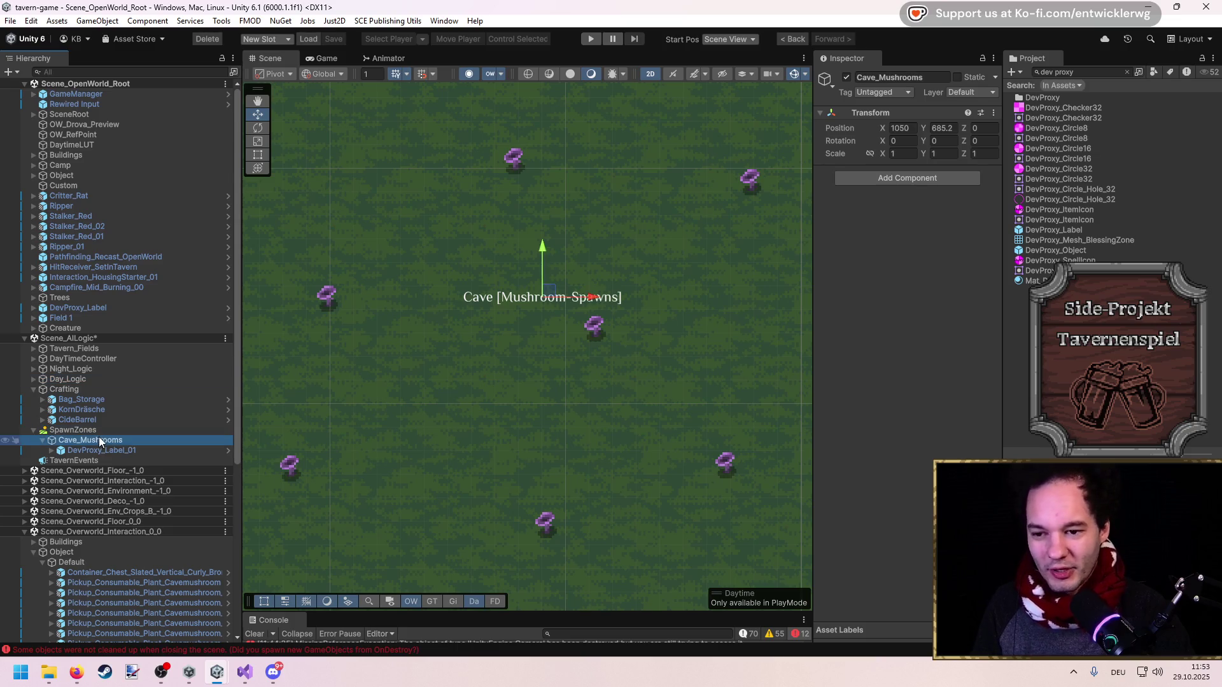
pyautogui.click(95, 452)
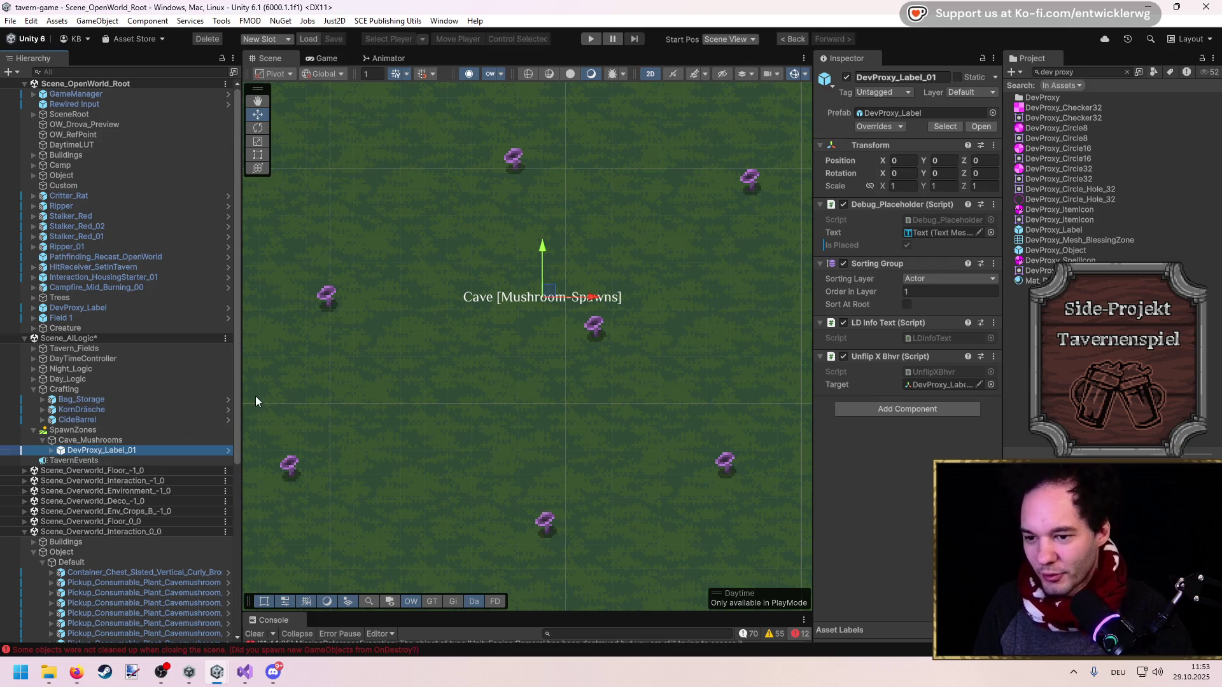
pyautogui.click(161, 440)
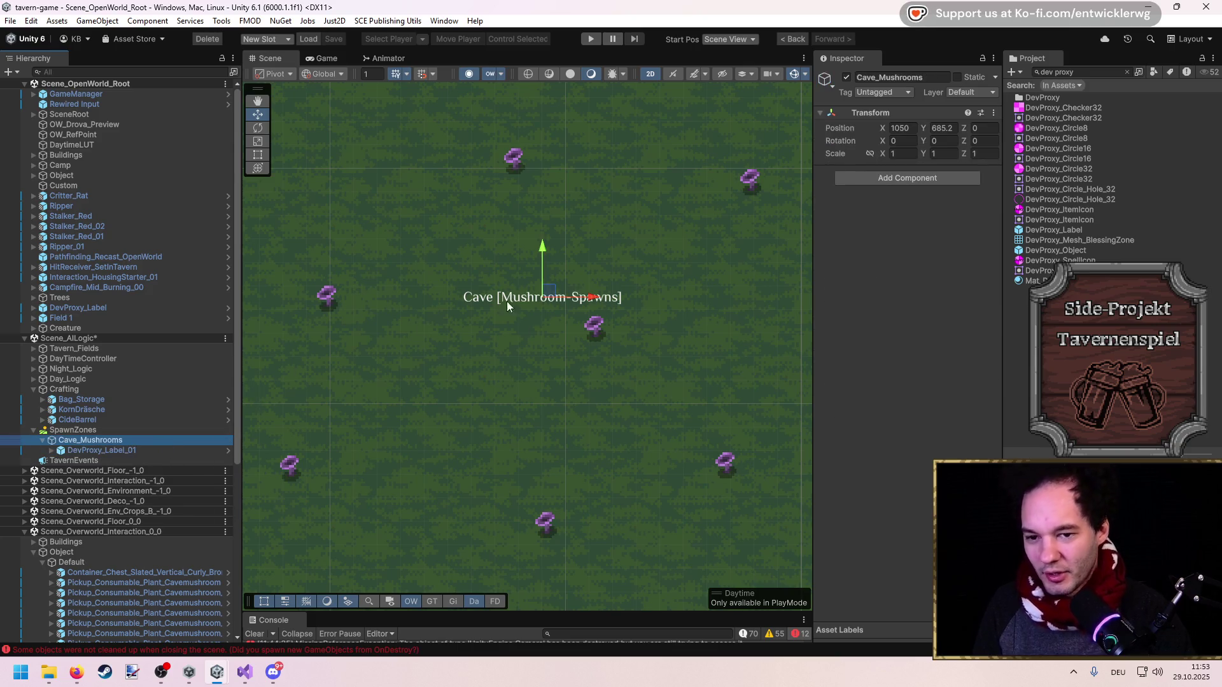
pyautogui.click(584, 299)
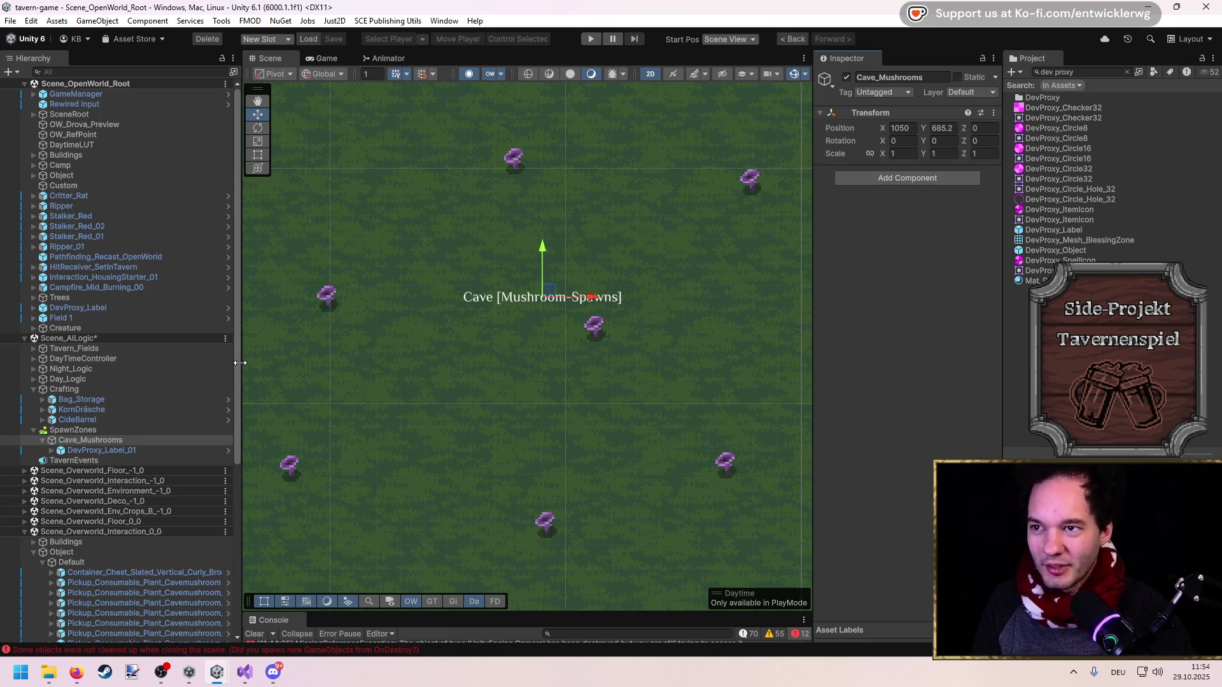
pyautogui.moveTo(239, 361); pyautogui.dragTo(228, 368)
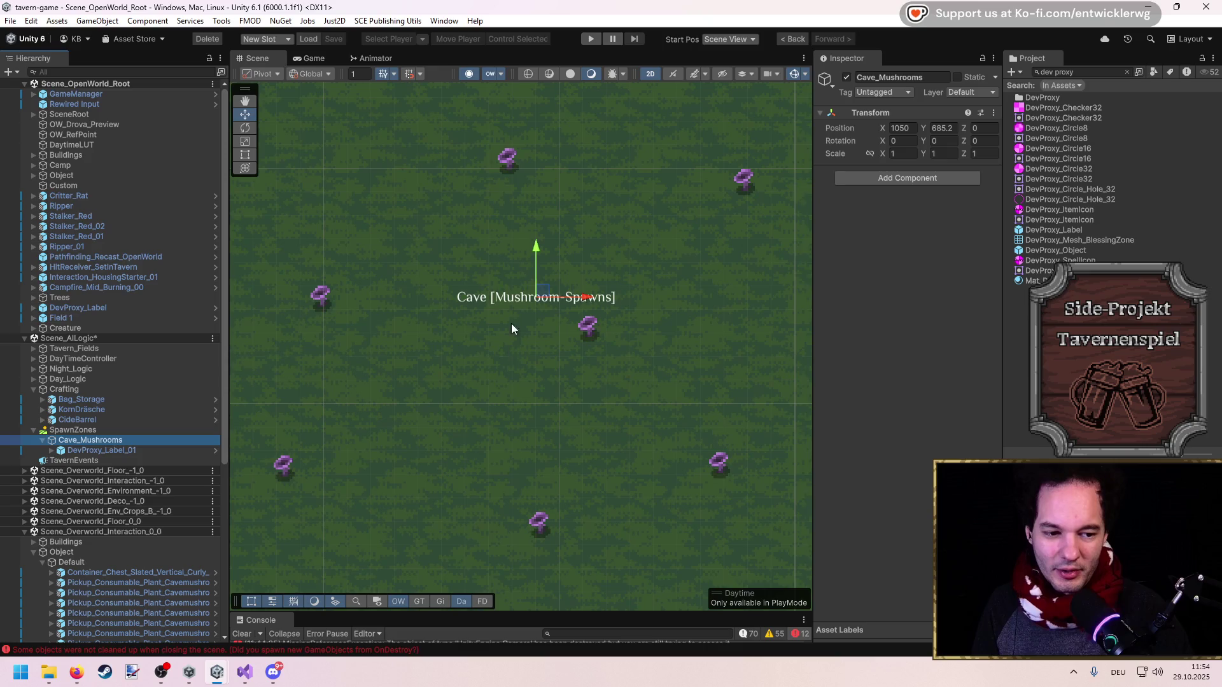
# Pan the Scene over the mushroom spawns, then switch to Firefox's 'Rubel euro' search results
pyautogui.moveTo(511, 329); pyautogui.dragTo(531, 346)
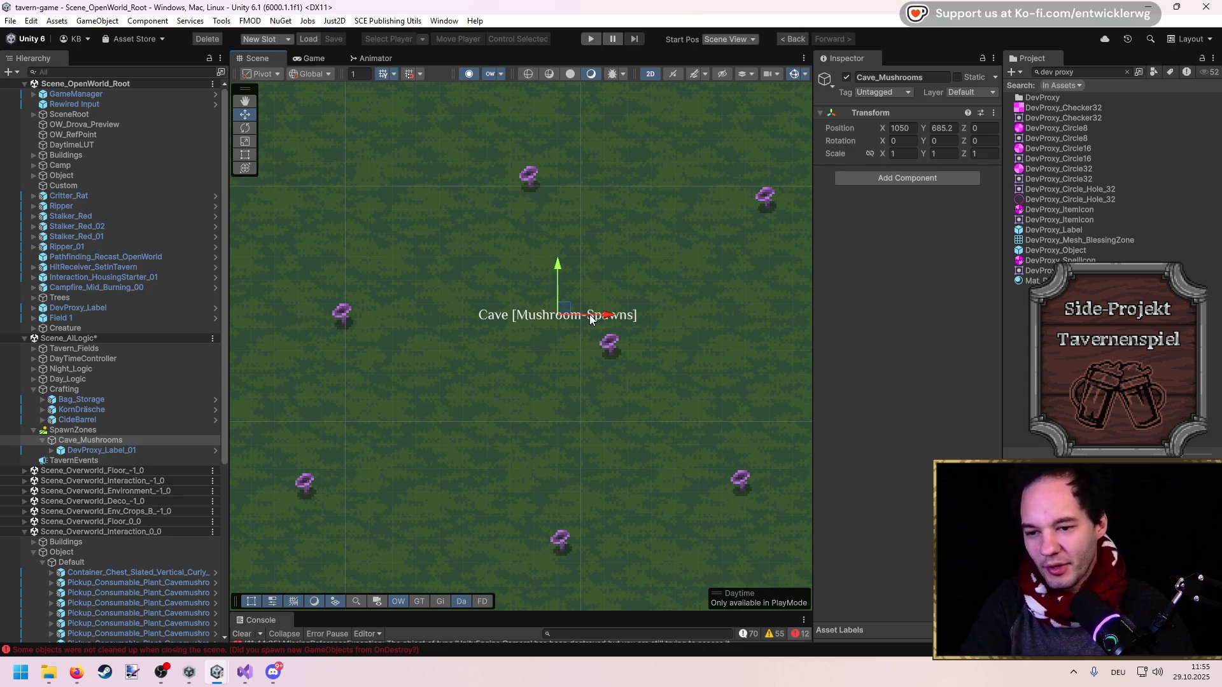
pyautogui.click(873, 330)
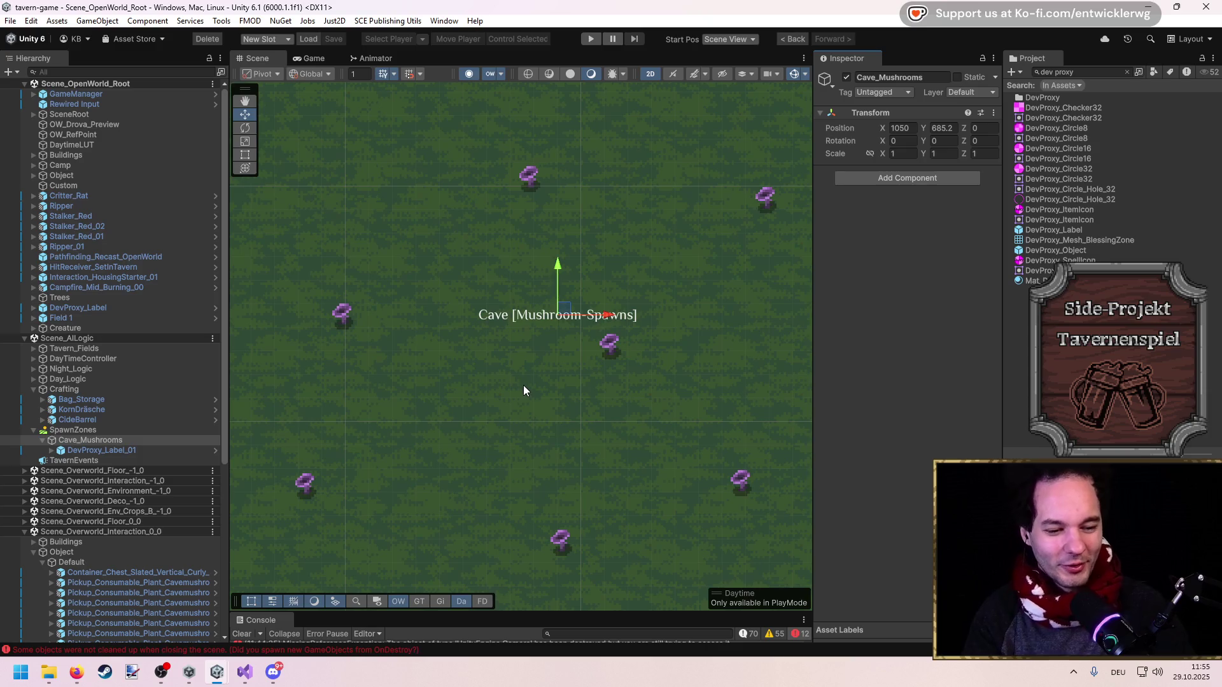
pyautogui.hotkey('alt', 'Tab')
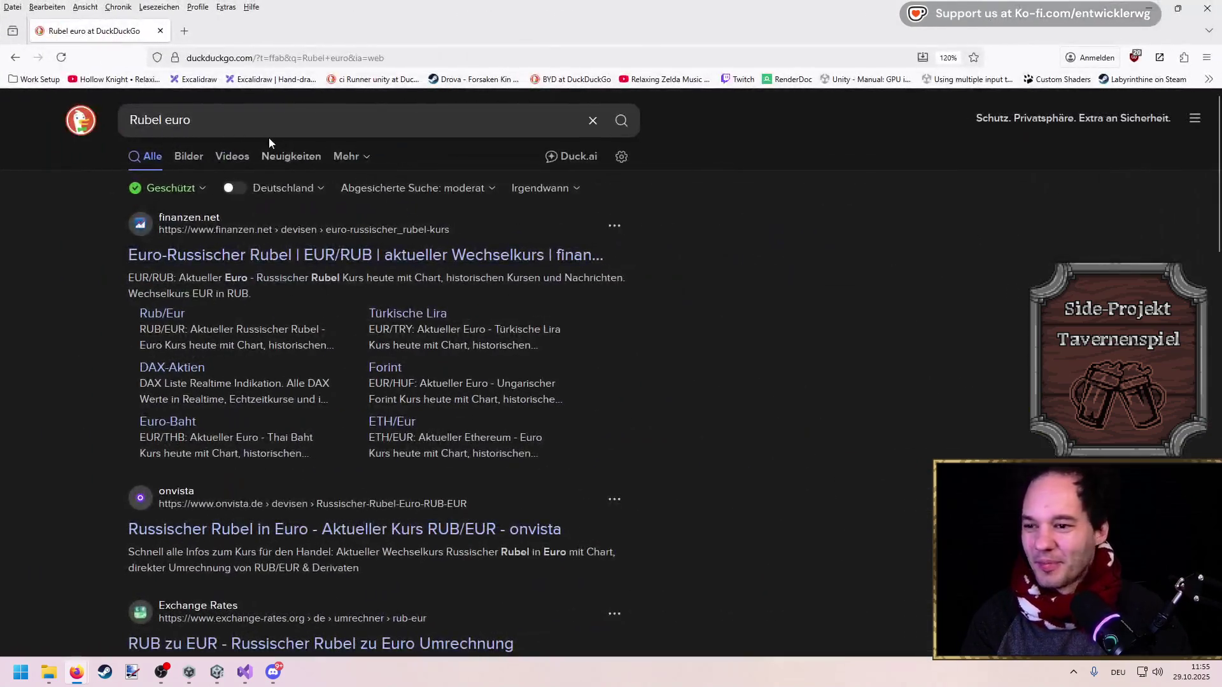
# Search DuckDuckGo for 'Rubel euro wechselkurs'
pyautogui.click(268, 134)
pyautogui.hotkey('ctrl', 'BackSpace')
pyautogui.write('w')
pyautogui.press('BackSpace')
pyautogui.write('euro wehcsl')
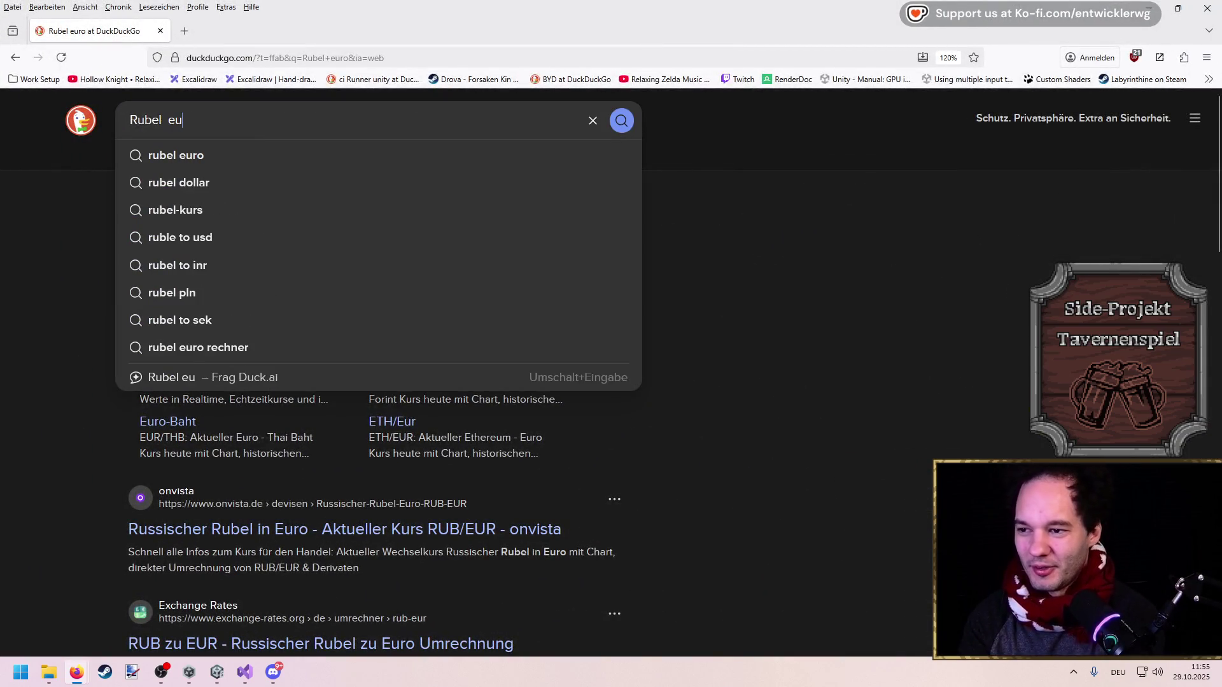
pyautogui.press('BackSpace')
pyautogui.write('elkurs')
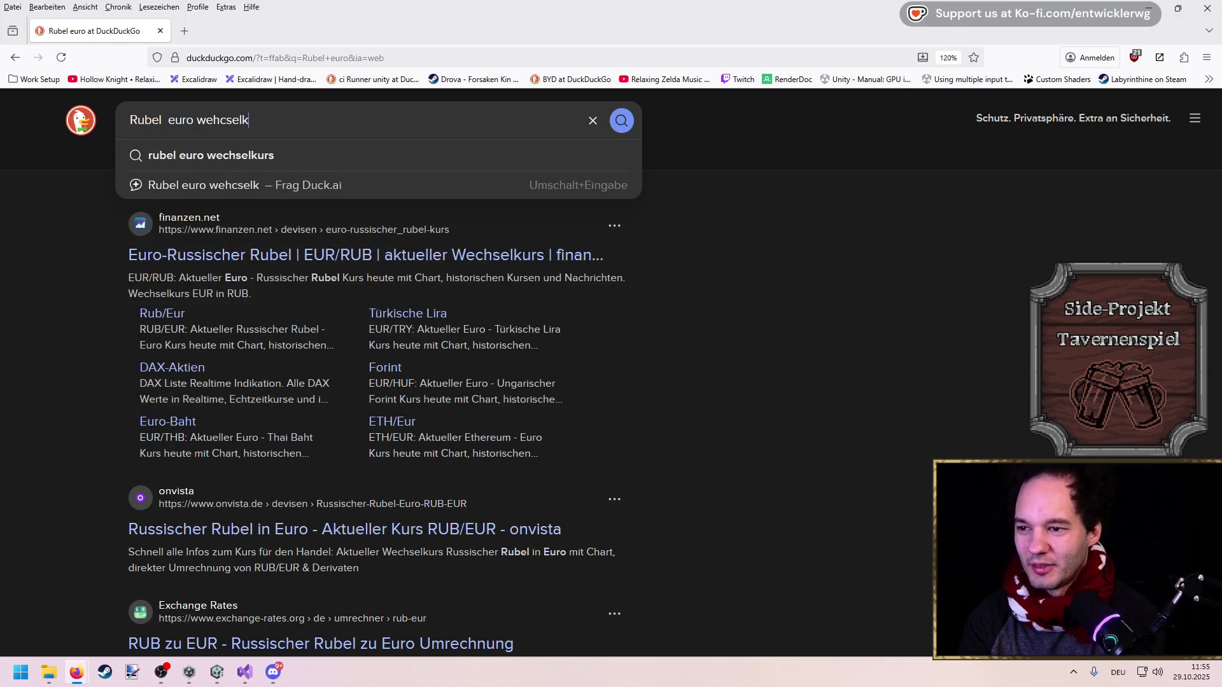
pyautogui.press('Return')
# Open the finanzen.net Euro – Russischer Rubel result, accept cookies and highlight the 92,9969 RUB rate
pyautogui.scroll(-5, 225, 311)
pyautogui.scroll(5, 226, 311)
pyautogui.click(226, 311)
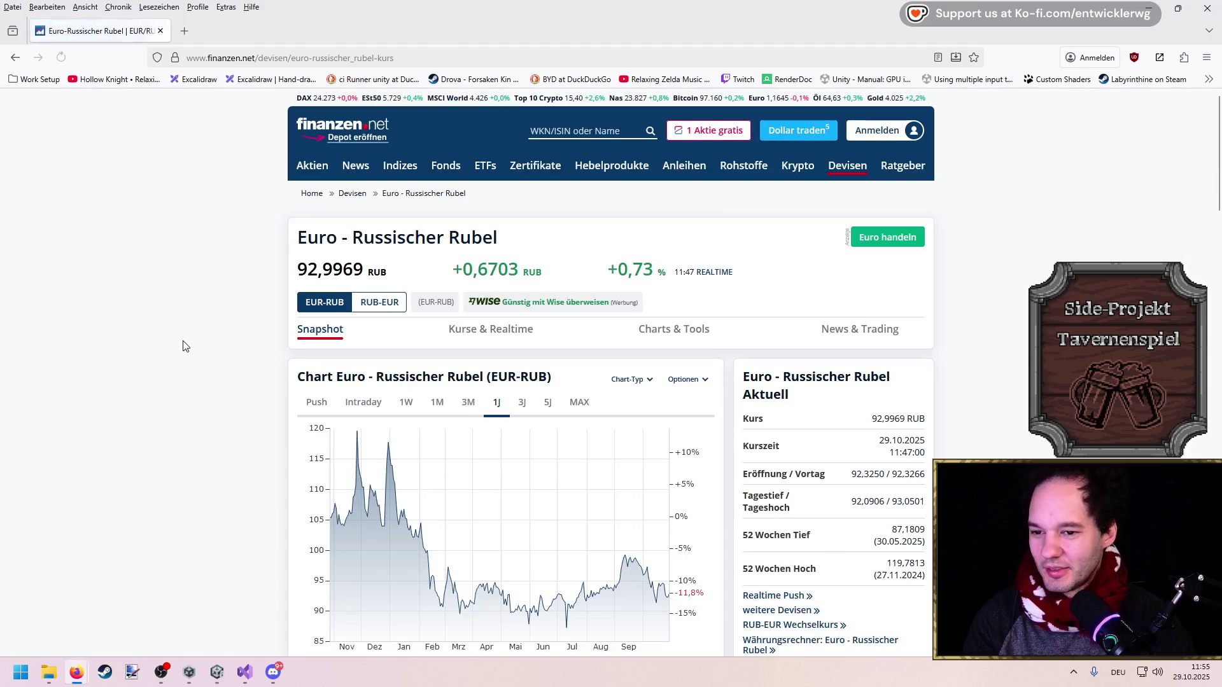
pyautogui.click(476, 346)
pyautogui.moveTo(322, 270); pyautogui.dragTo(299, 270)
pyautogui.press('super')
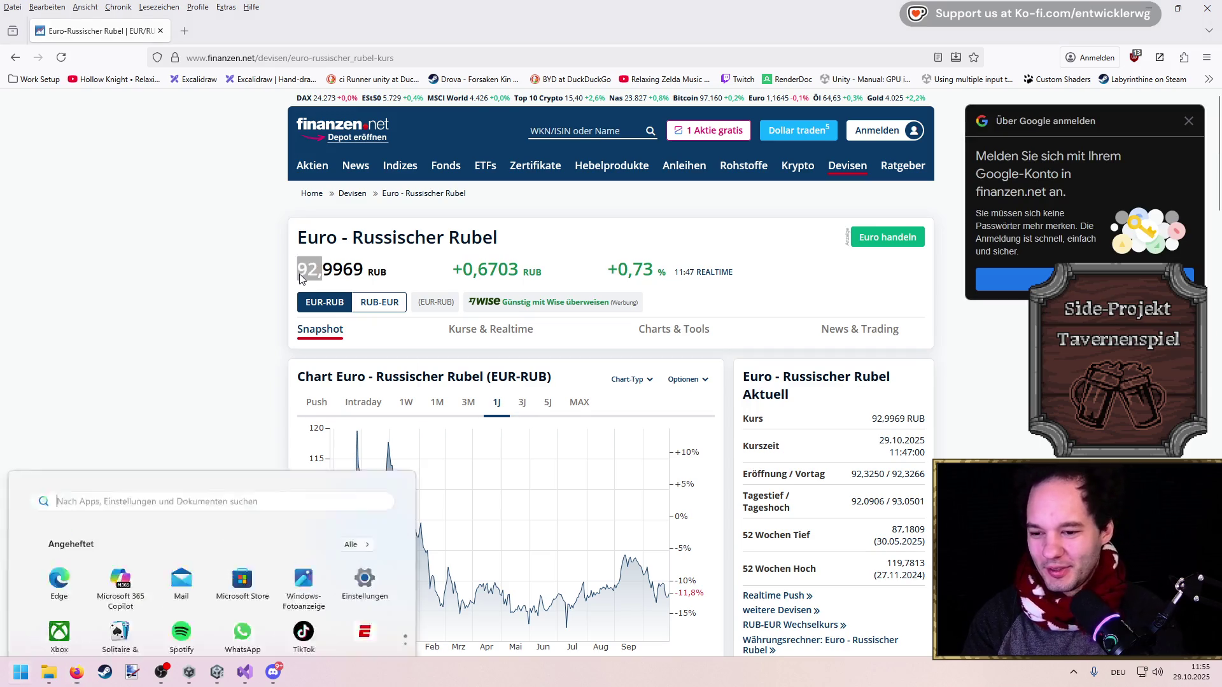
# Compute 25 × 93 = 2.325 in the Rechner calculator, then close it and return to Unity
pyautogui.write('rechner')
pyautogui.press('Return')
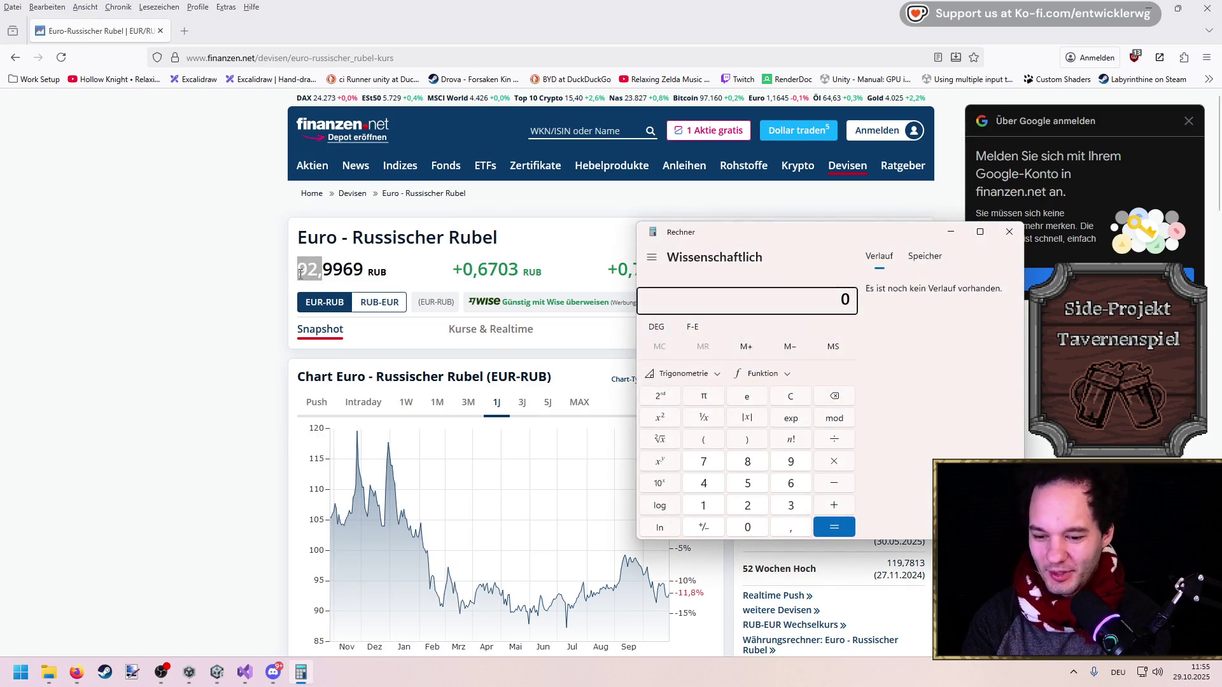
pyautogui.write('25')
pyautogui.press('*')
pyautogui.write('93')
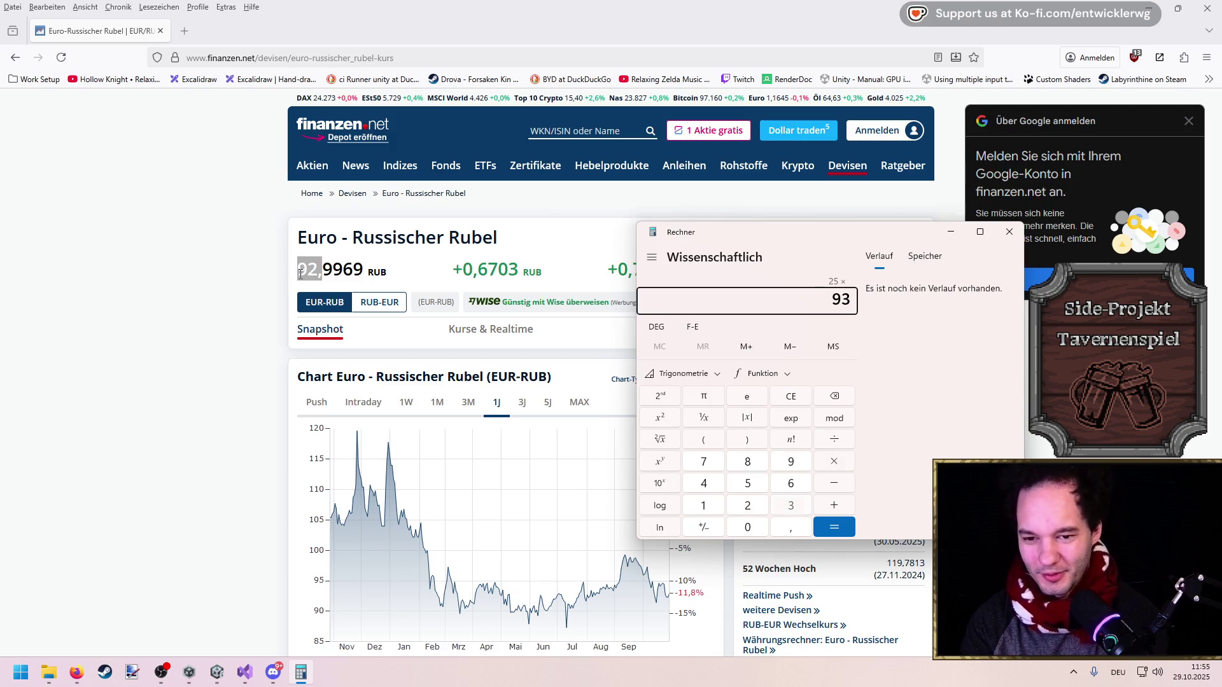
pyautogui.press('Return')
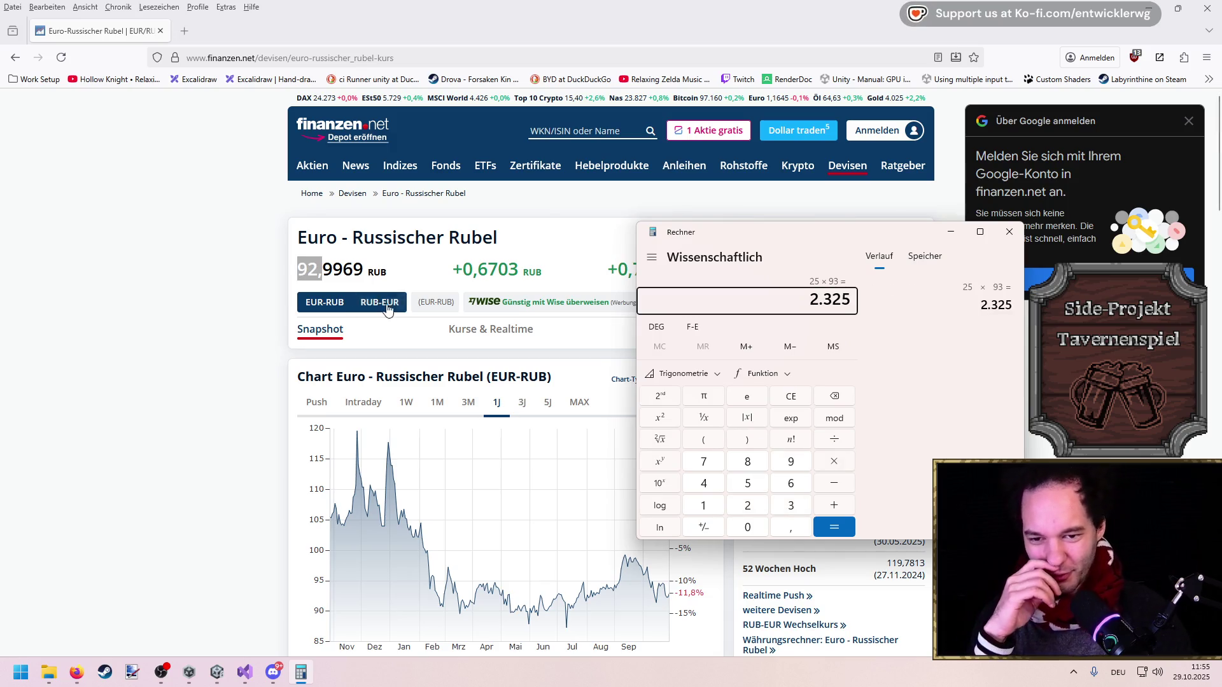
pyautogui.click(1009, 231)
pyautogui.hotkey('alt', 'Tab')
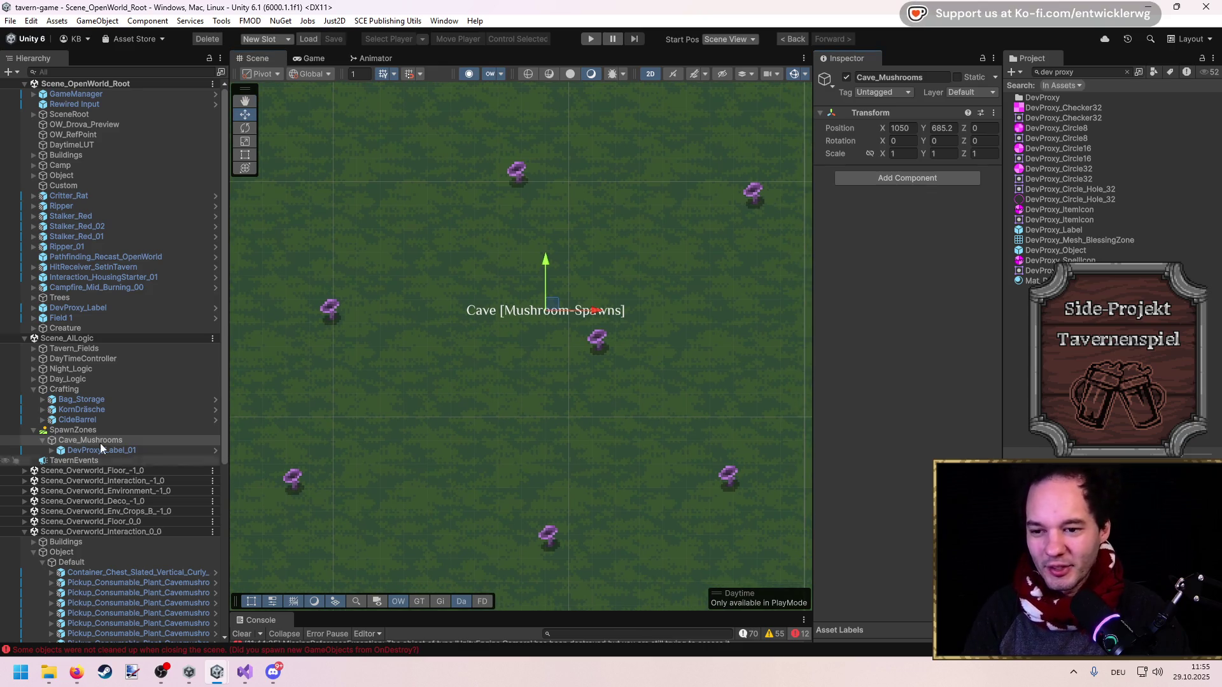
# Select CideBarrel, SpawnZones, DevProxy_Label_01 and Cave_Mushrooms, framing the Scene view over the mushroom spawns
pyautogui.click(71, 419)
pyautogui.click(98, 426)
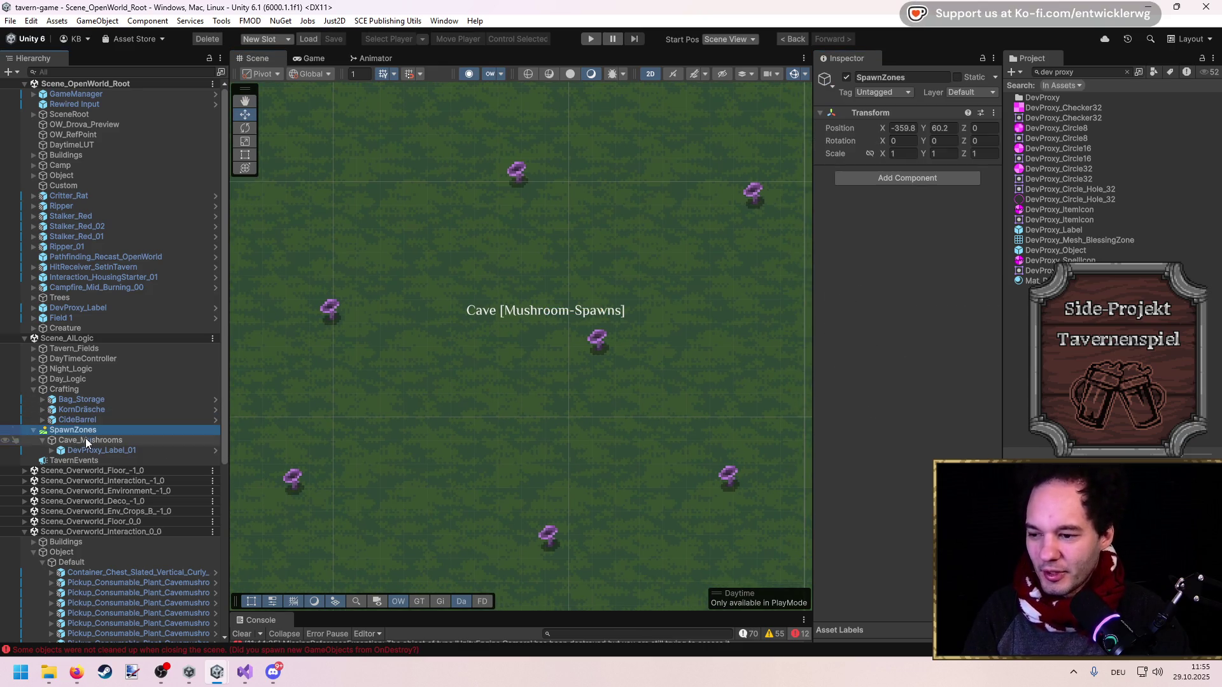
pyautogui.click(86, 450)
pyautogui.click(89, 439)
pyautogui.scroll(1, 620, 349)
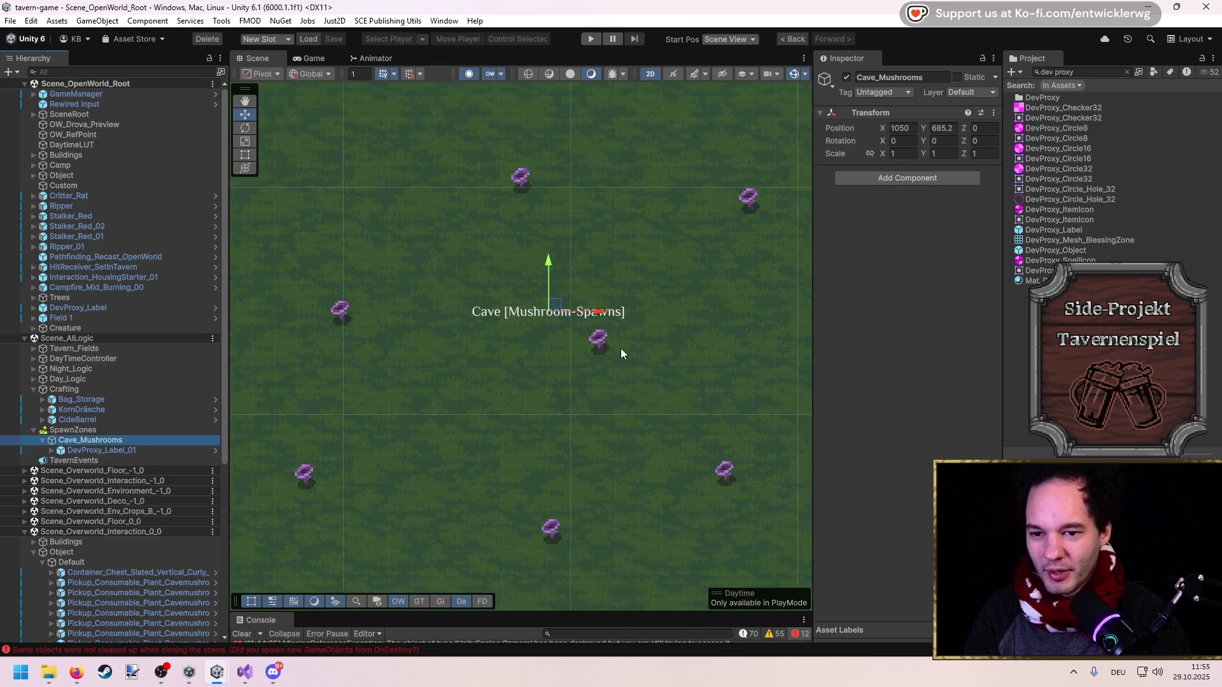
pyautogui.scroll(1, 552, 384)
pyautogui.moveTo(553, 384); pyautogui.dragTo(549, 364)
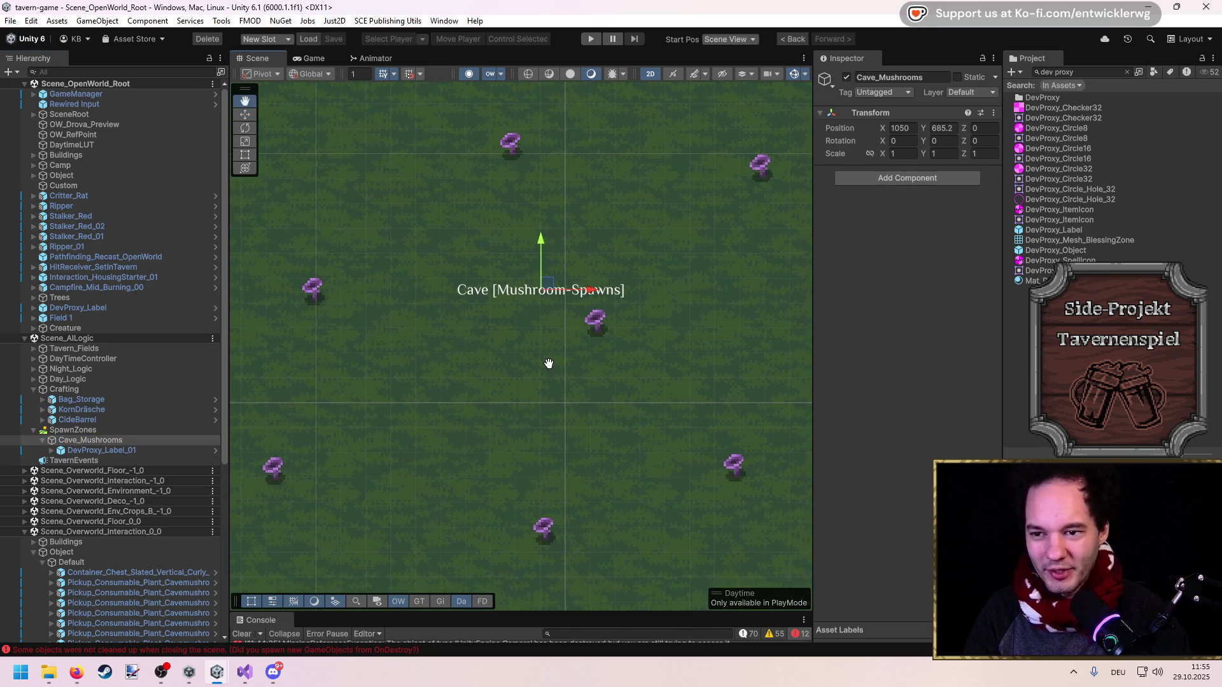
pyautogui.scroll(-1, 548, 367)
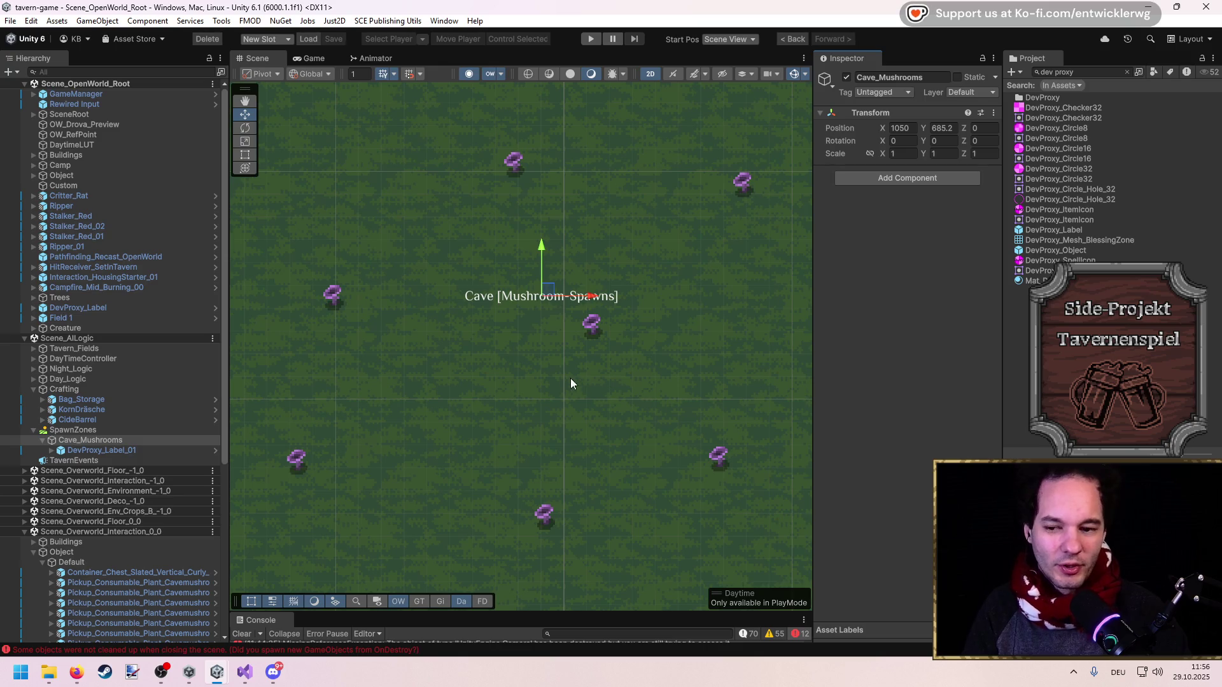
pyautogui.scroll(-2, 556, 375)
pyautogui.scroll(1, 556, 380)
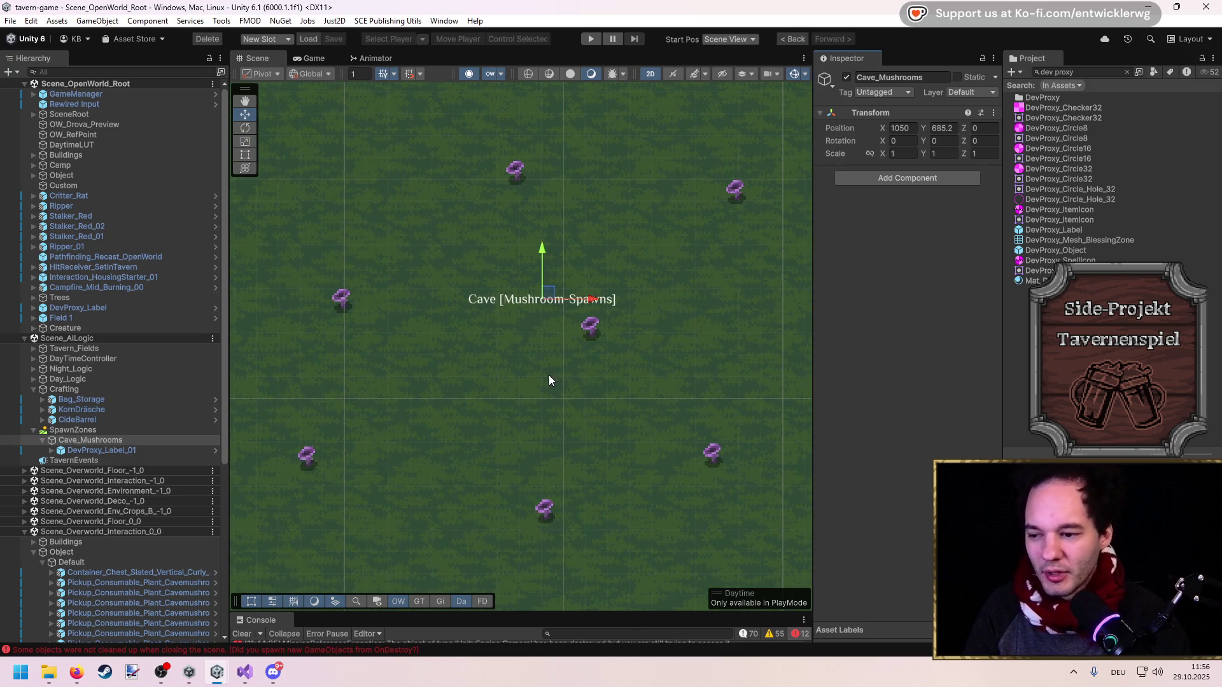
# Recheck DevProxy_Label_01, collapse and re-expand Cave_Mushrooms, then select the SpawnZones parent
pyautogui.click(64, 452)
pyautogui.click(50, 442)
pyautogui.click(48, 442)
pyautogui.click(49, 442)
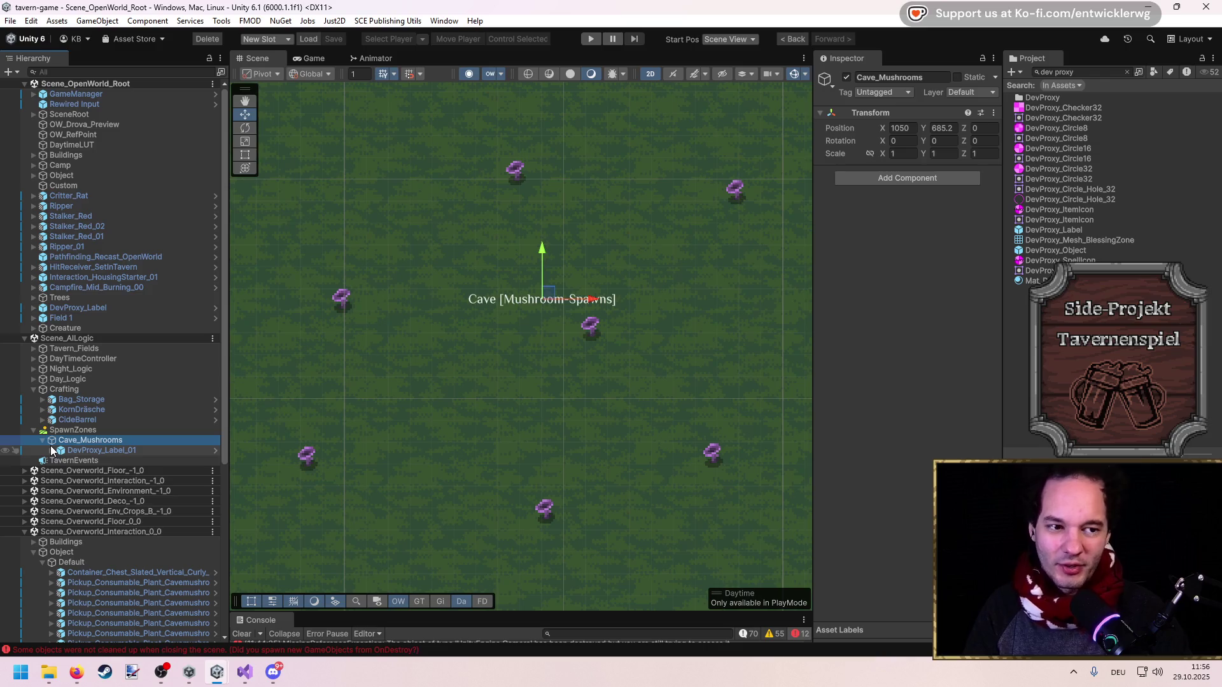
pyautogui.click(56, 432)
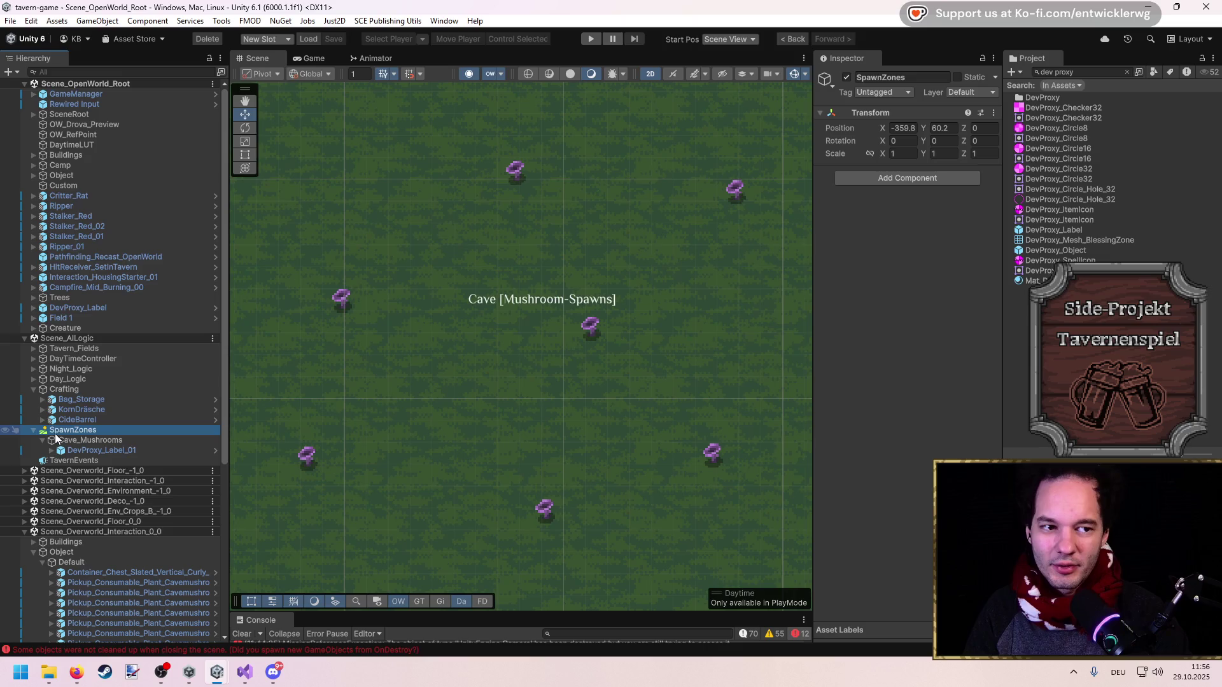
pyautogui.click(886, 296)
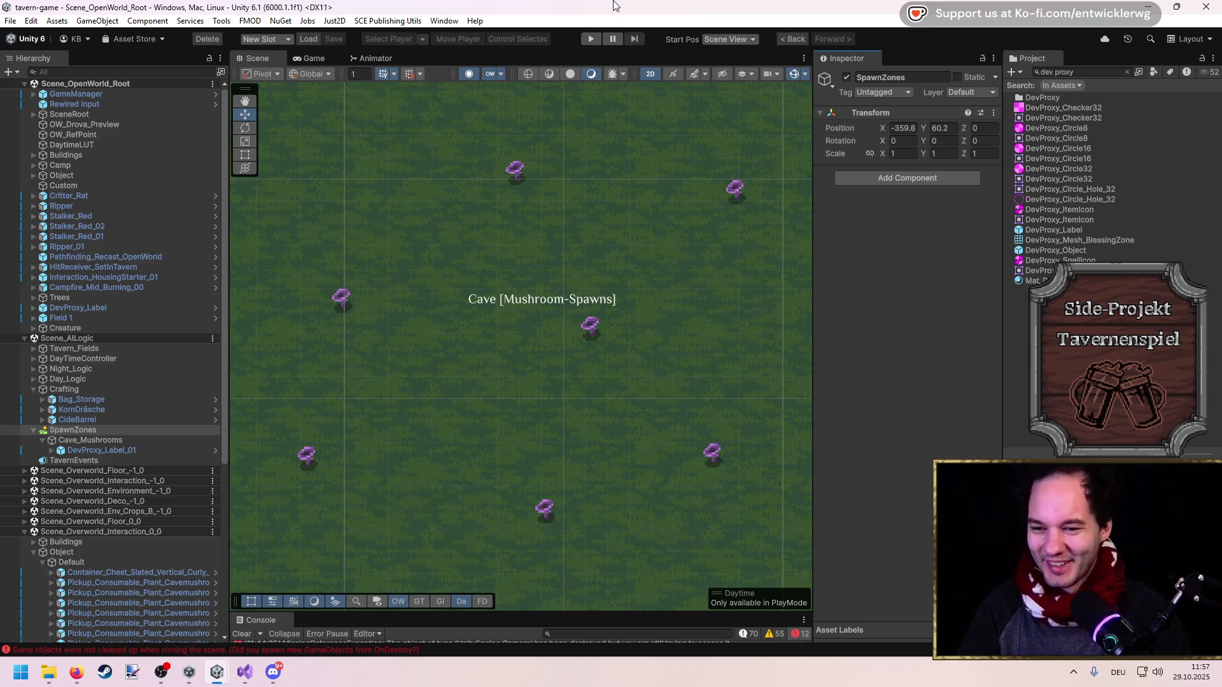
# Reselect Cave_Mushrooms, glance at Visual Studio, and clear the DevProxy search in the Project window
pyautogui.moveTo(536, 181); pyautogui.dragTo(507, 136)
pyautogui.click(89, 440)
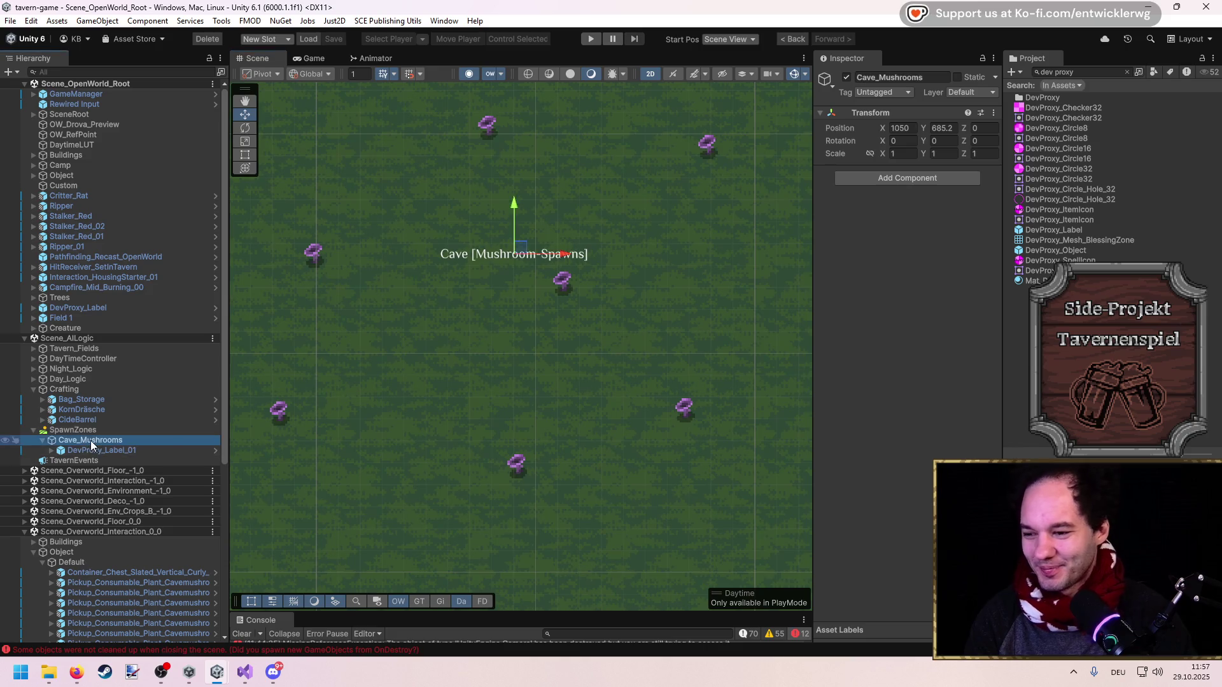
pyautogui.moveTo(245, 669)
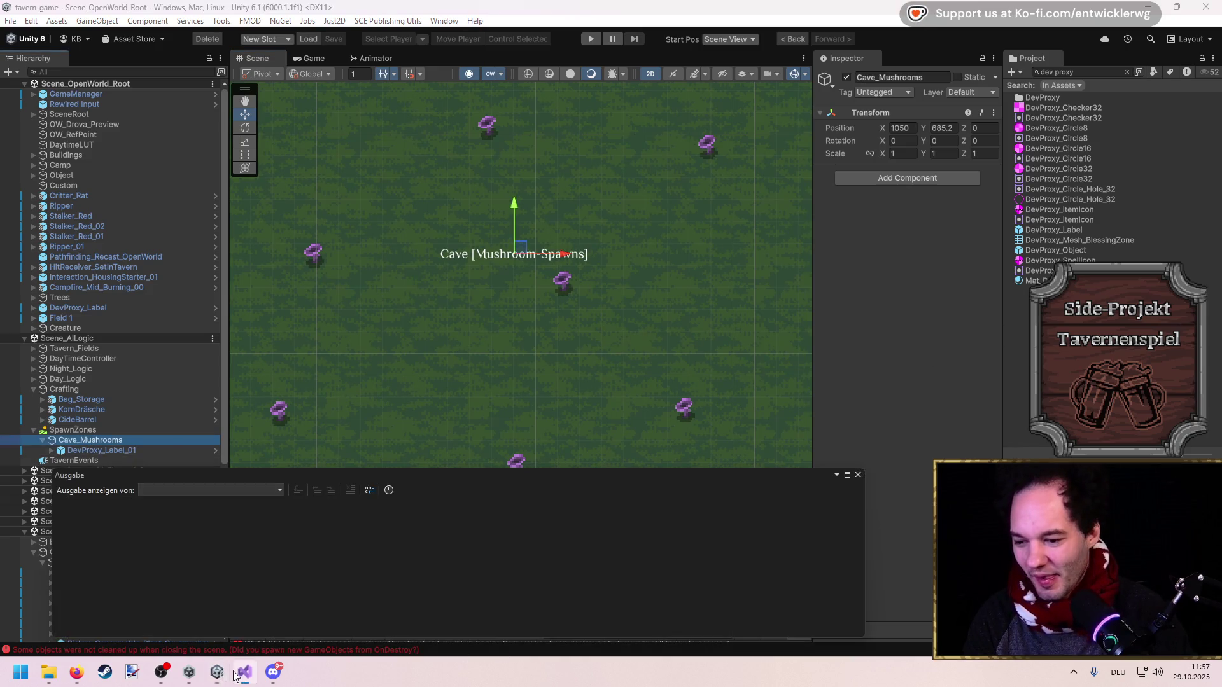
pyautogui.click(858, 480)
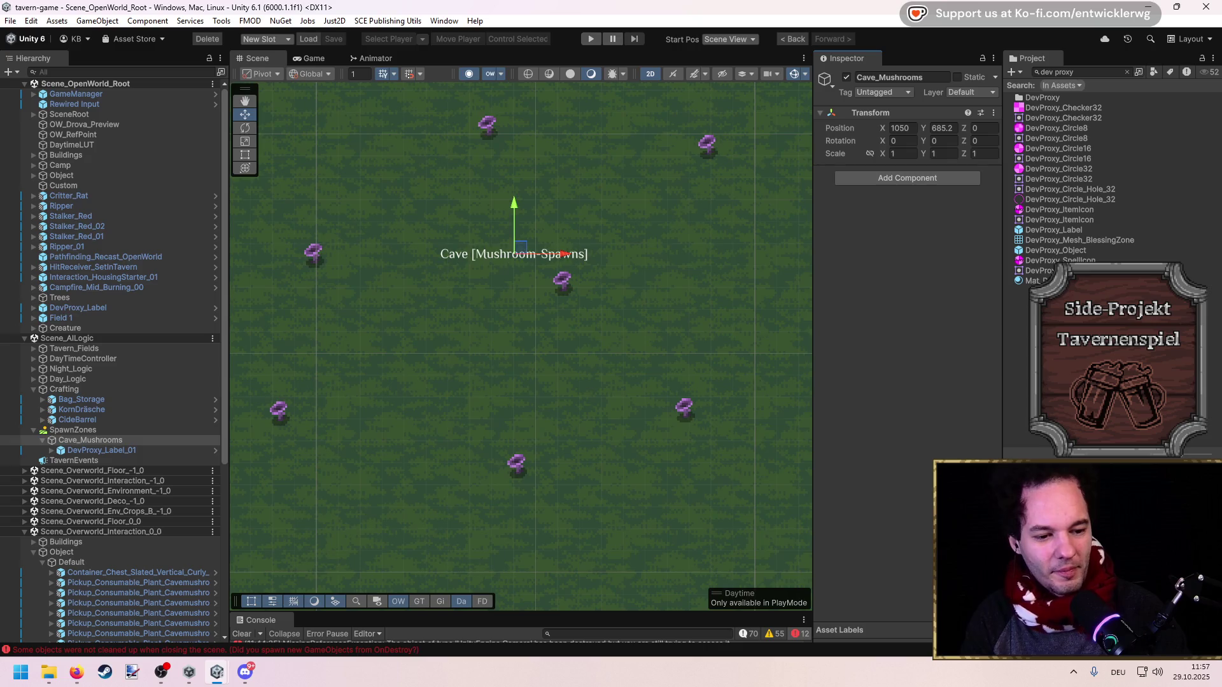
pyautogui.click(1069, 72)
pyautogui.press('BackSpace')
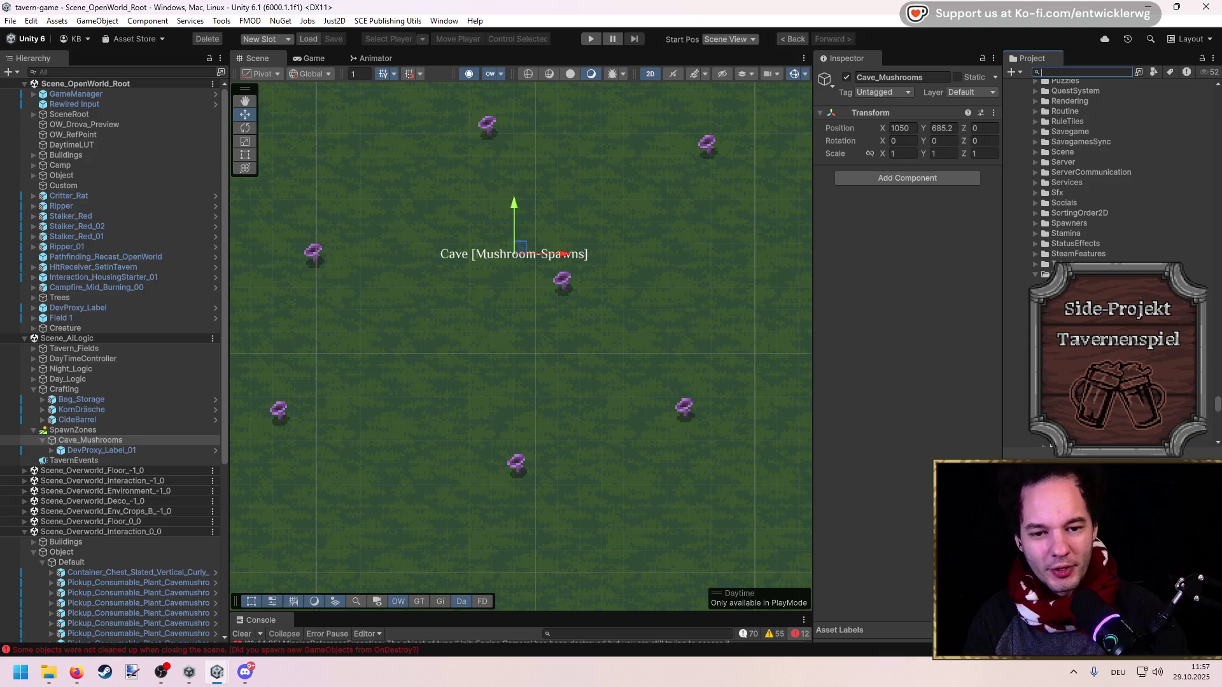
# Open the CustomerMoneyDatabase script, dock the output pane below the code, and save
pyautogui.click(1082, 304)
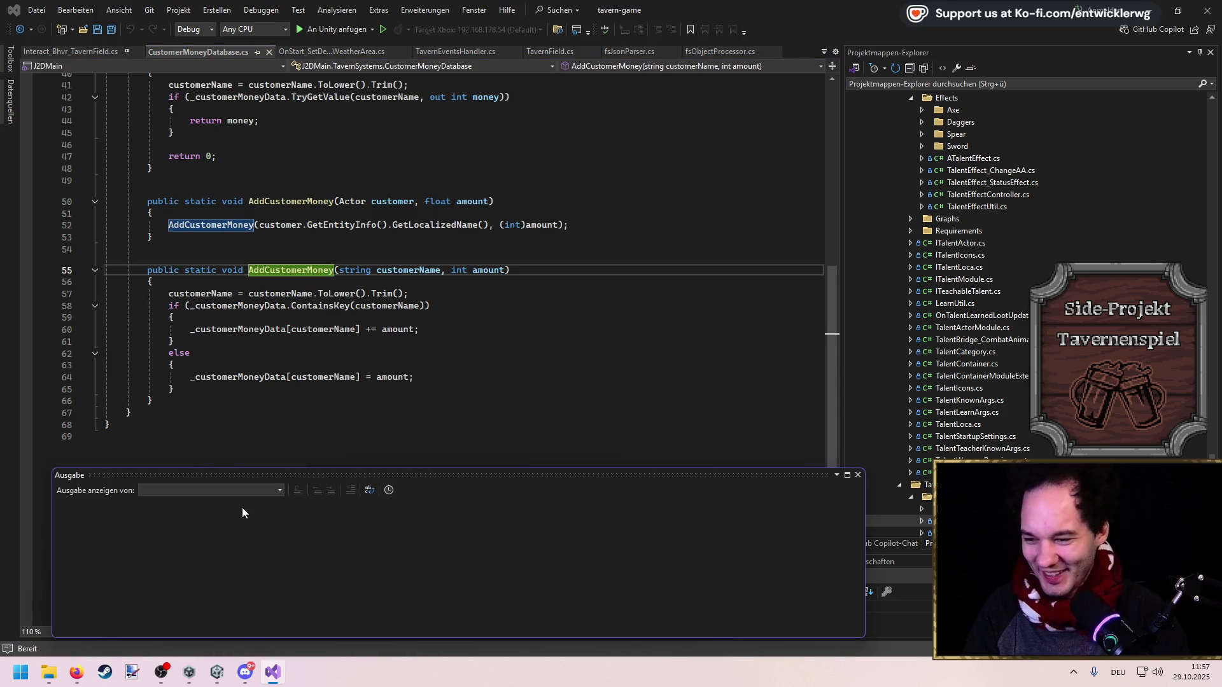
pyautogui.moveTo(96, 490)
pyautogui.mouseDown()
pyautogui.moveTo(459, 421)
pyautogui.moveTo(425, 386)
pyautogui.mouseUp()
pyautogui.moveTo(446, 466); pyautogui.dragTo(437, 545)
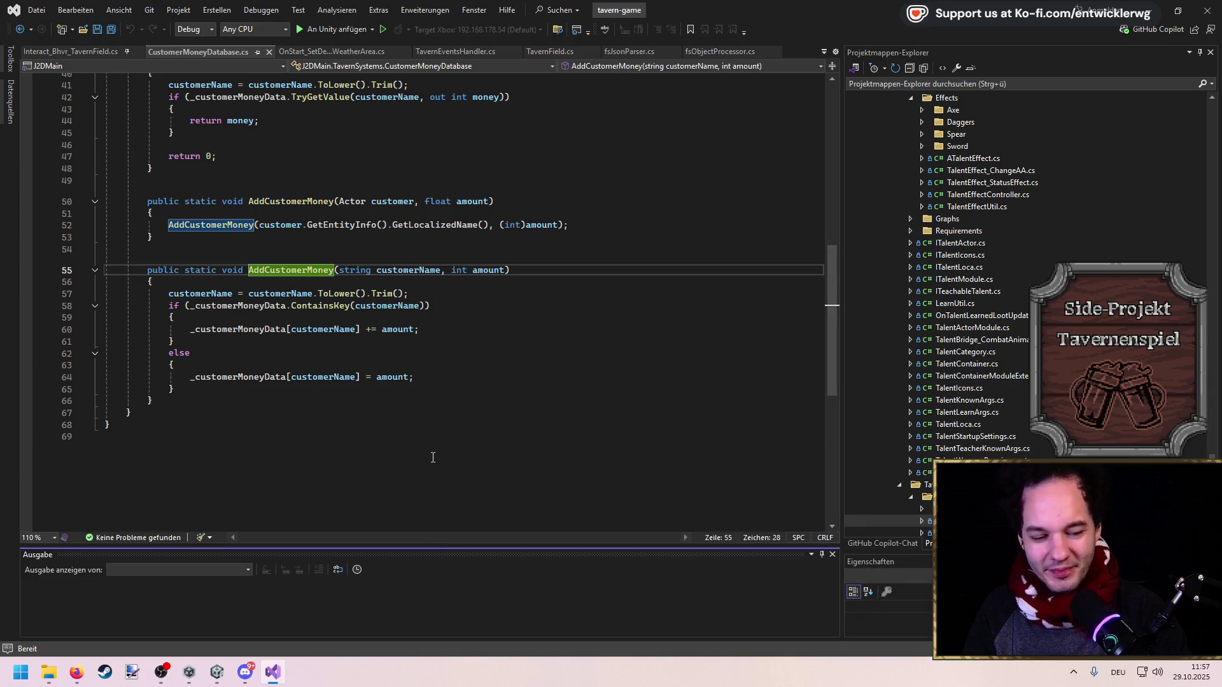
pyautogui.click(111, 425)
pyautogui.click(438, 359)
pyautogui.hotkey('ctrl', 's')
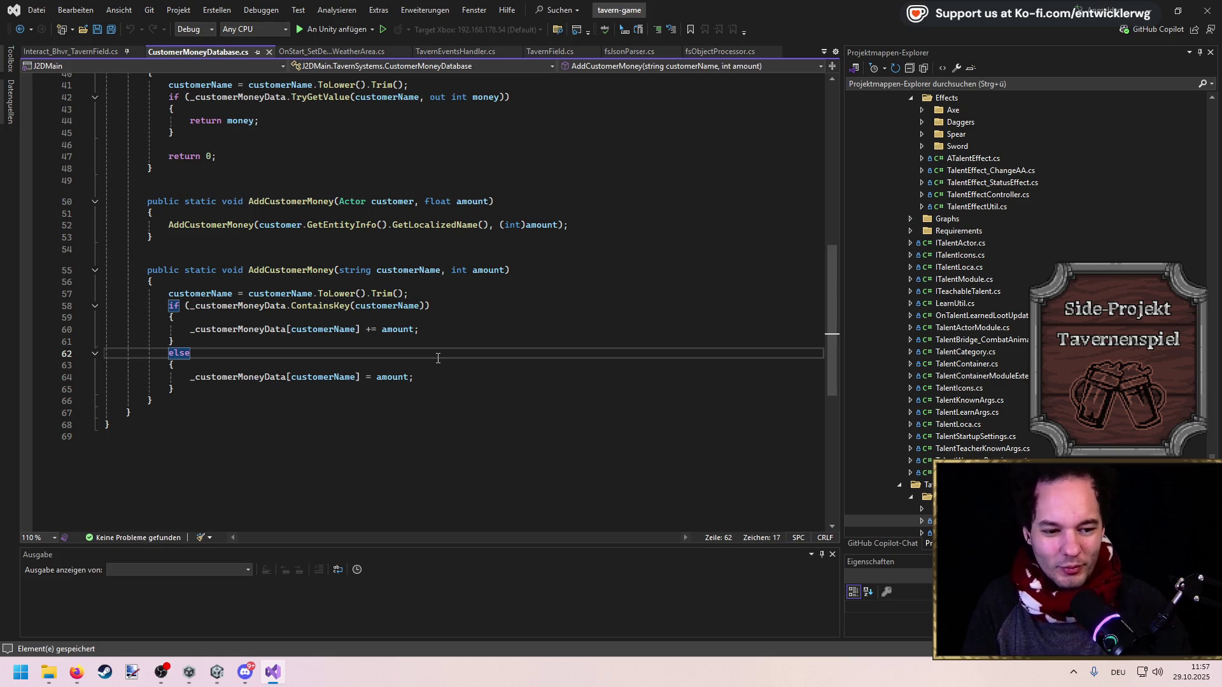
# Shrink the output pane further and review the code after line 61's closing brace before returning to Unity
pyautogui.moveTo(485, 544)
pyautogui.mouseDown()
pyautogui.moveTo(485, 562)
pyautogui.moveTo(479, 552)
pyautogui.mouseUp()
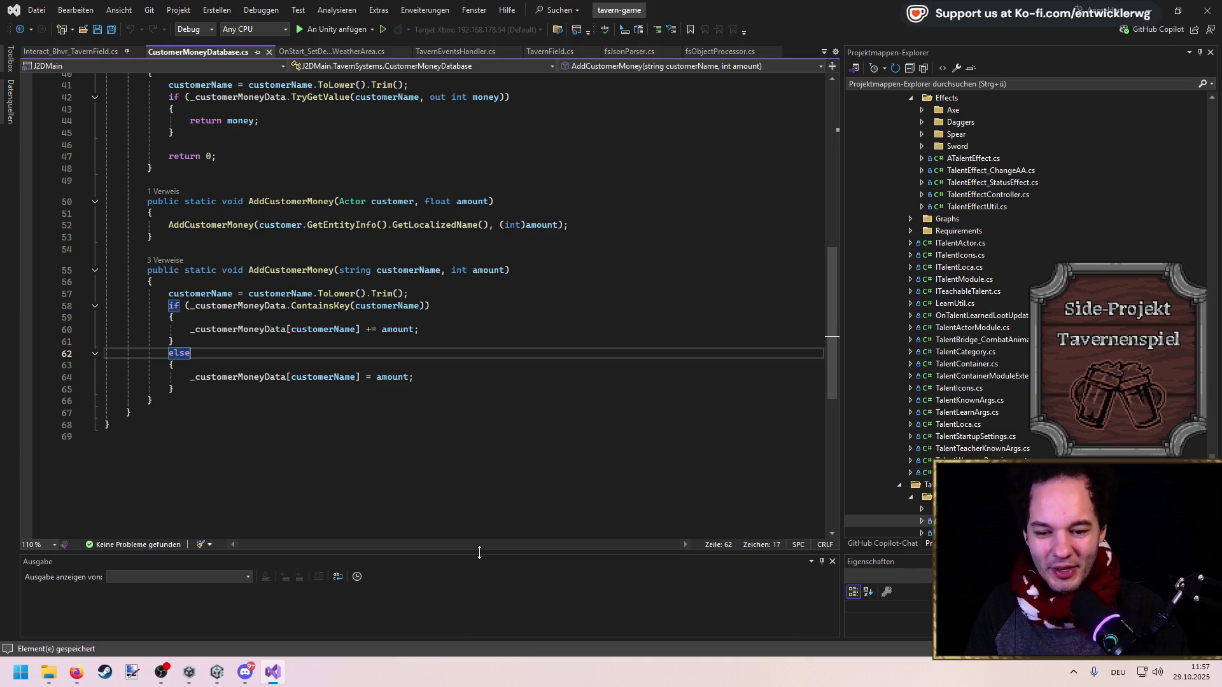
pyautogui.click(397, 340)
pyautogui.scroll(3, 415, 339)
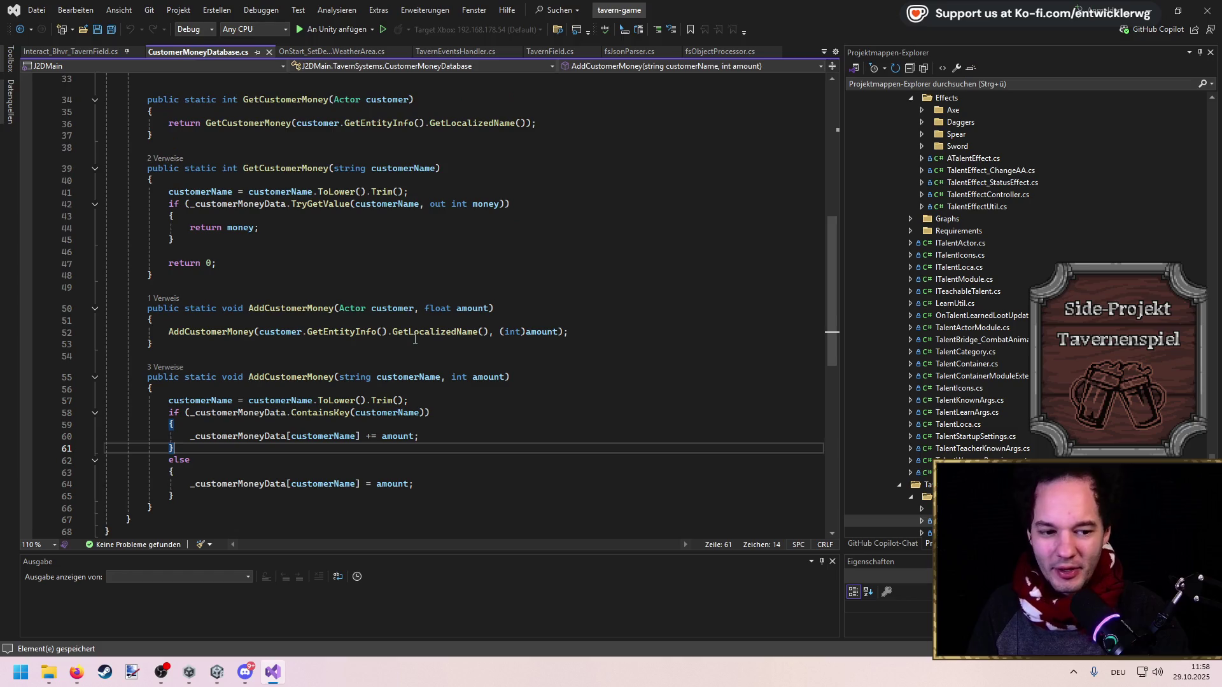
pyautogui.scroll(-3, 415, 339)
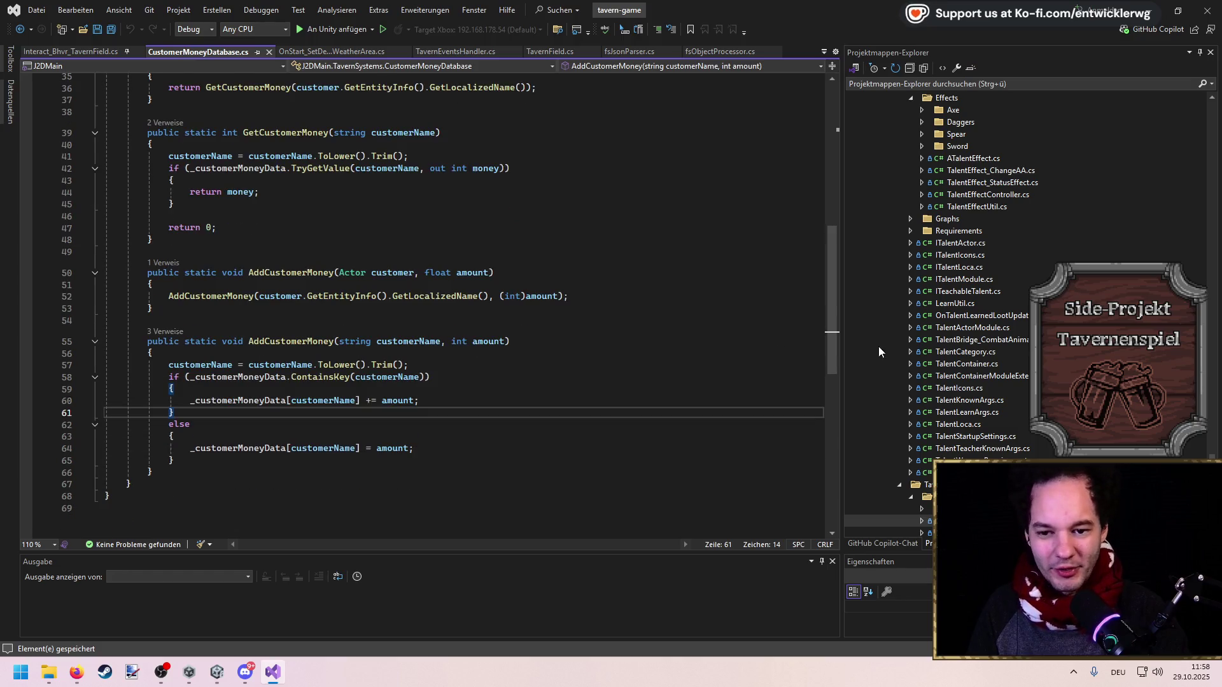
pyautogui.moveTo(835, 375)
pyautogui.mouseDown()
pyautogui.moveTo(827, 333)
pyautogui.moveTo(830, 368)
pyautogui.moveTo(828, 357)
pyautogui.mouseUp()
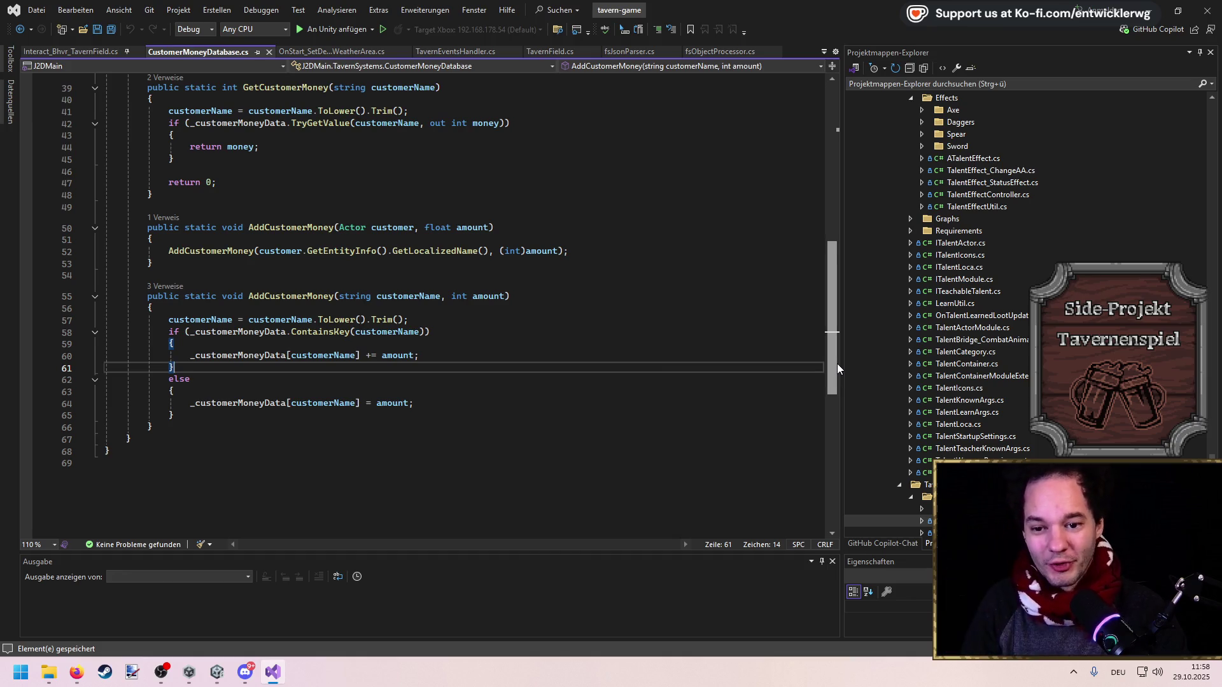
pyautogui.moveTo(835, 364); pyautogui.dragTo(835, 368)
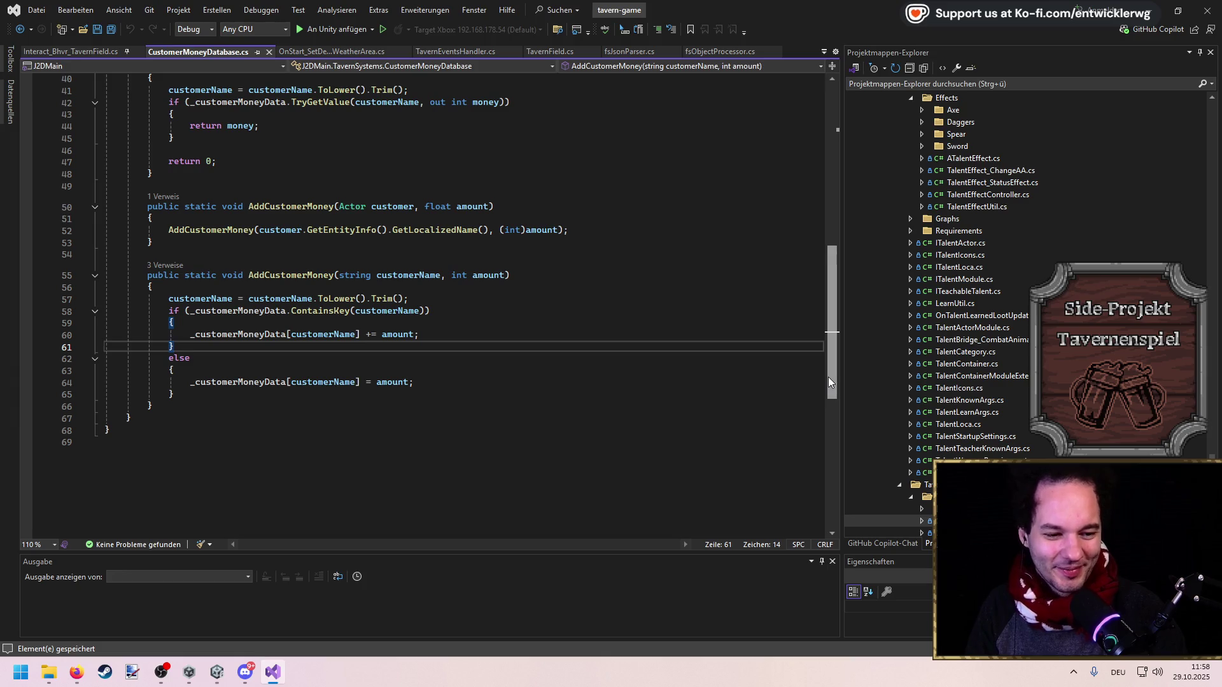
pyautogui.hotkey('alt', 'Tab')
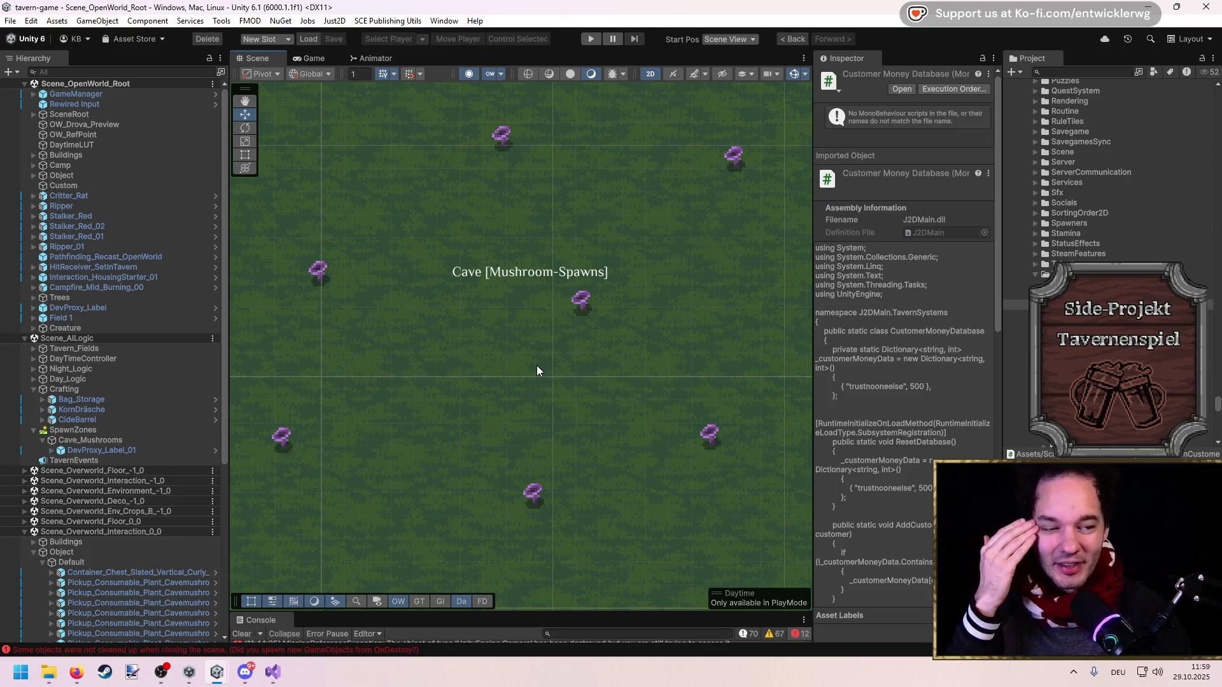
# Select SpawnZones, Cave_Mushrooms and DevProxy_Label_01 in turn, ending back on Cave_Mushrooms
pyautogui.scroll(-2, 537, 369)
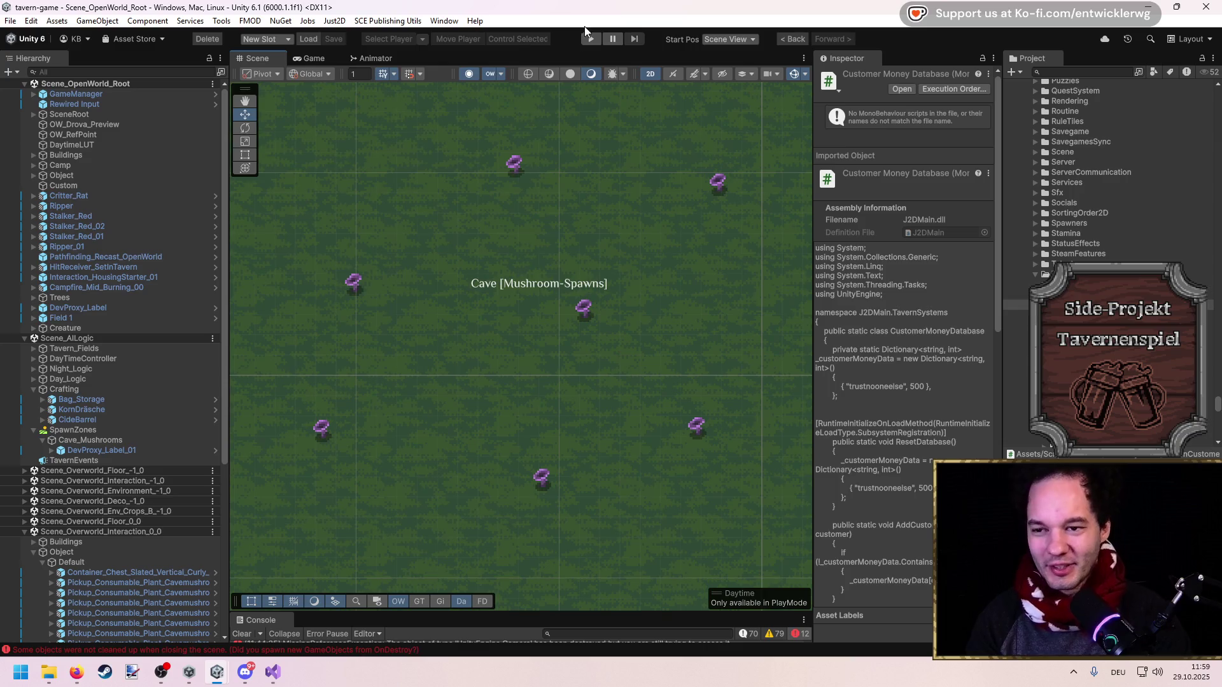
pyautogui.moveTo(530, 379); pyautogui.dragTo(534, 367)
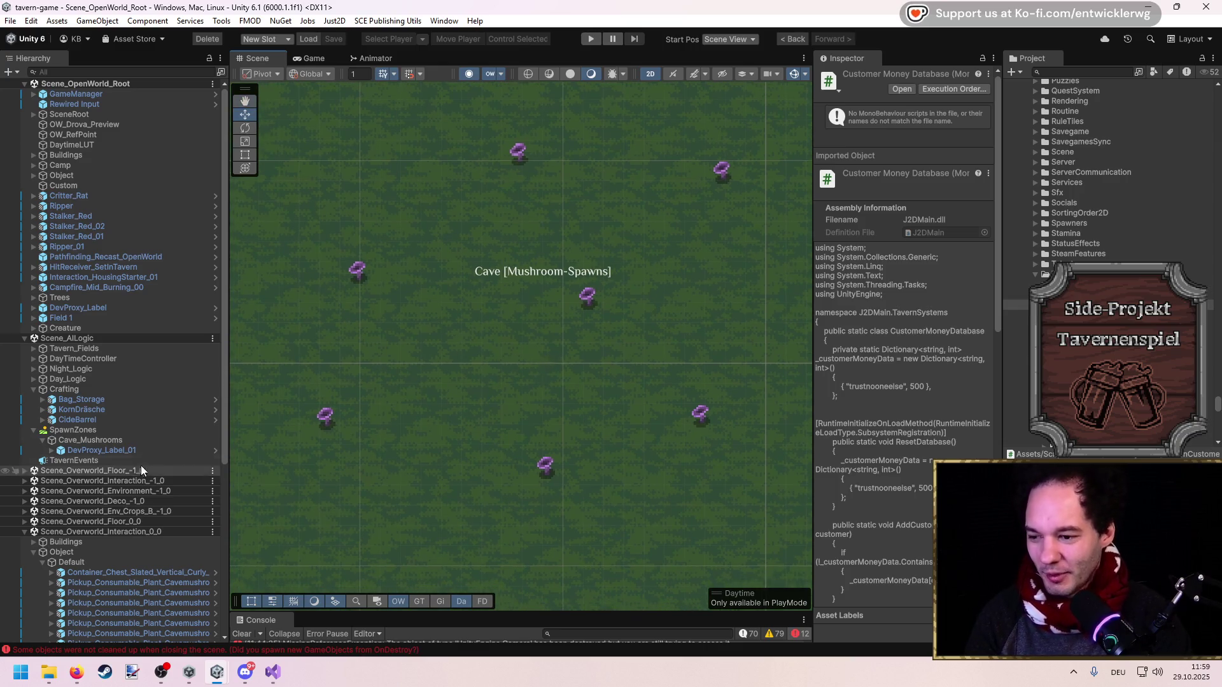
pyautogui.click(128, 431)
pyautogui.click(115, 450)
pyautogui.click(185, 439)
pyautogui.click(858, 420)
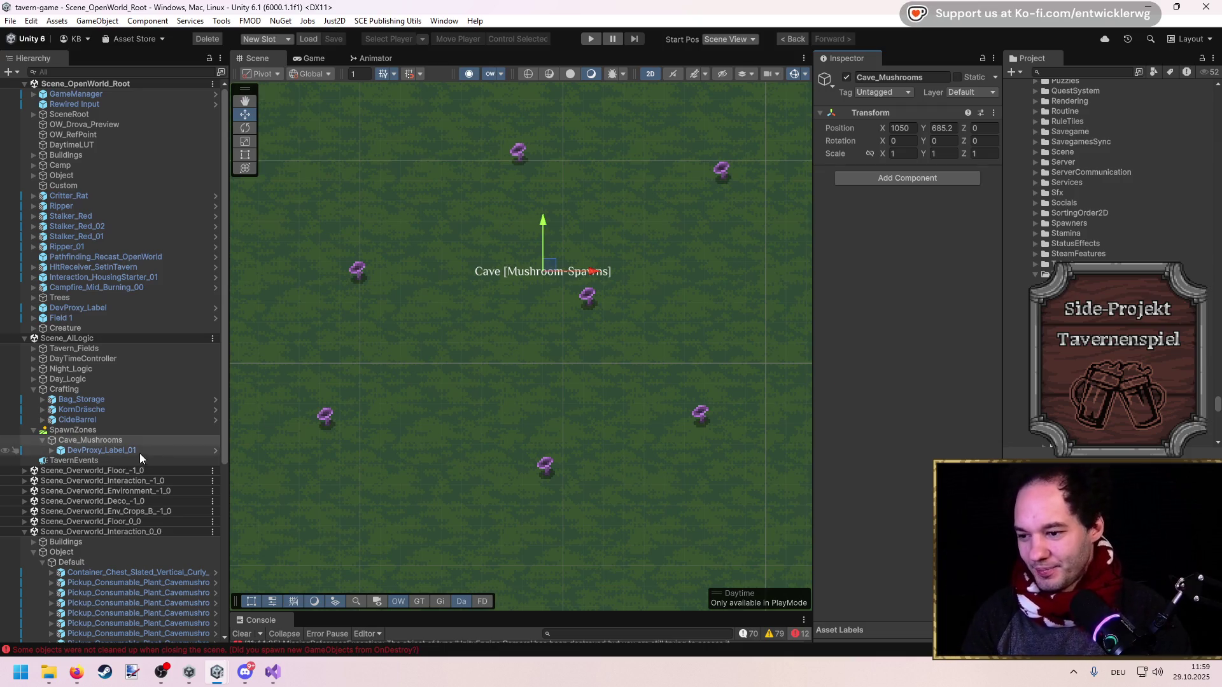
pyautogui.click(116, 450)
pyautogui.click(184, 439)
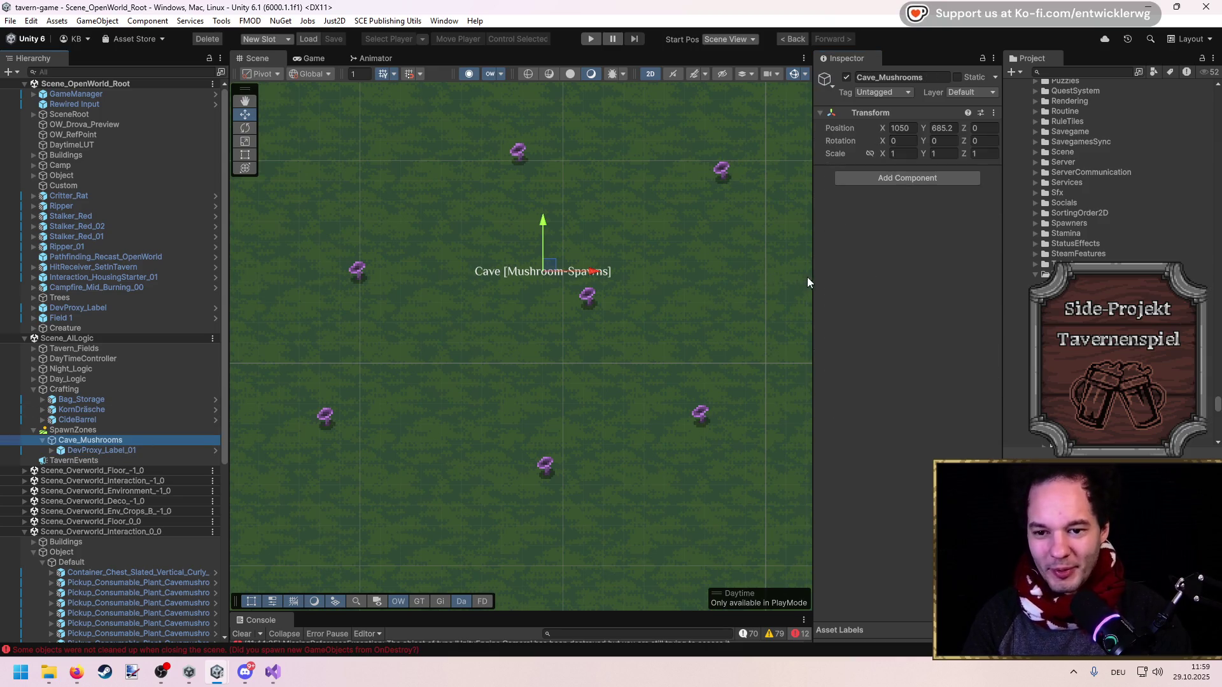
# Widen the Inspector, centre the mushroom spawns, switch to the Scale tool, and return to Visual Studio
pyautogui.moveTo(808, 280); pyautogui.dragTo(773, 280)
pyautogui.moveTo(649, 313)
pyautogui.mouseDown()
pyautogui.moveTo(649, 332)
pyautogui.moveTo(589, 343)
pyautogui.moveTo(596, 353)
pyautogui.mouseUp()
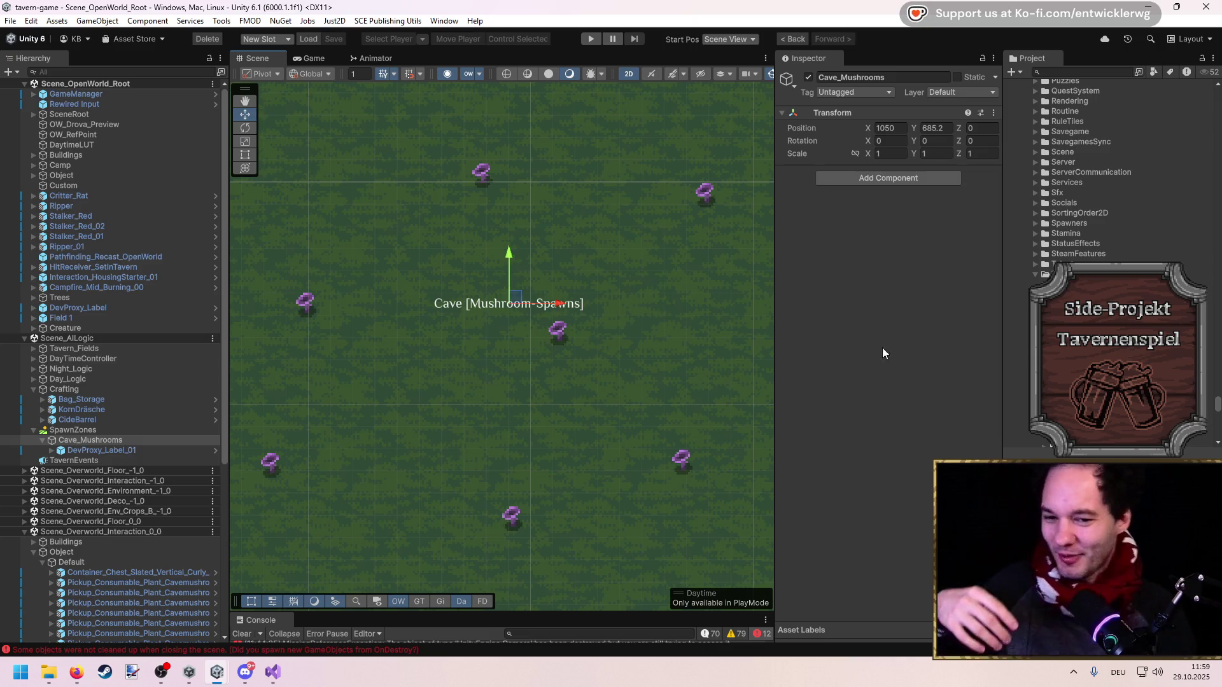
pyautogui.press('r')
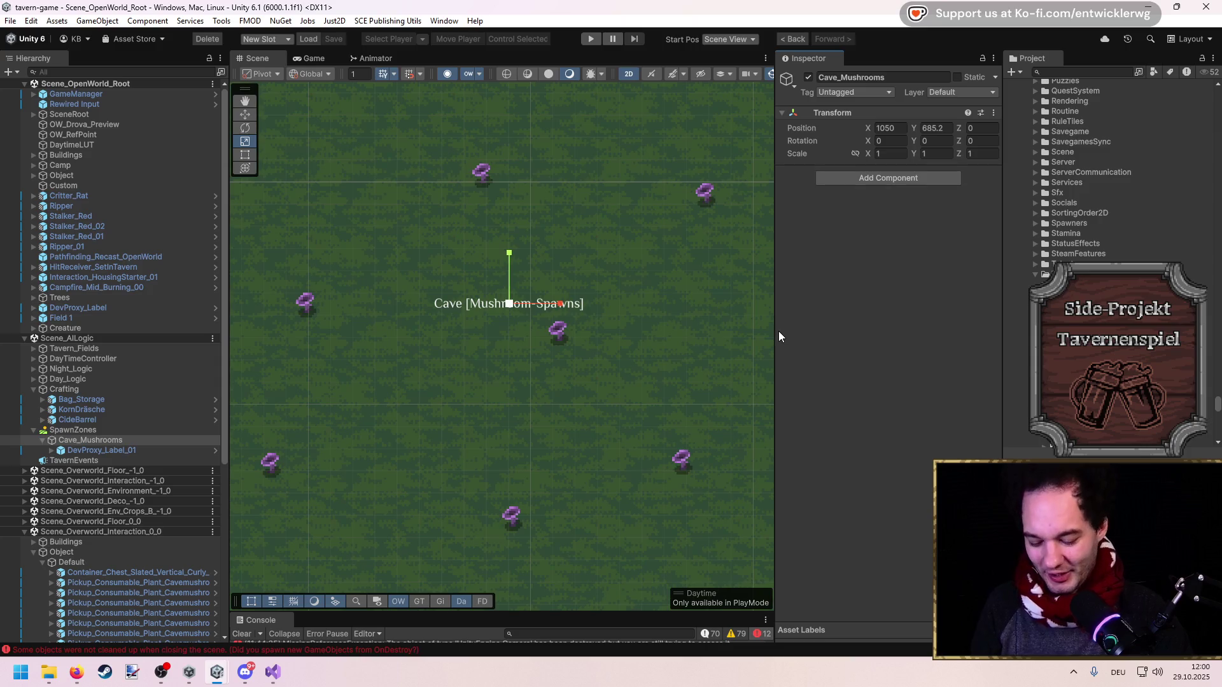
pyautogui.scroll(-1, 554, 379)
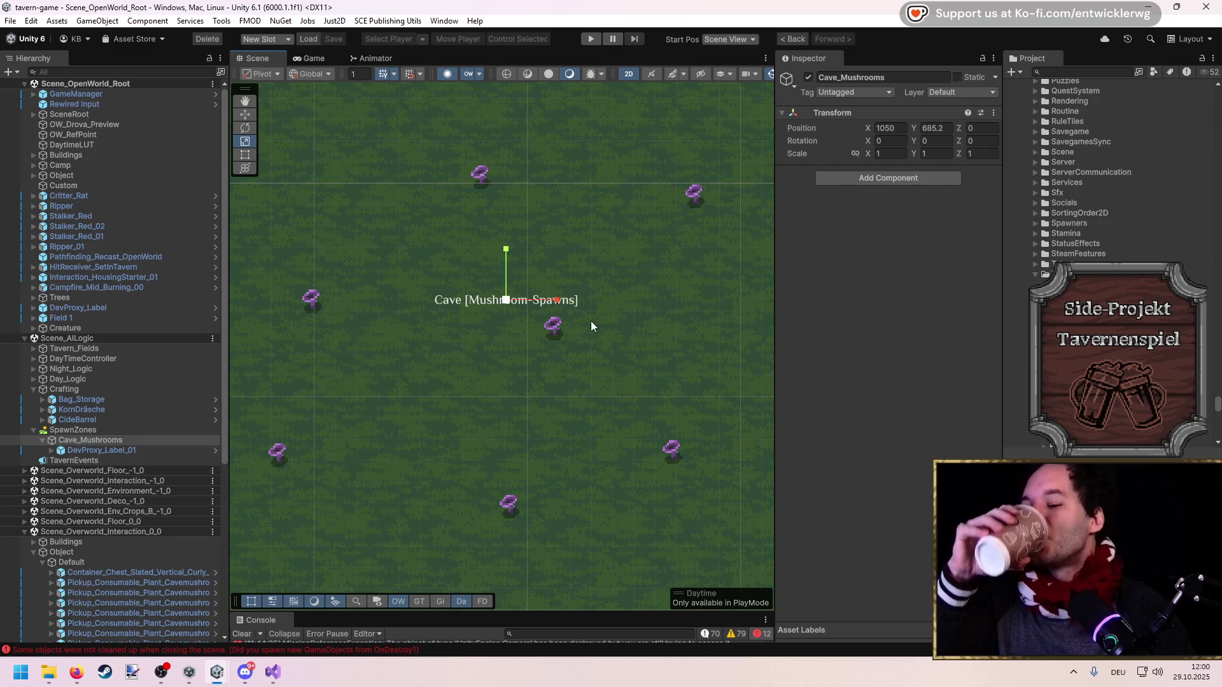
pyautogui.click(271, 679)
pyautogui.press('Down')
pyautogui.press('Down')
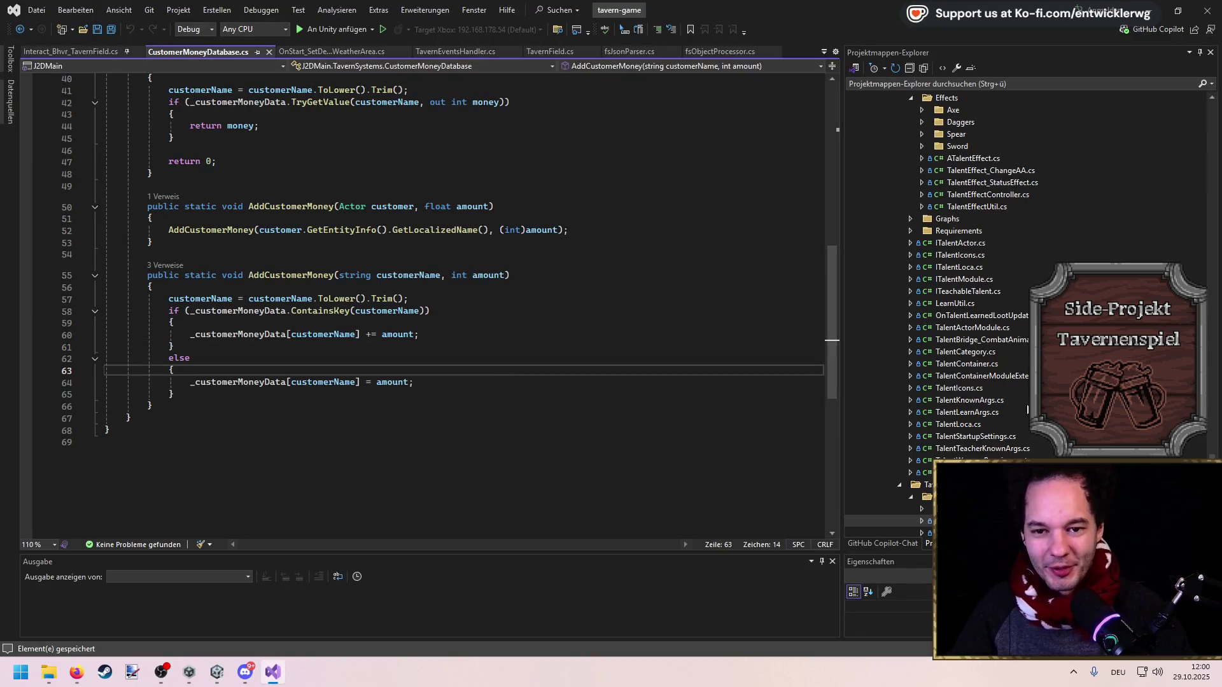
# Collapse the TavernEvents, TavernFields and TavernCustomers folders and select TavernSystems
pyautogui.doubleClick(958, 339)
pyautogui.doubleClick(961, 351)
pyautogui.press('Down')
pyautogui.press('Down')
pyautogui.press('Down')
pyautogui.doubleClick(963, 277)
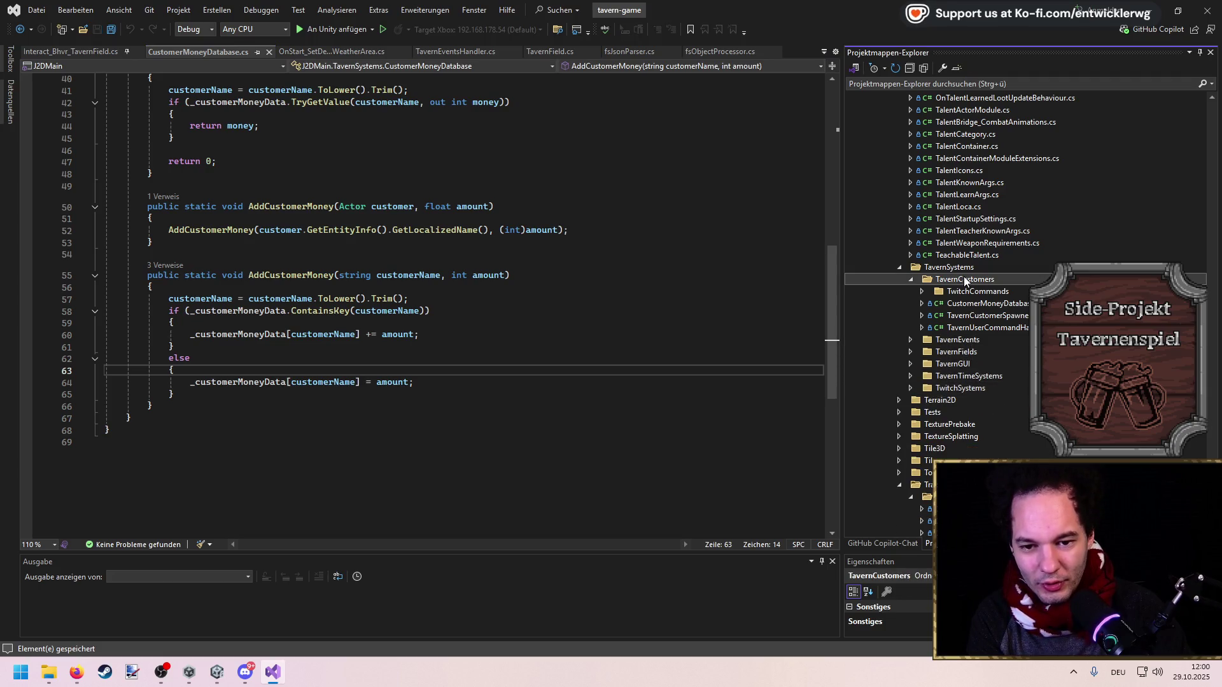
pyautogui.click(961, 341)
pyautogui.click(956, 268)
# Create a new folder named TavernRespawnSystems inside TavernSystems
pyautogui.rightClick(956, 268)
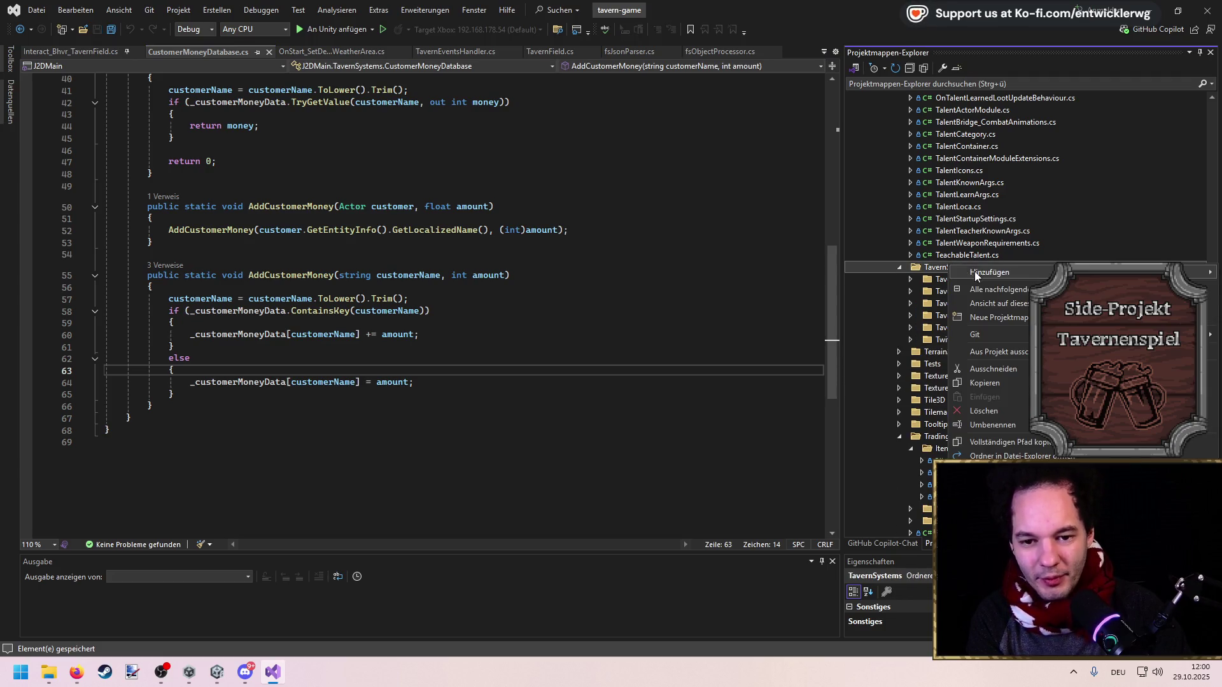
pyautogui.moveTo(959, 273)
pyautogui.click(768, 301)
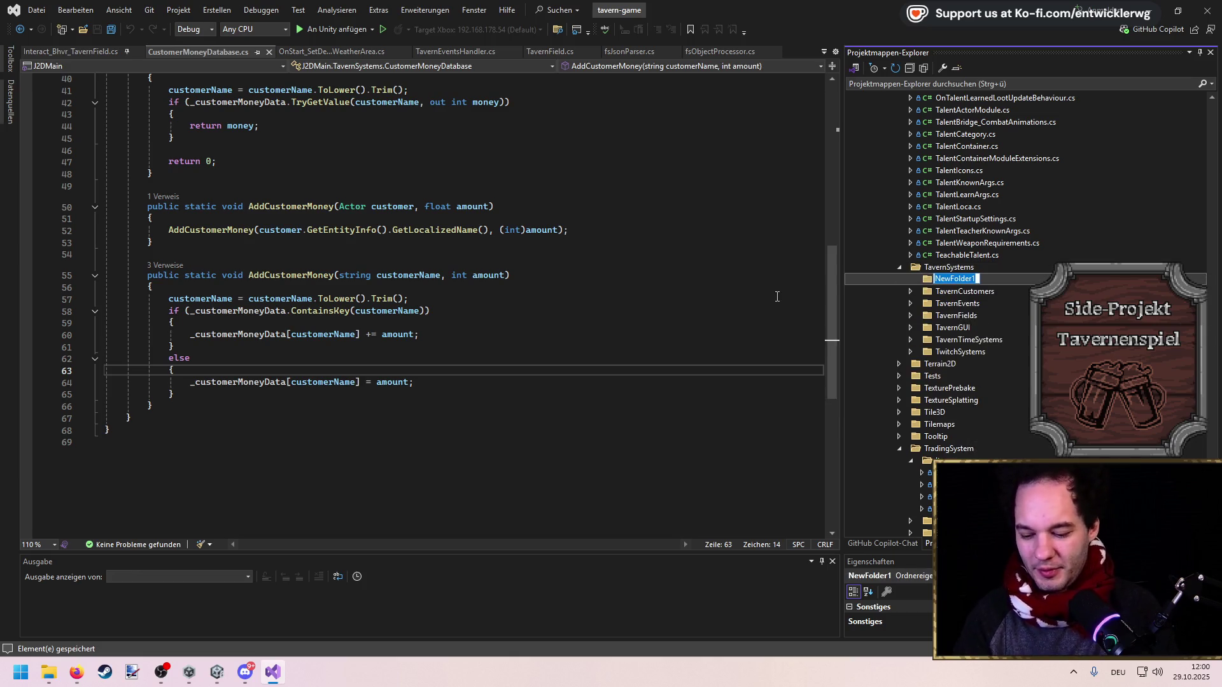
pyautogui.write('TavernRespawnSystems')
pyautogui.press('Return')
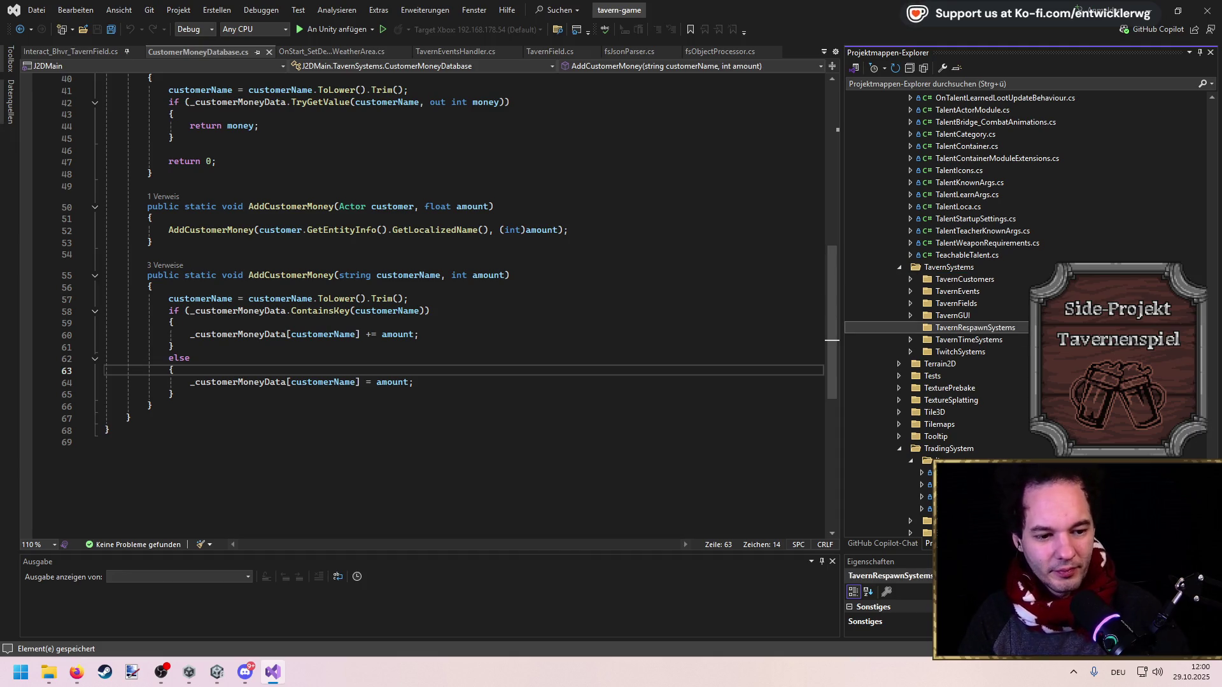
# Start adding a new class item to the TavernRespawnSystems folder
pyautogui.rightClick(965, 329)
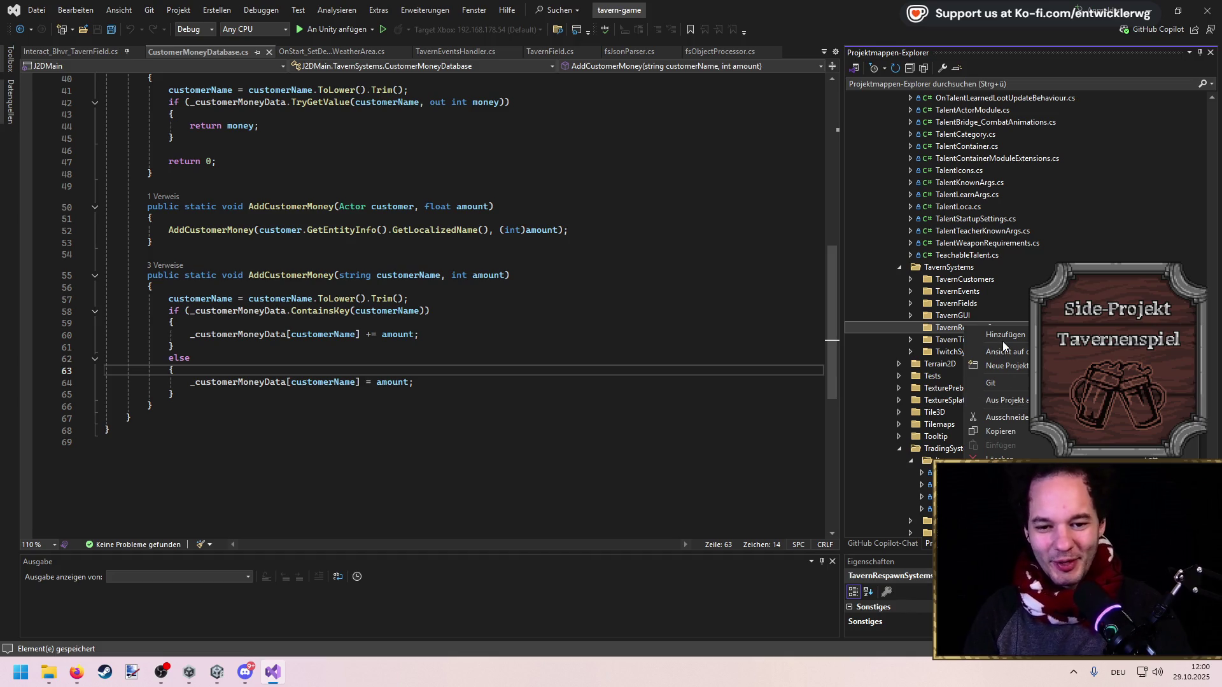
pyautogui.moveTo(999, 333)
pyautogui.click(707, 432)
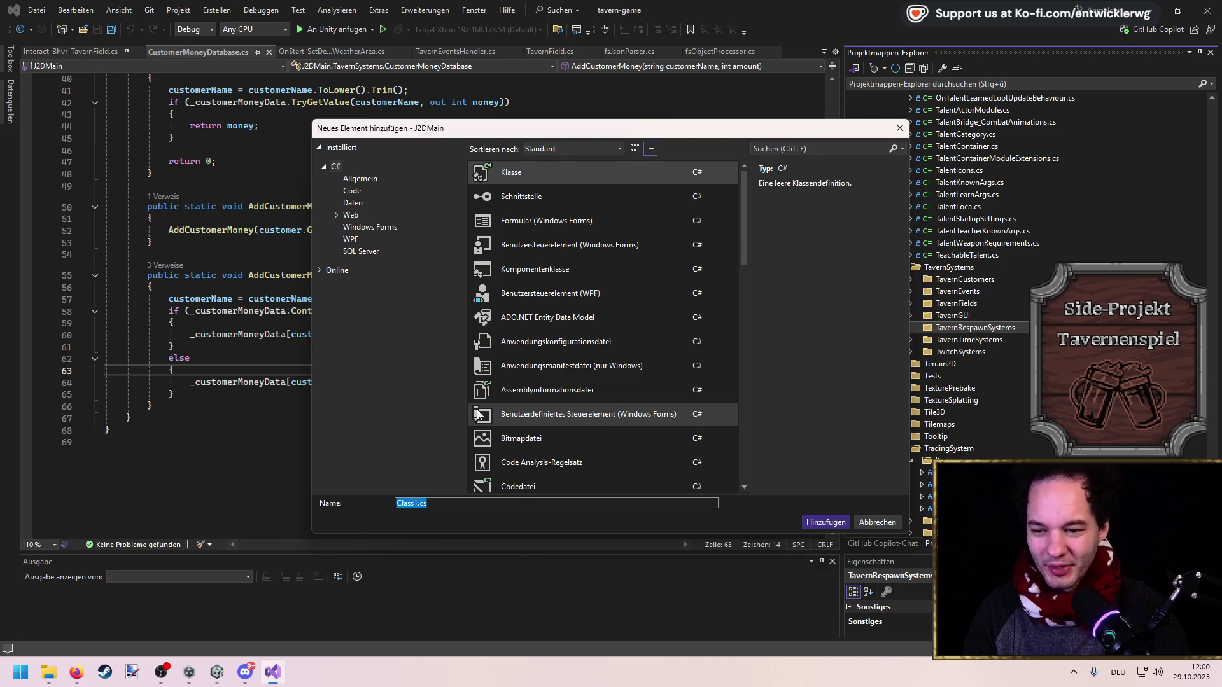
# Replace Class1.cs with the class name RespawnPickupBhv in the Add New Item dialog
pyautogui.write('T')
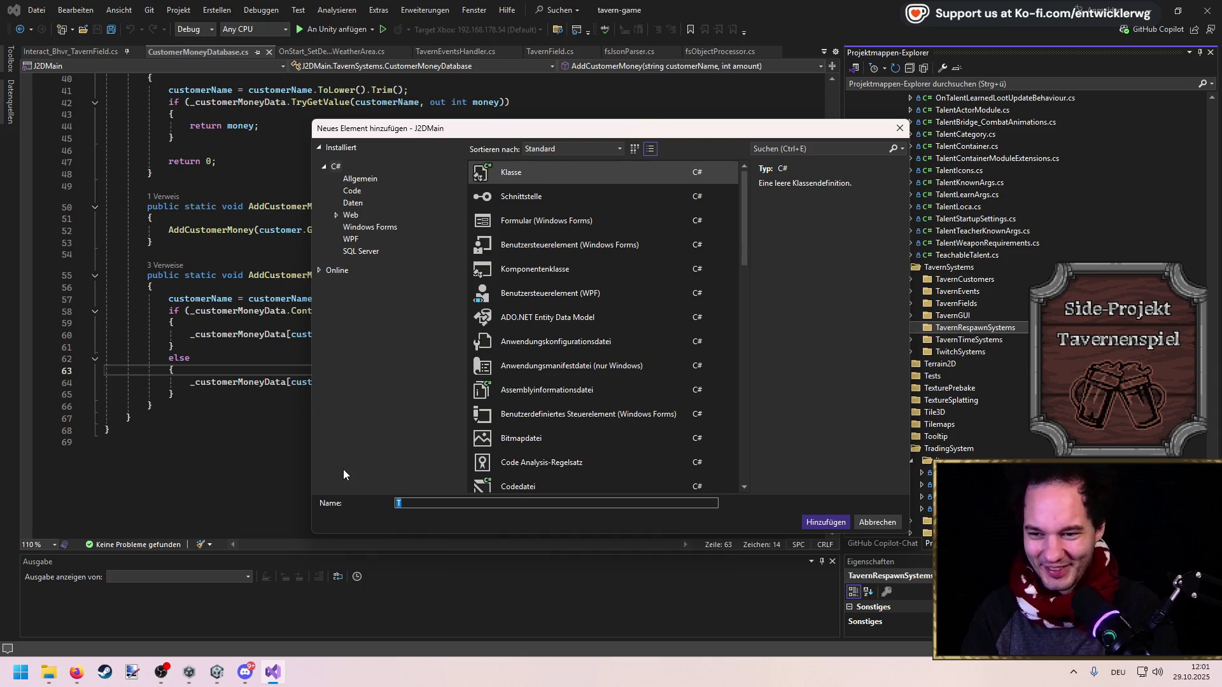
pyautogui.press('BackSpace')
pyautogui.write('RespawnTPickupBhv')
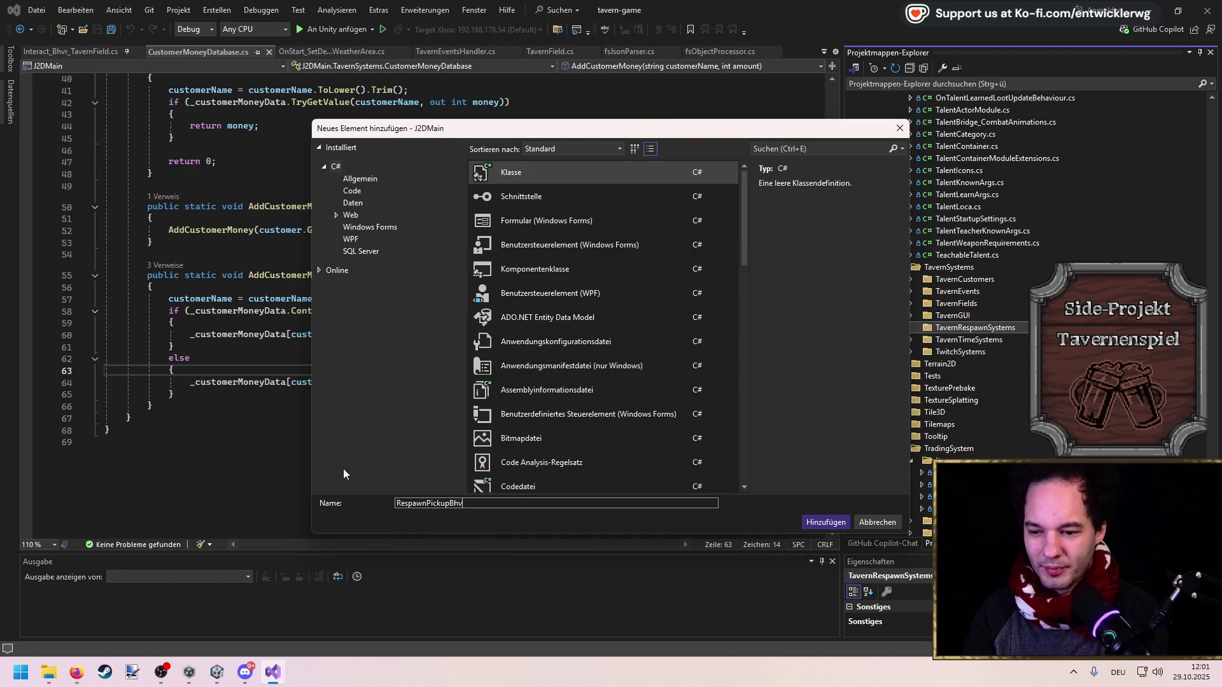
pyautogui.press('Escape')
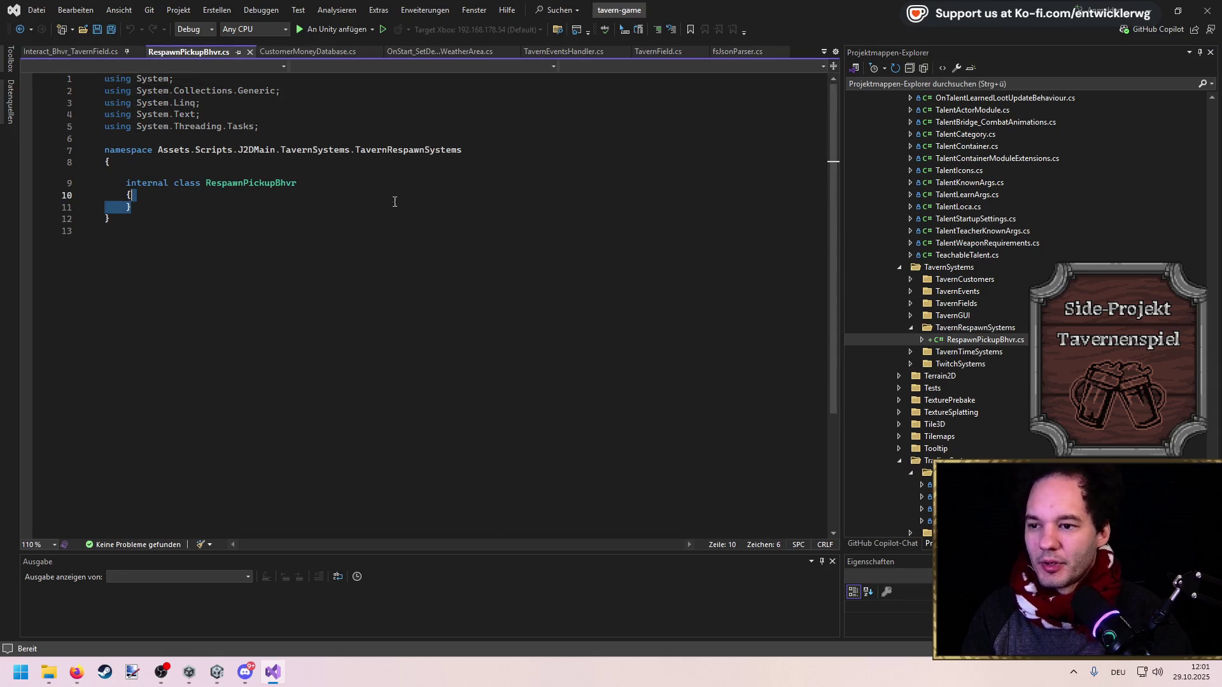
# Trim the namespace to J2DMain.TavernSystems and save the script
pyautogui.click(282, 151)
pyautogui.moveTo(238, 151); pyautogui.dragTo(158, 150)
pyautogui.press('BackSpace')
pyautogui.press('End')
pyautogui.hotkey('ctrl', 'BackSpace')
pyautogui.hotkey('ctrl', 'BackSpace')
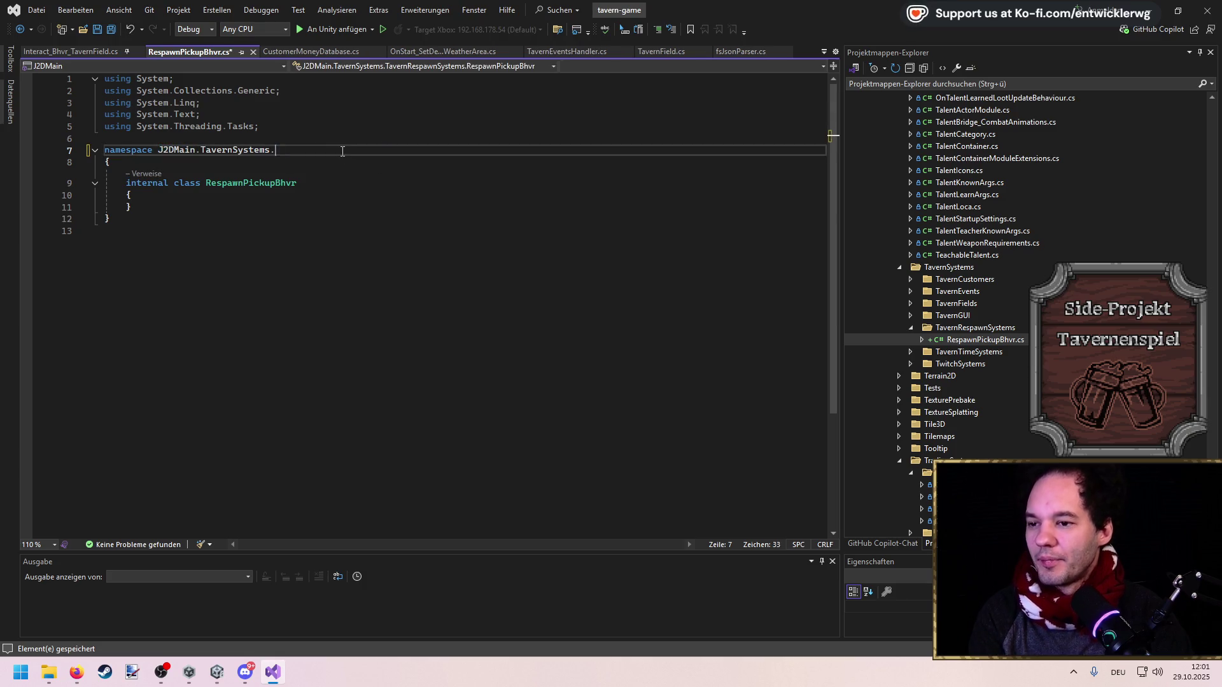
pyautogui.write('w')
pyautogui.press('BackSpace')
pyautogui.hotkey('ctrl', 's')
# Make the class derive from MonoBehaviour, add a blank line in its body, and save
pyautogui.click(327, 186)
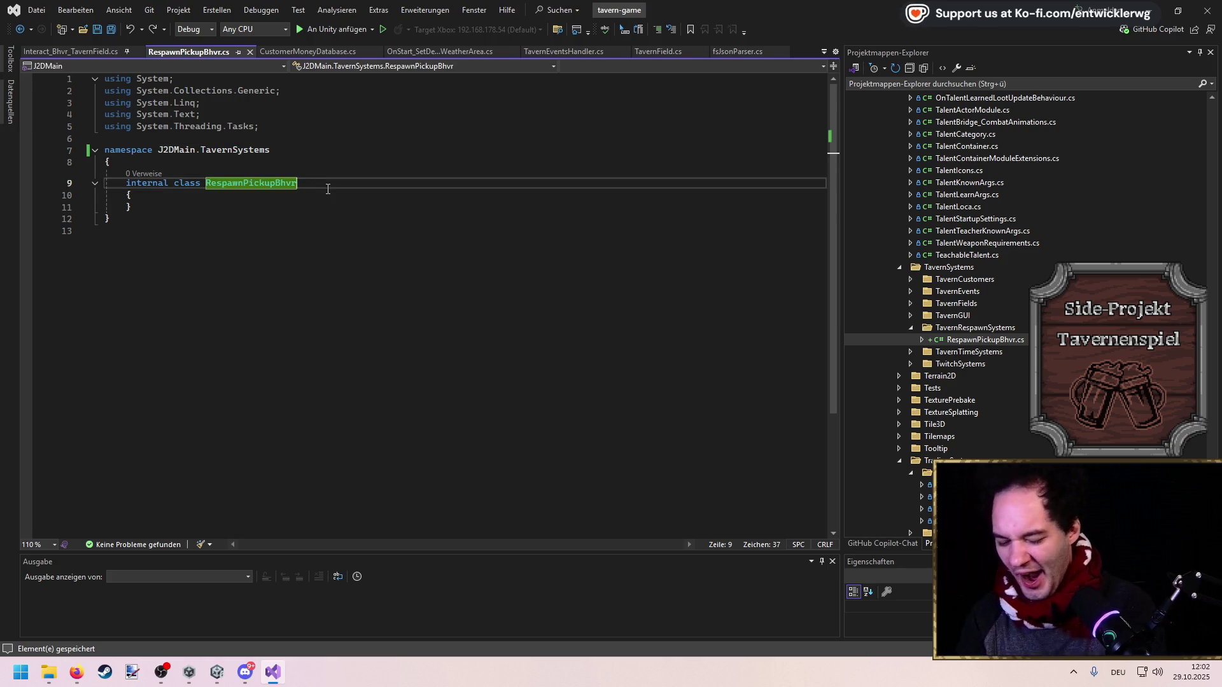
pyautogui.write('. mONo')
pyautogui.press('BackSpace')
pyautogui.press('BackSpace')
pyautogui.press('BackSpace')
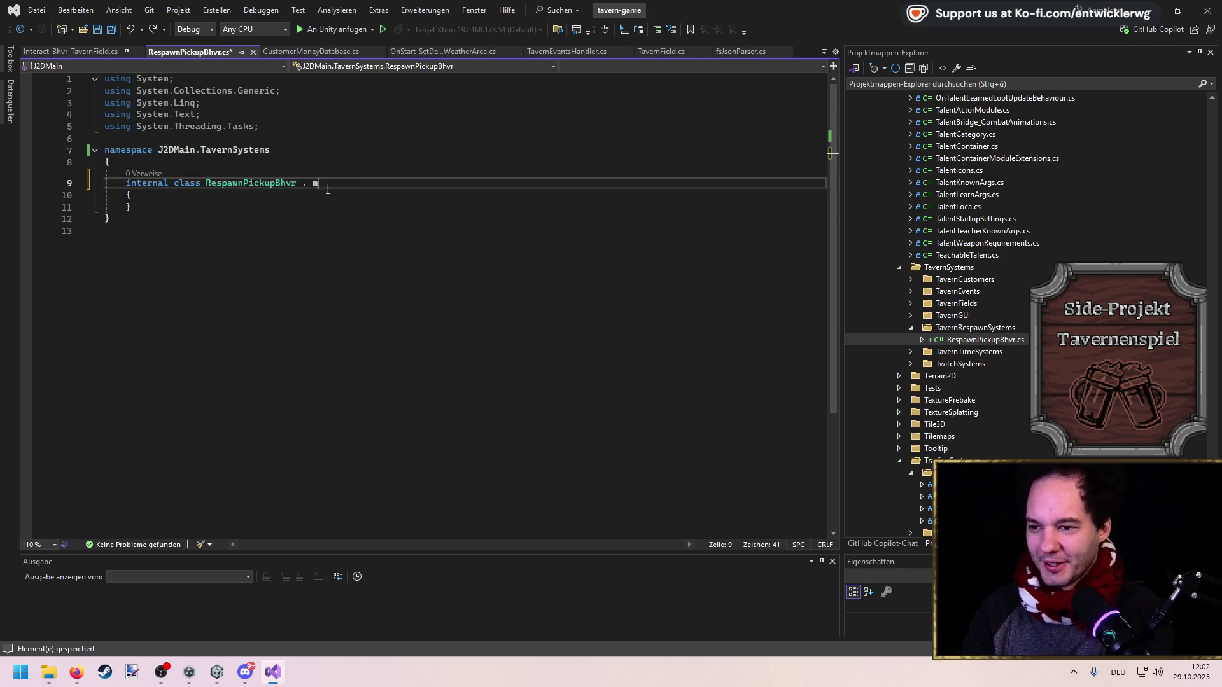
pyautogui.write(': MonoBeh')
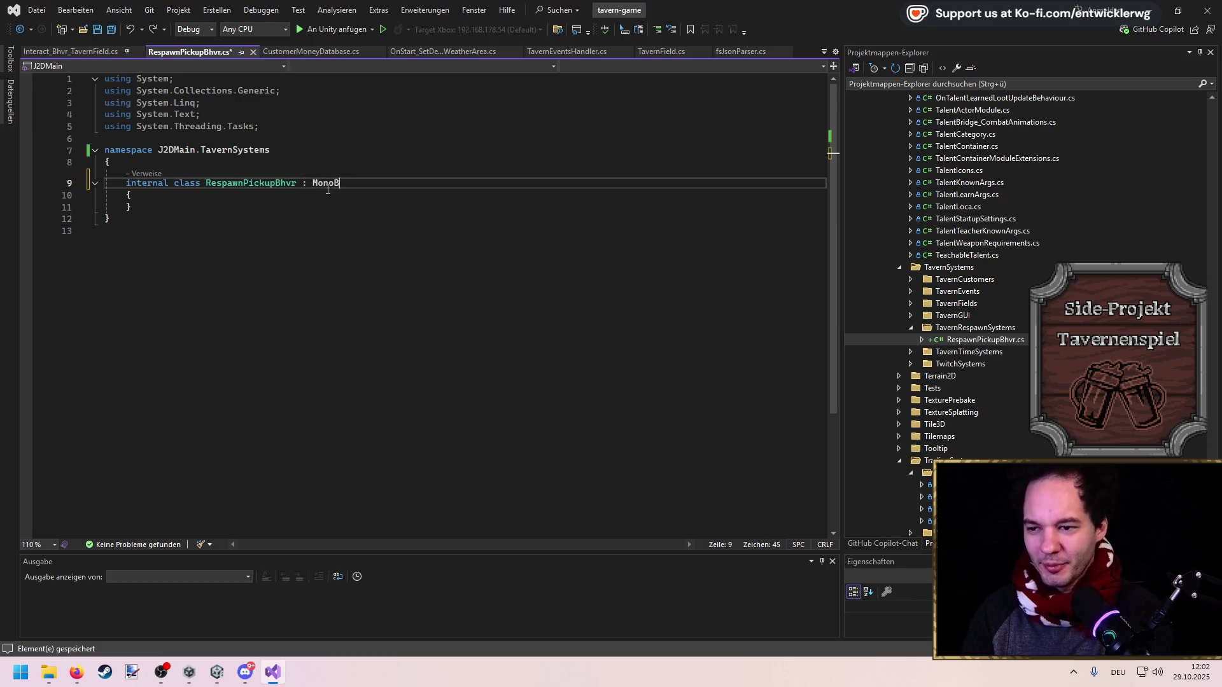
pyautogui.press('Down')
pyautogui.press('Tab')
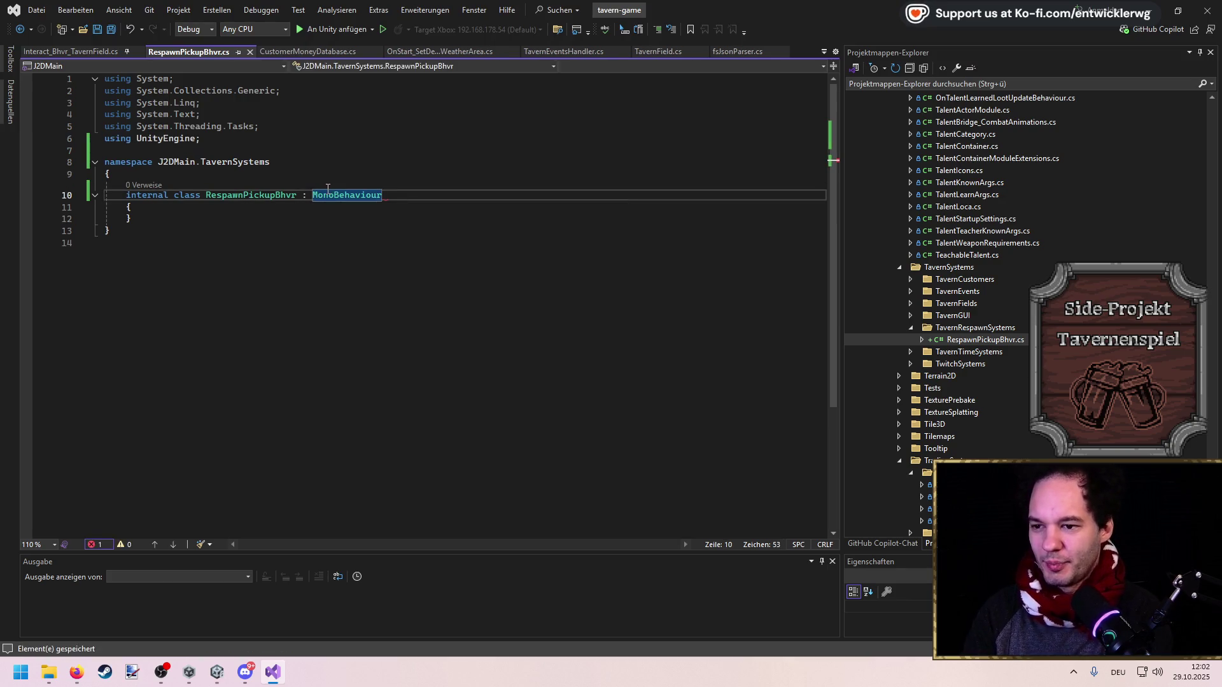
pyautogui.press('Down')
pyautogui.press('Return')
pyautogui.hotkey('ctrl', 's')
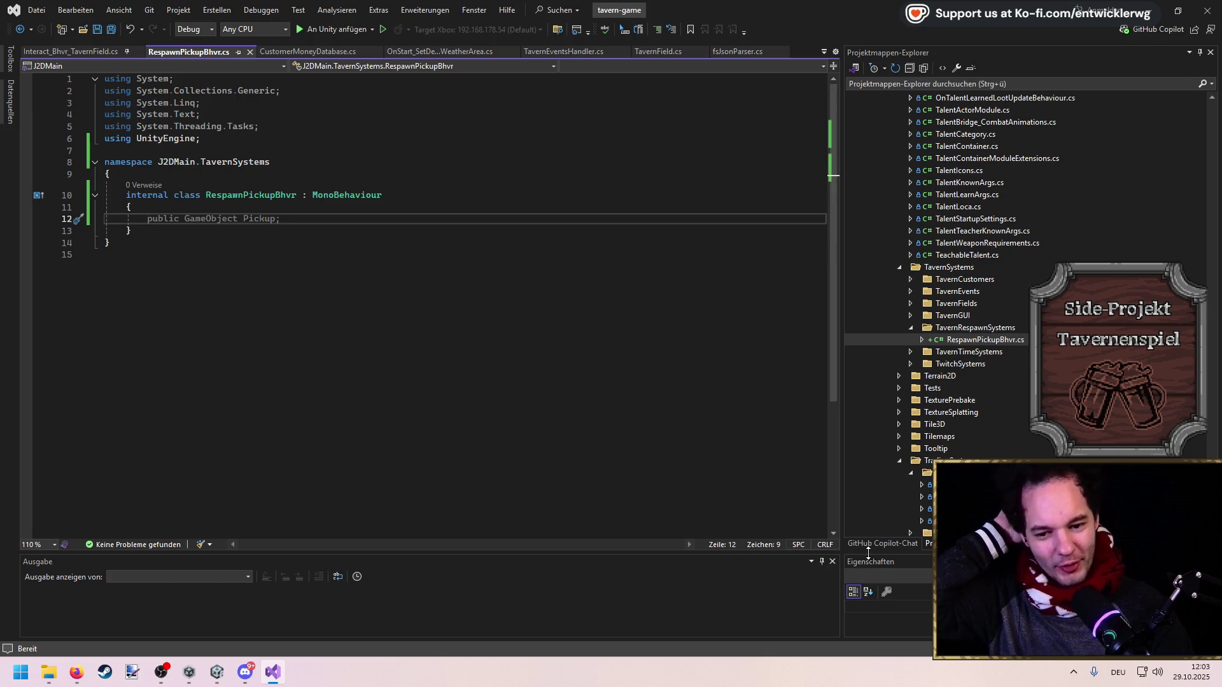
# Start a Copilot inline request at line 12 beginning 'Please Implement'
pyautogui.press('Up')
pyautogui.click(302, 222)
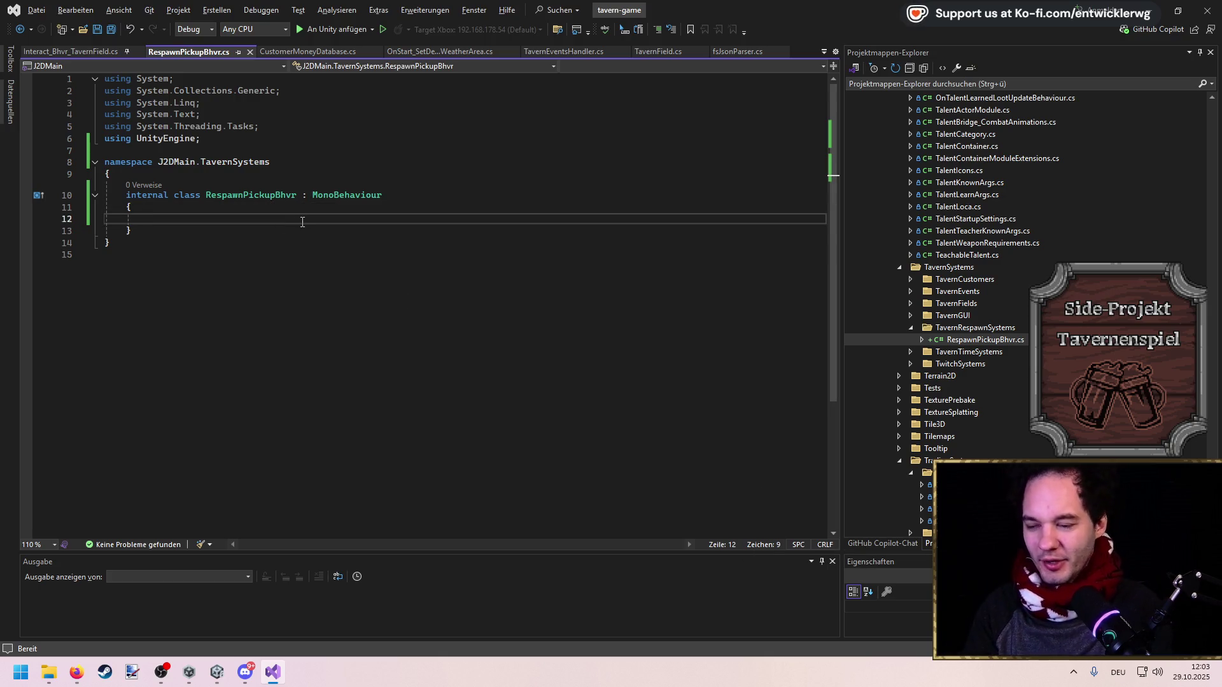
pyautogui.hotkey('alt', '/')
pyautogui.write('Plea')
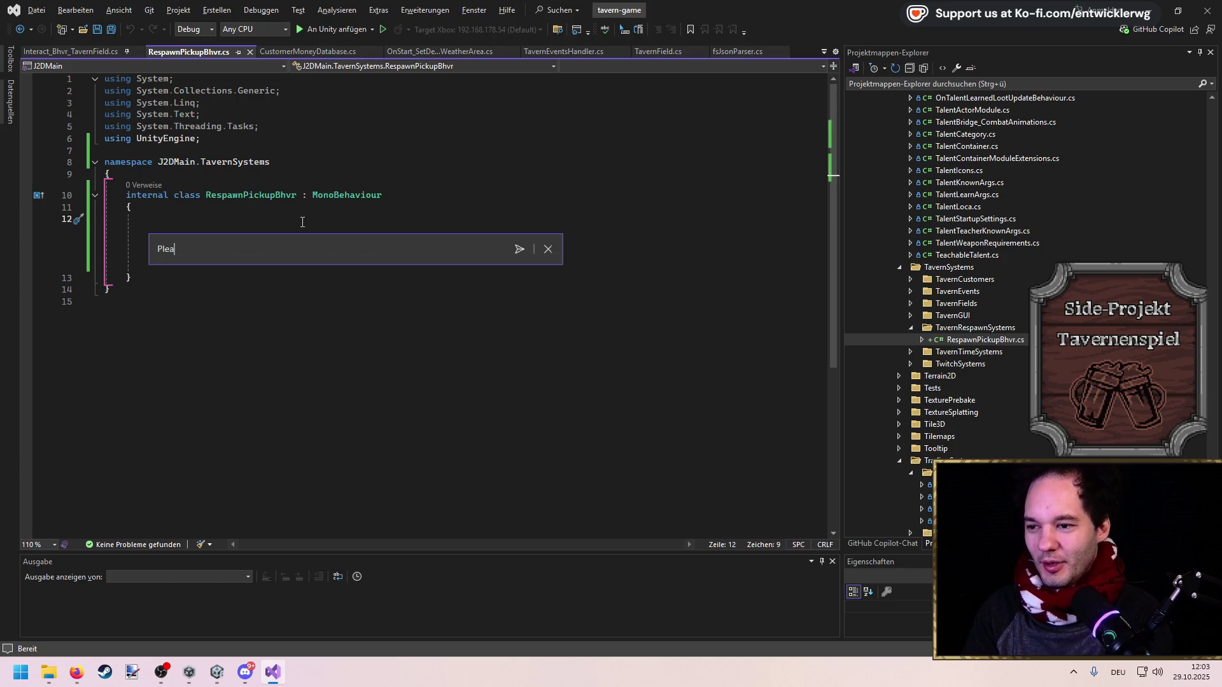
pyautogui.write('se Implement Pi')
# Write a Copilot request for respawning via TimeHandler's DayStateChangedEvent, with respawn-amount and respawn-days settings
pyautogui.press('BackSpace')
pyautogui.press('BackSpace')
pyautogui.write('Repsaw')
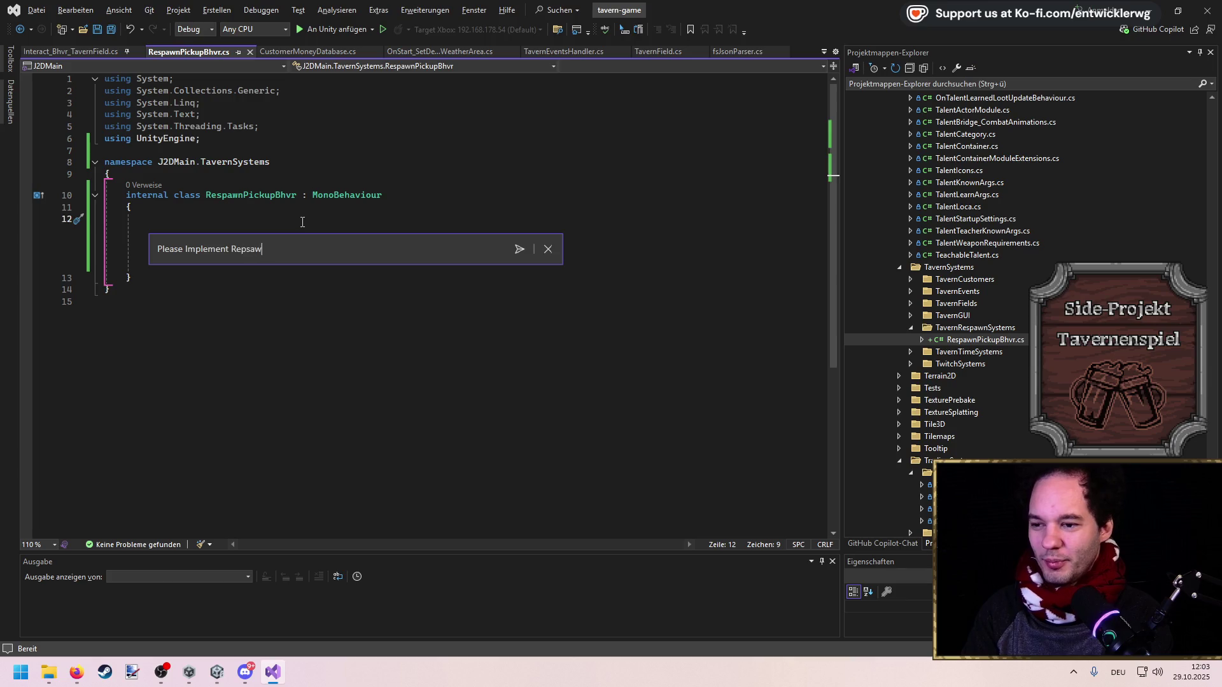
pyautogui.write('n Systems wi')
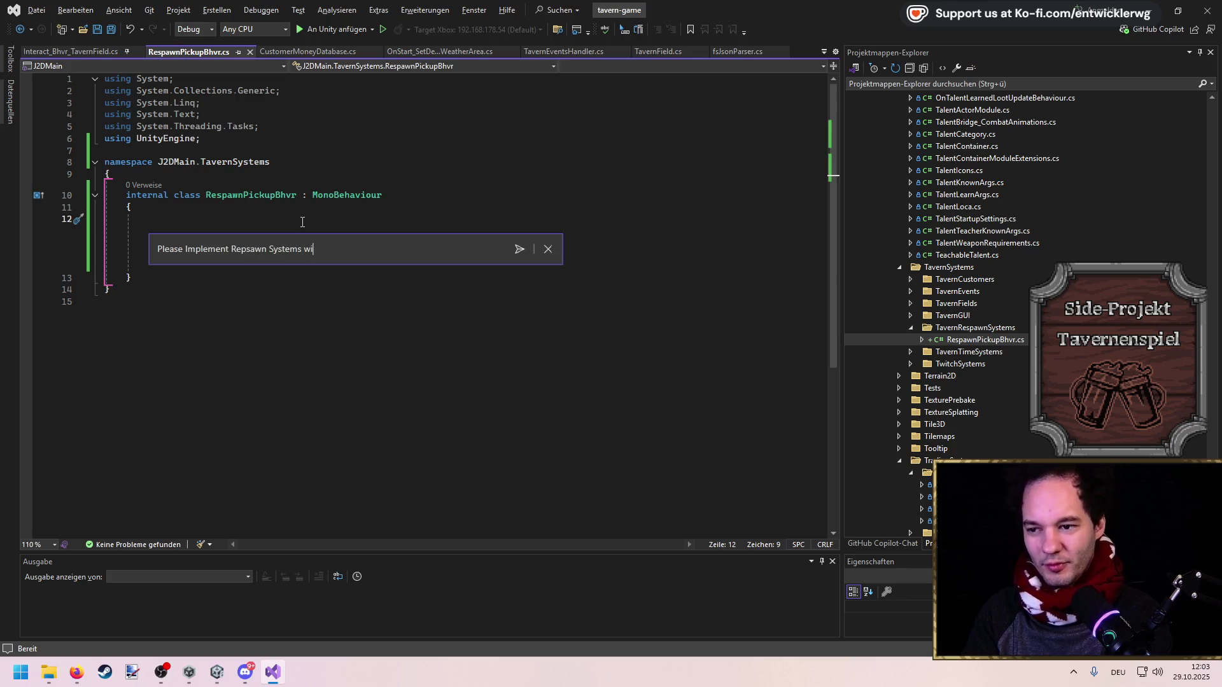
pyautogui.write(' Use the ')
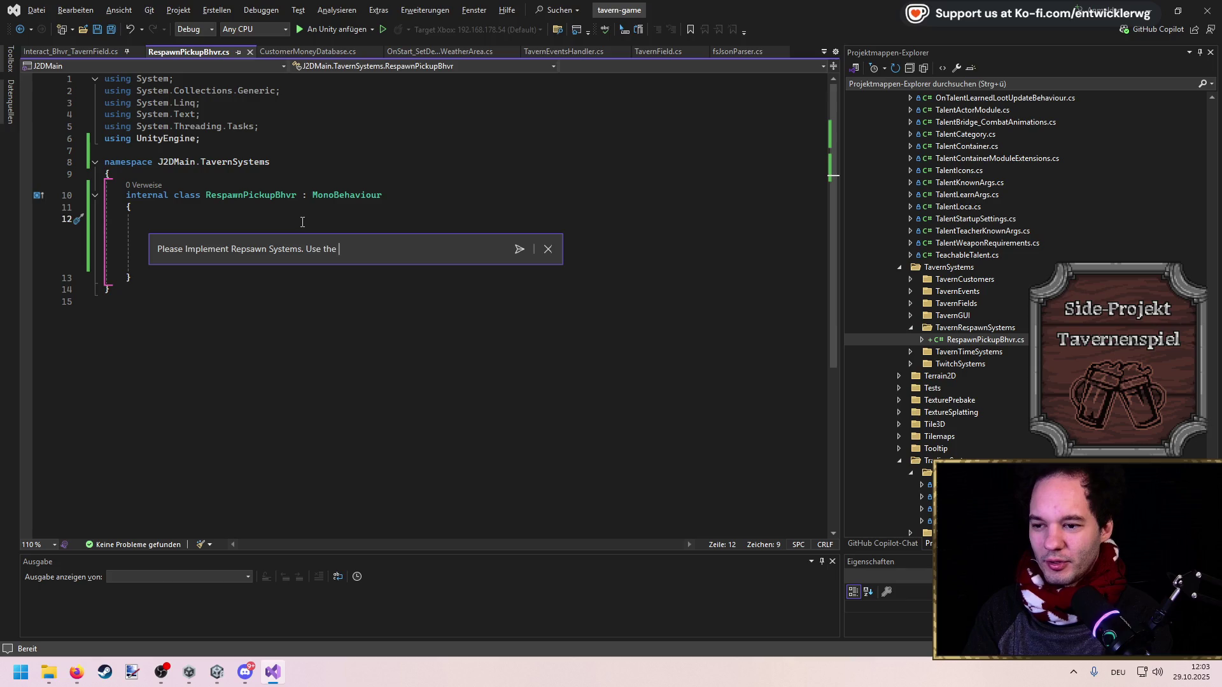
pyautogui.write('DayState')
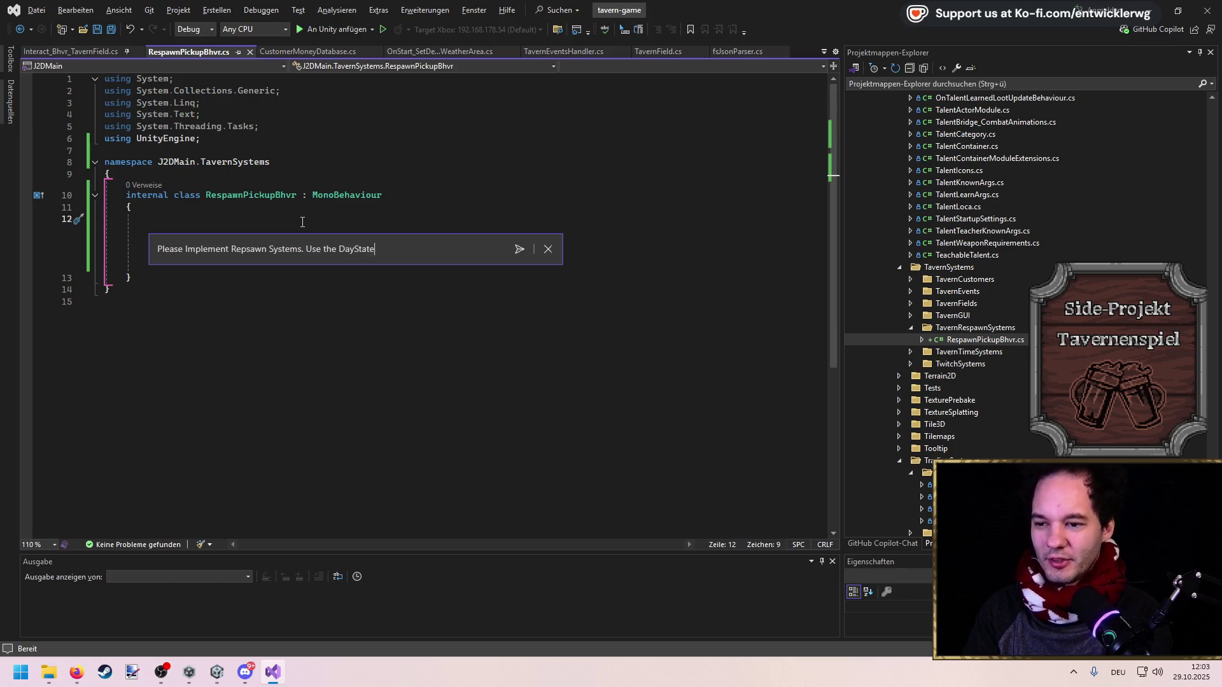
pyautogui.write('ChangedEvent')
pyautogui.press('BackSpace')
pyautogui.press('BackSpace')
pyautogui.write('rom the Time')
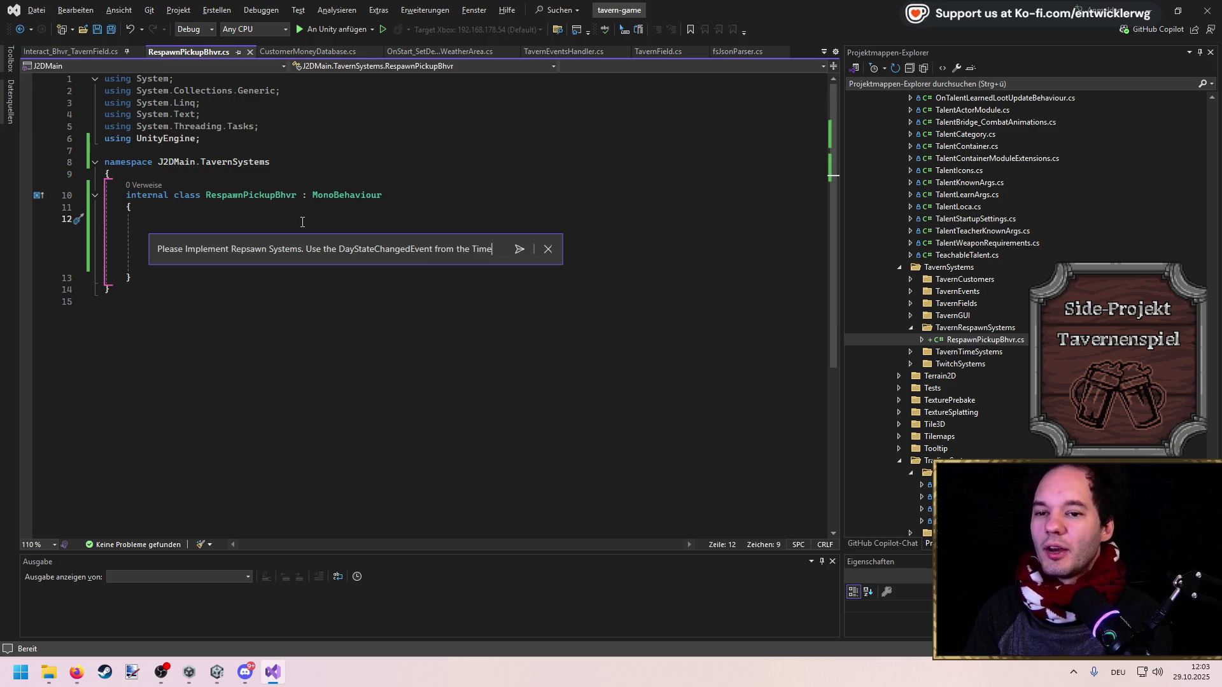
pyautogui.write('Handler. I')
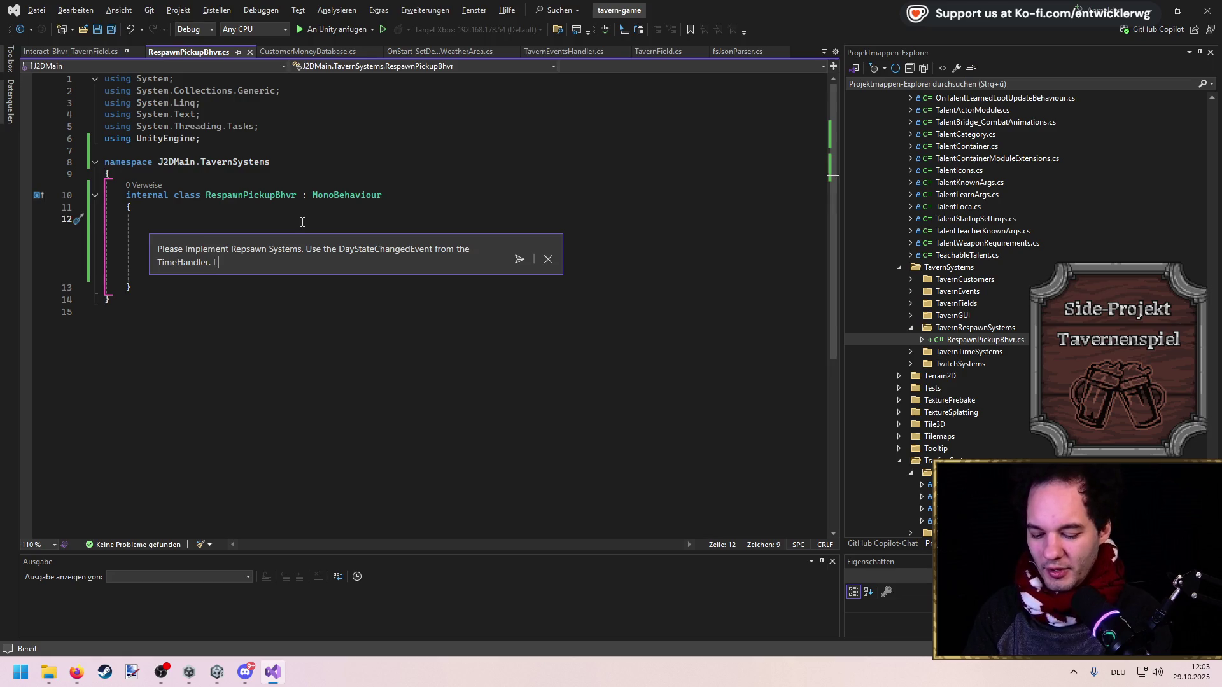
pyautogui.press('BackSpace')
pyautogui.press('BackSpace')
pyautogui.press('BackSpace')
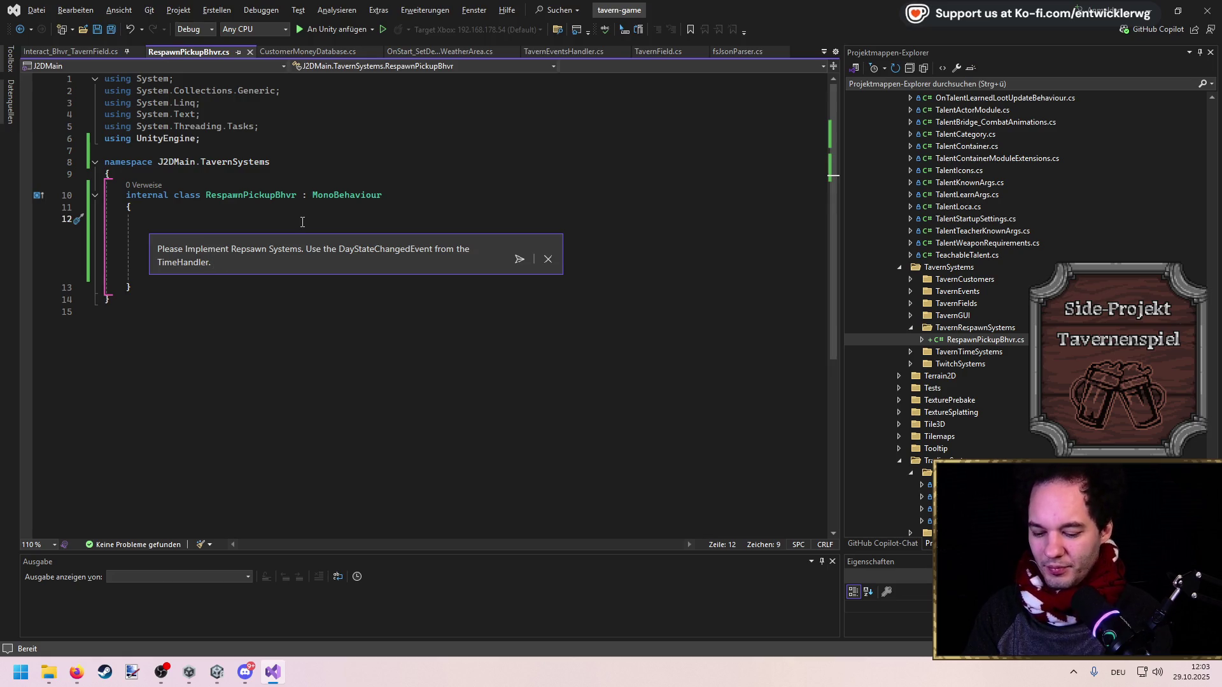
pyautogui.write('Provide ')
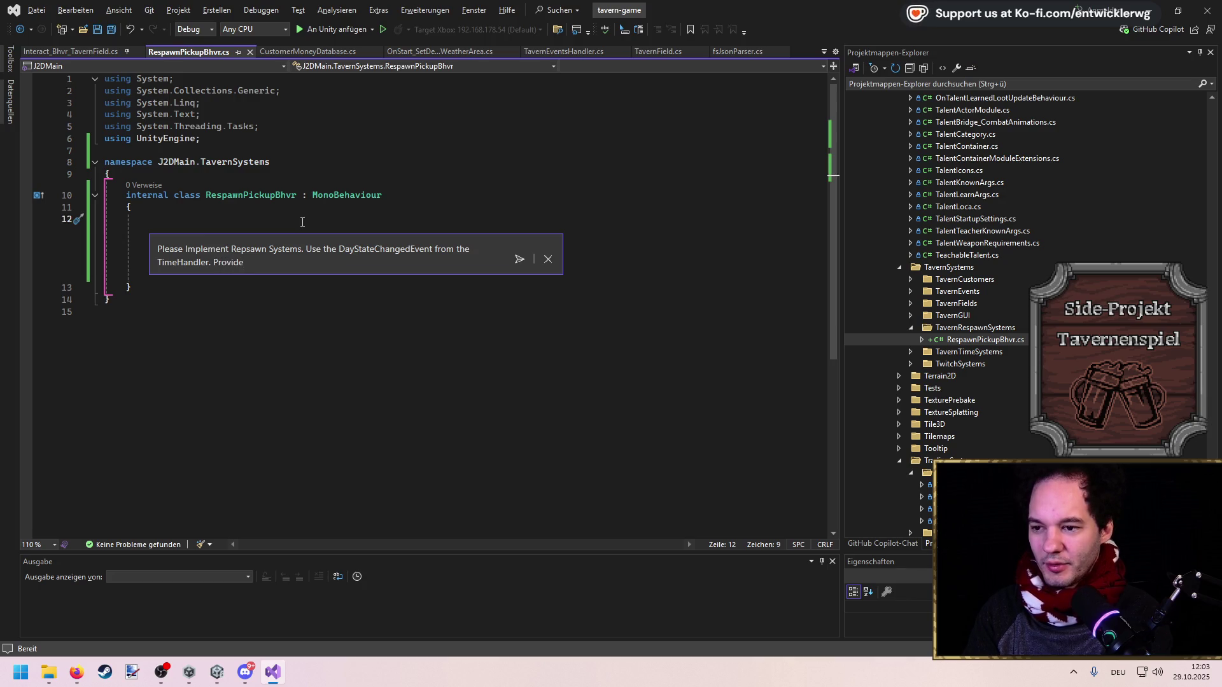
pyautogui.write('settings to')
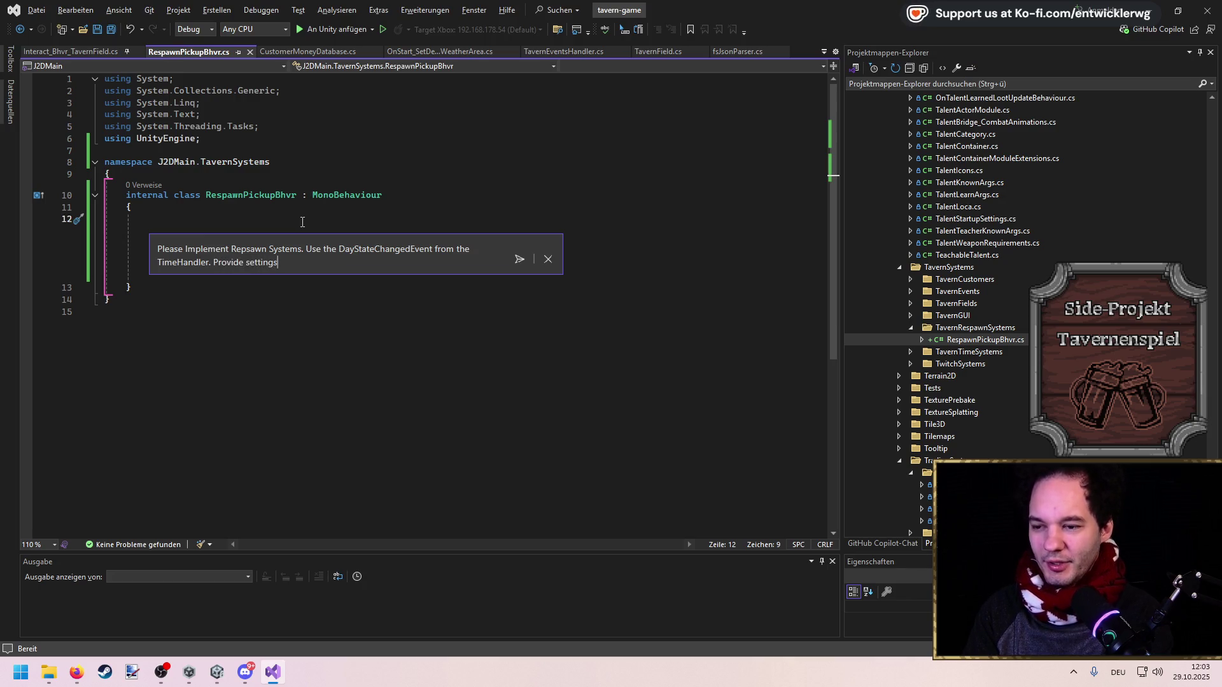
pyautogui.write(' adjust the repa')
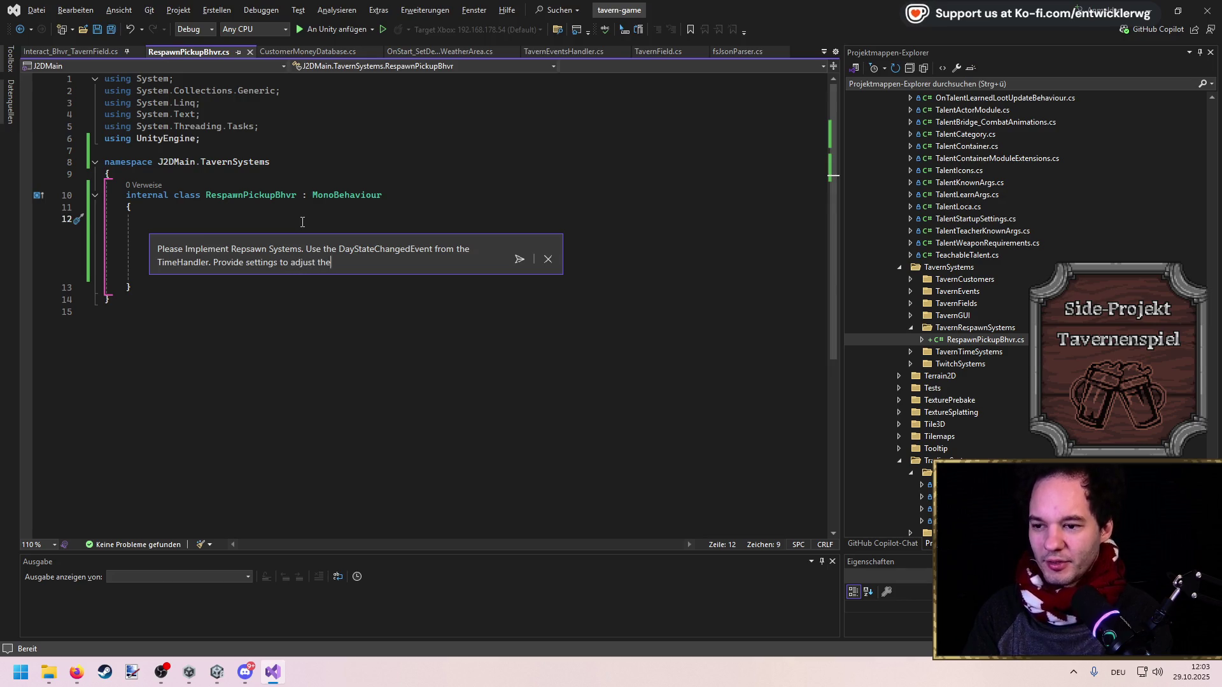
pyautogui.press('BackSpace')
pyautogui.press('BackSpace')
pyautogui.press('BackSpace')
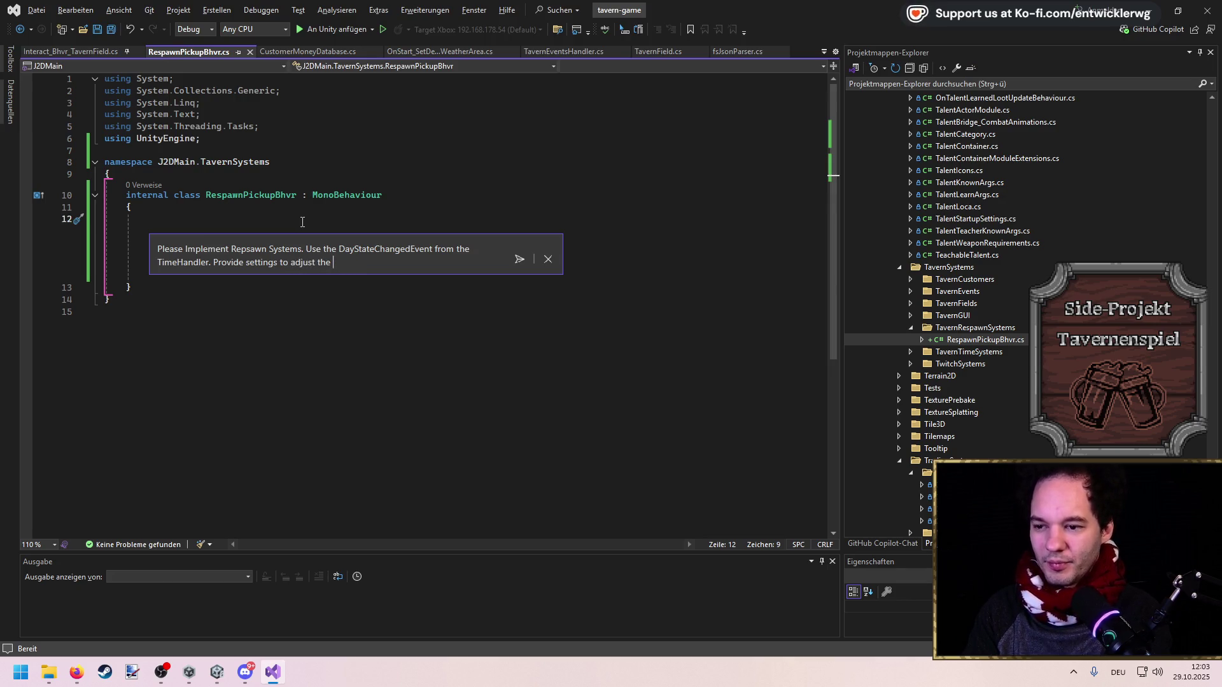
pyautogui.write('a')
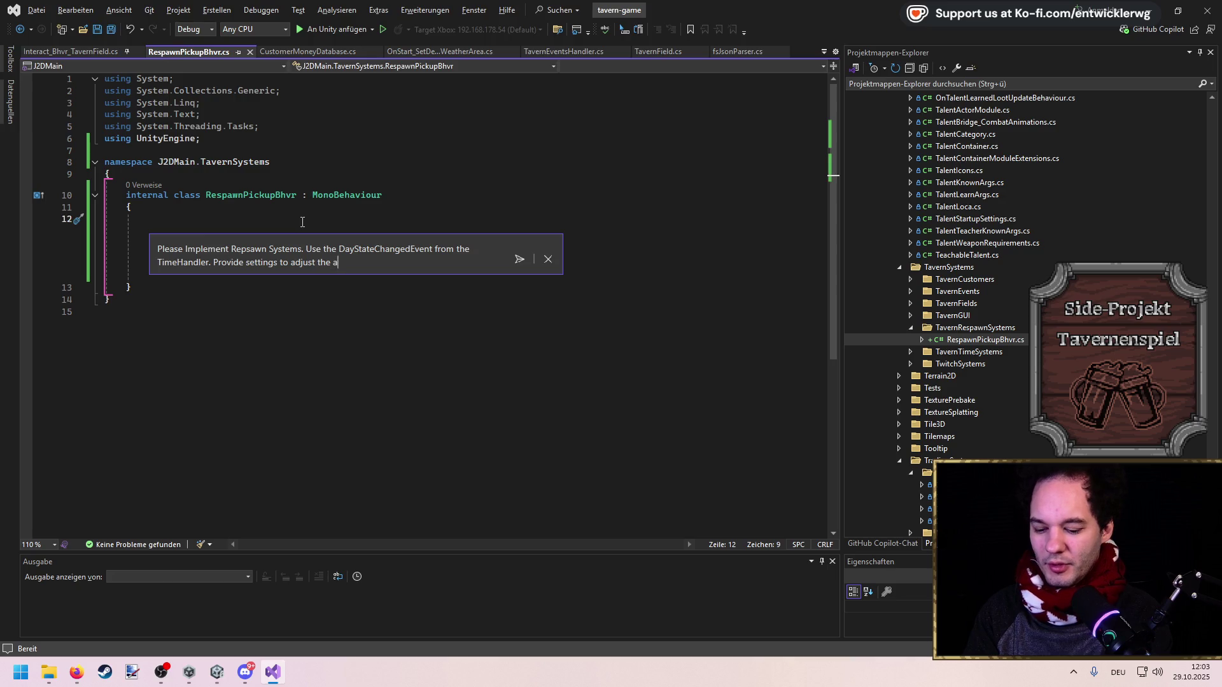
pyautogui.write('mount of respawn')
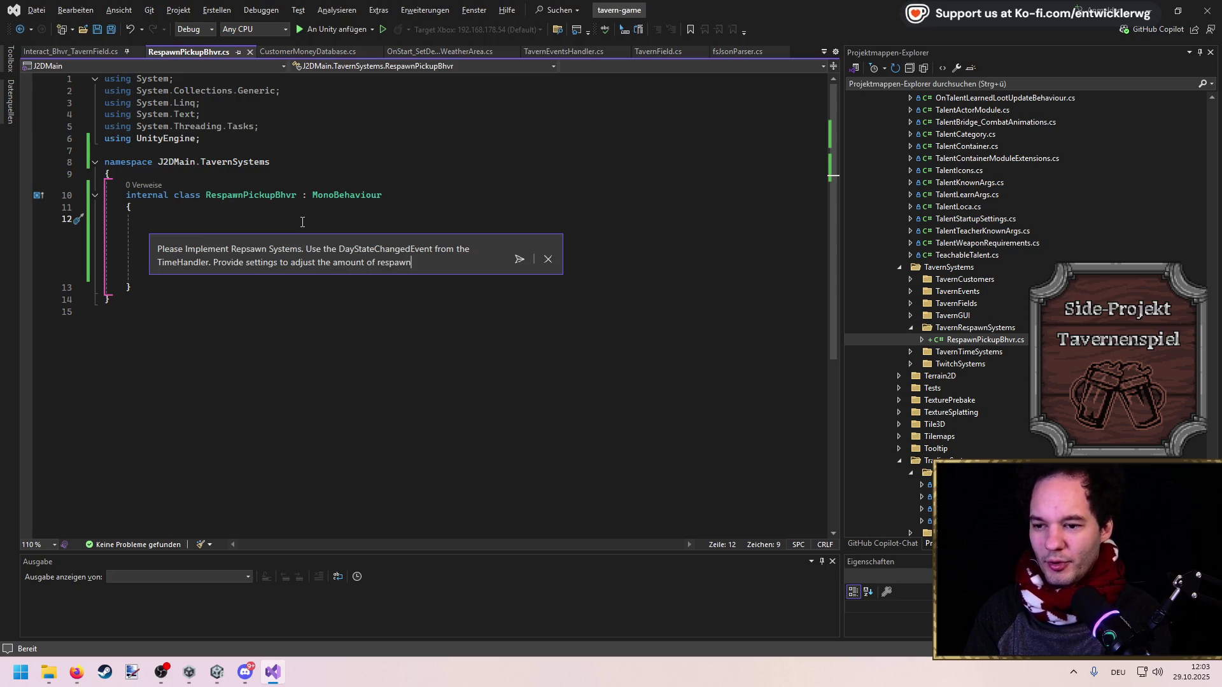
pyautogui.write('s and ')
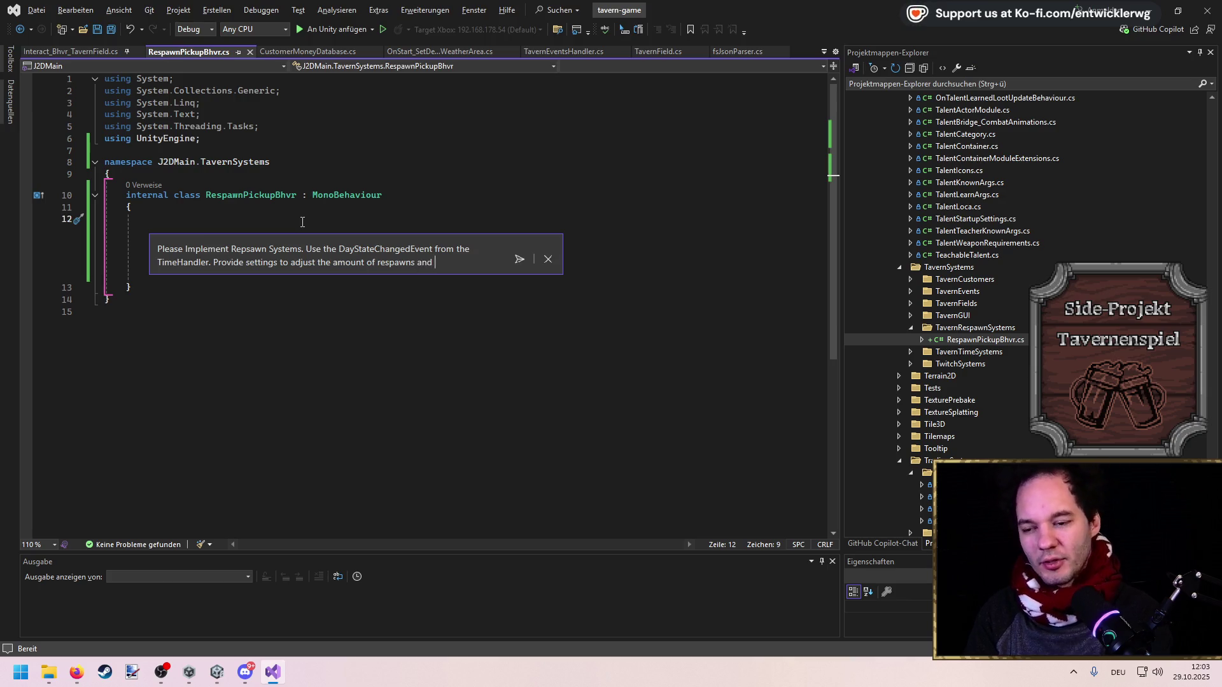
pyautogui.write('on ')
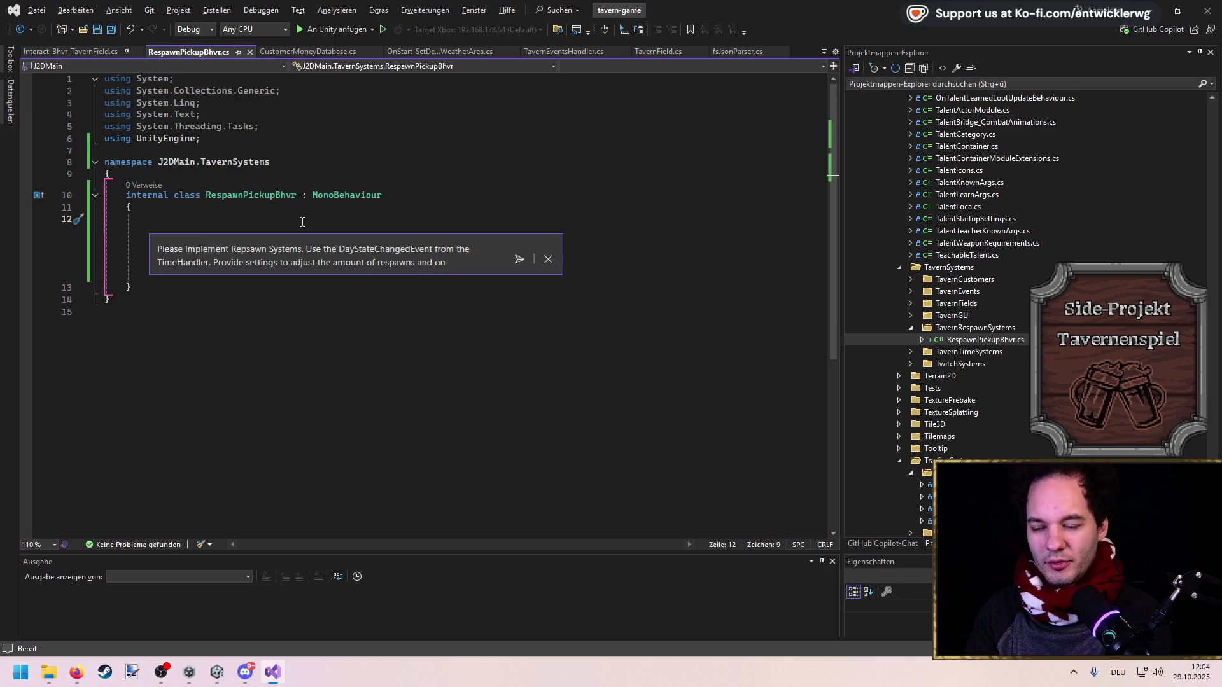
pyautogui.write('hich')
pyautogui.press('BackSpace')
pyautogui.press('BackSpace')
pyautogui.press('BackSpace')
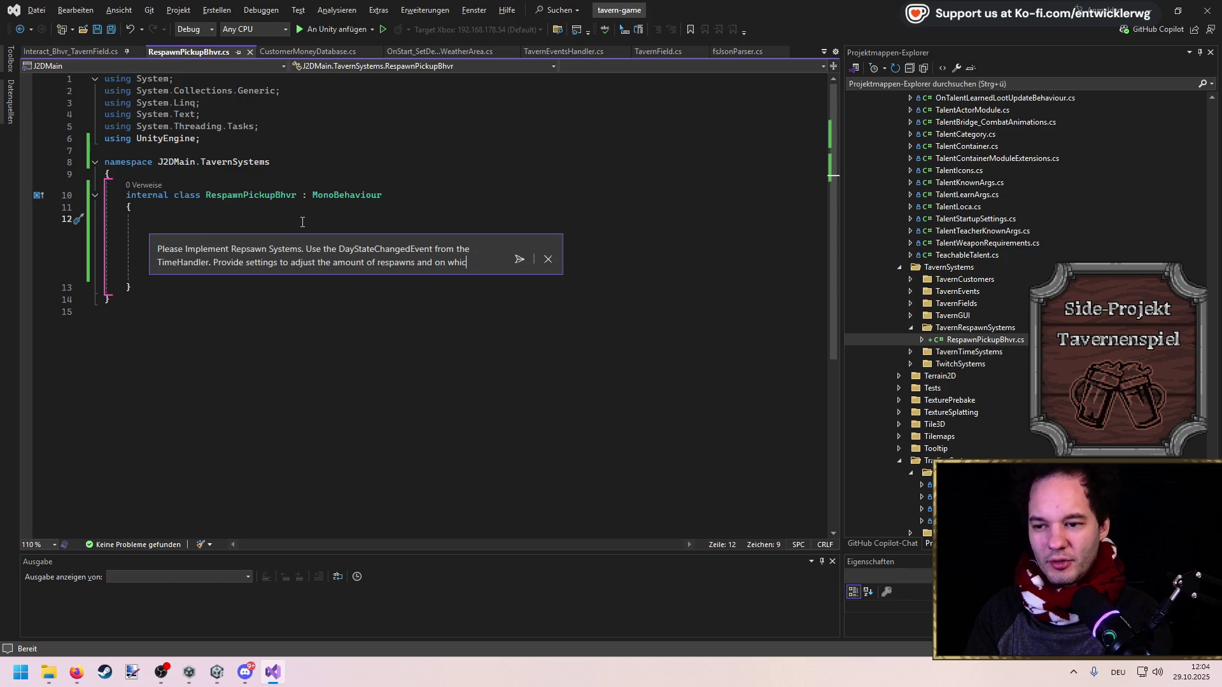
pyautogui.press('BackSpace')
pyautogui.press('BackSpace')
pyautogui.press('BackSpace')
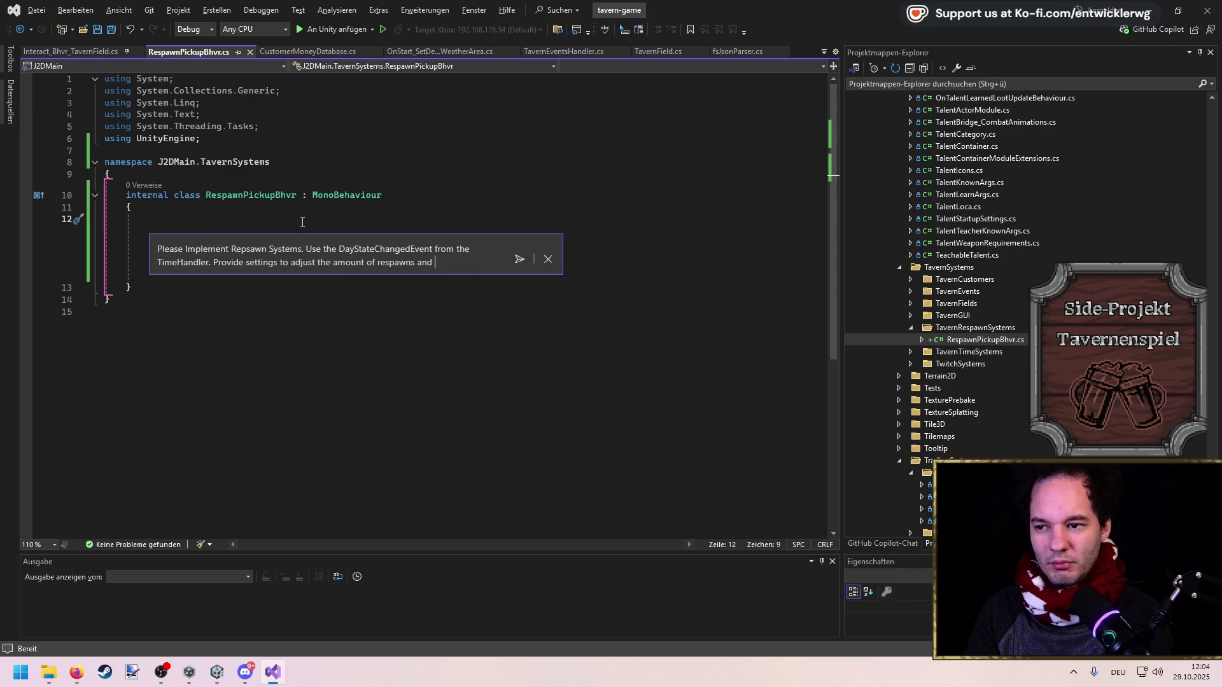
pyautogui.write('the respawn time in ')
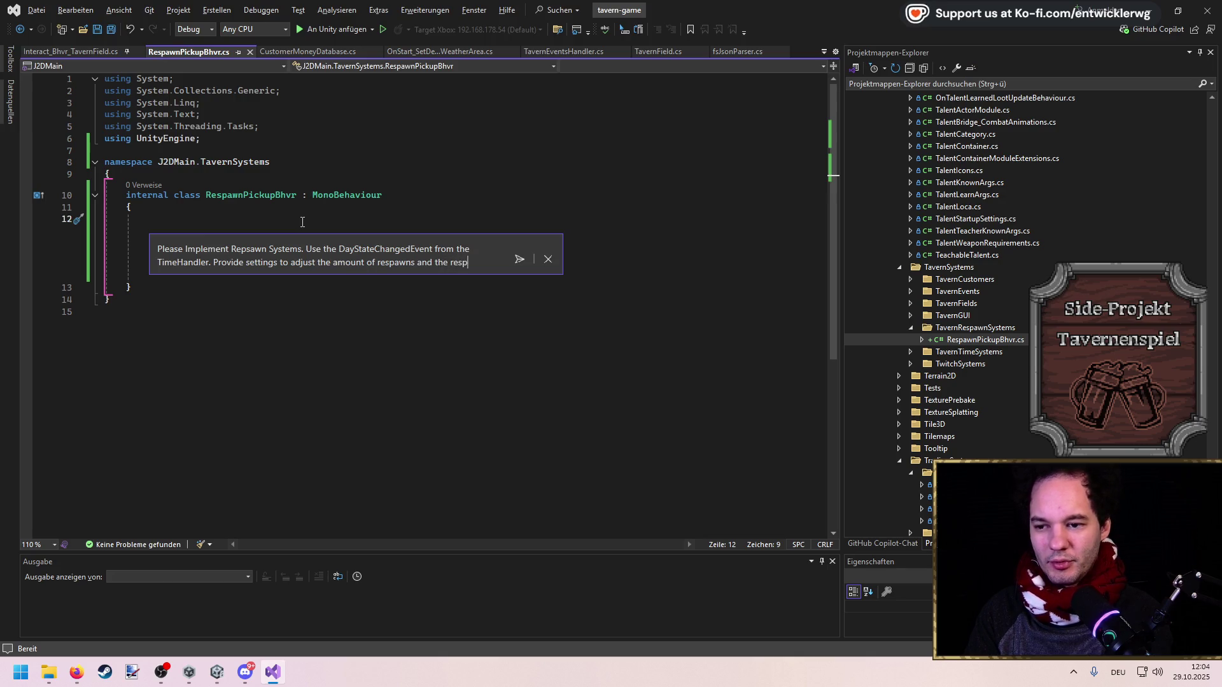
pyautogui.write('days.')
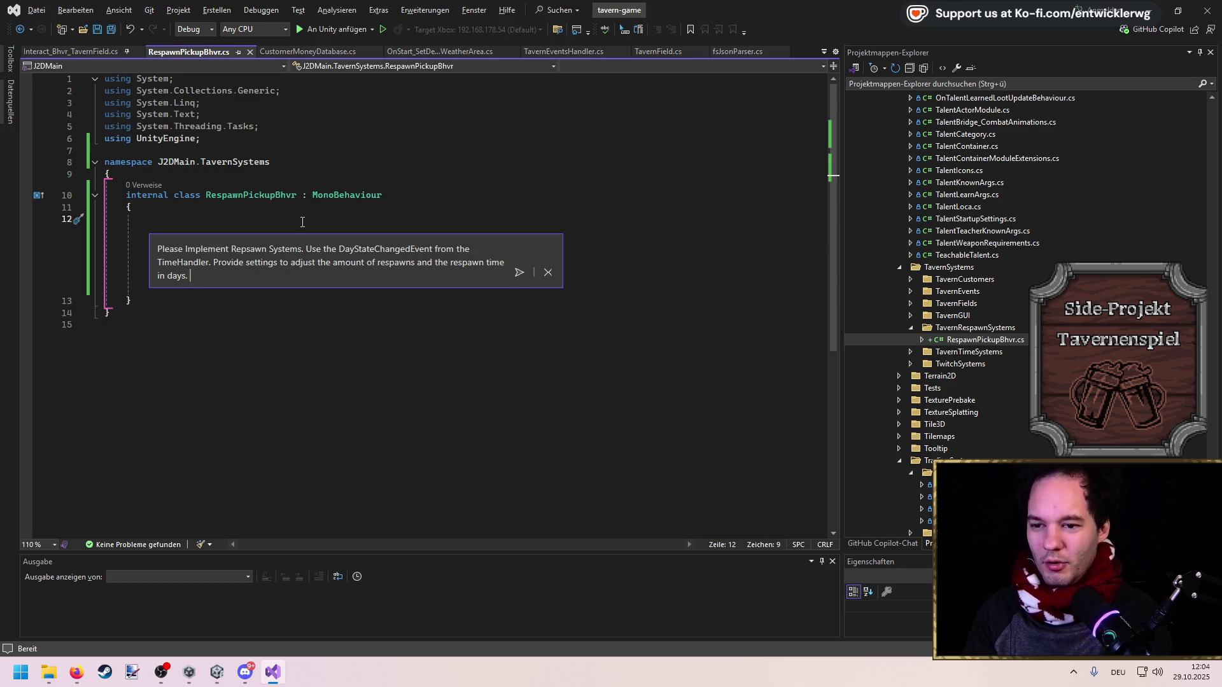
# Send the request and accept the generated code with maxRespawns 5 and respawnTimeInDays 3
pyautogui.click(520, 272)
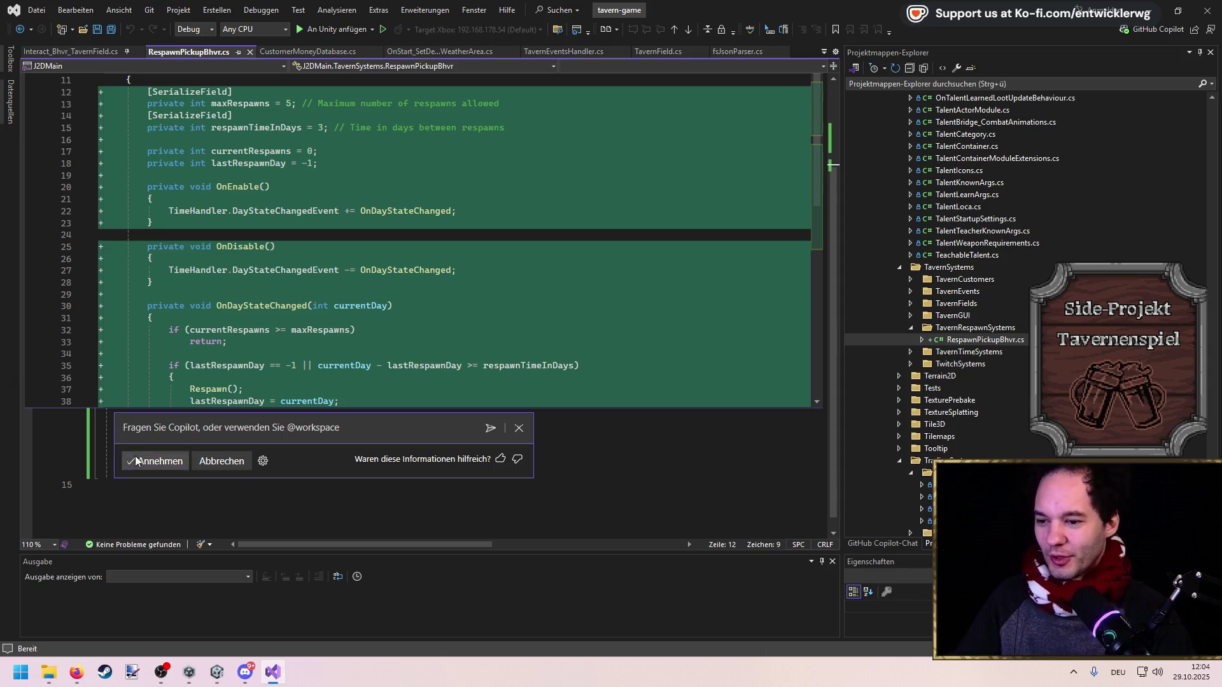
pyautogui.press('Tab')
pyautogui.scroll(-2, 324, 396)
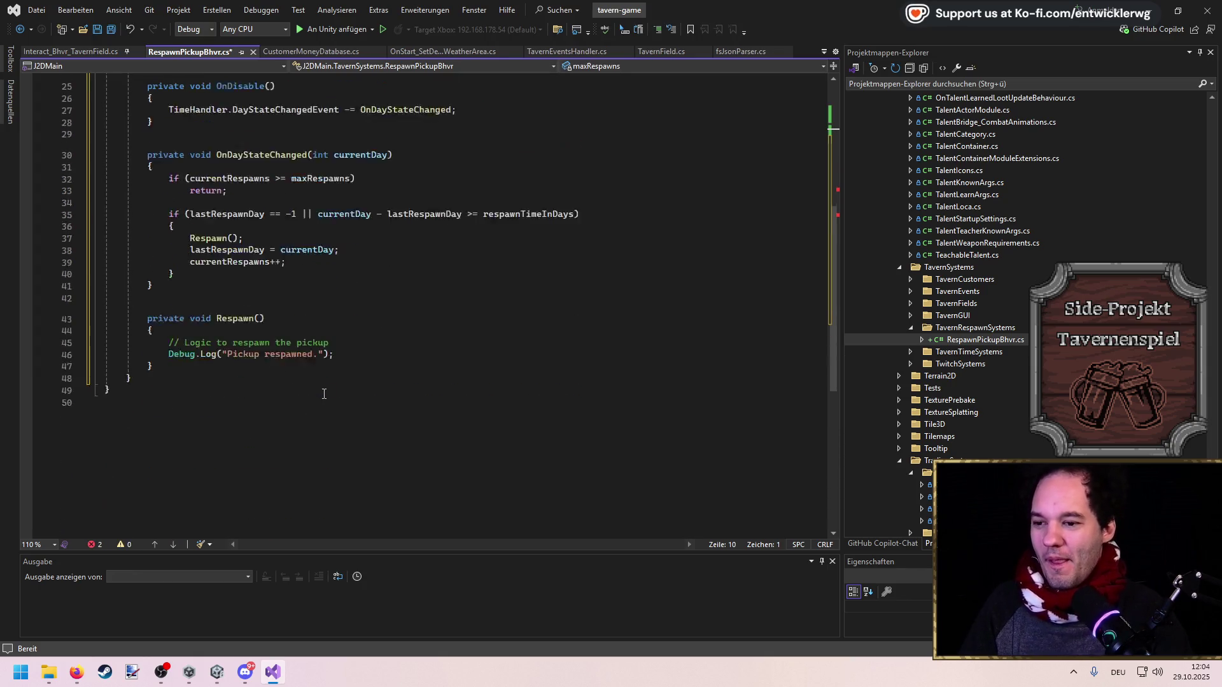
# Delete the OnDayStateChanged and Respawn methods (lines 30–47) from RespawnPickupBhvr and save
pyautogui.moveTo(341, 425)
pyautogui.mouseDown()
pyautogui.moveTo(342, 414)
pyautogui.moveTo(342, 434)
pyautogui.mouseUp()
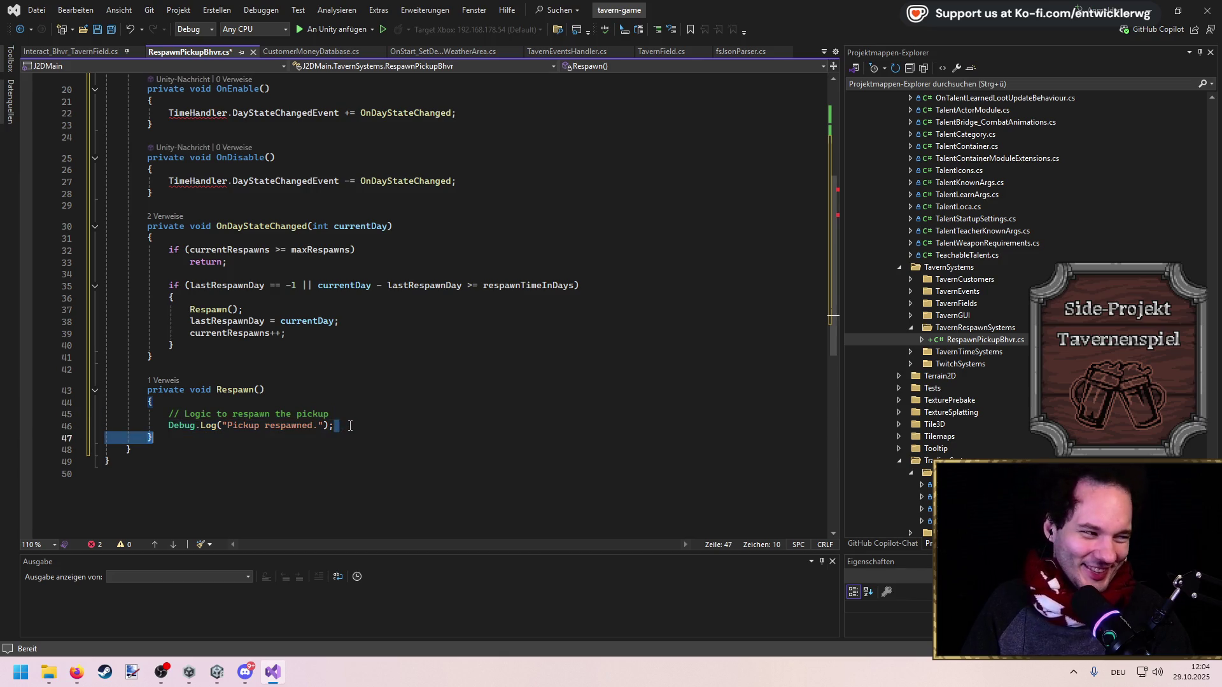
pyautogui.click(350, 426)
pyautogui.scroll(-2, 337, 423)
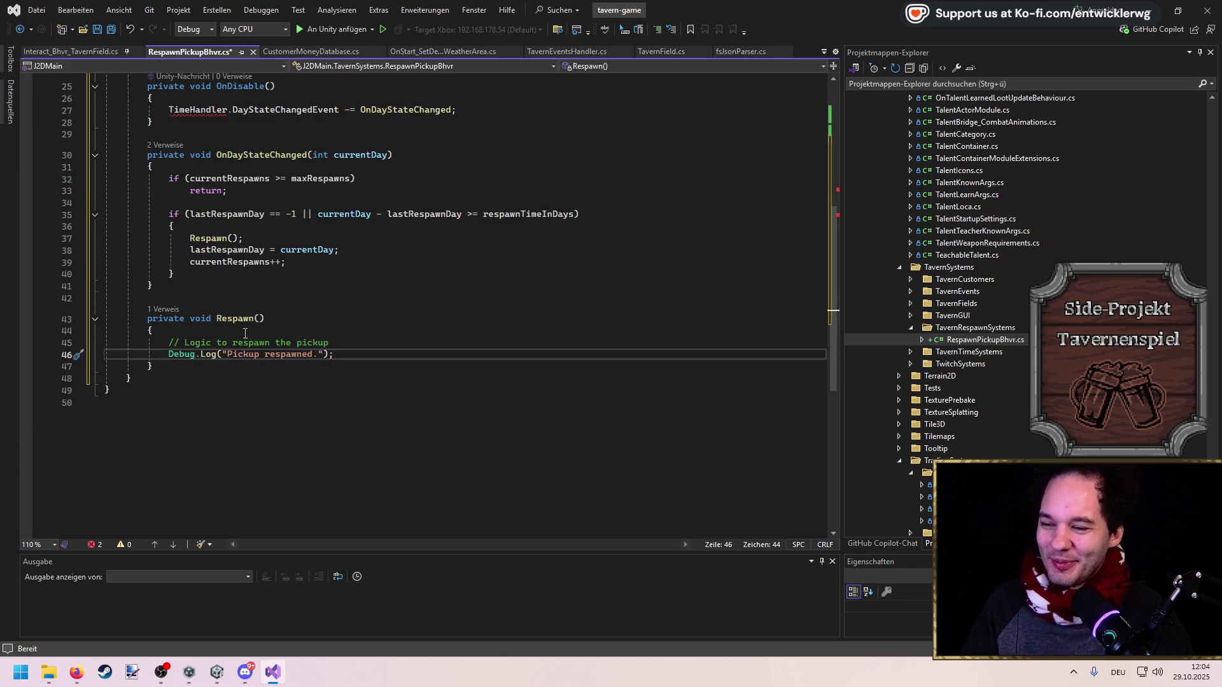
pyautogui.hotkey('shift', 'Home')
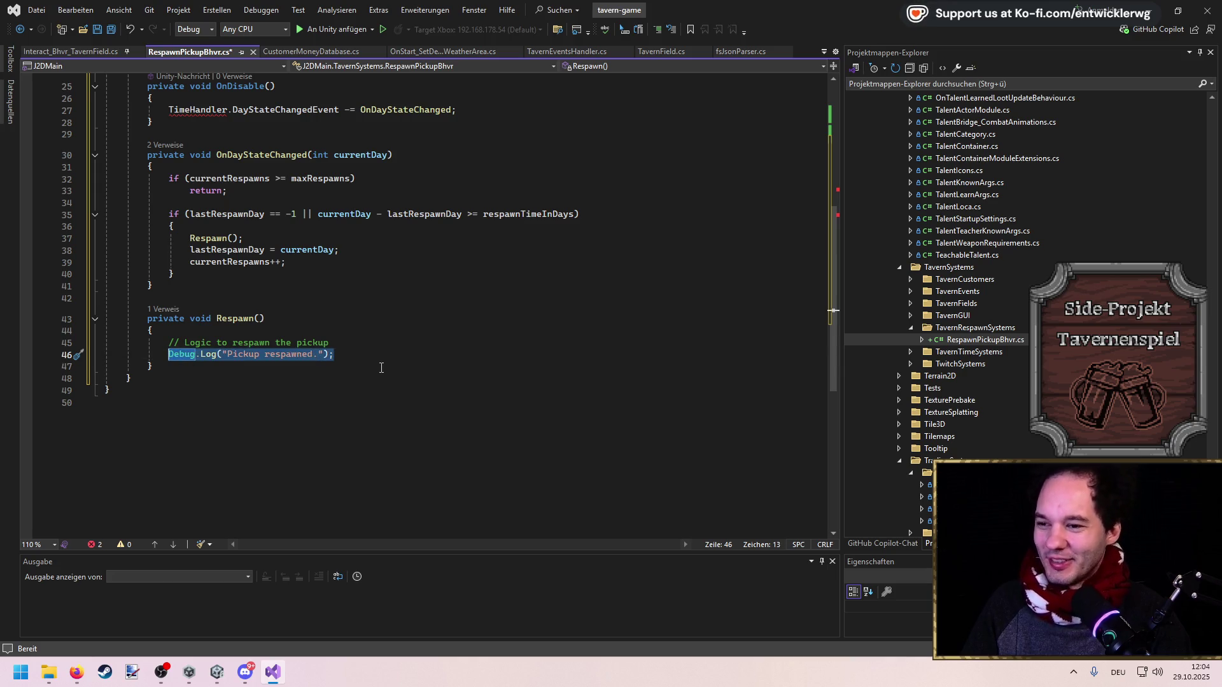
pyautogui.scroll(4, 381, 367)
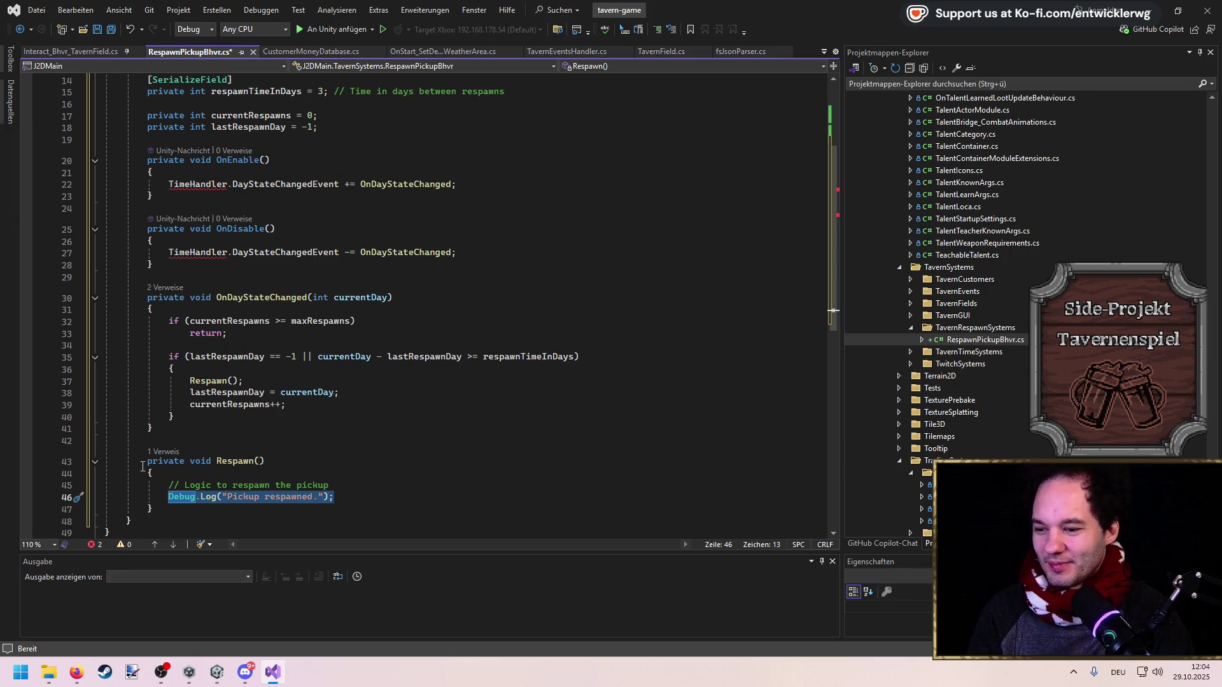
pyautogui.moveTo(165, 512)
pyautogui.mouseDown()
pyautogui.moveTo(108, 474)
pyautogui.moveTo(21, 292)
pyautogui.mouseUp()
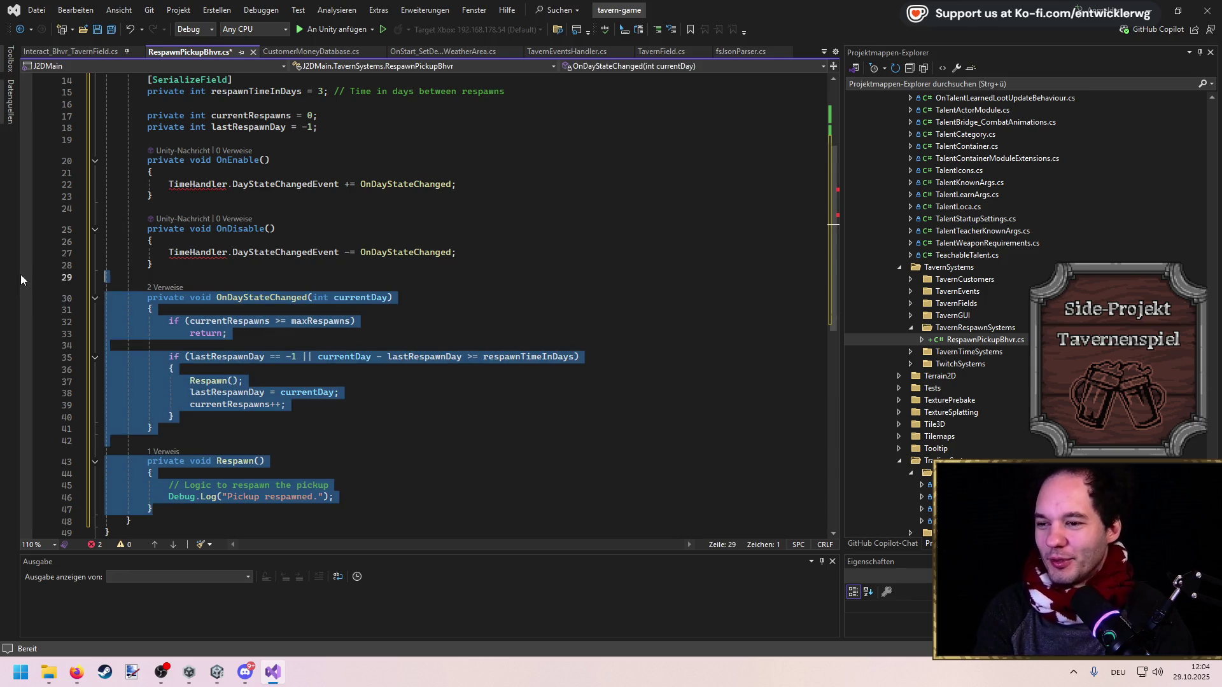
pyautogui.press('BackSpace')
pyautogui.press('BackSpace')
pyautogui.hotkey('ctrl', 's')
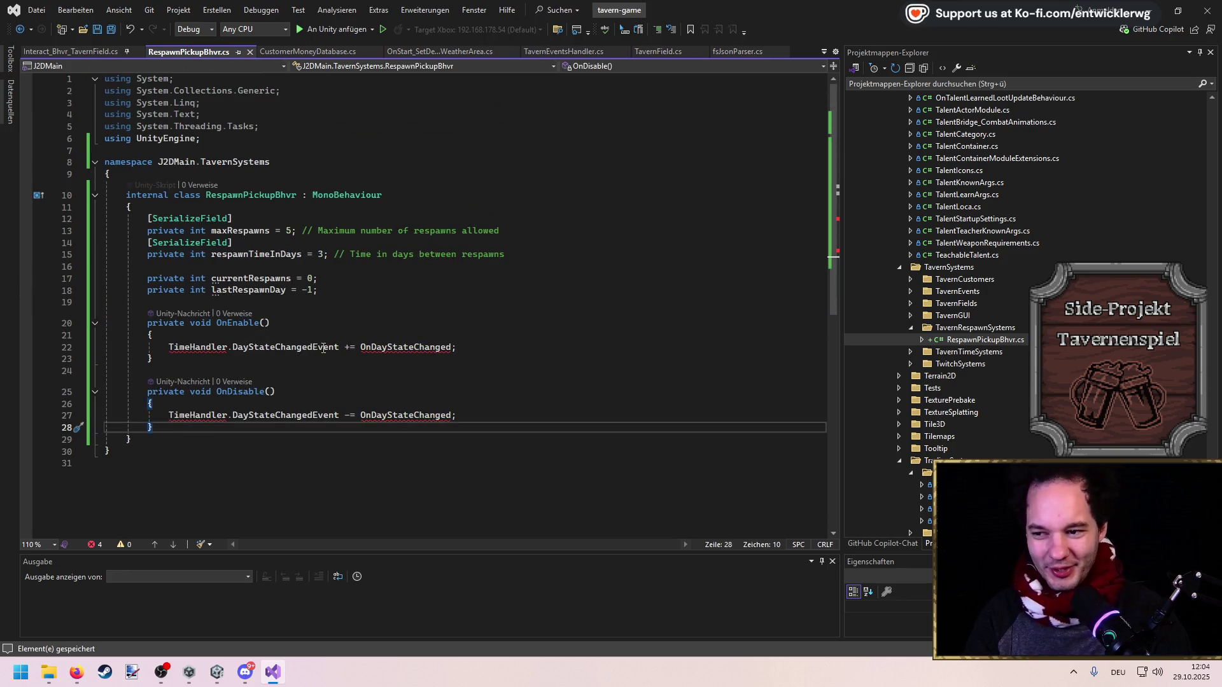
# Replace OnEnable's event subscription line with a TavernDayTimeBhvr. reference
pyautogui.moveTo(455, 348)
pyautogui.mouseDown()
pyautogui.moveTo(137, 348)
pyautogui.moveTo(167, 349)
pyautogui.mouseUp()
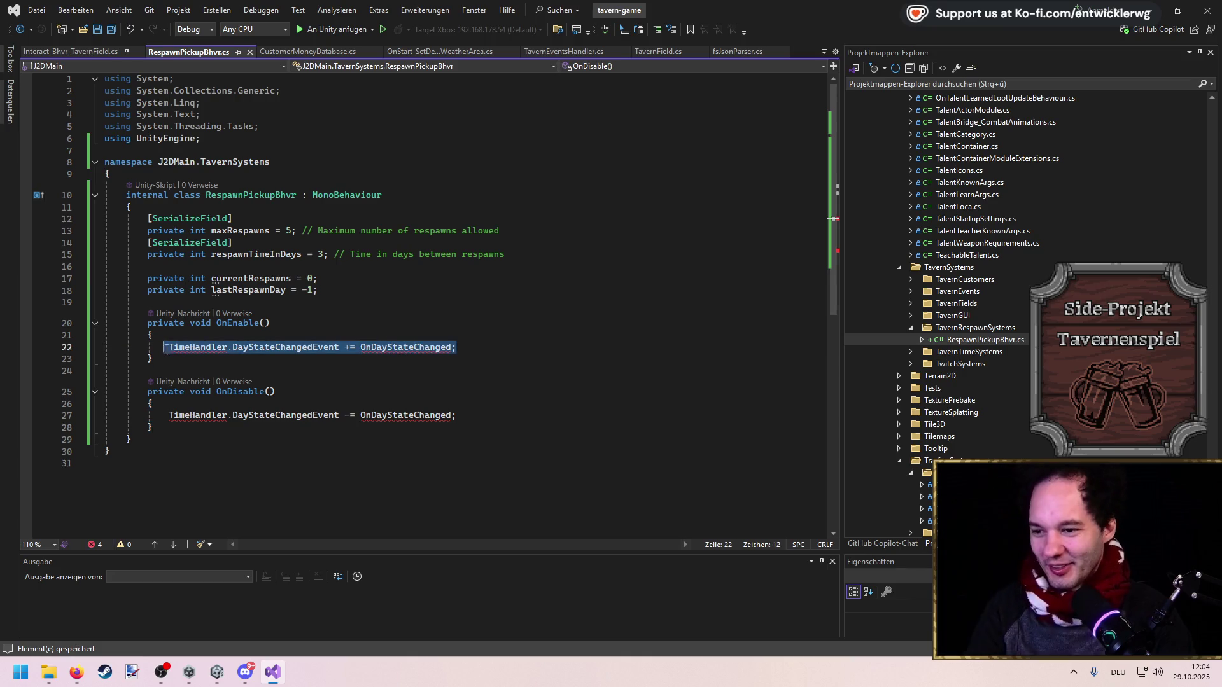
pyautogui.write('TimeH')
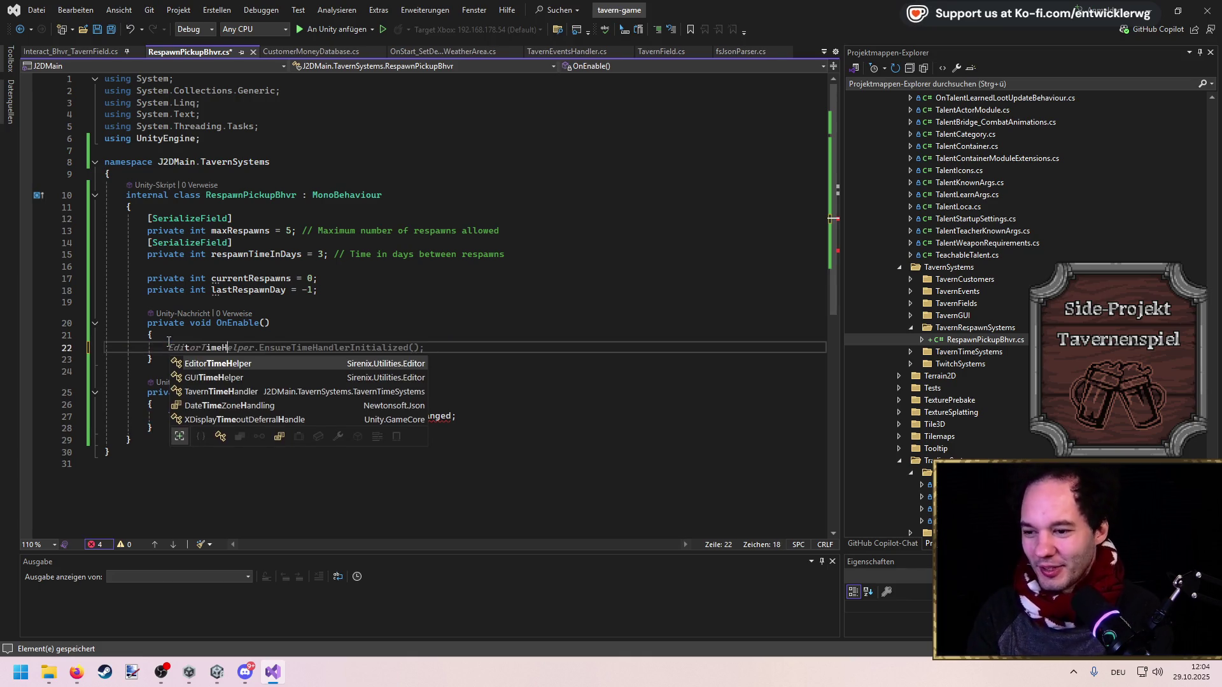
pyautogui.write('TavernD')
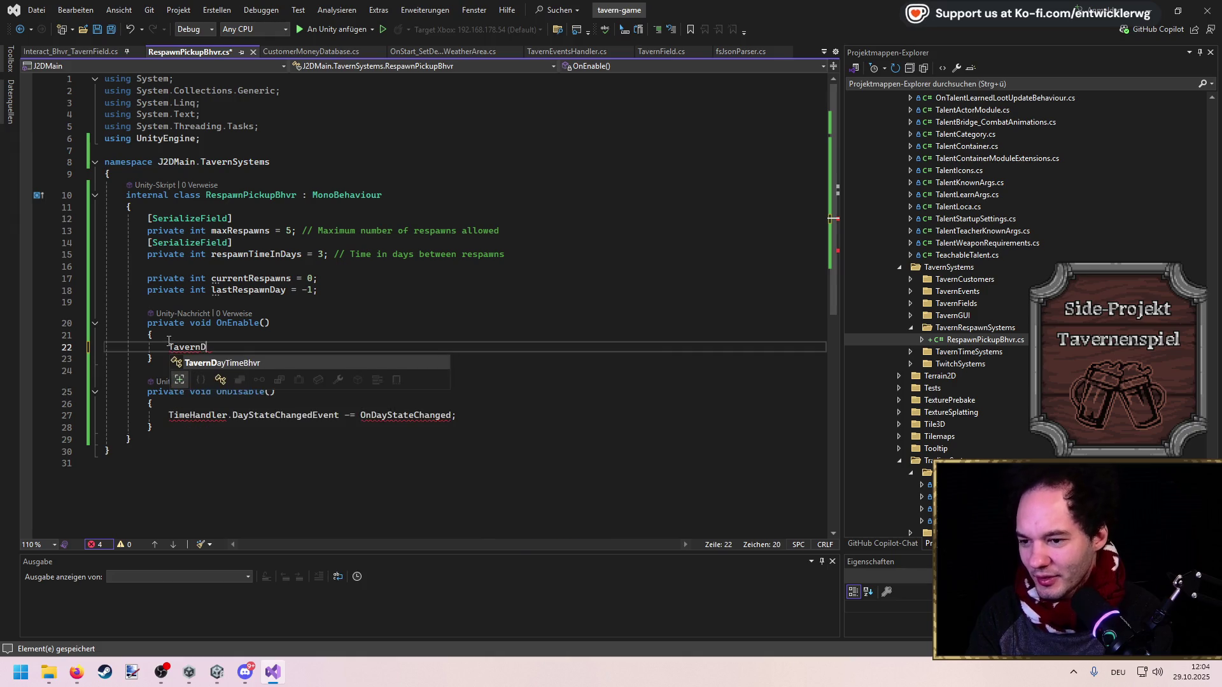
pyautogui.write('.')
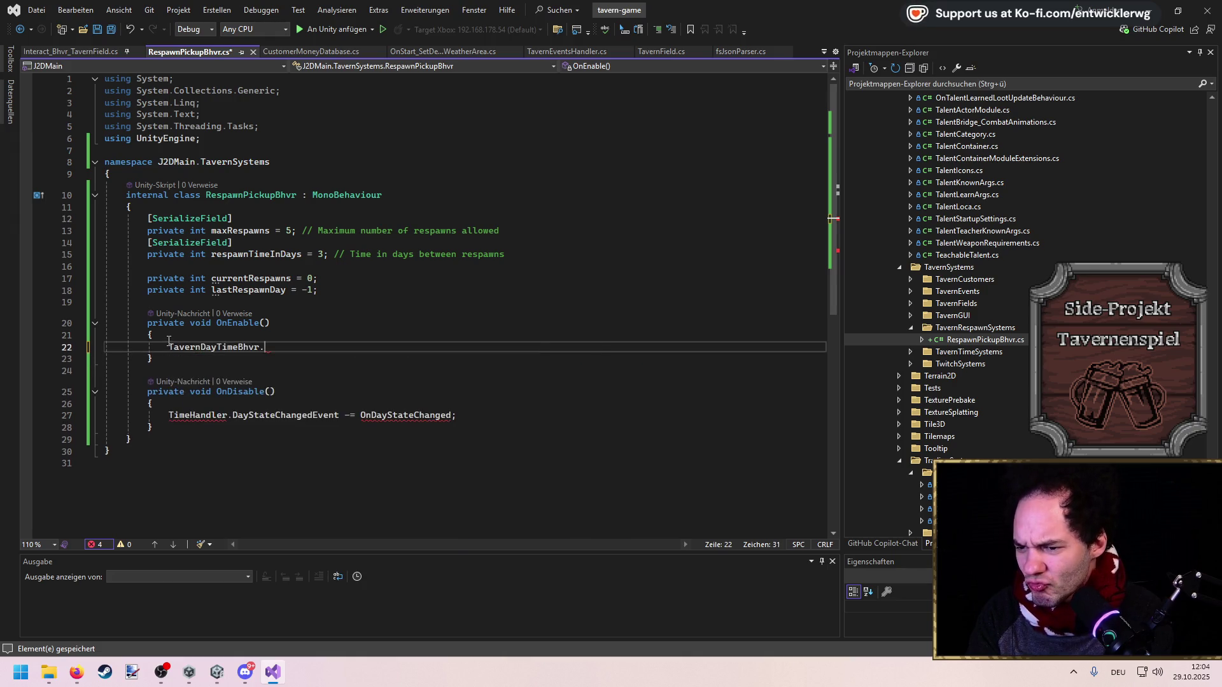
pyautogui.hotkey('shift', 'Home')
# Look up TavernDayTimeBhvr to review its subscription, then return to RespawnPickupBhvr and select the reference
pyautogui.hotkey('ctrl', 't')
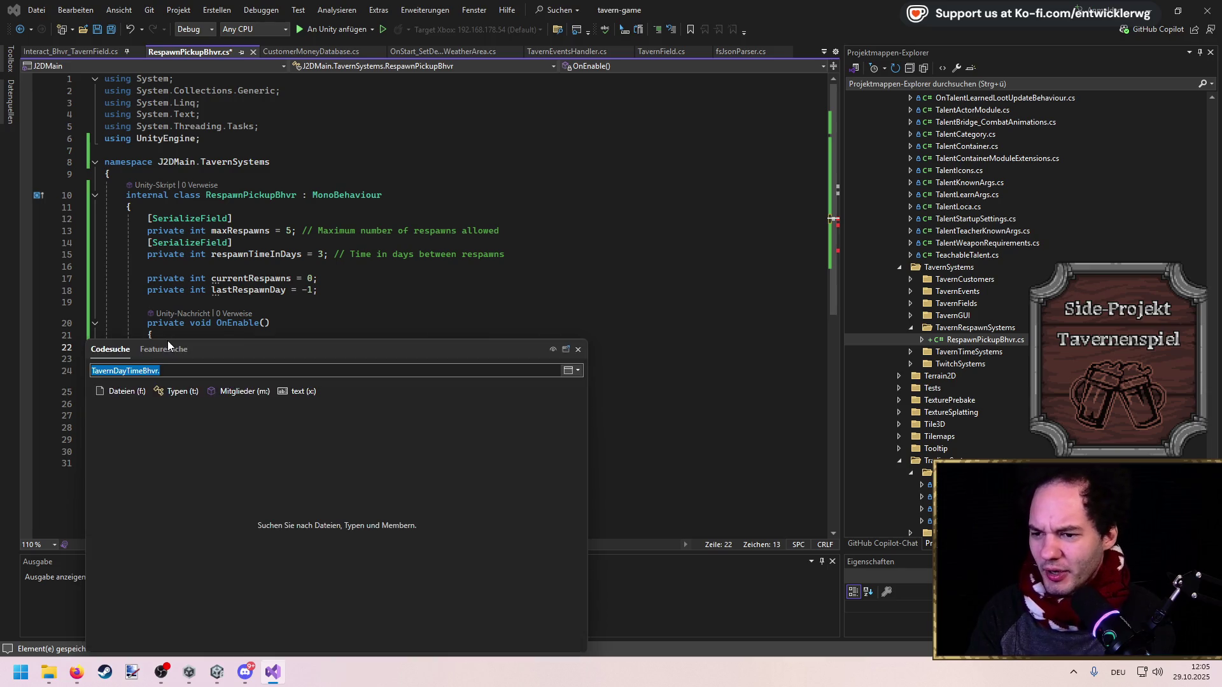
pyautogui.write('ernDayTimeBhvr')
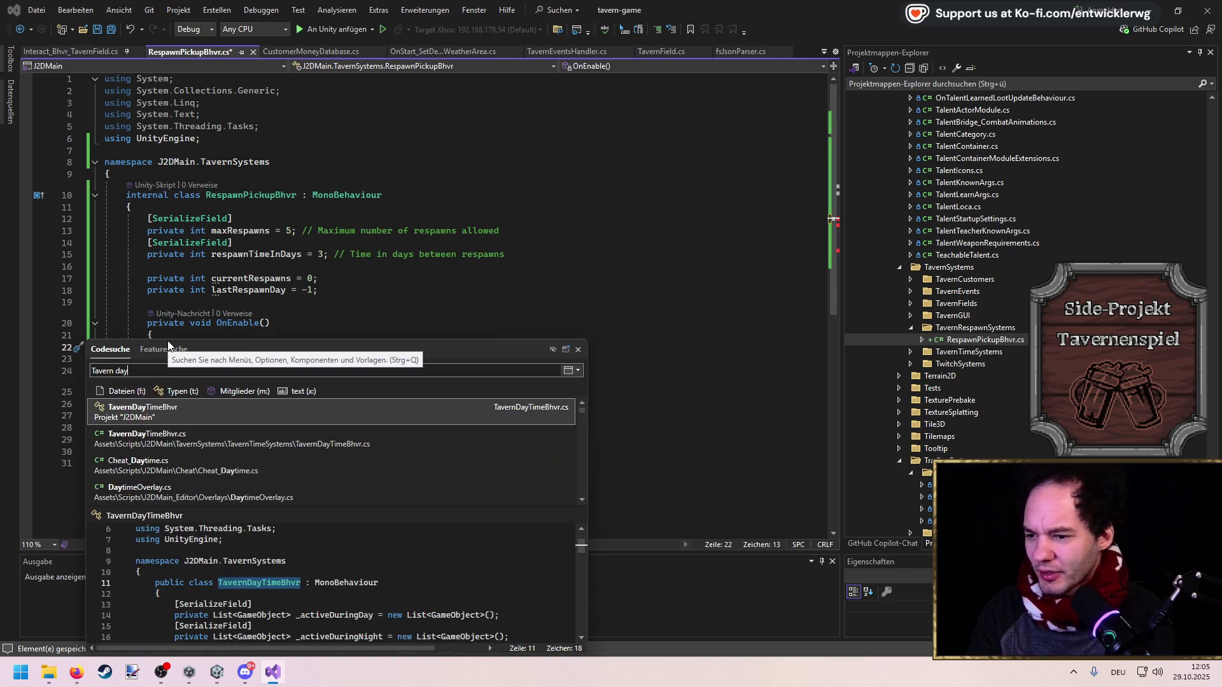
pyautogui.press('Return')
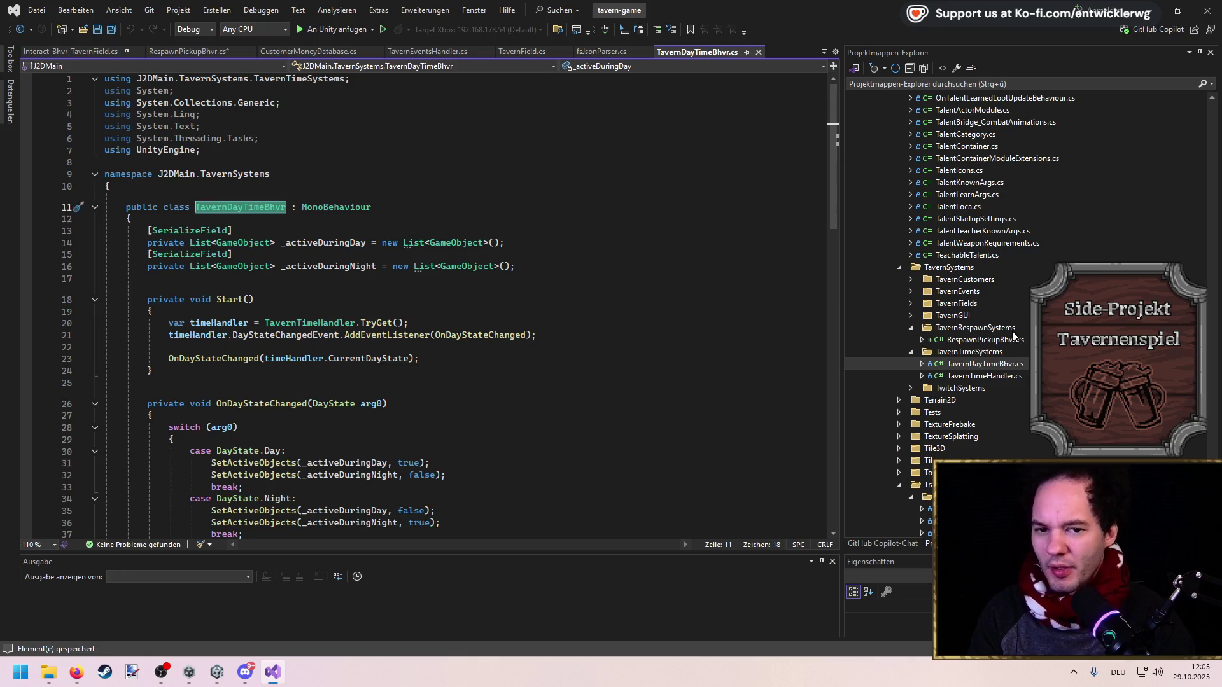
pyautogui.hotkey('ctrl', '-')
pyautogui.click(262, 356)
pyautogui.moveTo(264, 347); pyautogui.dragTo(169, 347)
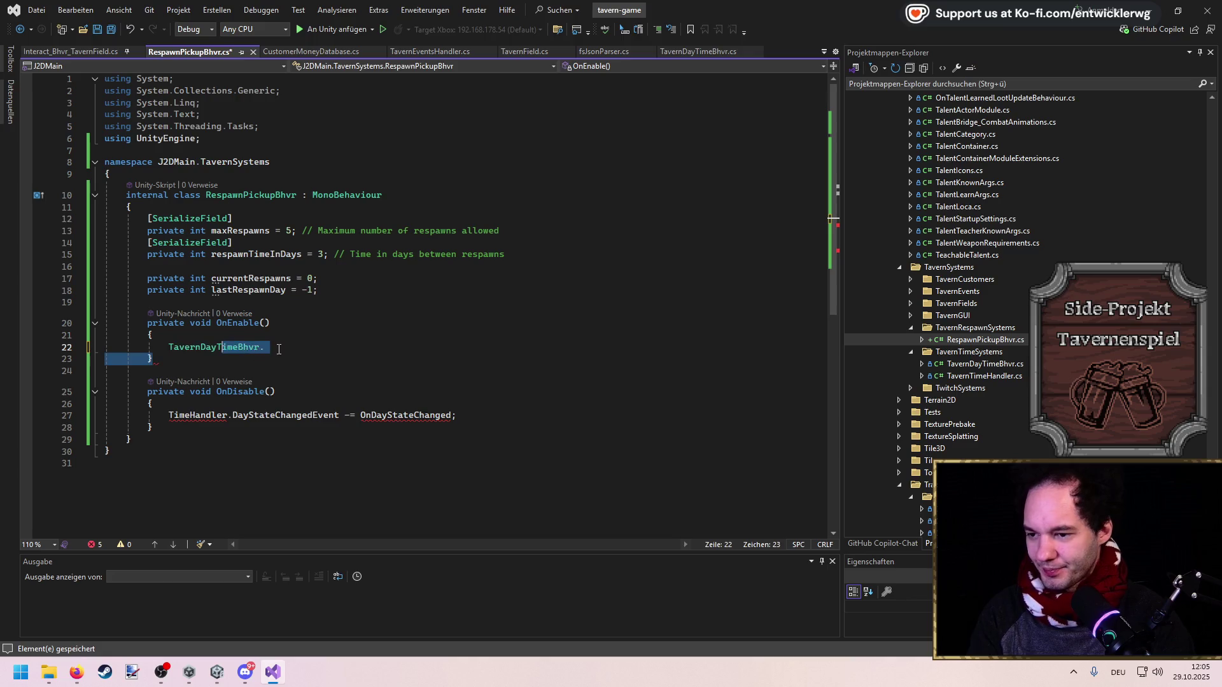
# Write 'var timeHandler TavernTimeHandler.TryGet();' in OnEnable and save the script
pyautogui.write('TavernTi')
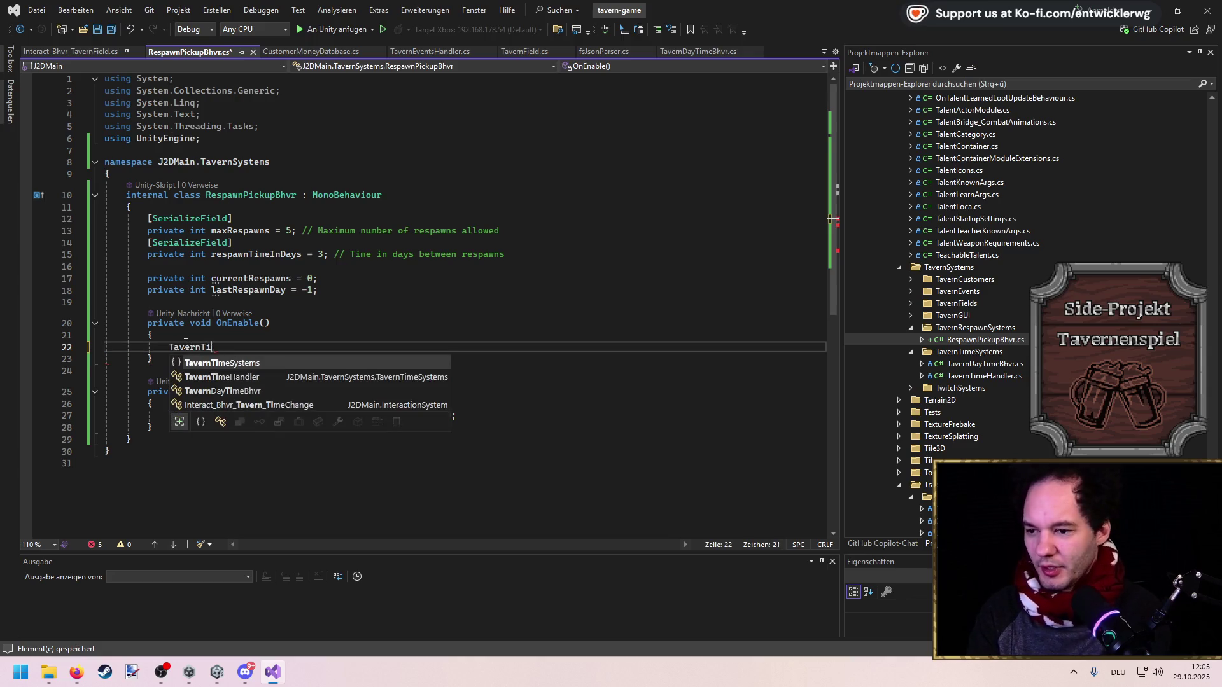
pyautogui.write('meTH')
pyautogui.press('Tab')
pyautogui.write('.tr')
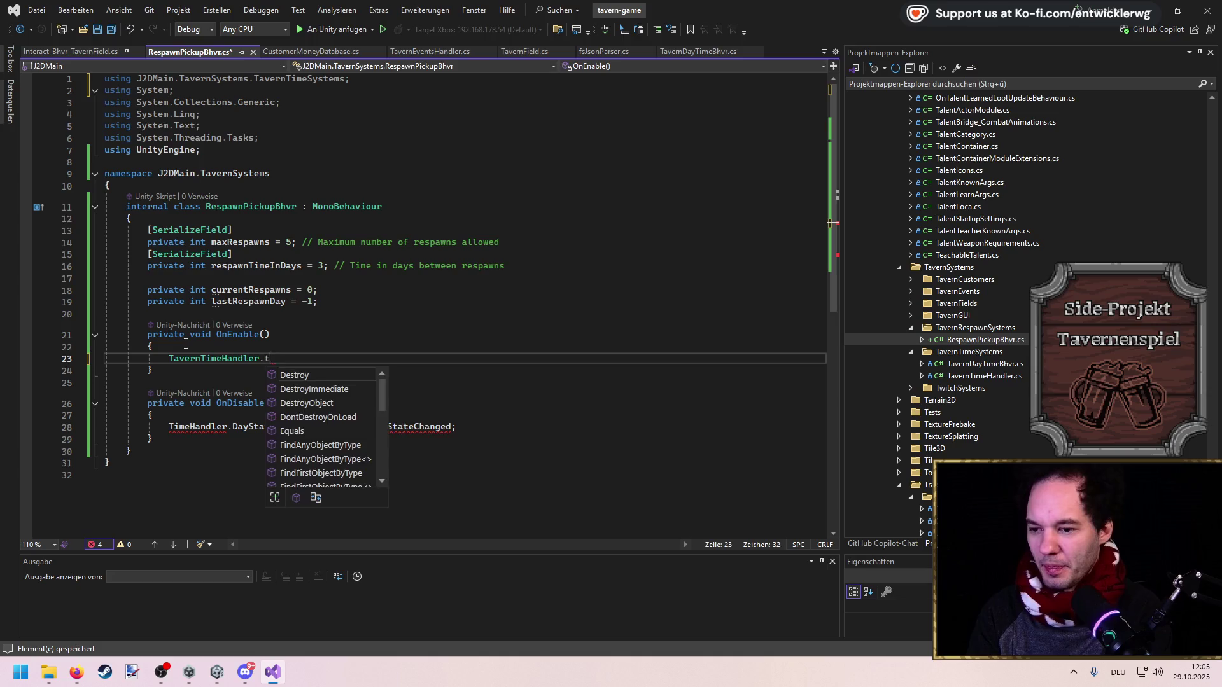
pyautogui.press('Tab')
pyautogui.write('();')
pyautogui.press('Home')
pyautogui.write('var timeH')
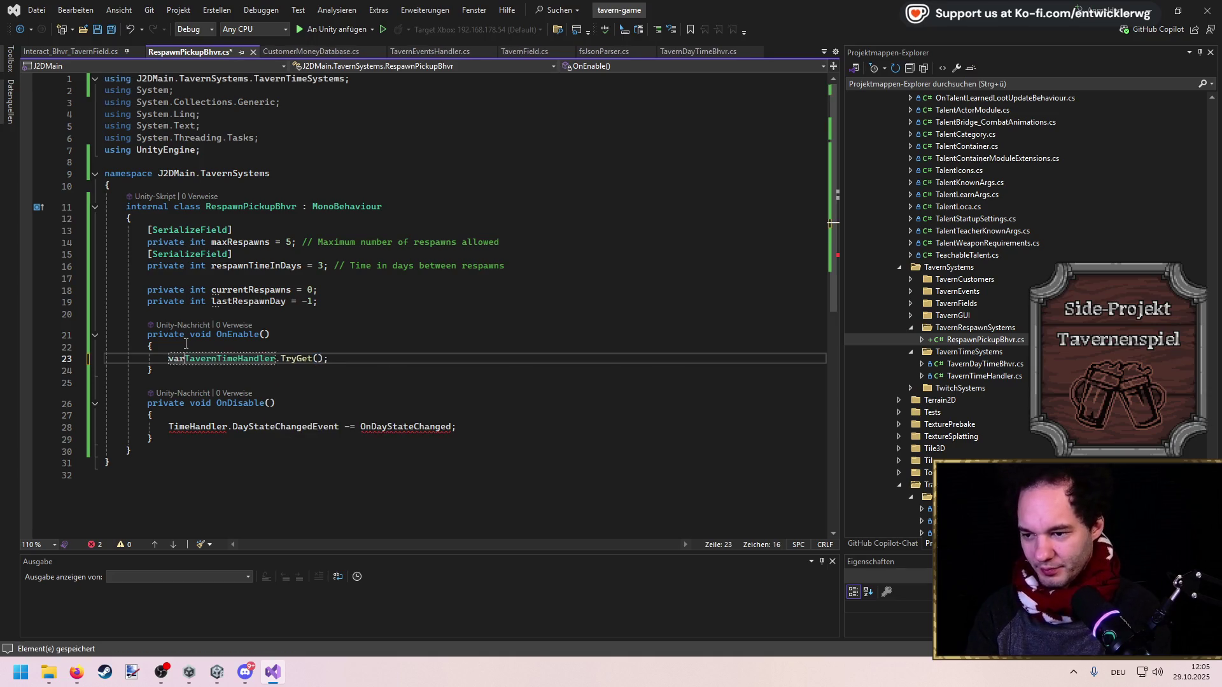
pyautogui.write('andler')
pyautogui.press('End')
pyautogui.press('Return')
pyautogui.write('timeHandler')
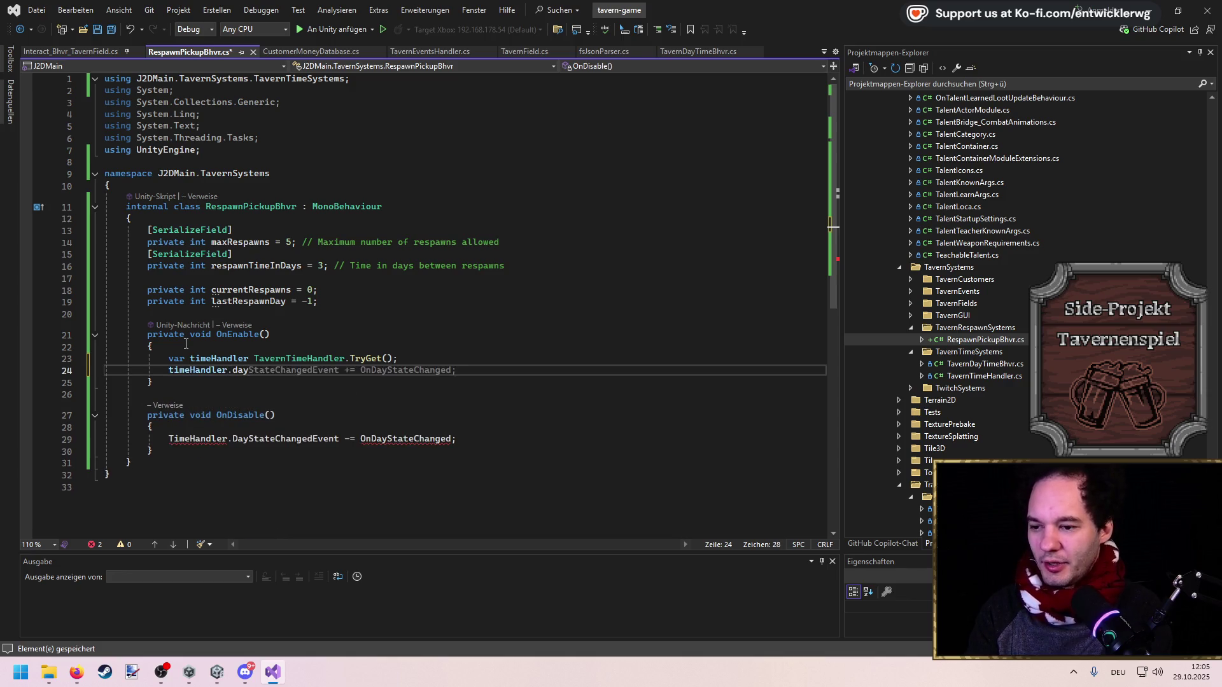
pyautogui.press('BackSpace')
pyautogui.press('BackSpace')
pyautogui.press('BackSpace')
pyautogui.hotkey('ctrl', 's')
# Add the missing '=' to the timeHandler declaration and begin a timeHandler. line below
pyautogui.press('Up')
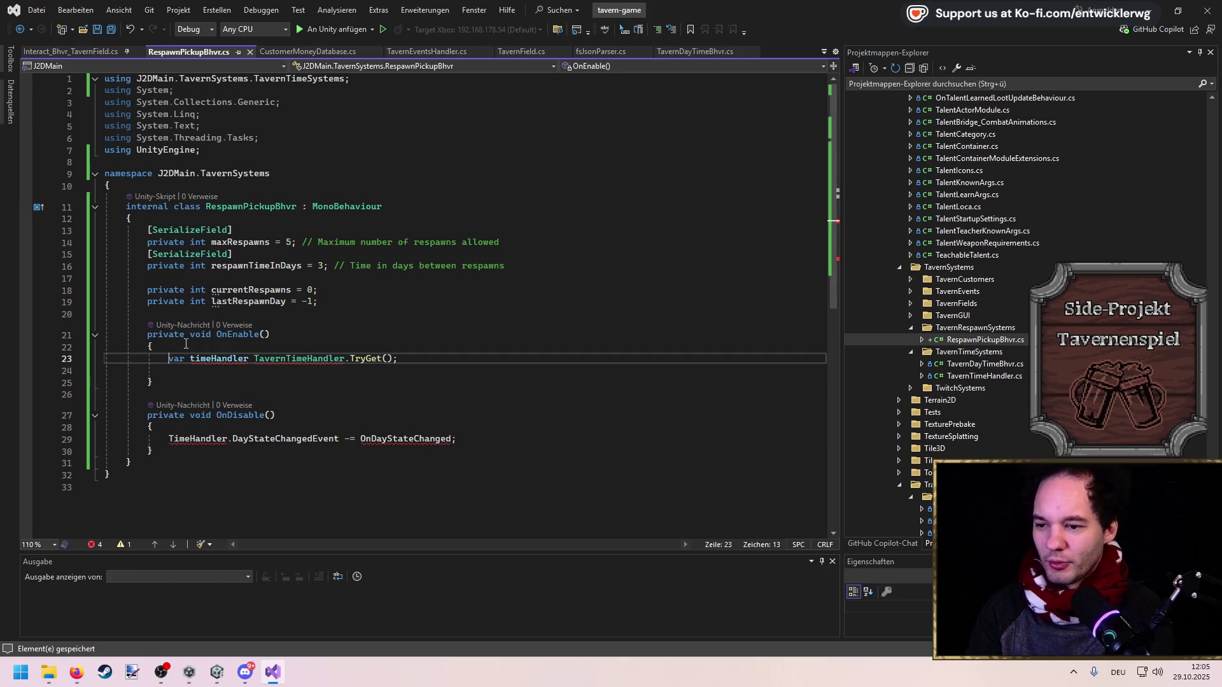
pyautogui.hotkey('ctrl', 'Left')
pyautogui.write('=')
pyautogui.press('Down')
pyautogui.write('timeHandler.')
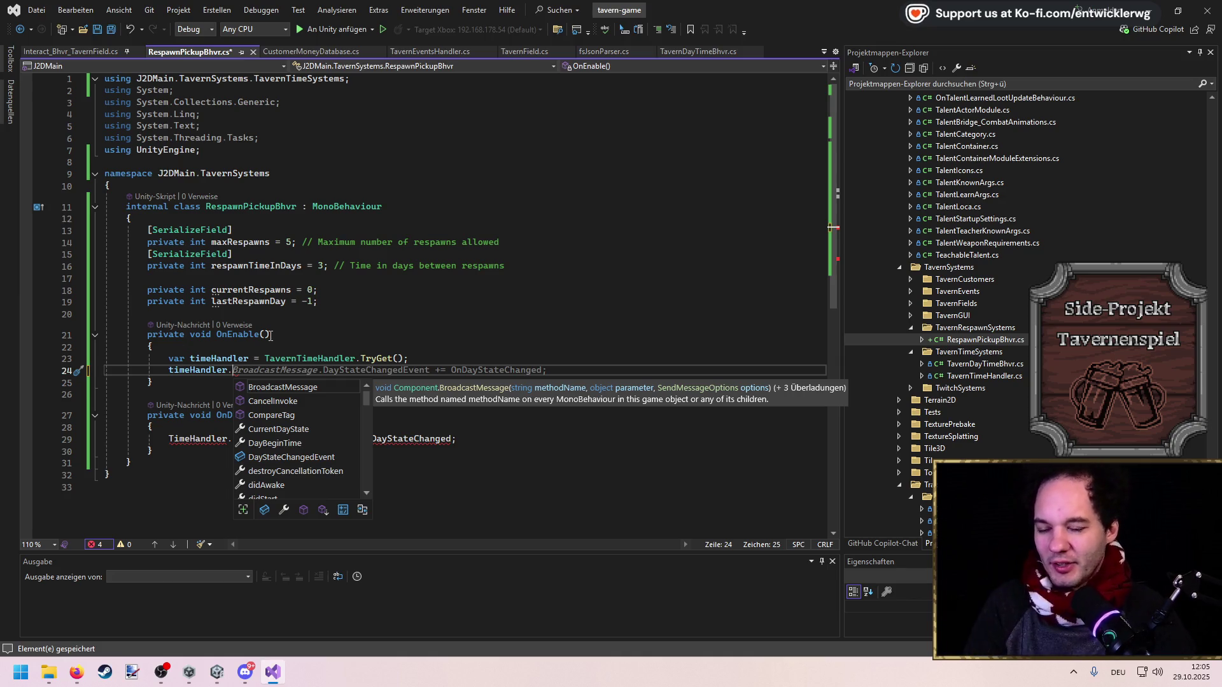
# Jump to the TryGet definition in TavernTimeHandler
pyautogui.click(327, 332)
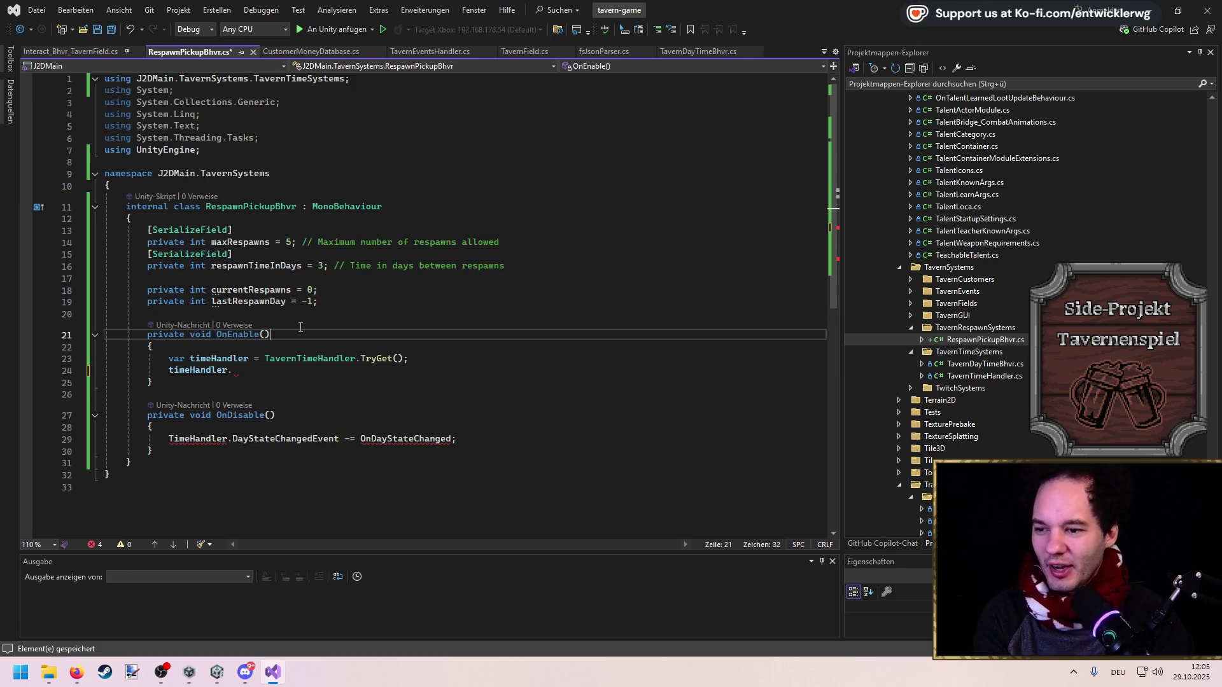
pyautogui.click(263, 311)
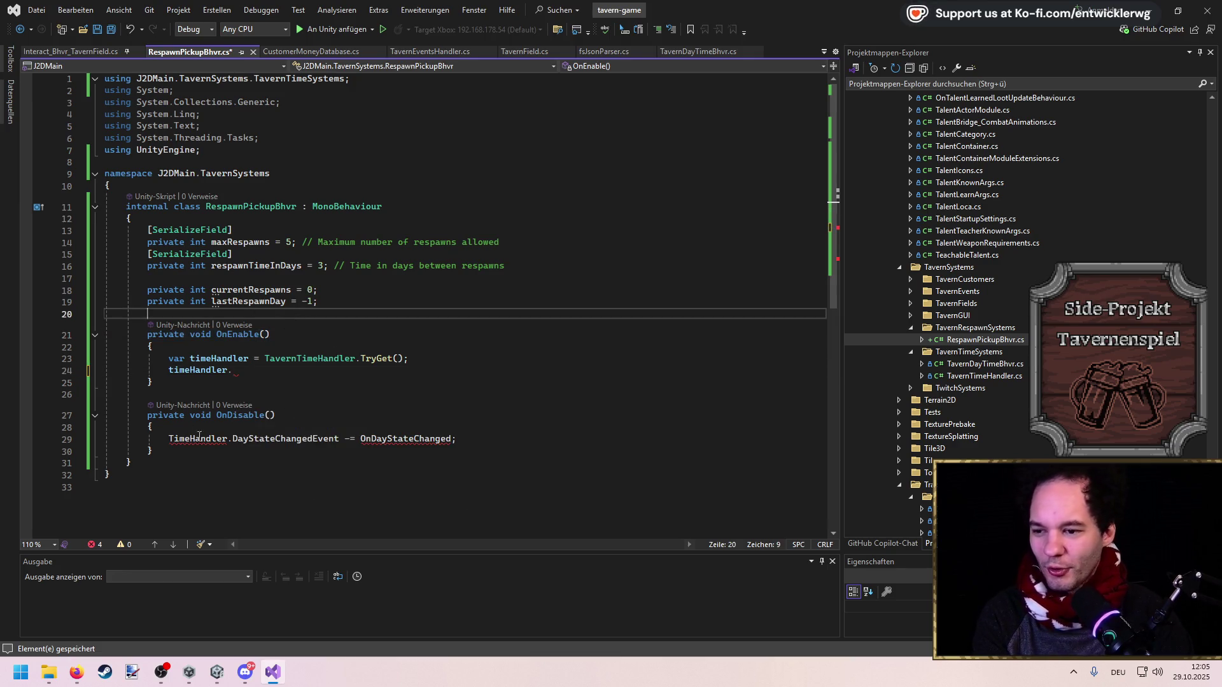
pyautogui.doubleClick(375, 358)
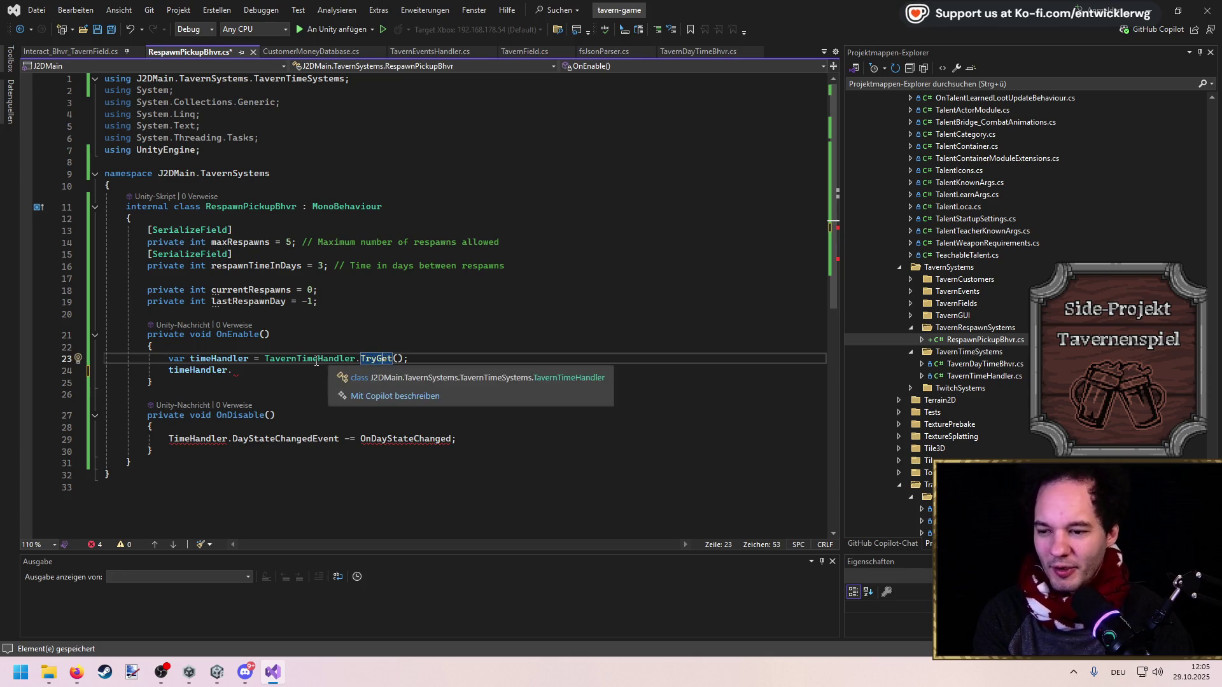
pyautogui.press('F12')
# Review DayStateChangedEvent and TryGet in TavernTimeHandler, then return to RespawnPickupBhvr
pyautogui.moveTo(609, 302)
pyautogui.mouseDown()
pyautogui.moveTo(306, 286)
pyautogui.moveTo(105, 299)
pyautogui.mouseUp()
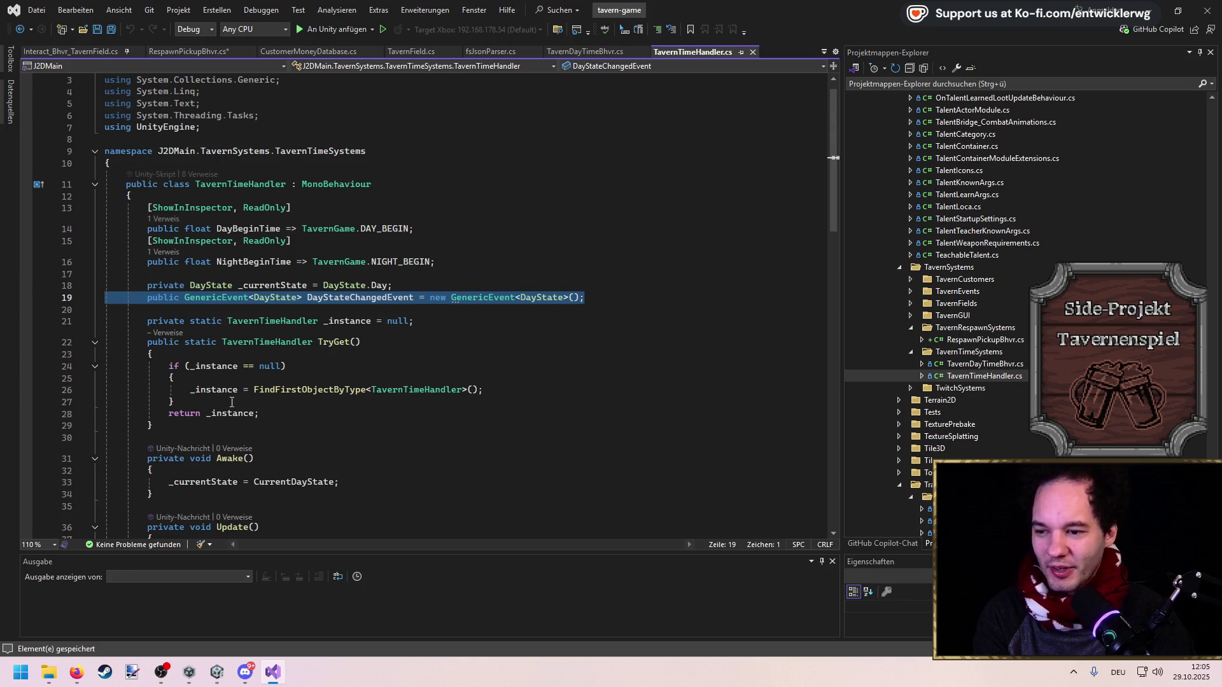
pyautogui.moveTo(164, 429); pyautogui.dragTo(105, 341)
pyautogui.hotkey('ctrl', '-')
# Write timeHandler.DayStateChangedEvent.AddEventListener(DayStateChangedEventListener) in OnEnable and save
pyautogui.click(269, 368)
pyautogui.write('Day')
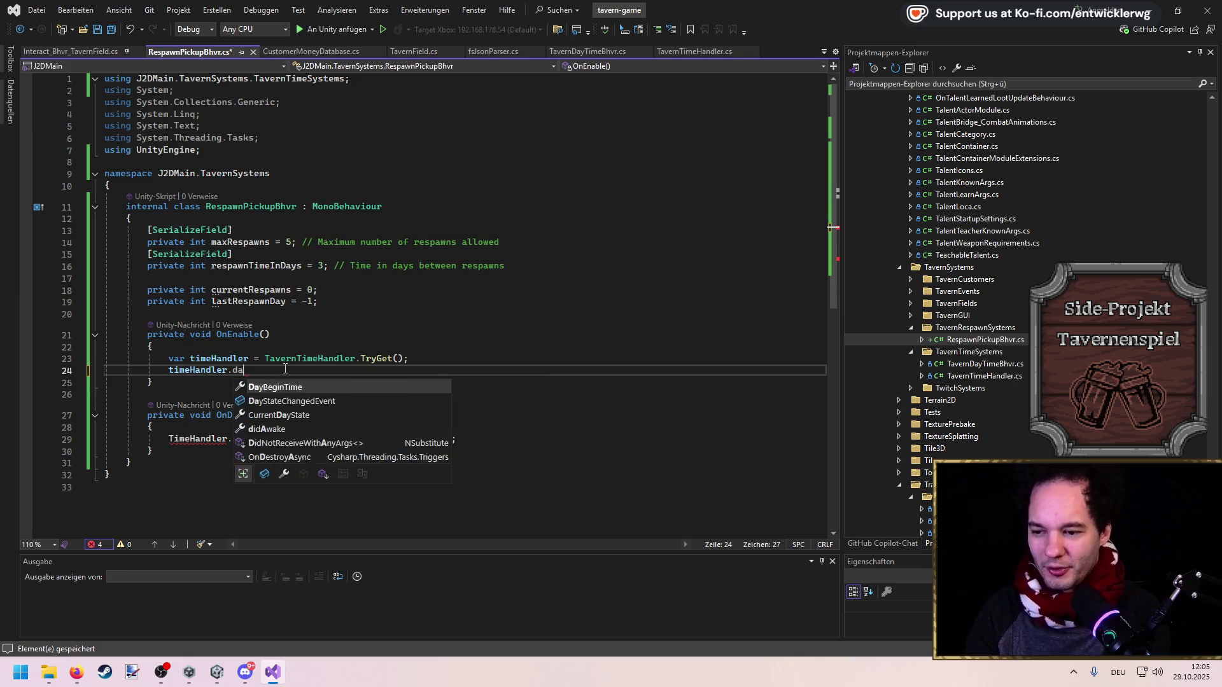
pyautogui.press('Tab')
pyautogui.write('.AddEventListener()')
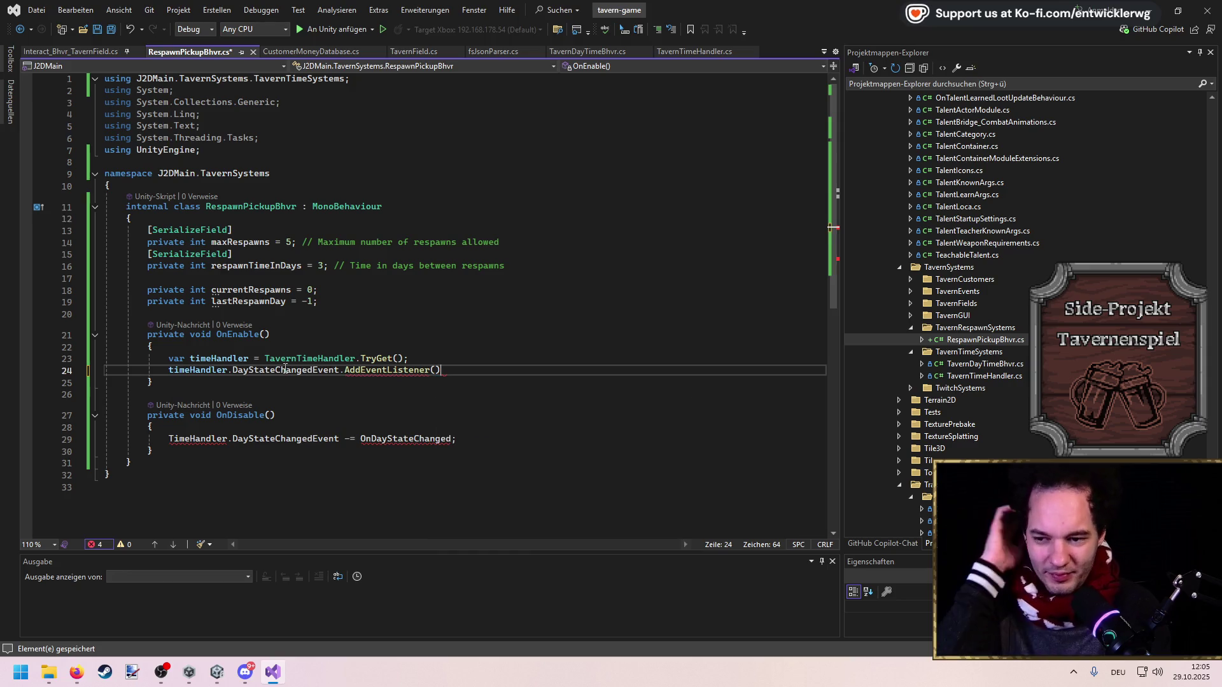
pyautogui.press('Left')
pyautogui.press('Left')
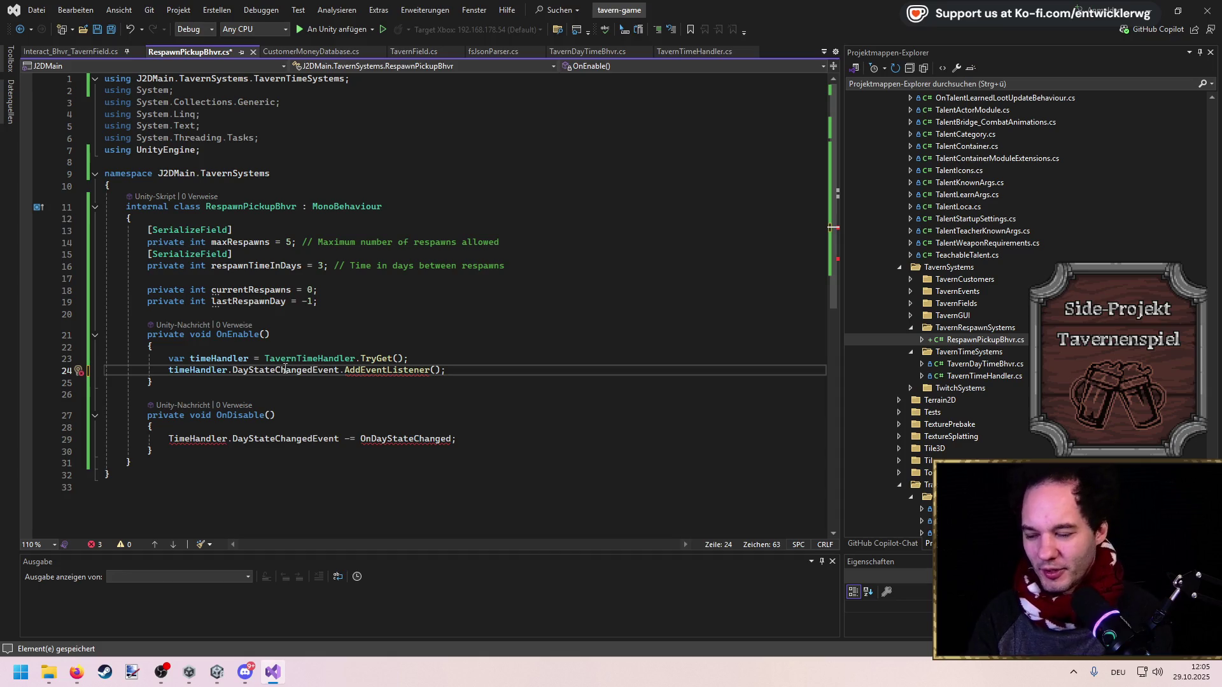
pyautogui.write('DayStateChangedE')
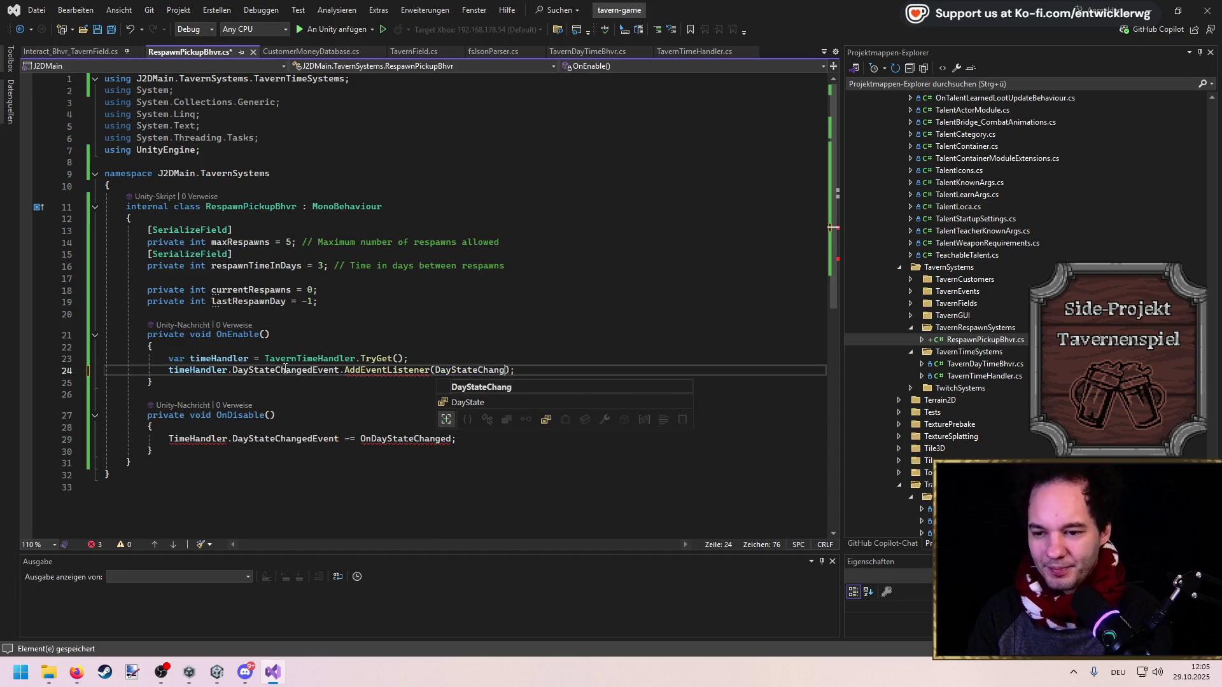
pyautogui.write('ventListener')
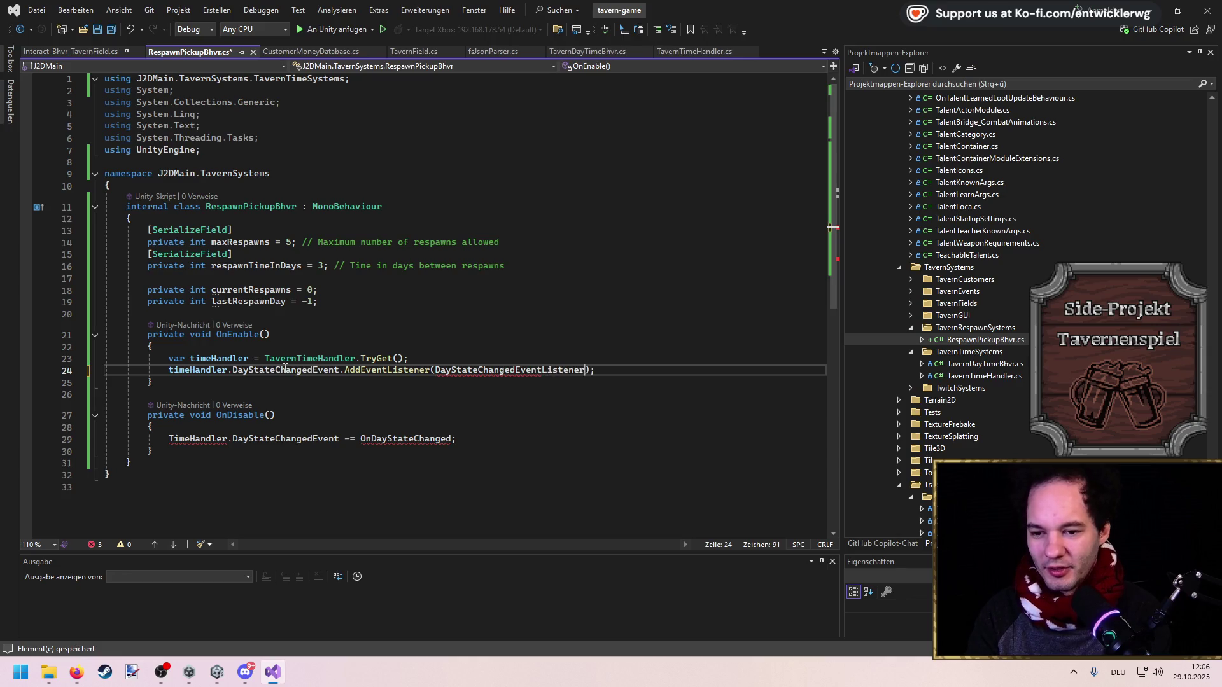
pyautogui.write('ener')
pyautogui.hotkey('ctrl', 's')
# Generate the DayStateChangedEventListener method stub and select the old OnDisable method
pyautogui.hotkey('ctrl', '.')
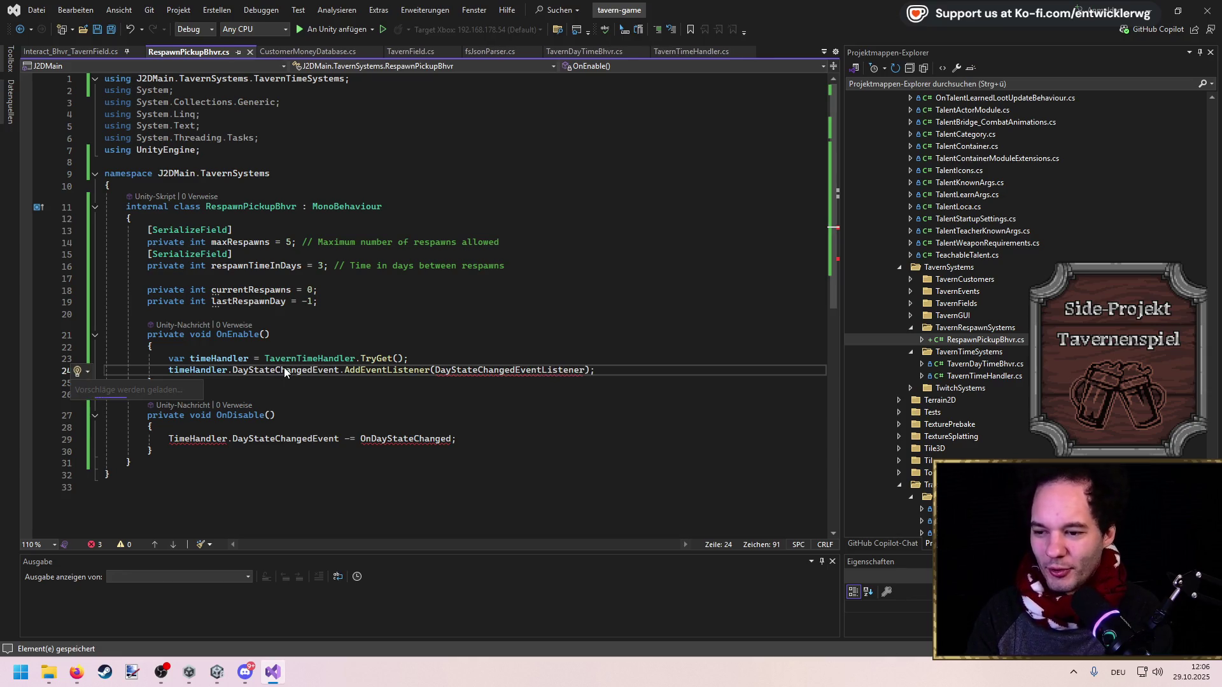
pyautogui.press('Return')
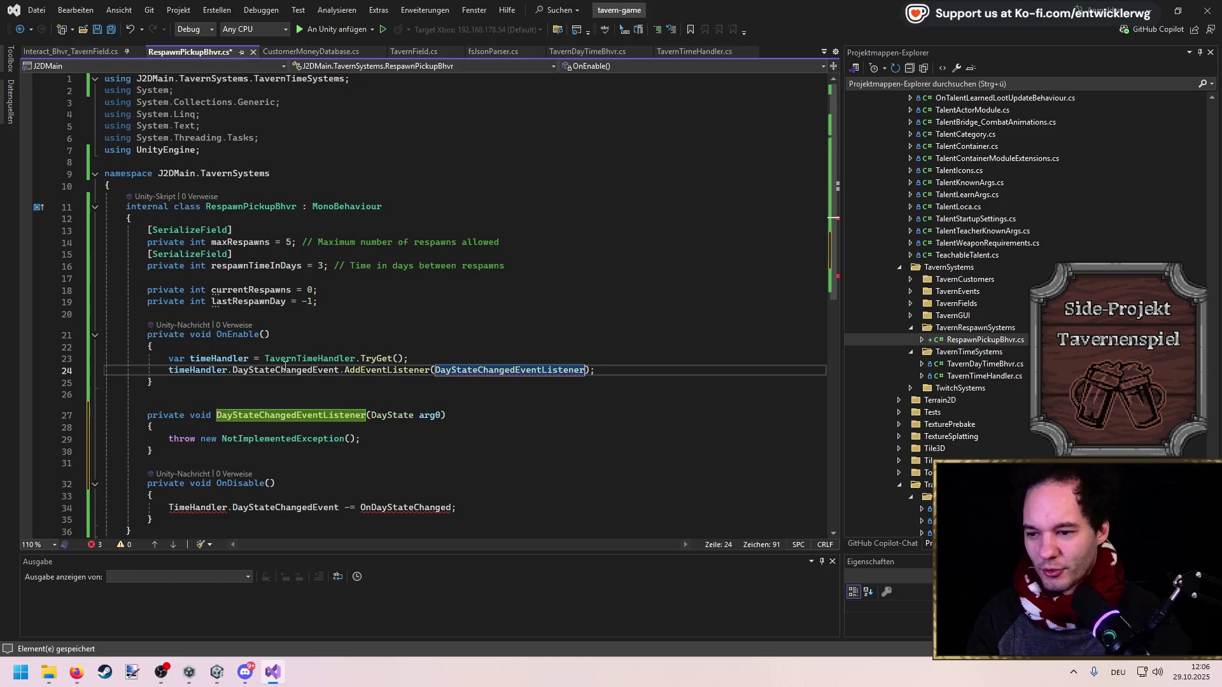
pyautogui.moveTo(350, 413); pyautogui.dragTo(104, 369)
pyautogui.hotkey('ctrl', 'c')
# Move the OnDisable method directly below OnEnable and save
pyautogui.press('Delete')
pyautogui.click(185, 288)
pyautogui.hotkey('ctrl', 'v')
pyautogui.click(170, 406)
pyautogui.hotkey('ctrl', 's')
# Replace OnDisable's body with Copilot's TryGet and RemoveEventListener lines and save
pyautogui.tripleClick(462, 320)
pyautogui.press('Delete')
pyautogui.press('Tab')
pyautogui.hotkey('ctrl', 's')
pyautogui.hotkey('ctrl', 'z')
pyautogui.click(446, 308)
pyautogui.press('Down')
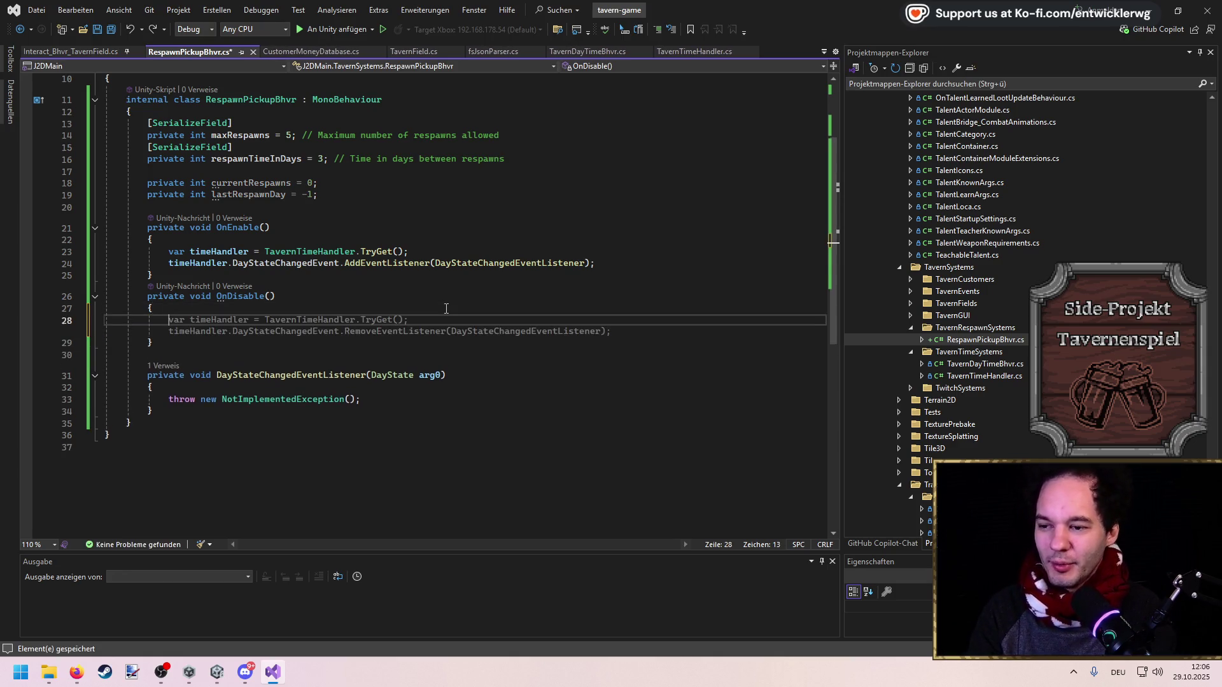
pyautogui.press('Tab')
pyautogui.hotkey('ctrl', 's')
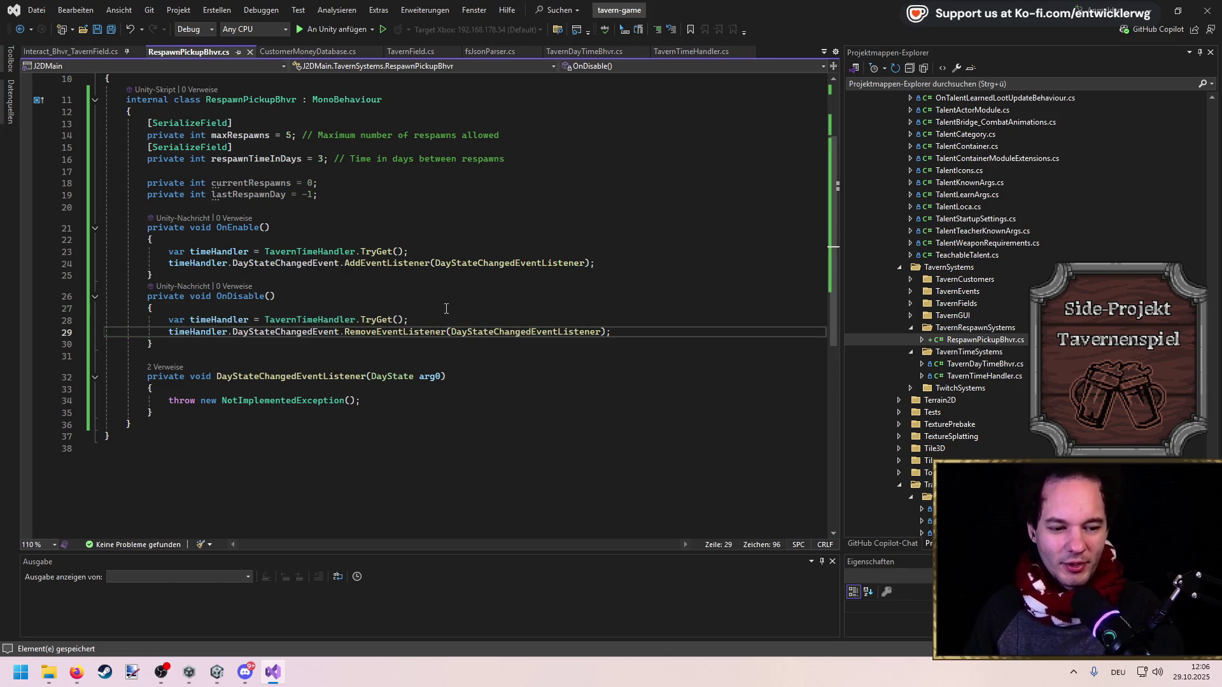
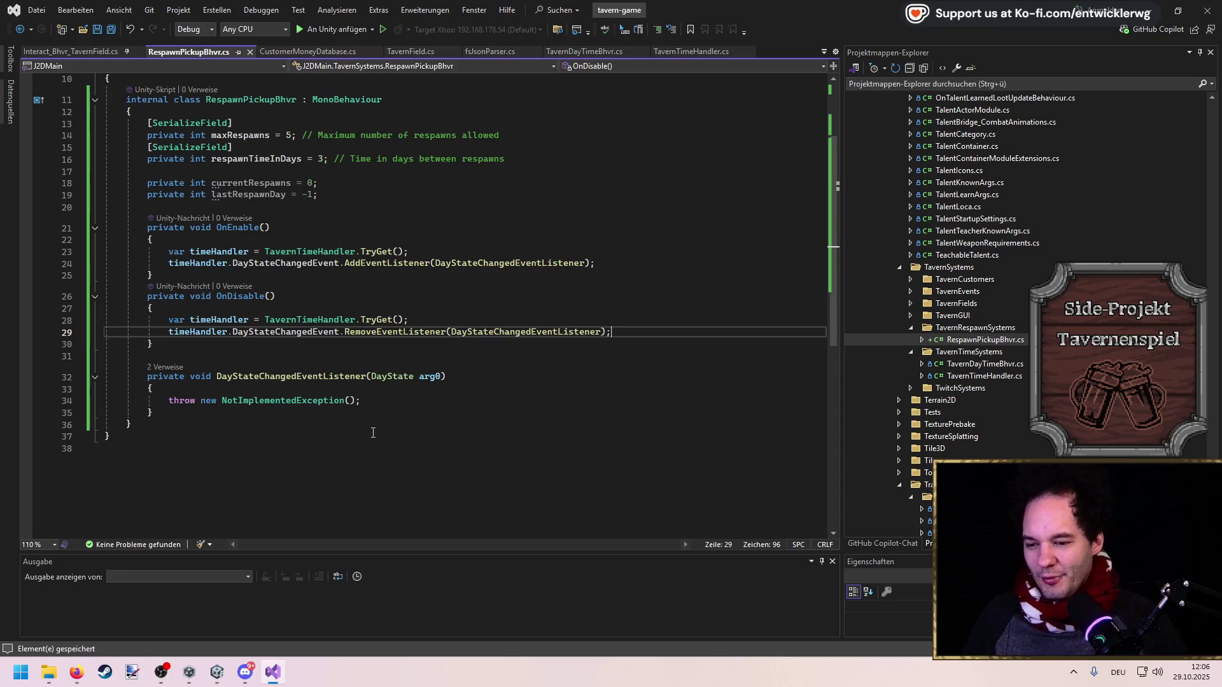
# Replace the NotImplementedException placeholder with Copilot's respawn block checking maxRespawns and respawnTimeInDays
pyautogui.moveTo(365, 405)
pyautogui.mouseDown()
pyautogui.moveTo(48, 385)
pyautogui.moveTo(39, 400)
pyautogui.mouseUp()
pyautogui.press('Delete')
pyautogui.press('Return')
pyautogui.hotkey('ctrl', 's')
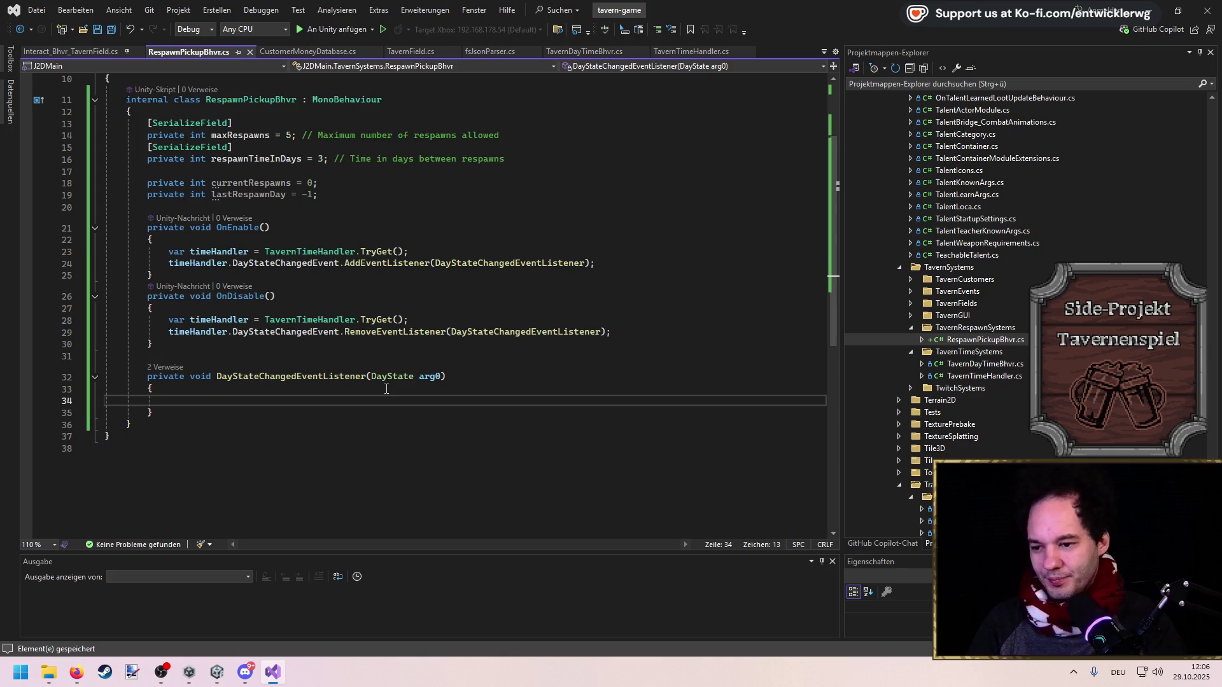
pyautogui.scroll(-2, 407, 375)
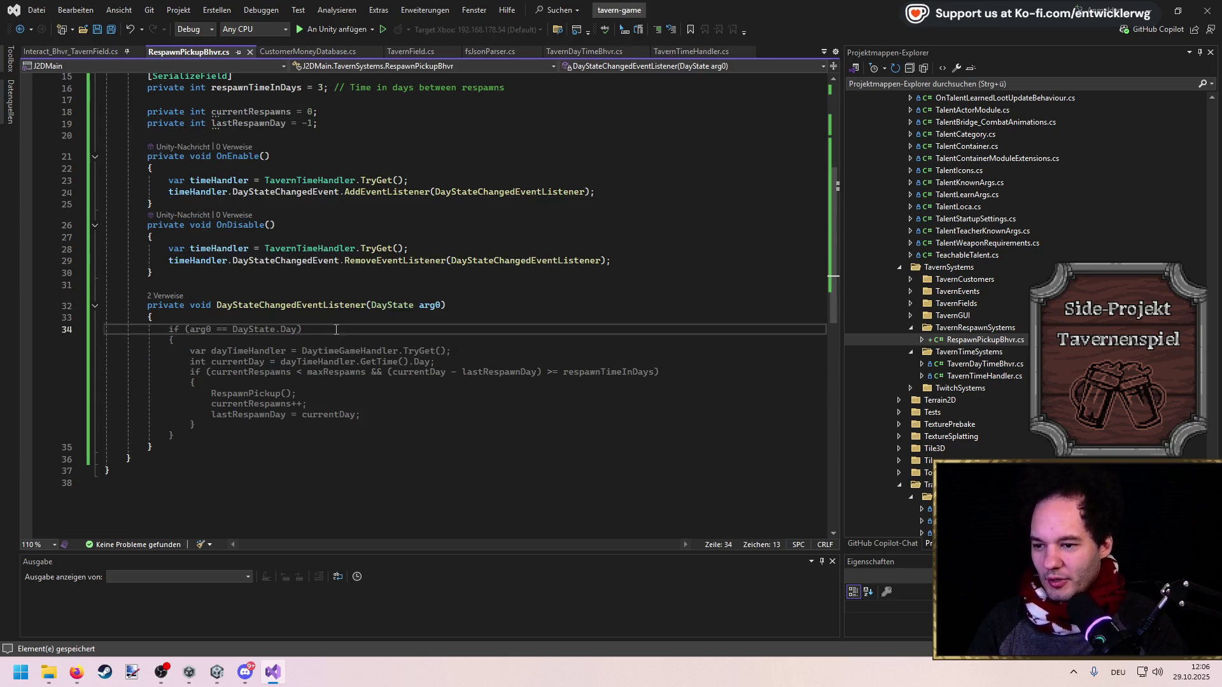
pyautogui.press('Tab')
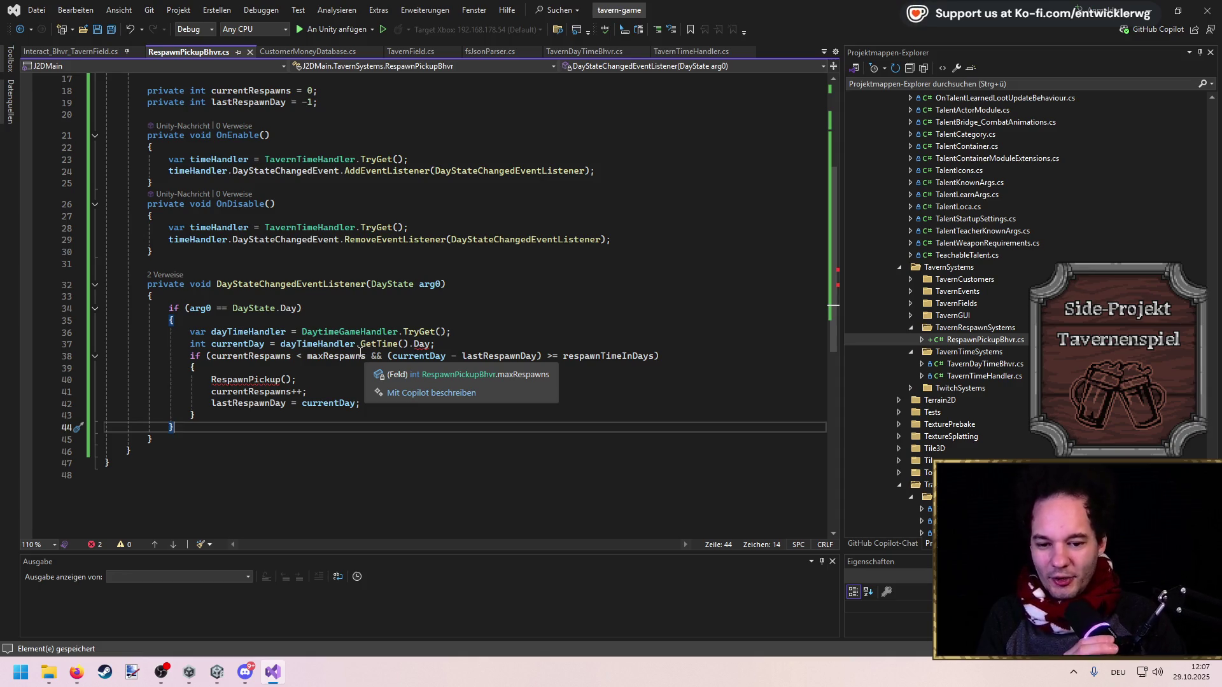
# Delete the 'int currentDay = dayTimeHandler.GetTime().Day;' line from the Day branch
pyautogui.click(511, 252)
pyautogui.hotkey('ctrl', 't')
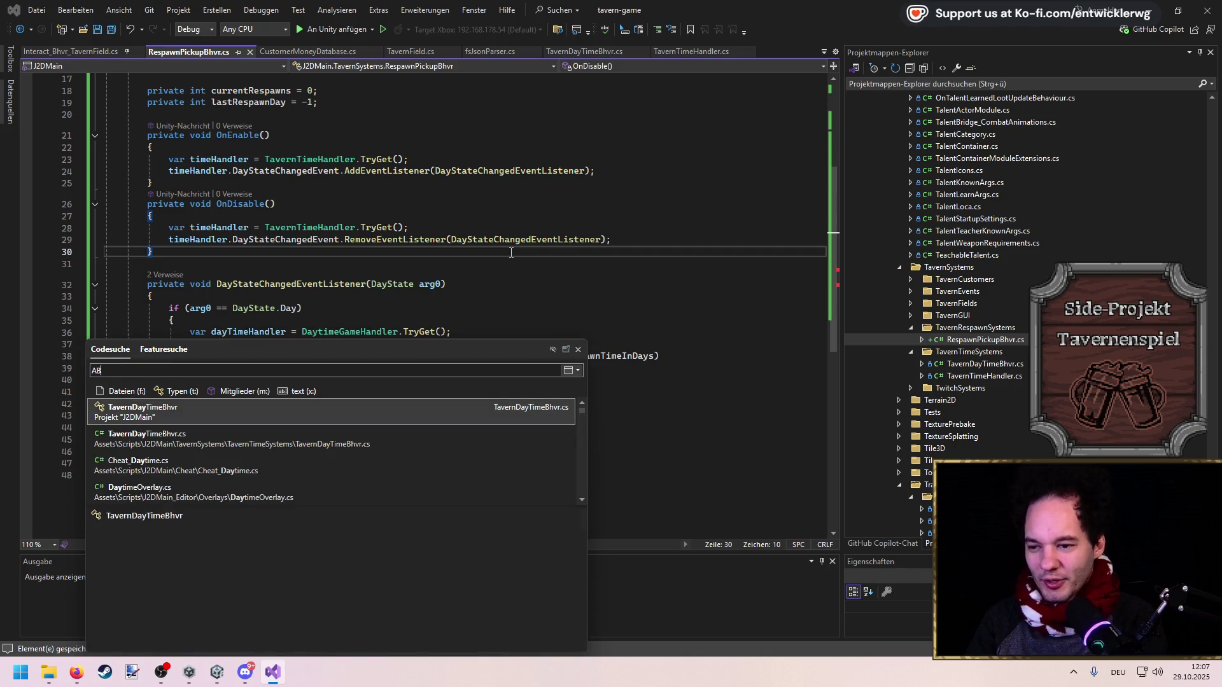
pyautogui.press('Escape')
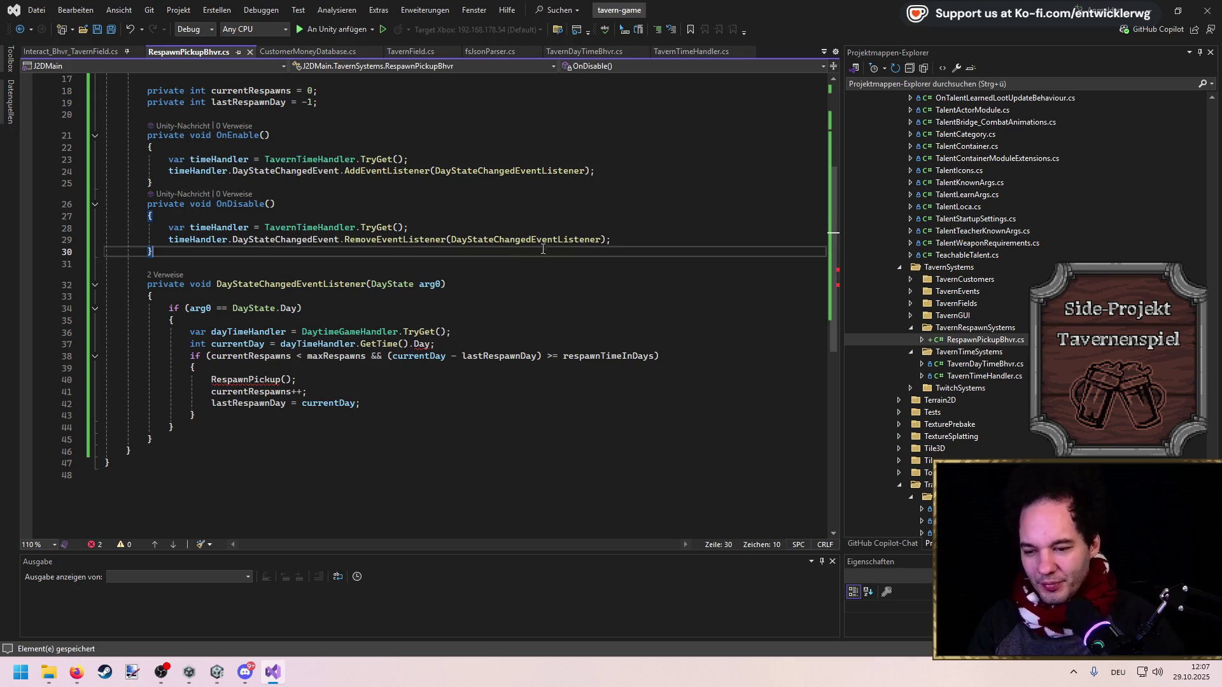
pyautogui.click(280, 392)
pyautogui.click(261, 379)
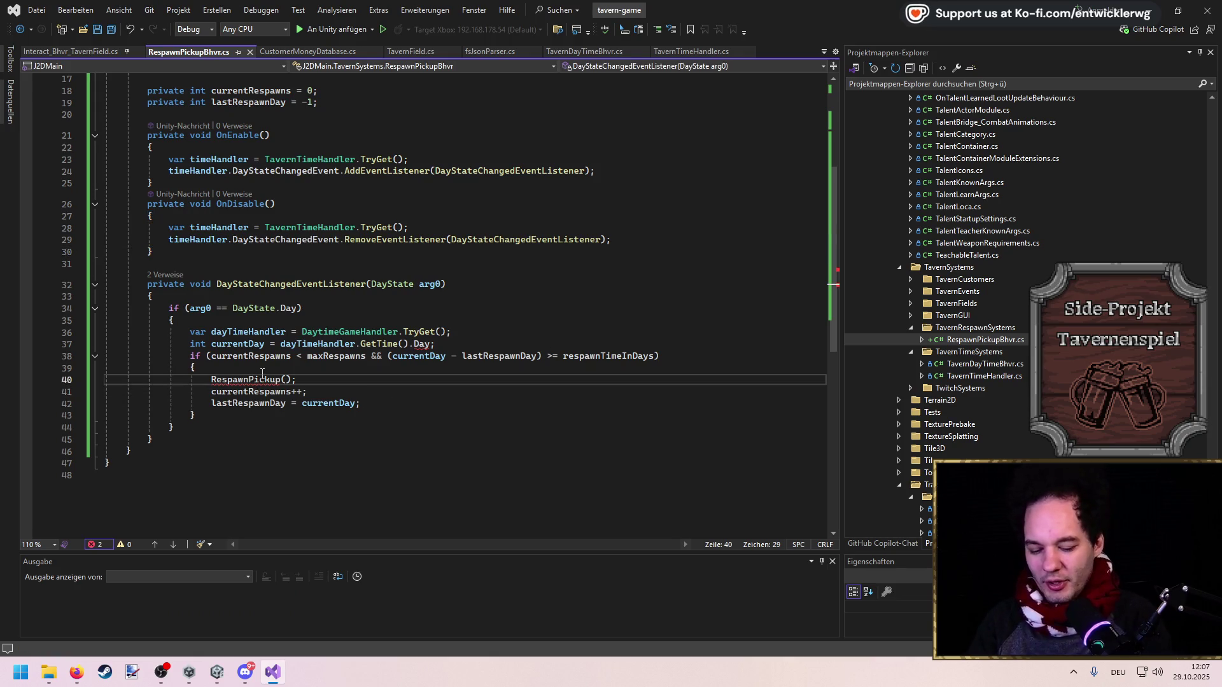
pyautogui.press('Up')
pyautogui.press('Up')
pyautogui.press('Up')
pyautogui.press('End')
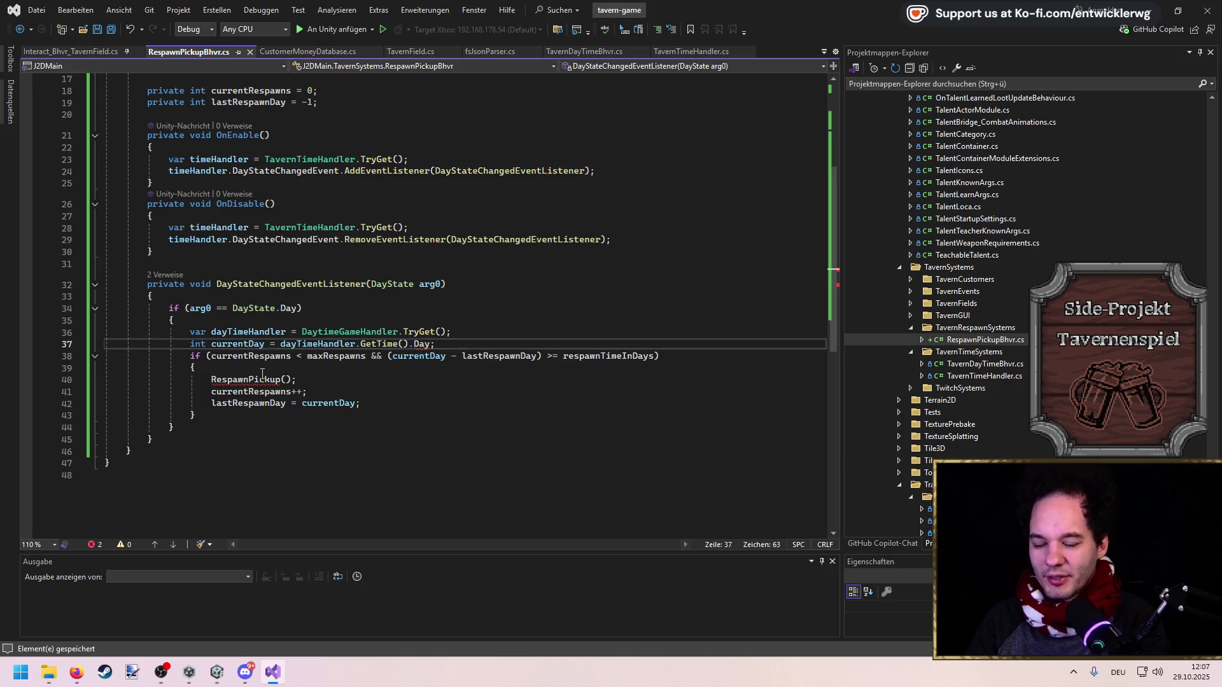
pyautogui.hotkey('shift', 'Home')
pyautogui.press('BackSpace')
pyautogui.press('BackSpace')
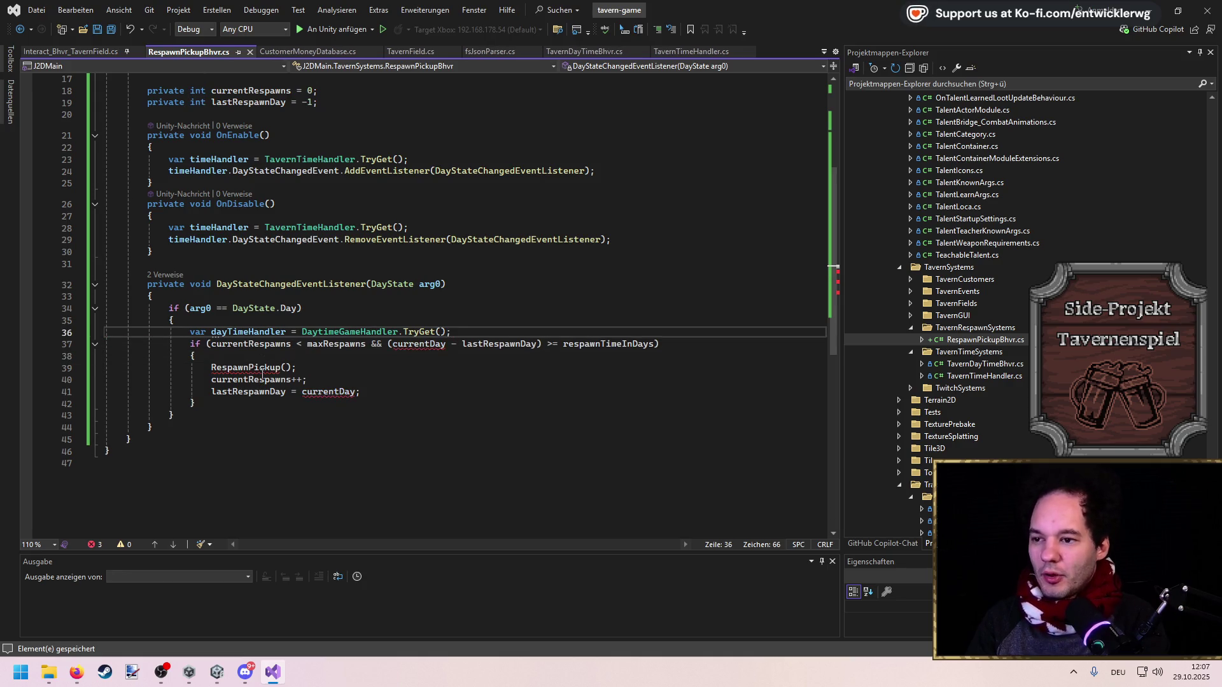
pyautogui.press('Return')
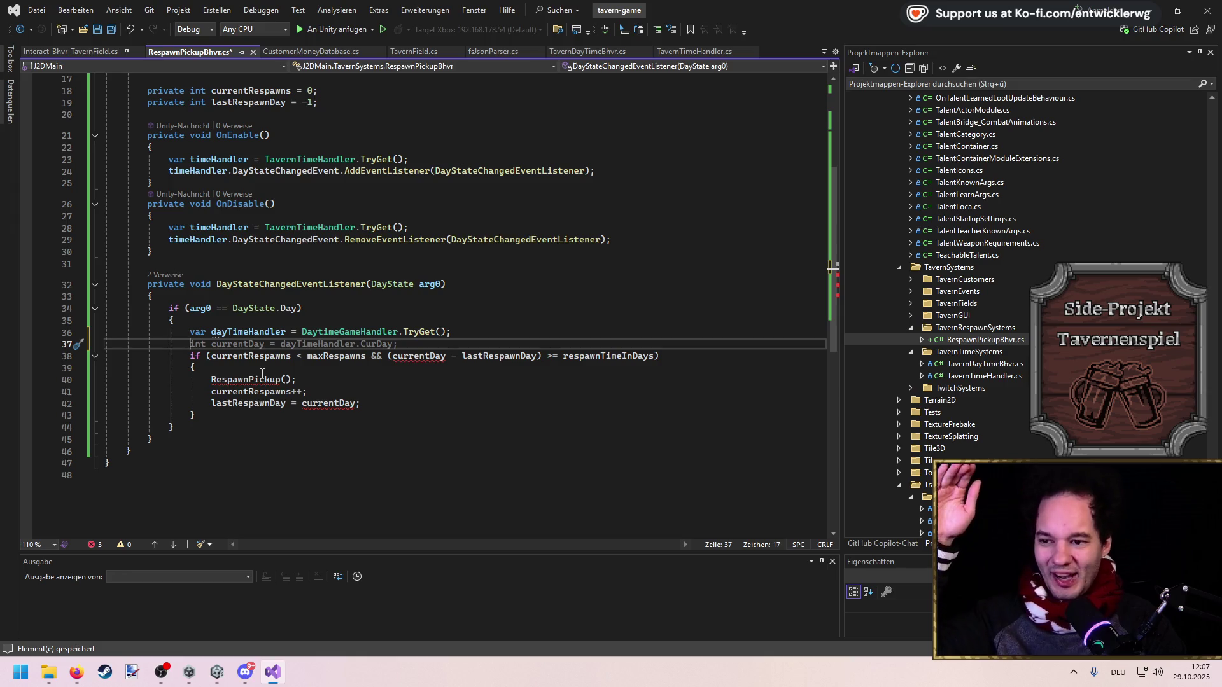
# Review the edited DayStateChangedEventListener and save the script
pyautogui.scroll(4, 390, 362)
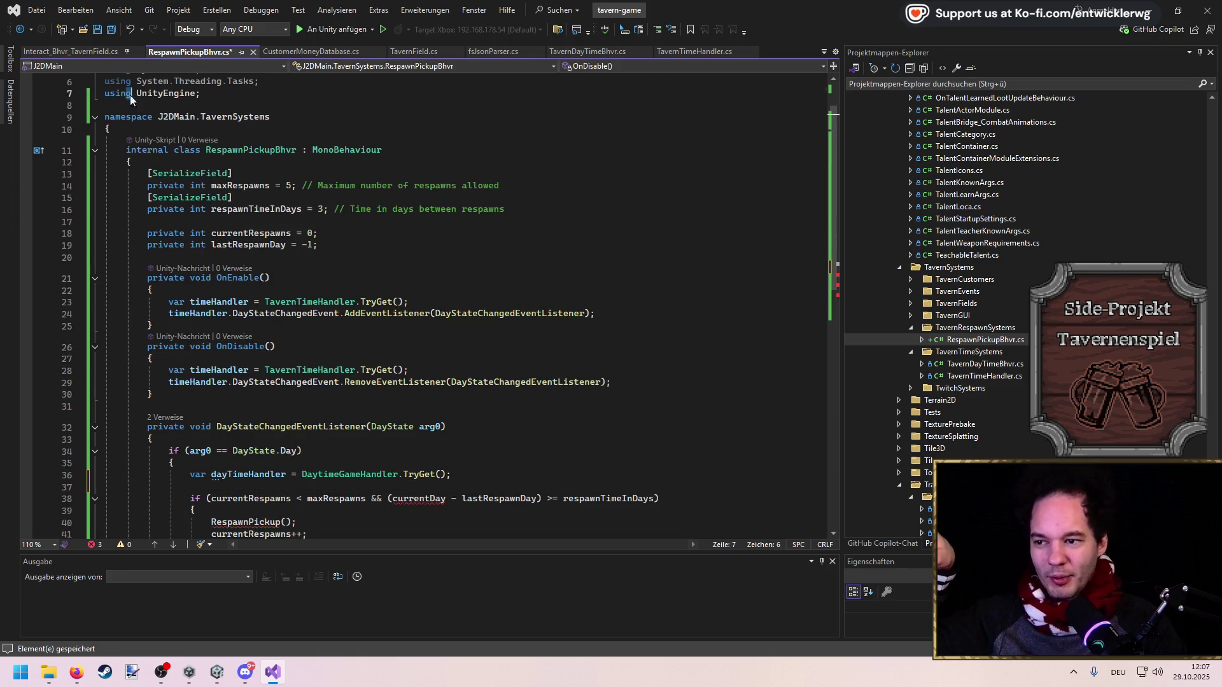
pyautogui.hotkey('ctrl', 'a')
pyautogui.scroll(5, 333, 451)
pyautogui.click(403, 413)
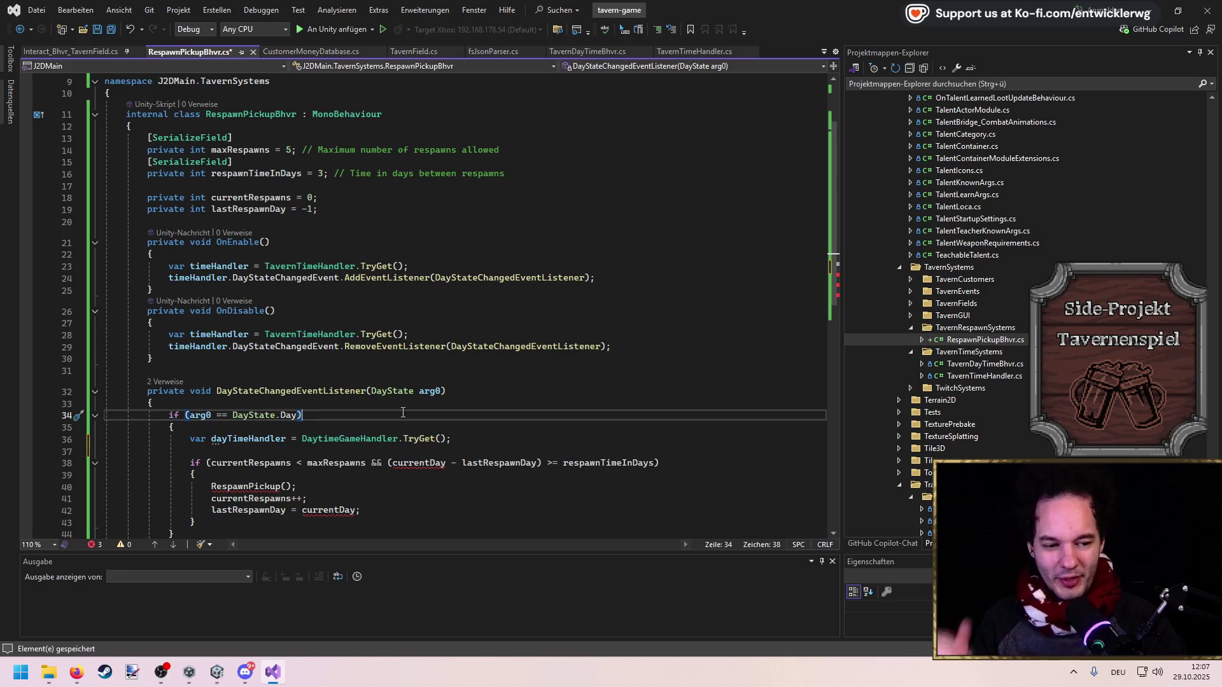
pyautogui.scroll(-1, 413, 447)
pyautogui.scroll(-1, 413, 447)
pyautogui.click(400, 419)
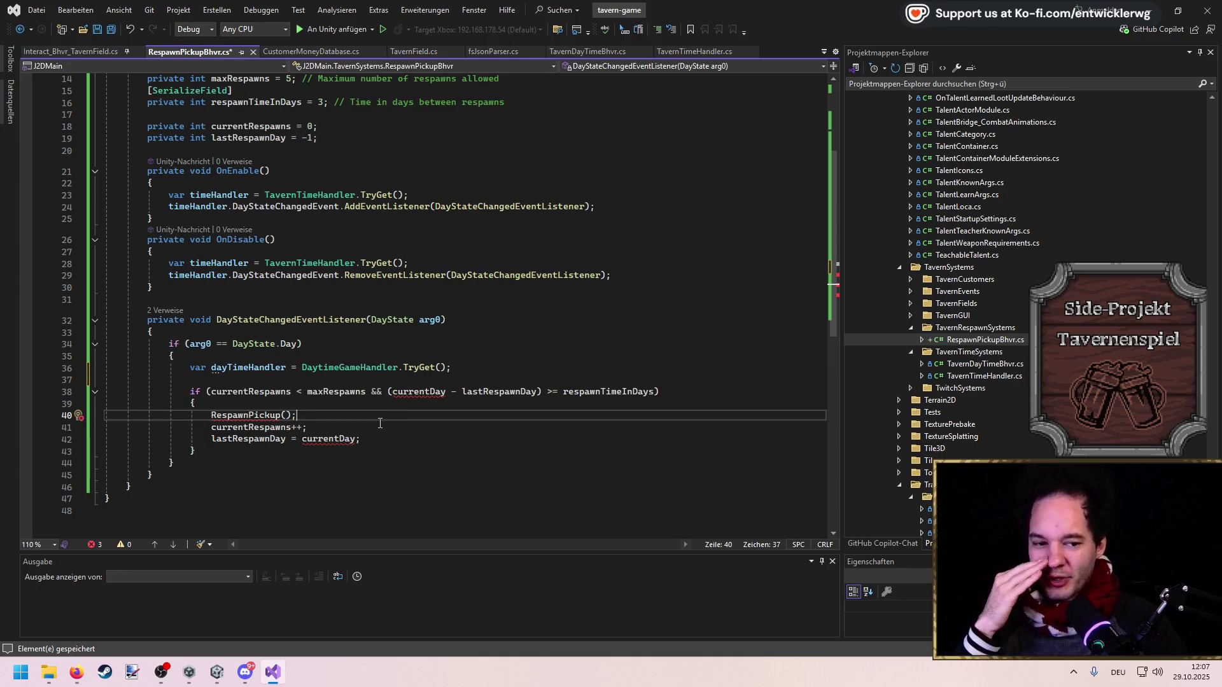
pyautogui.click(331, 320)
pyautogui.hotkey('ctrl', 's')
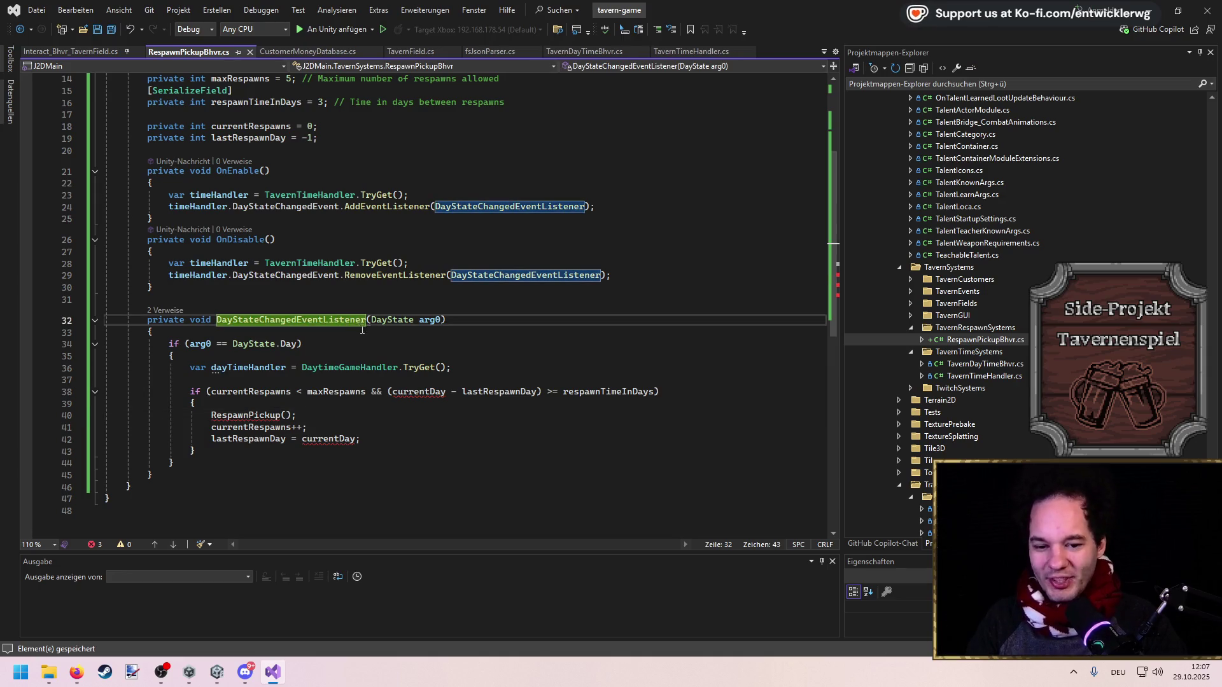
# Open the Copilot chat panel, then select the currentRespawns field
pyautogui.click(907, 544)
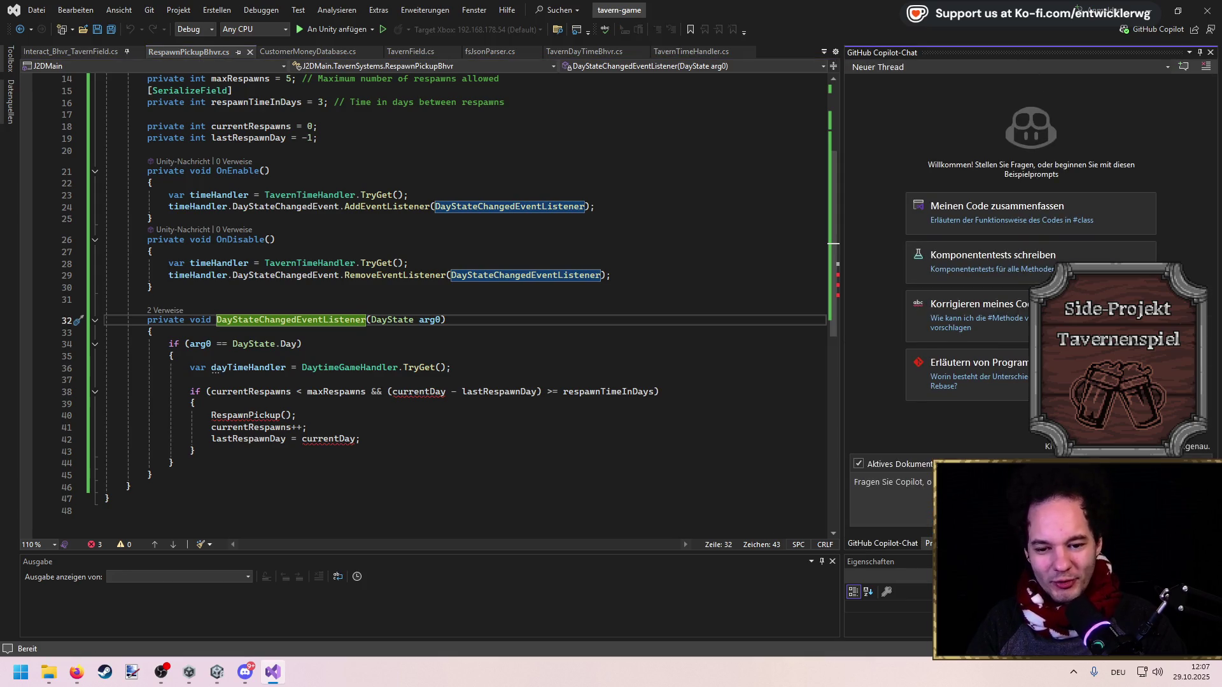
pyautogui.click(929, 543)
pyautogui.click(397, 424)
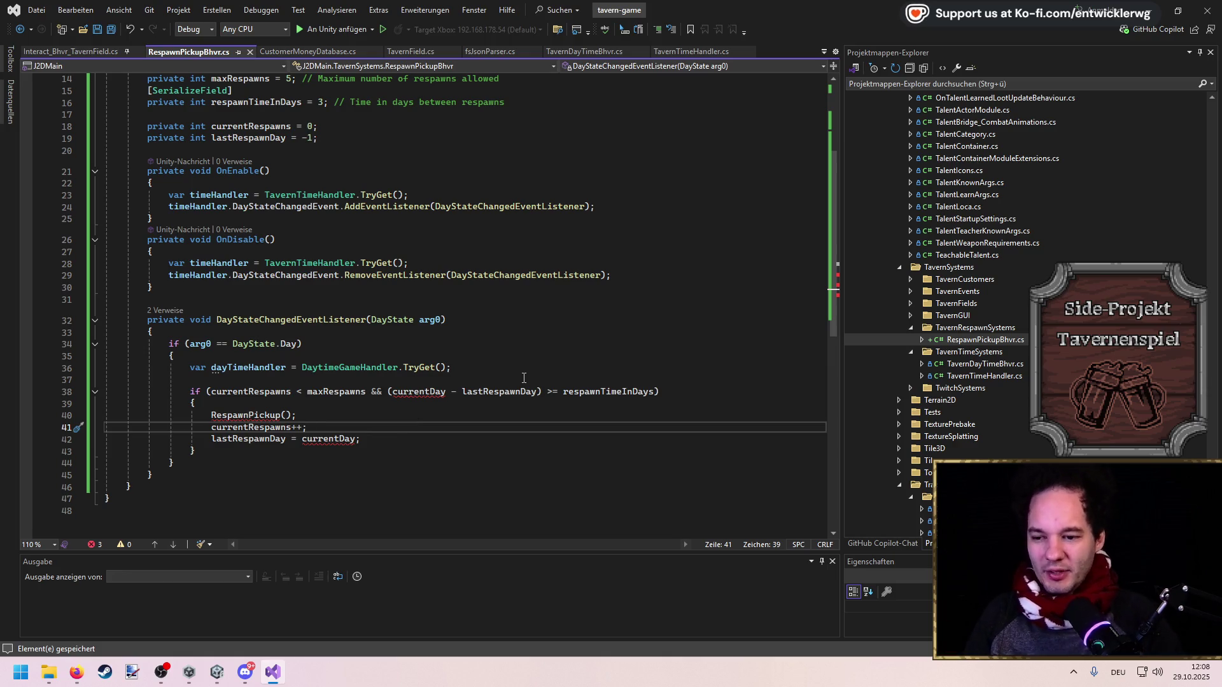
pyautogui.click(497, 373)
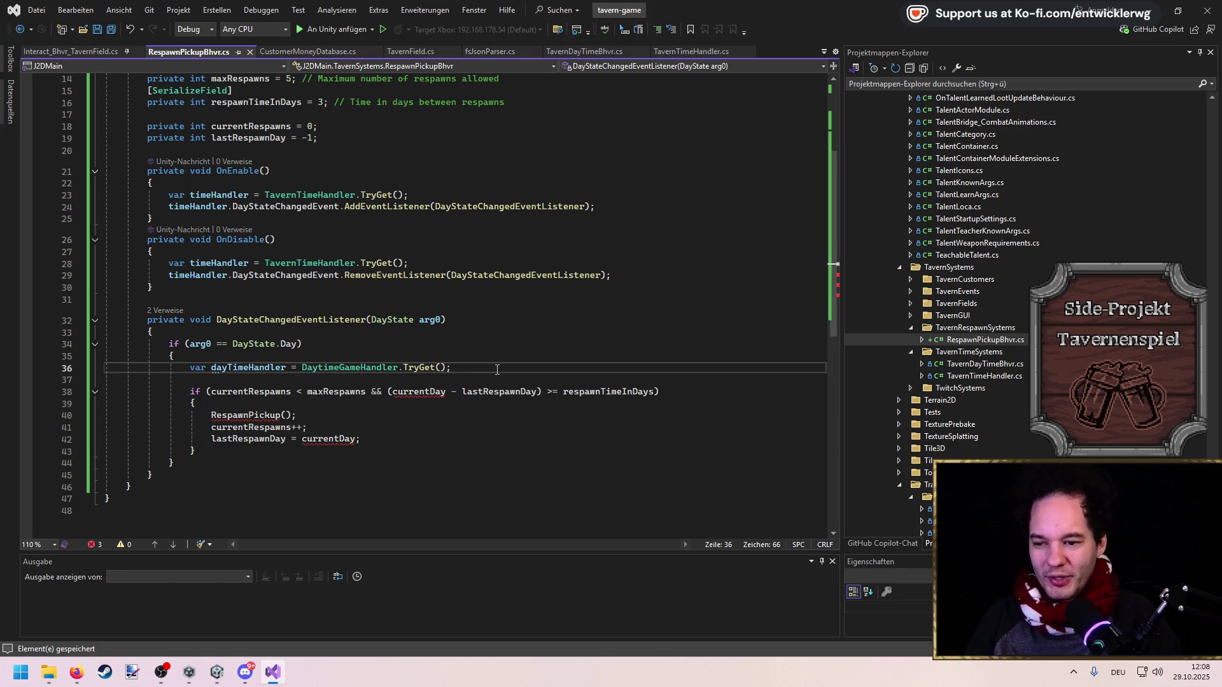
pyautogui.click(270, 124)
# Rename currentRespawns and lastRespawnDay to _currentRespawns and _lastRespawnDay
pyautogui.hotkey('ctrl', 'r')
pyautogui.hotkey('ctrl', 'r')
pyautogui.press('Home')
pyautogui.write('_')
pyautogui.press('Return')
pyautogui.press('Down')
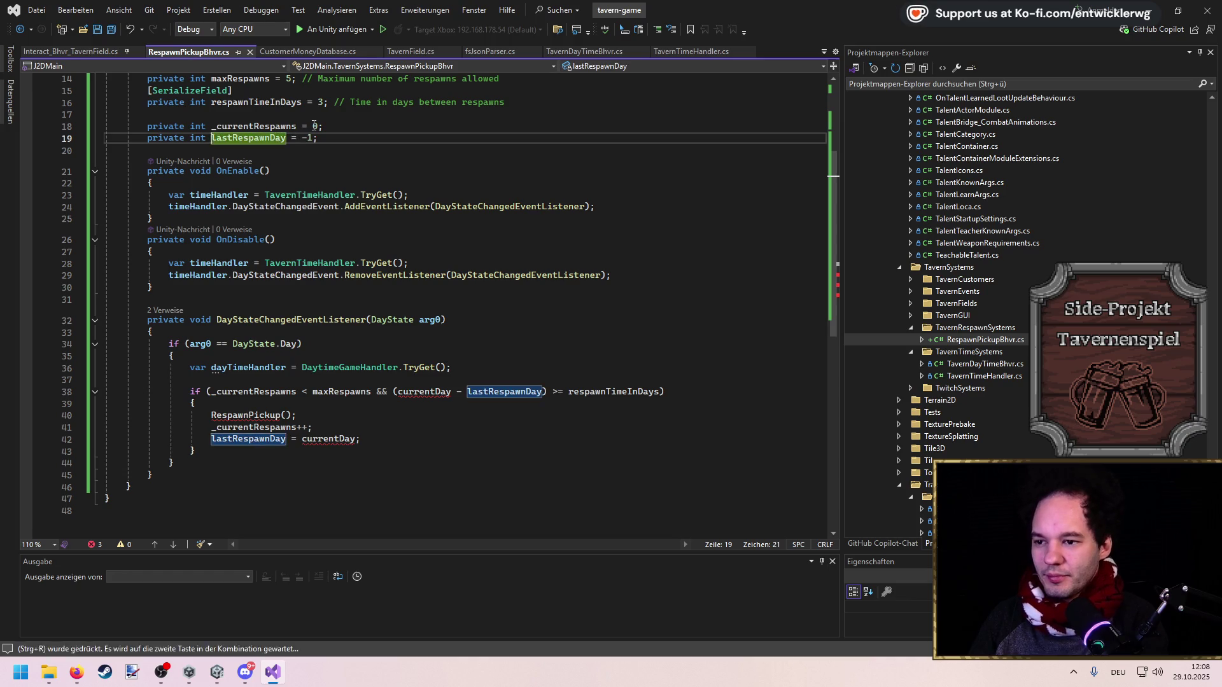
pyautogui.hotkey('ctrl', 'r')
pyautogui.hotkey('ctrl', 'r')
pyautogui.press('Home')
pyautogui.write('_')
pyautogui.press('Return')
# Rename the respawnTimeInDays field to _respawnTimeInDays
pyautogui.scroll(3, 286, 191)
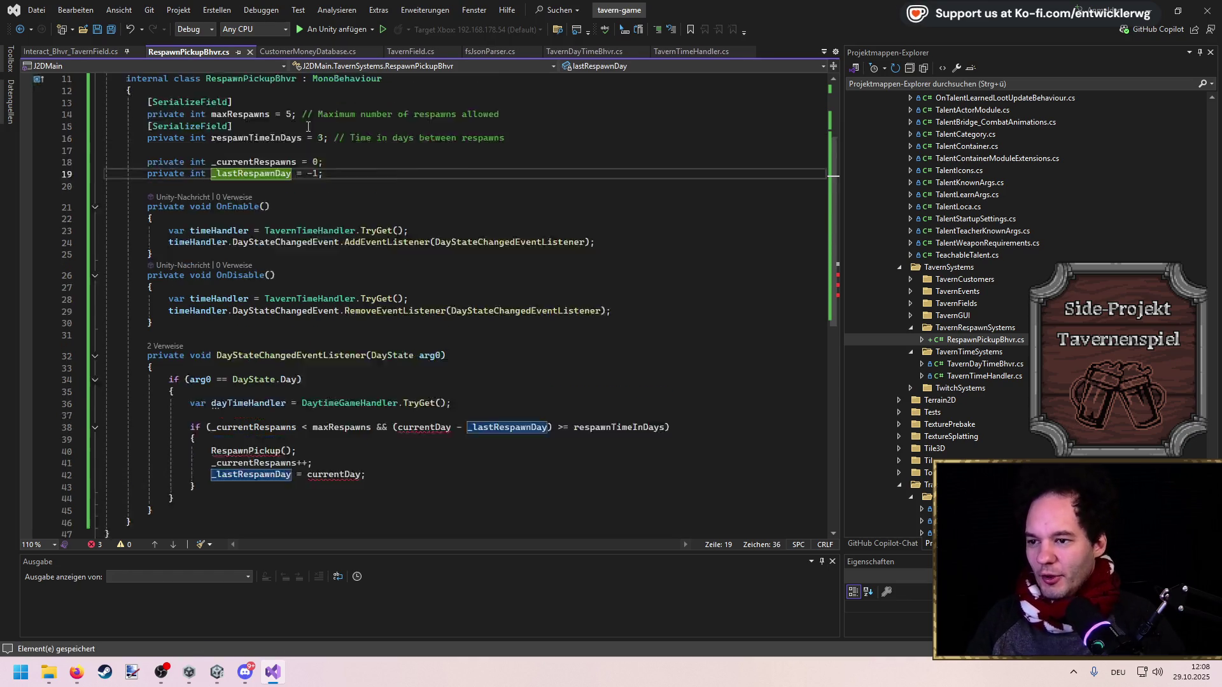
pyautogui.click(262, 210)
pyautogui.hotkey('ctrl', 'r')
pyautogui.hotkey('ctrl', 'r')
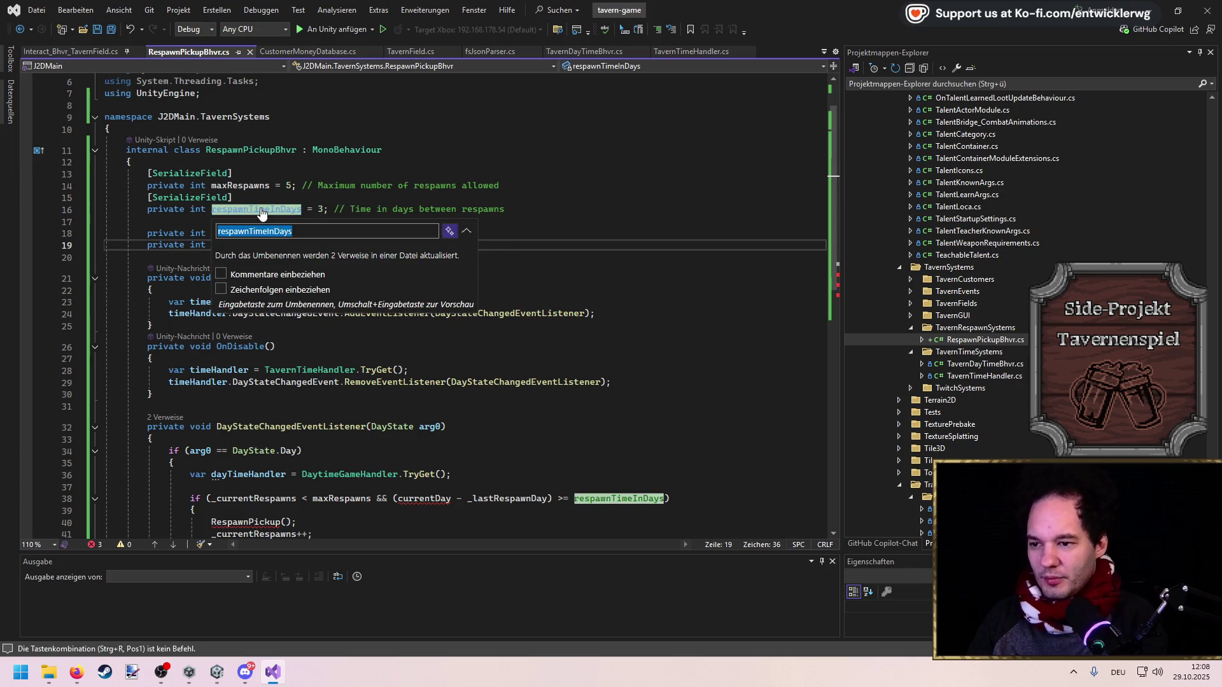
pyautogui.press('Home')
pyautogui.write('_')
pyautogui.press('Return')
# Delete the maxRespawns field together with its attribute
pyautogui.press('Up')
pyautogui.press('Up')
pyautogui.press('Up')
pyautogui.hotkey('ctrl', 'Left')
pyautogui.hotkey('ctrl', 'Left')
pyautogui.hotkey('ctrl', 'Left')
pyautogui.hotkey('ctrl', 'r')
pyautogui.hotkey('ctrl', 'r')
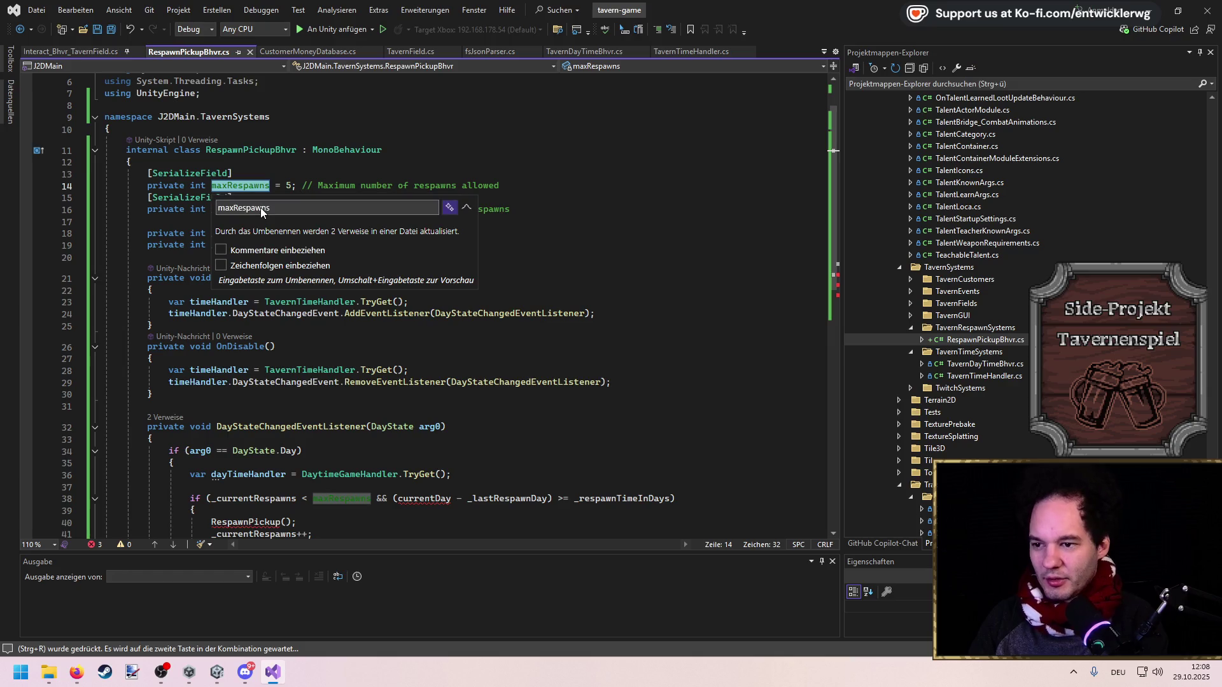
pyautogui.press('Return')
pyautogui.press('Up')
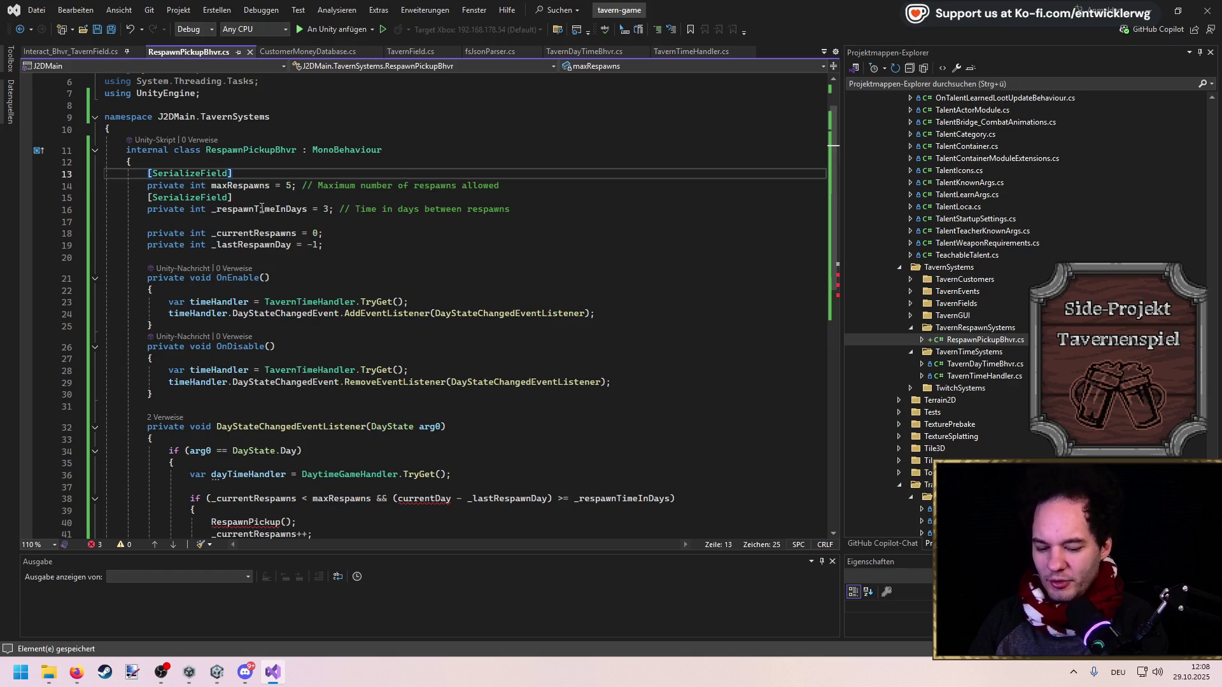
pyautogui.hotkey('shift', 'Down')
pyautogui.hotkey('shift', 'Down')
pyautogui.press('Delete')
# Remove the trailing interval comment and change _respawnTimeInDays from 3 to 1
pyautogui.press('Down')
pyautogui.press('End')
pyautogui.hotkey('ctrl', 'shift', 'Left')
pyautogui.hotkey('ctrl', 'shift', 'Left')
pyautogui.hotkey('ctrl', 'shift', 'Left')
pyautogui.press('BackSpace')
pyautogui.press('BackSpace')
pyautogui.hotkey('ctrl', 's')
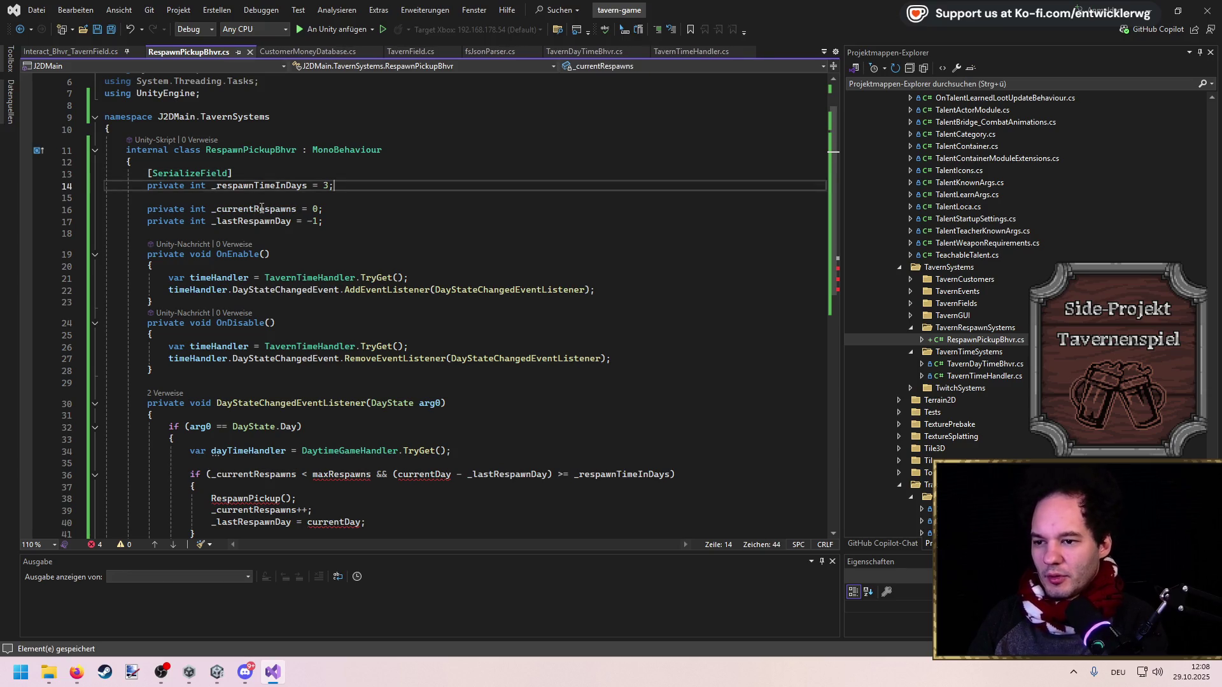
pyautogui.press('BackSpace')
pyautogui.press('BackSpace')
pyautogui.write('1;')
pyautogui.press('Down')
pyautogui.press('Down')
pyautogui.press('Down')
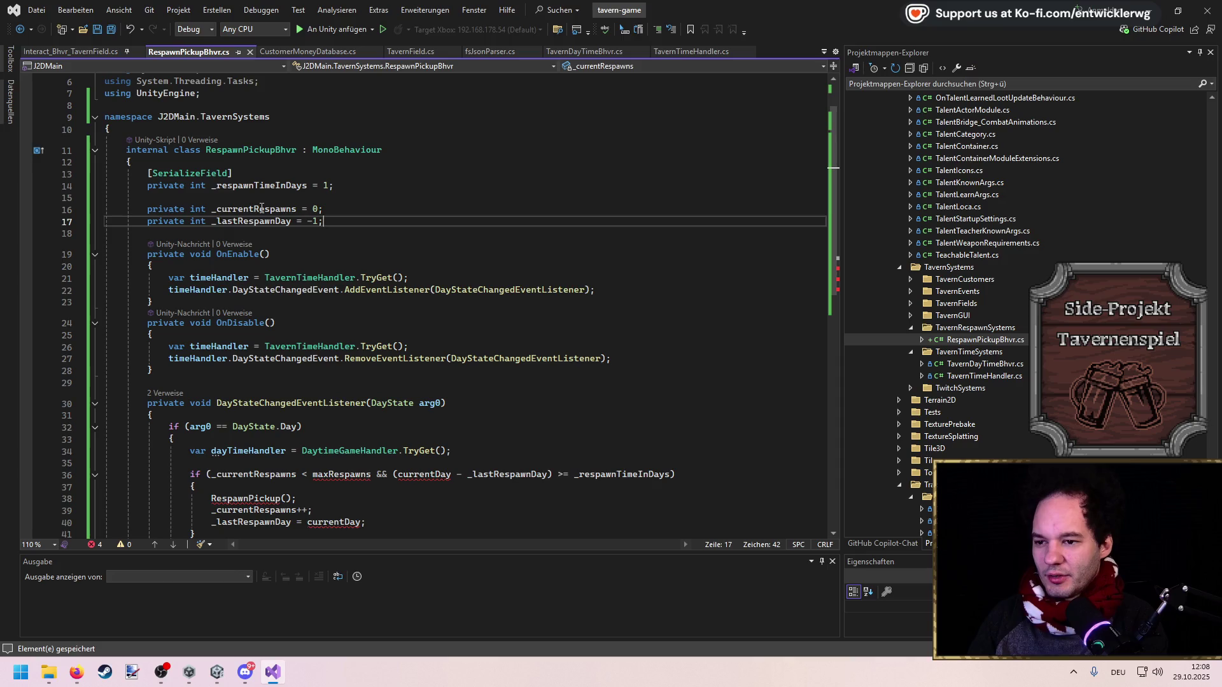
# Delete the _lastRespawnDay and _currentRespawns fields, save, and select the inner respawn if block
pyautogui.hotkey('shift', 'Home')
pyautogui.hotkey('shift', 'Home')
pyautogui.press('BackSpace')
pyautogui.press('BackSpace')
pyautogui.hotkey('shift', 'Home')
pyautogui.hotkey('shift', 'Home')
pyautogui.press('BackSpace')
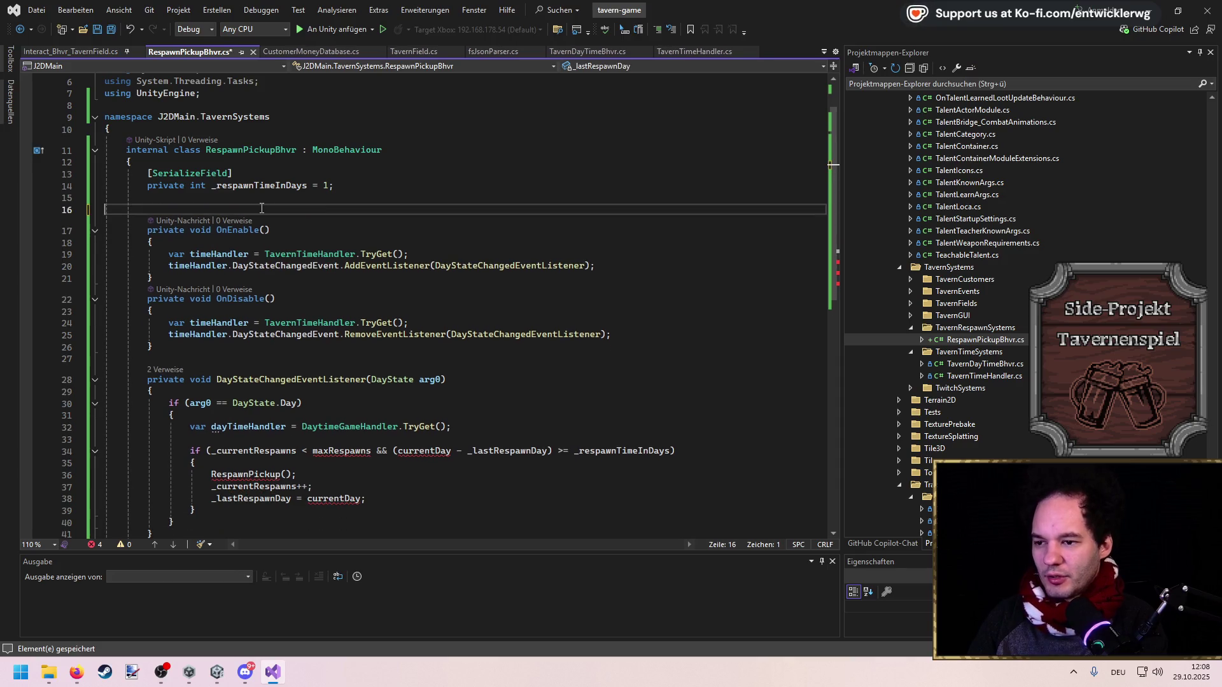
pyautogui.press('BackSpace')
pyautogui.hotkey('ctrl', 's')
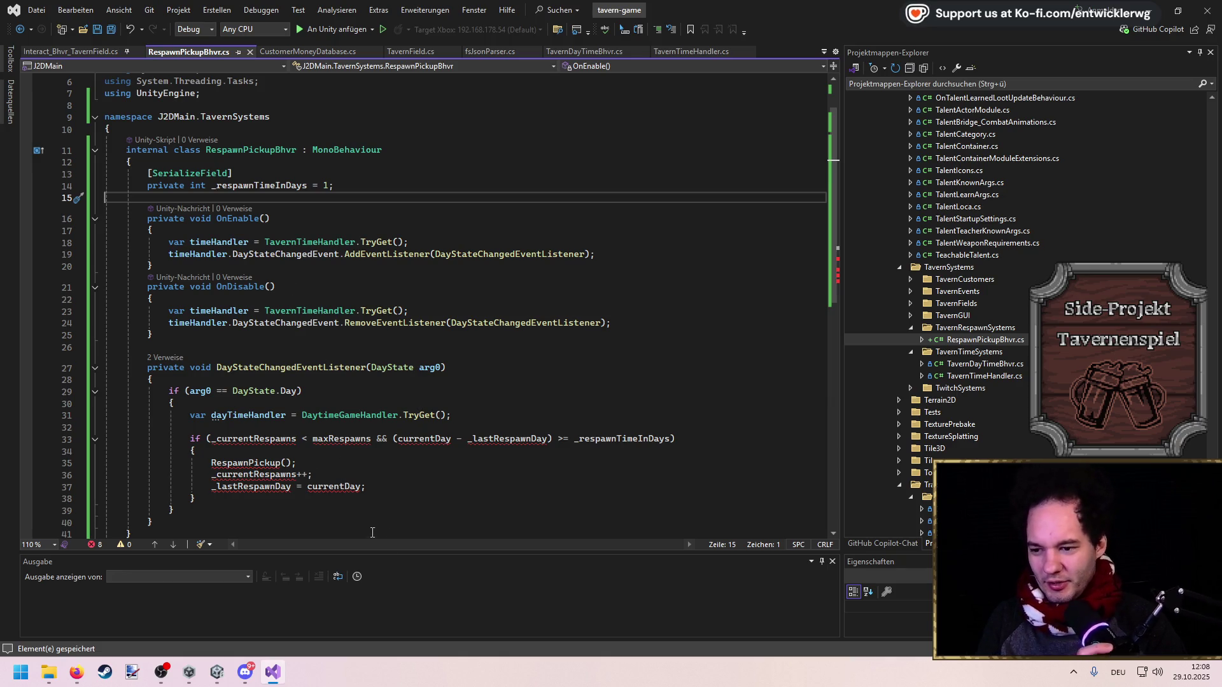
pyautogui.scroll(-1, 246, 477)
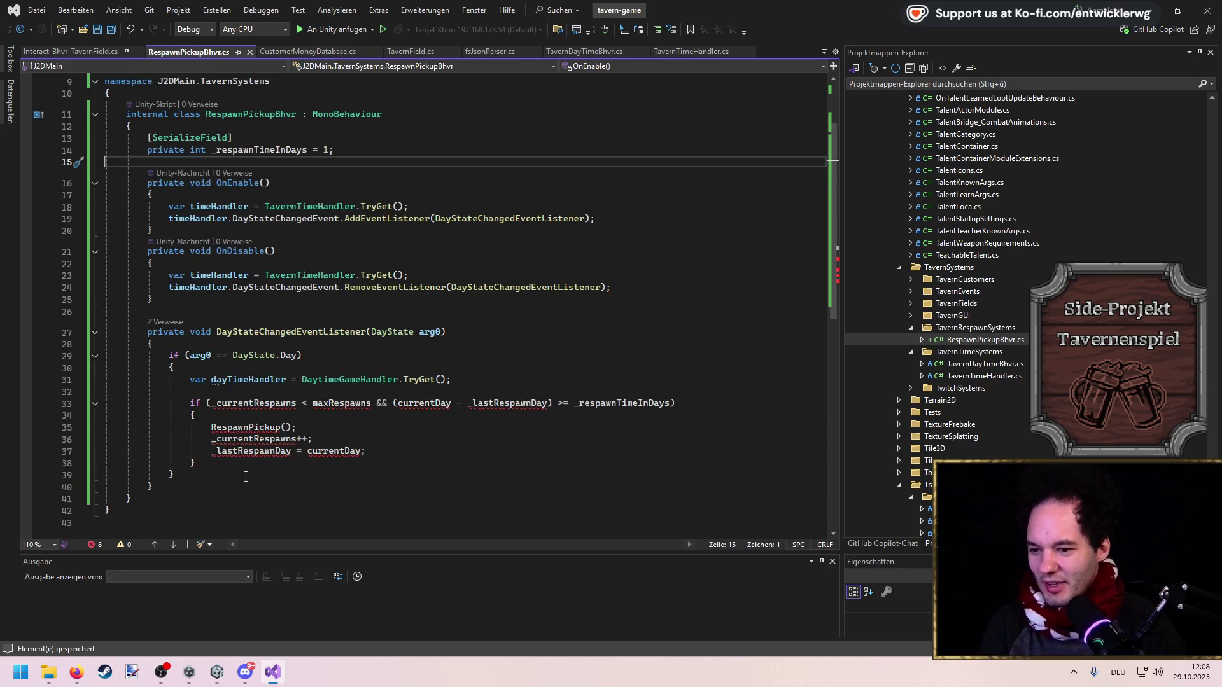
pyautogui.moveTo(221, 459)
pyautogui.mouseDown()
pyautogui.moveTo(191, 381)
pyautogui.moveTo(452, 379)
pyautogui.mouseUp()
# Delete the old respawn if block and add a private int _currentRespawnDay field
pyautogui.press('BackSpace')
pyautogui.hotkey('ctrl', 's')
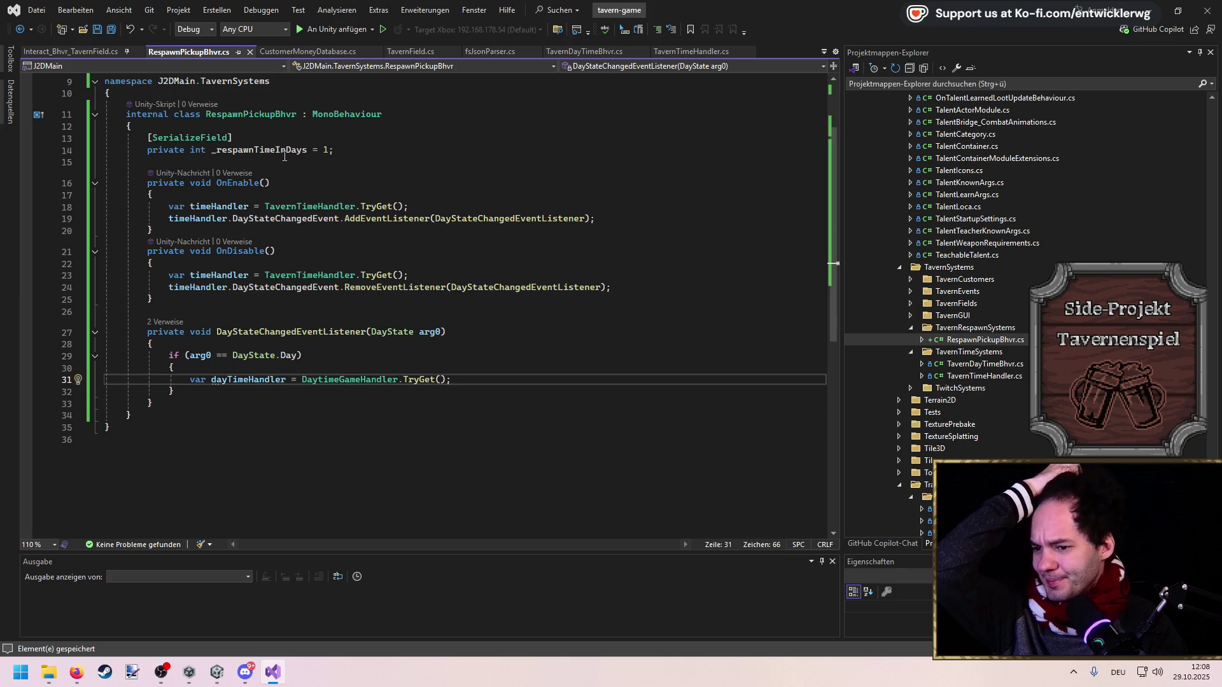
pyautogui.click(345, 150)
pyautogui.press('Return')
pyautogui.write('private ')
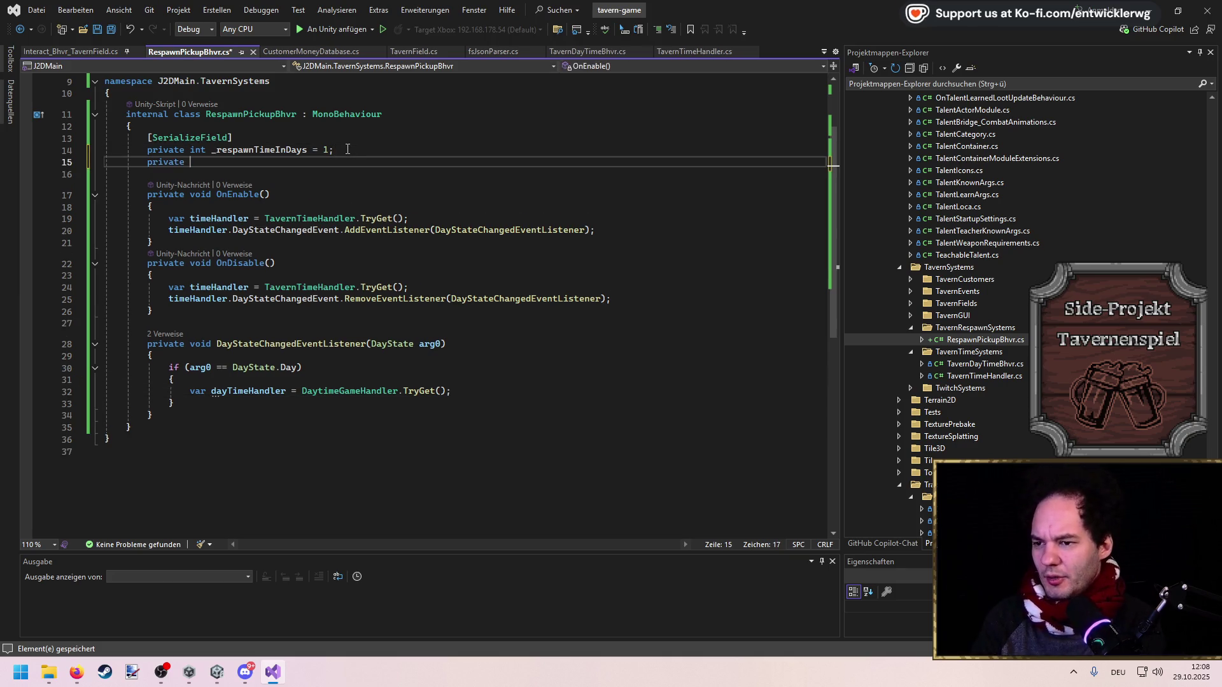
pyautogui.write('int _currentResp')
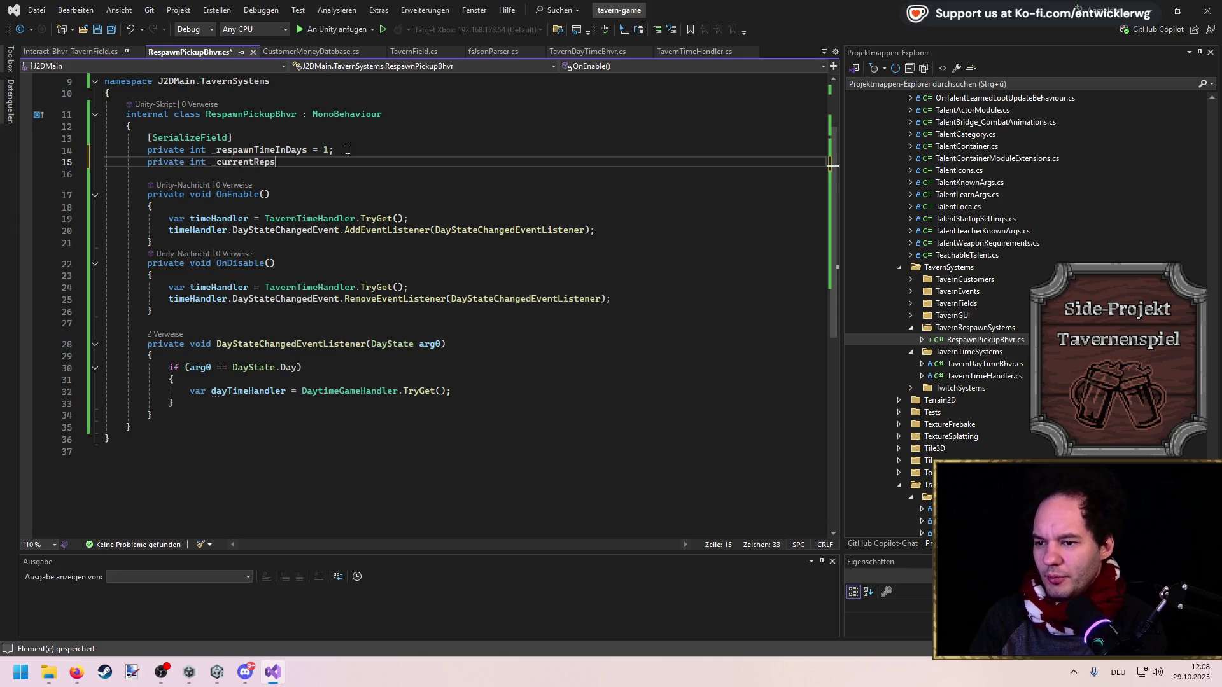
pyautogui.write('awnDay = 0;')
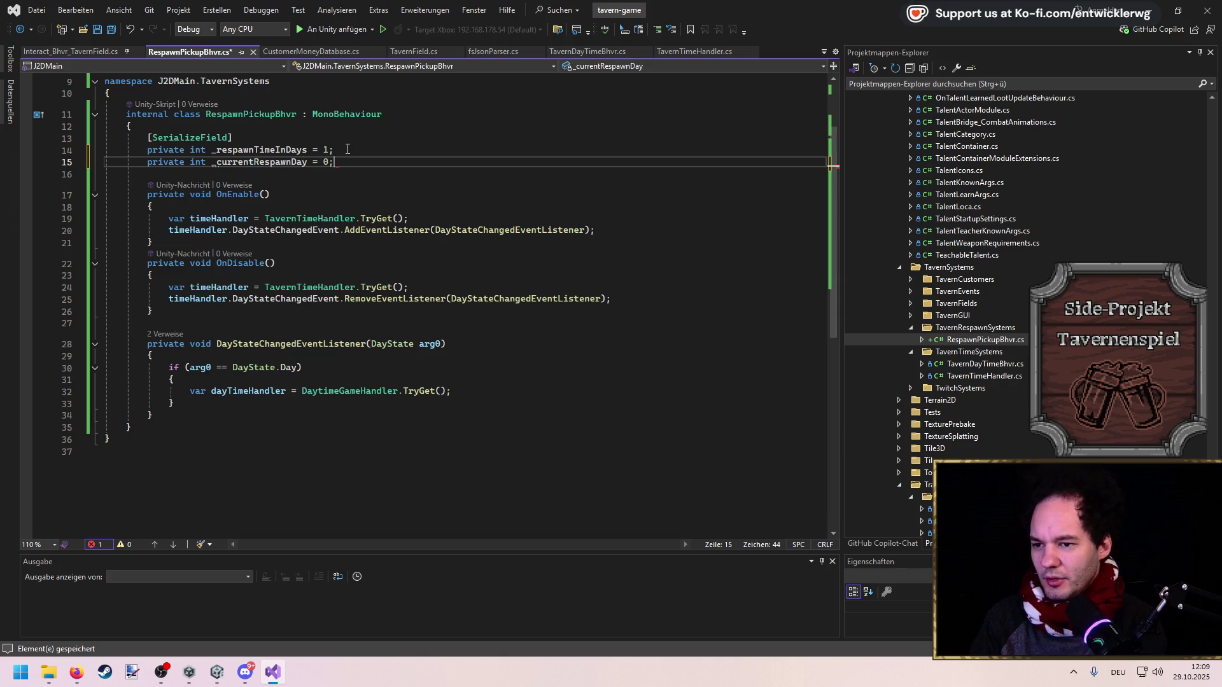
pyautogui.hotkey('ctrl', 's')
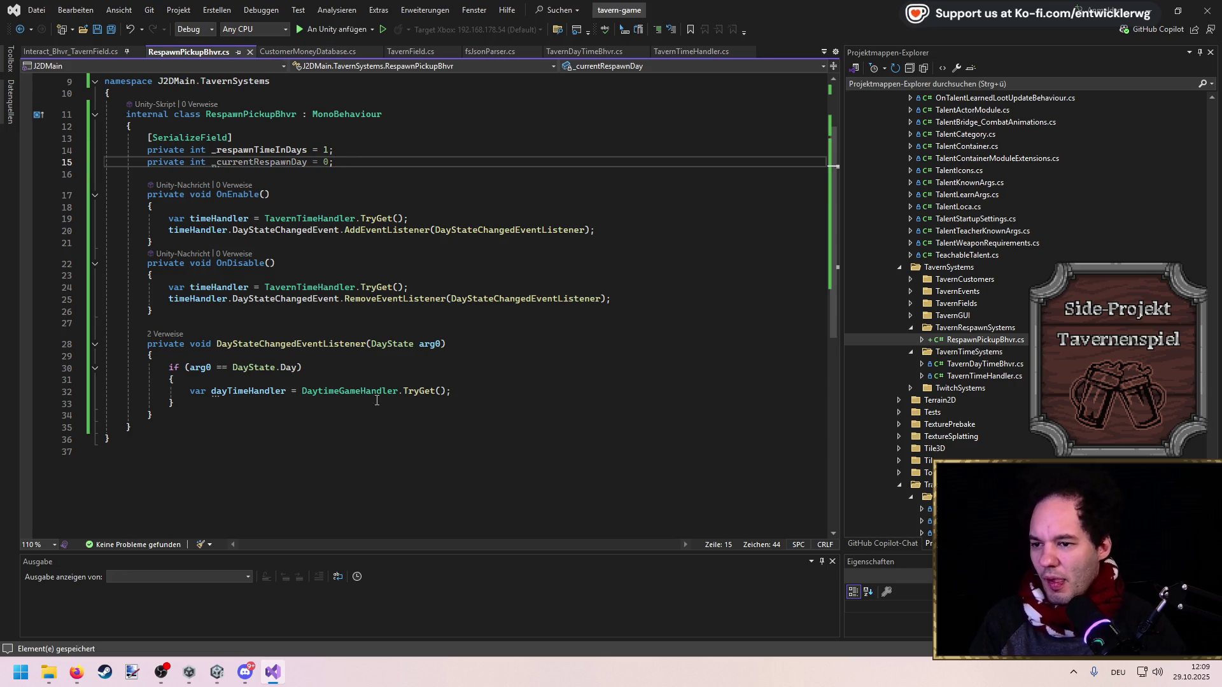
# In the Day branch, add _currentRespawnDay++ and an 'if (_currentRespawnDay >= _respawnTimeInDays)' reset block
pyautogui.click(435, 379)
pyautogui.press('Return')
pyautogui.write('_currentRespawnDay++;')
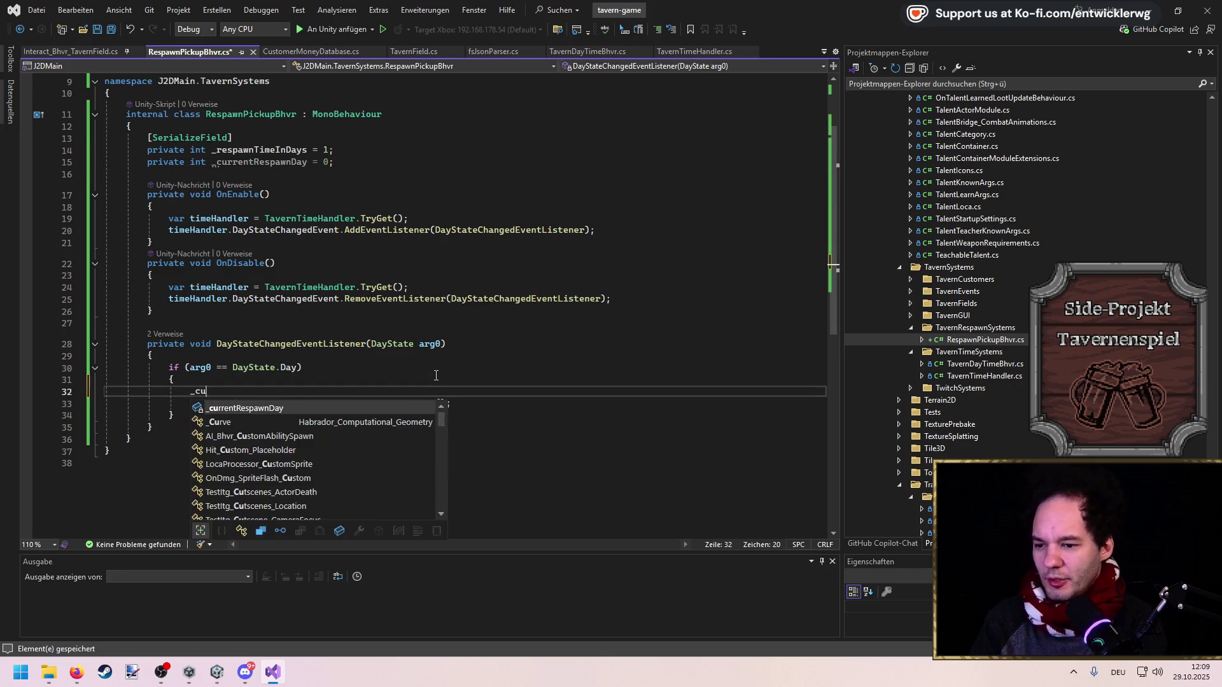
pyautogui.press('Return')
pyautogui.write('if(')
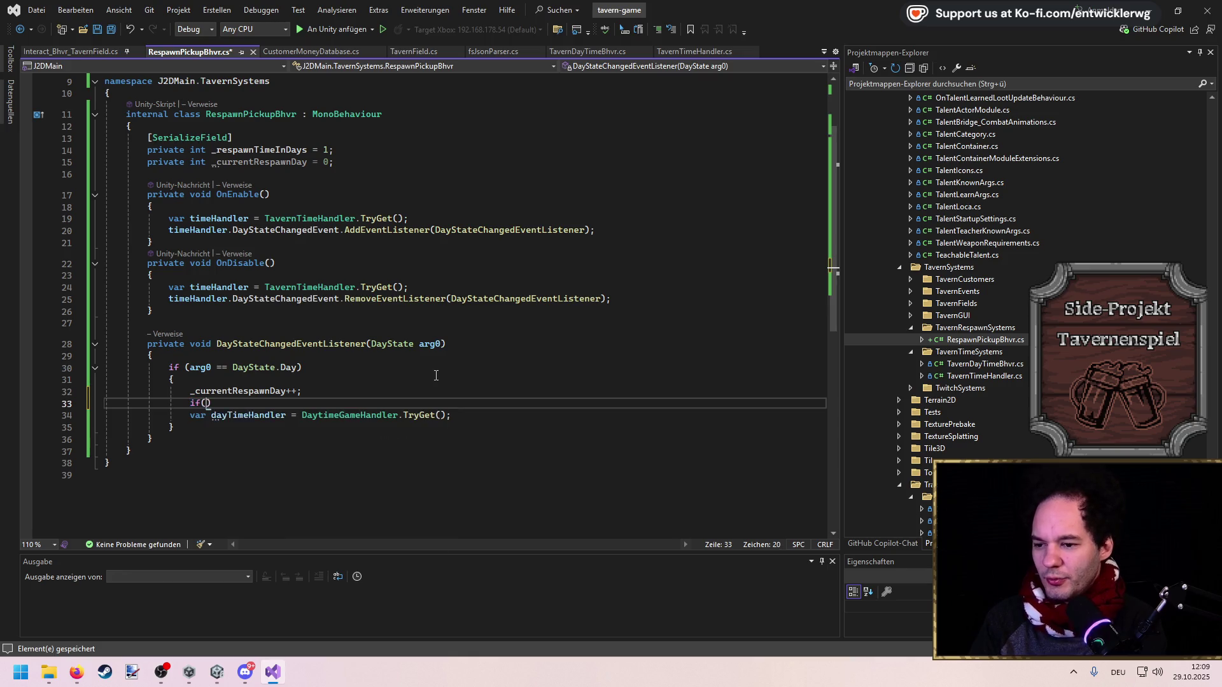
pyautogui.write('_currentRespawnDay >=')
pyautogui.press('Tab')
pyautogui.hotkey('ctrl', 's')
# Replace the suggested RespawnPickup call with OnRespawn() and generate the missing method via Quick Actions
pyautogui.press('Up')
pyautogui.hotkey('shift', 'Home')
pyautogui.write('OnRespawn')
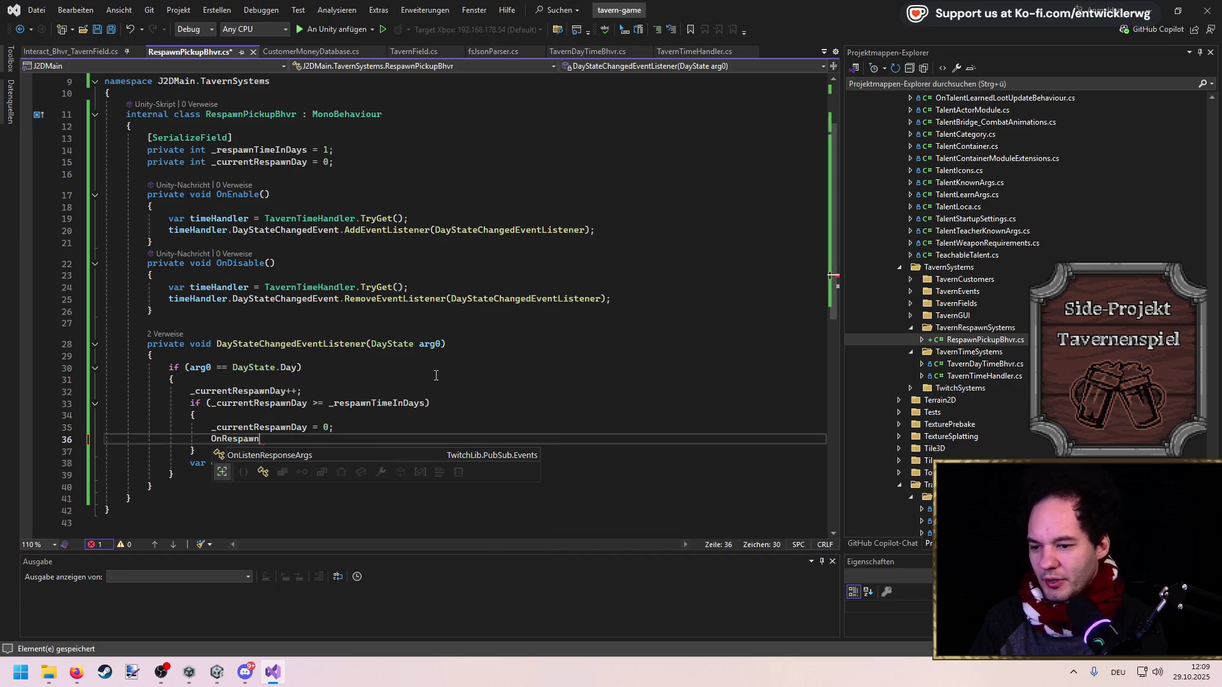
pyautogui.write('();')
pyautogui.press('Down')
pyautogui.press('Down')
pyautogui.hotkey('ctrl', 'x')
pyautogui.press('Up')
pyautogui.press('Home')
pyautogui.hotkey('ctrl', '.')
pyautogui.press('Return')
pyautogui.hotkey('ctrl', 's')
# Make OnRespawn public and give it a DayState parameter
pyautogui.press('Down')
pyautogui.press('Down')
pyautogui.press('Down')
pyautogui.press('Up')
pyautogui.press('Home')
pyautogui.hotkey('ctrl', 'shift', 'Right')
pyautogui.write('public')
pyautogui.doubleClick(387, 347)
pyautogui.hotkey('ctrl', 'c')
pyautogui.click(265, 505)
pyautogui.hotkey('ctrl', 'v')
pyautogui.write('arg0')
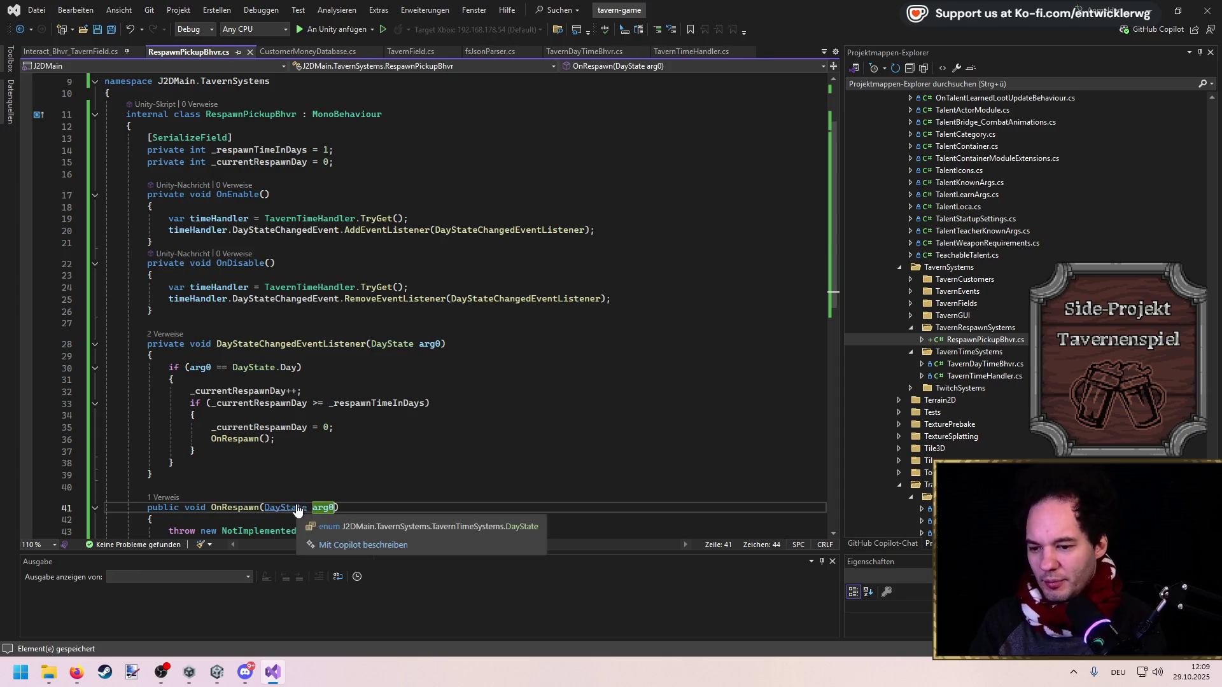
pyautogui.scroll(-1, 318, 490)
pyautogui.press('BackSpace')
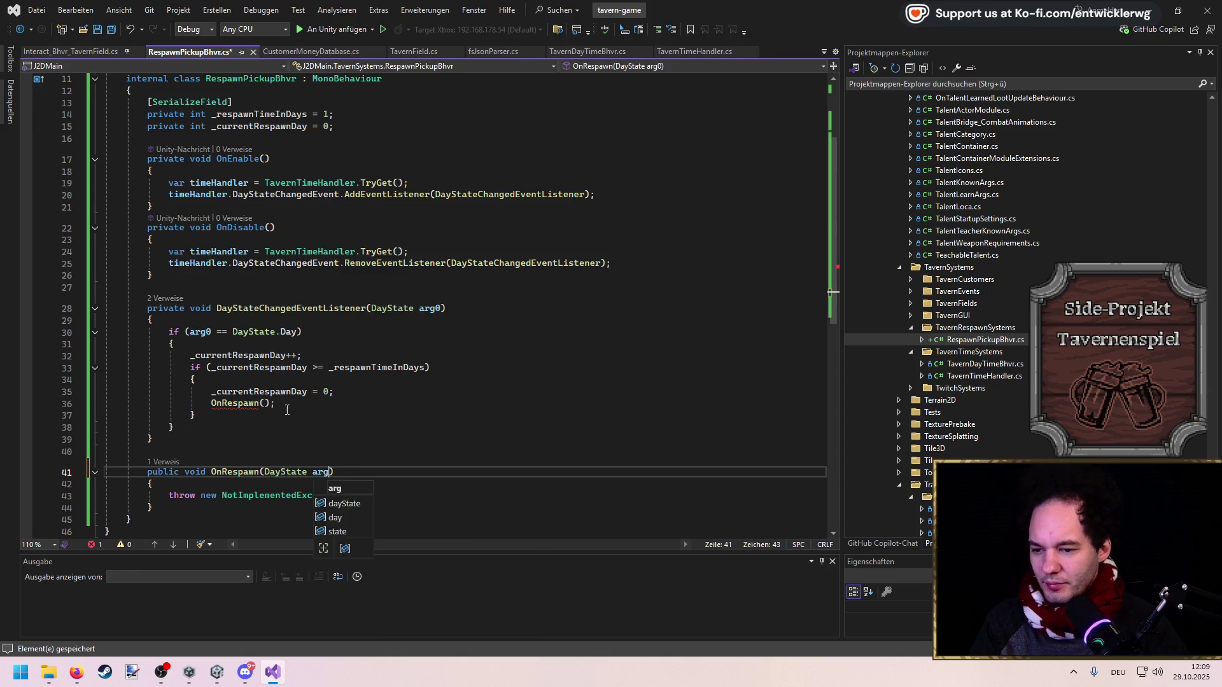
# Rename the OnRespawn argument arg0 to arg everywhere
pyautogui.click(266, 403)
pyautogui.write('arg0')
pyautogui.hotkey('ctrl', 'r')
pyautogui.hotkey('ctrl', 'r')
pyautogui.press('BackSpace')
pyautogui.press('Return')
pyautogui.scroll(-1, 272, 405)
# Change OnRespawn to protected virtual and remove its NotImplementedException line
pyautogui.doubleClick(177, 437)
pyautogui.write('protected virtual')
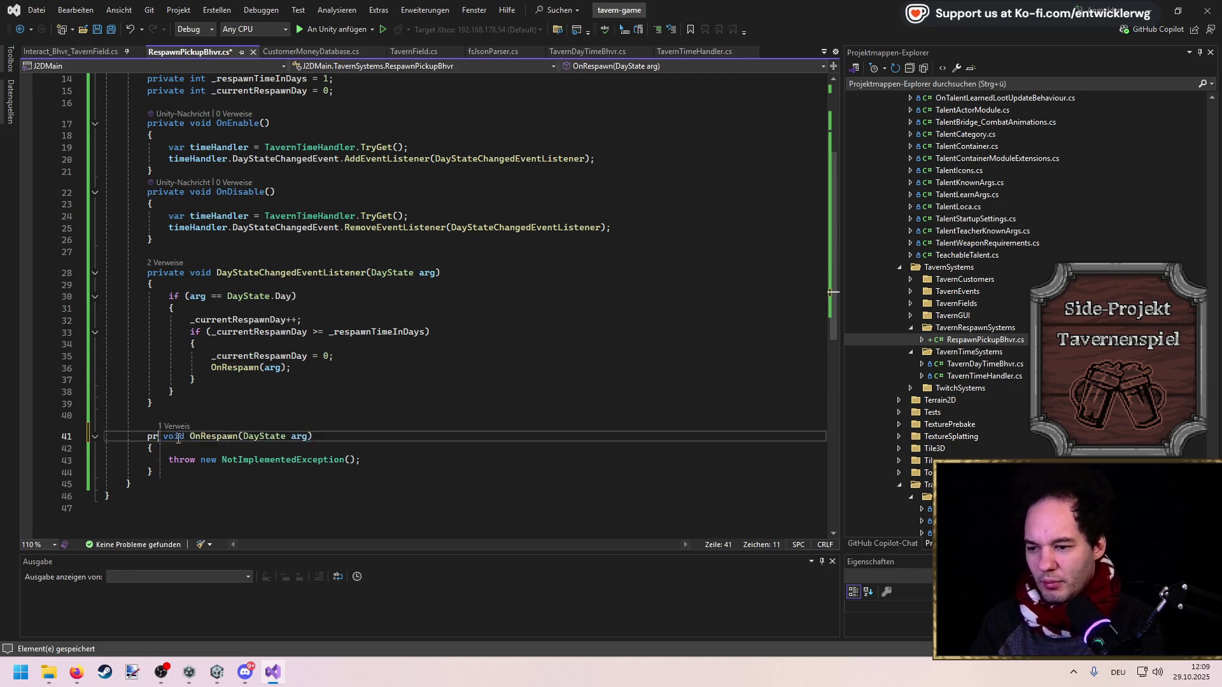
pyautogui.press('Down')
pyautogui.press('Down')
pyautogui.hotkey('ctrl', 'x')
pyautogui.hotkey('ctrl', 's')
# Turn OnRespawn into a bodiless protected abstract declaration and save
pyautogui.doubleClick(223, 437)
pyautogui.press('Left')
pyautogui.press('Left')
pyautogui.write('ab')
pyautogui.press('Tab')
pyautogui.doubleClick(257, 436)
pyautogui.press('Delete')
pyautogui.moveTo(159, 463); pyautogui.dragTo(15, 453)
pyautogui.press('Delete')
pyautogui.write(';')
pyautogui.moveTo(118, 465); pyautogui.dragTo(61, 451)
pyautogui.press('Delete')
pyautogui.press('Up')
pyautogui.press('Up')
pyautogui.press('Up')
pyautogui.hotkey('ctrl', 's')
pyautogui.scroll(5, 202, 444)
# Mark the respawn class abstract, add a blank line after OnEnable, and save
pyautogui.click(170, 209)
pyautogui.write('abstract')
pyautogui.hotkey('ctrl', 's')
pyautogui.click(484, 284)
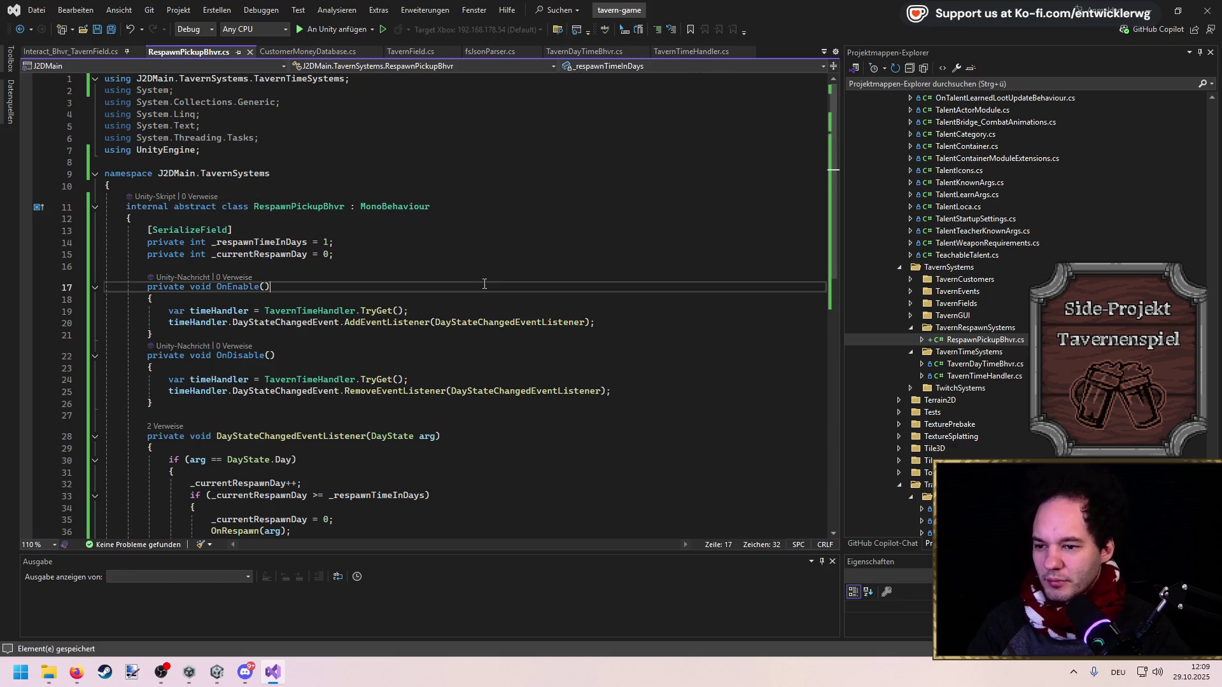
pyautogui.click(191, 334)
pyautogui.press('Return')
pyautogui.click(301, 267)
pyautogui.hotkey('ctrl', 's')
pyautogui.scroll(-5, 290, 286)
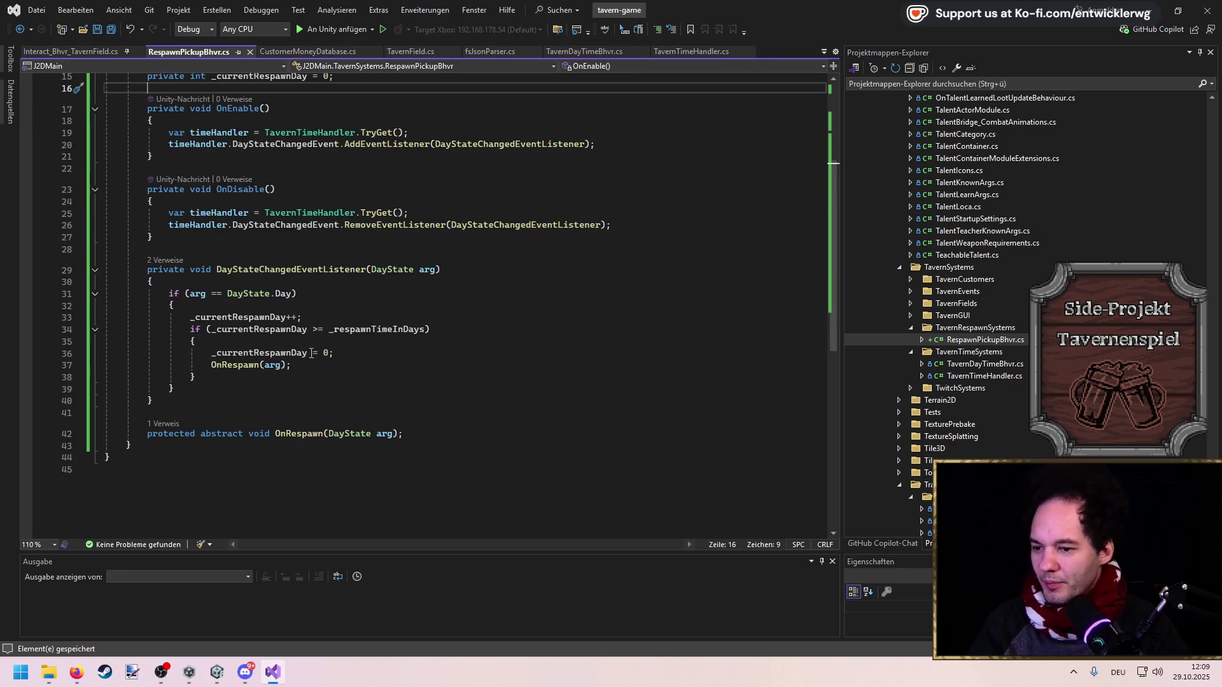
pyautogui.scroll(4, 315, 347)
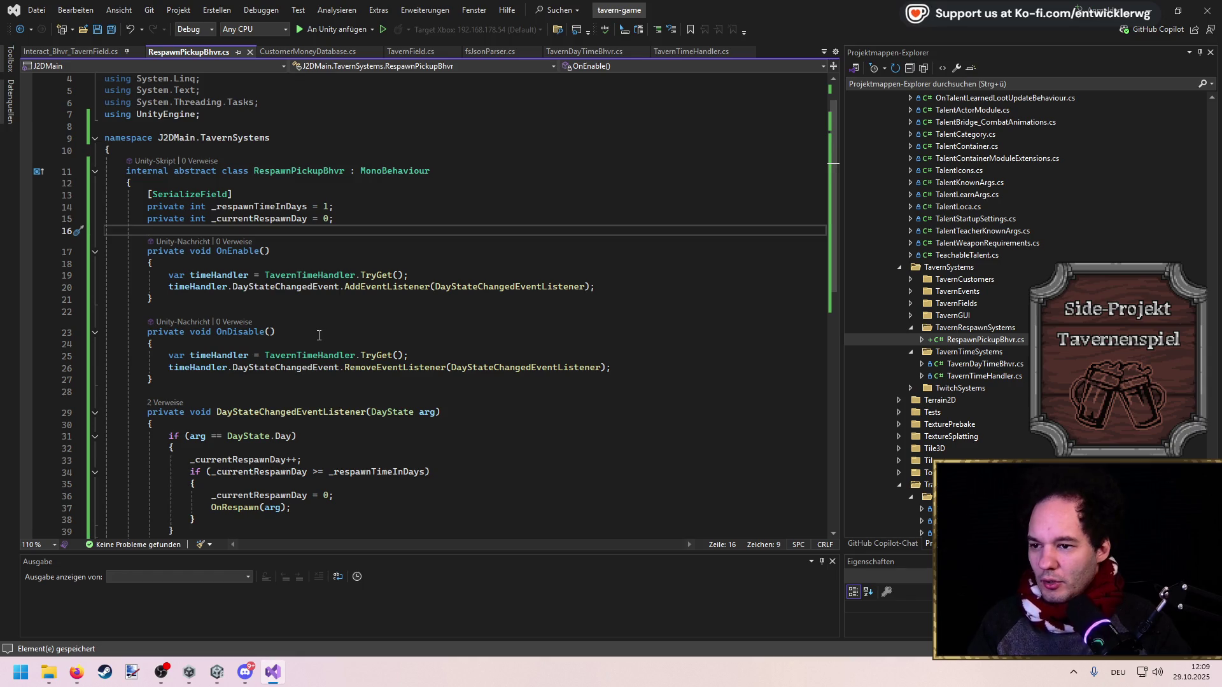
# Rename the class and its file to RespawnBaseBhvr with Ctrl+R
pyautogui.click(324, 171)
pyautogui.hotkey('ctrl', 'r')
pyautogui.hotkey('ctrl', 'r')
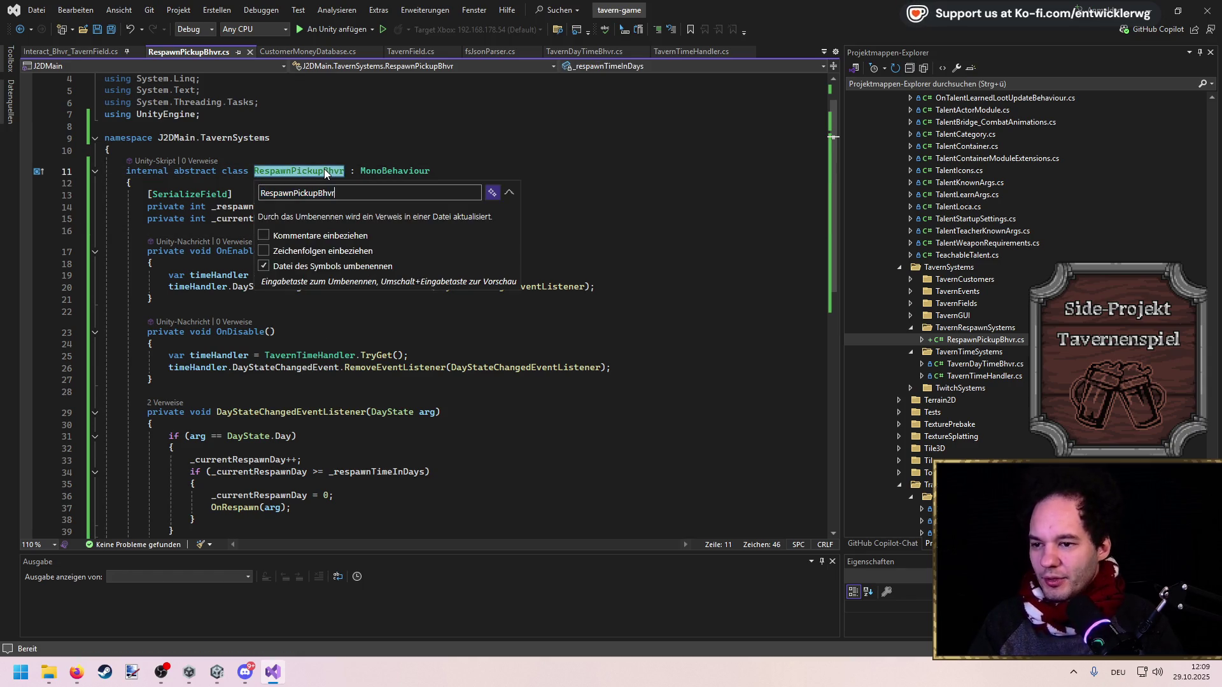
pyautogui.press('BackSpace')
pyautogui.press('BackSpace')
pyautogui.press('BackSpace')
pyautogui.write('Base')
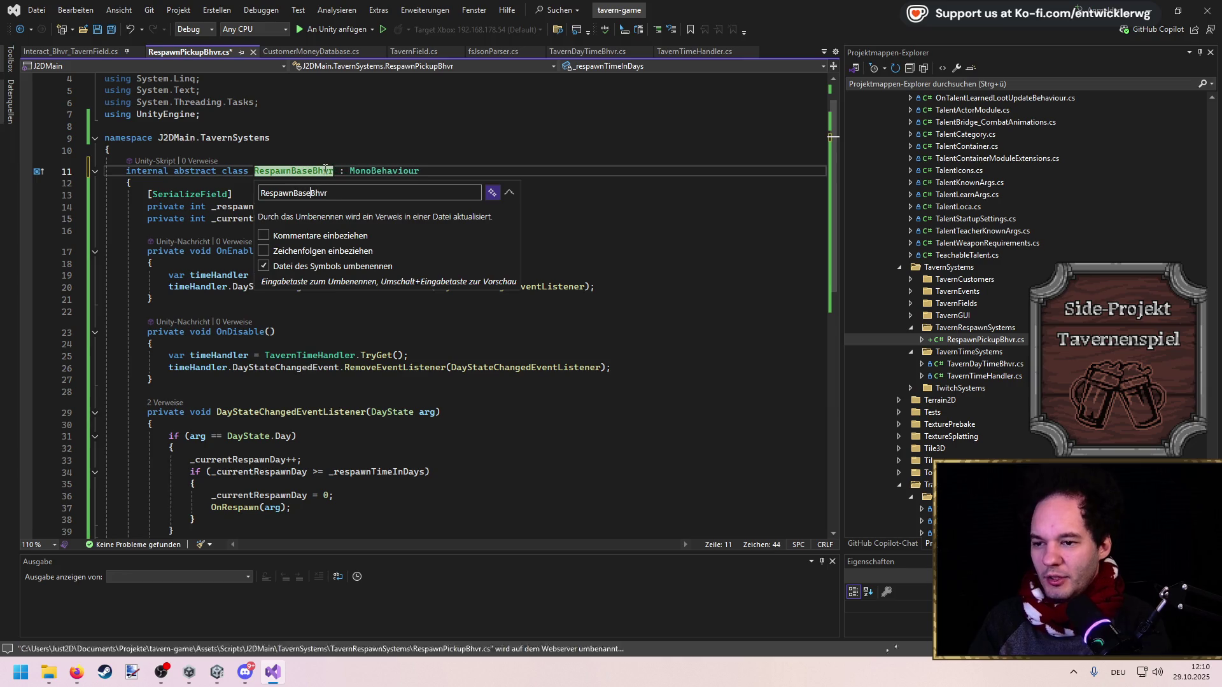
pyautogui.press('Return')
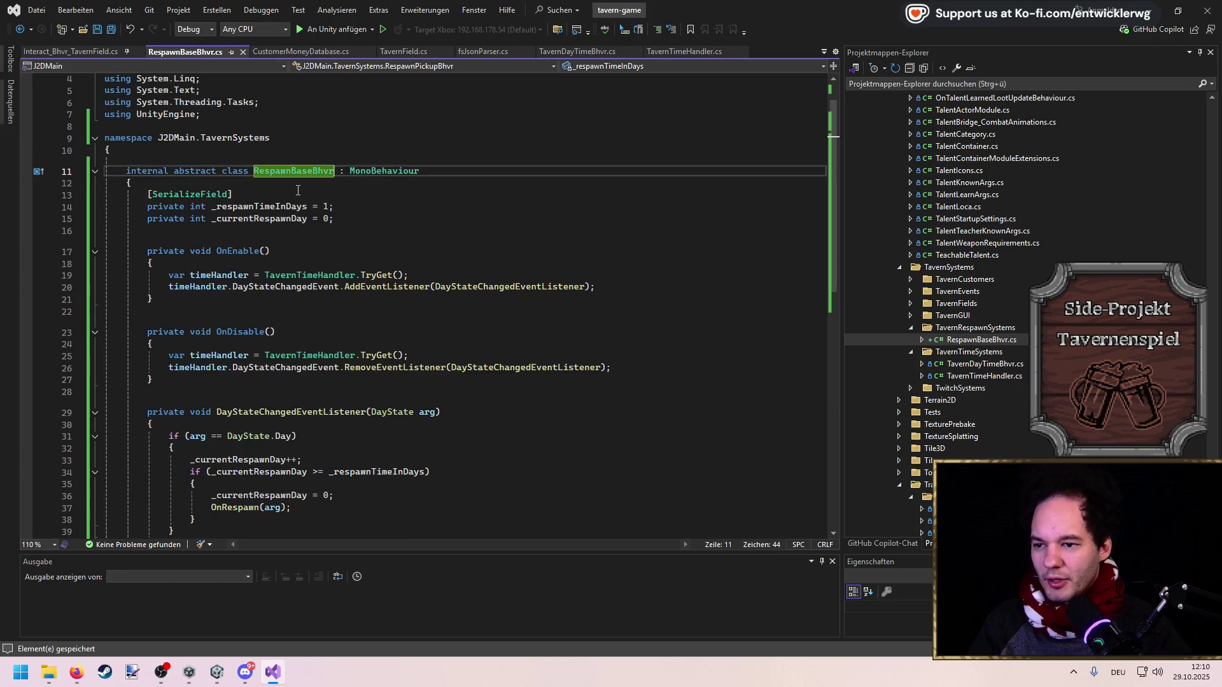
pyautogui.click(415, 299)
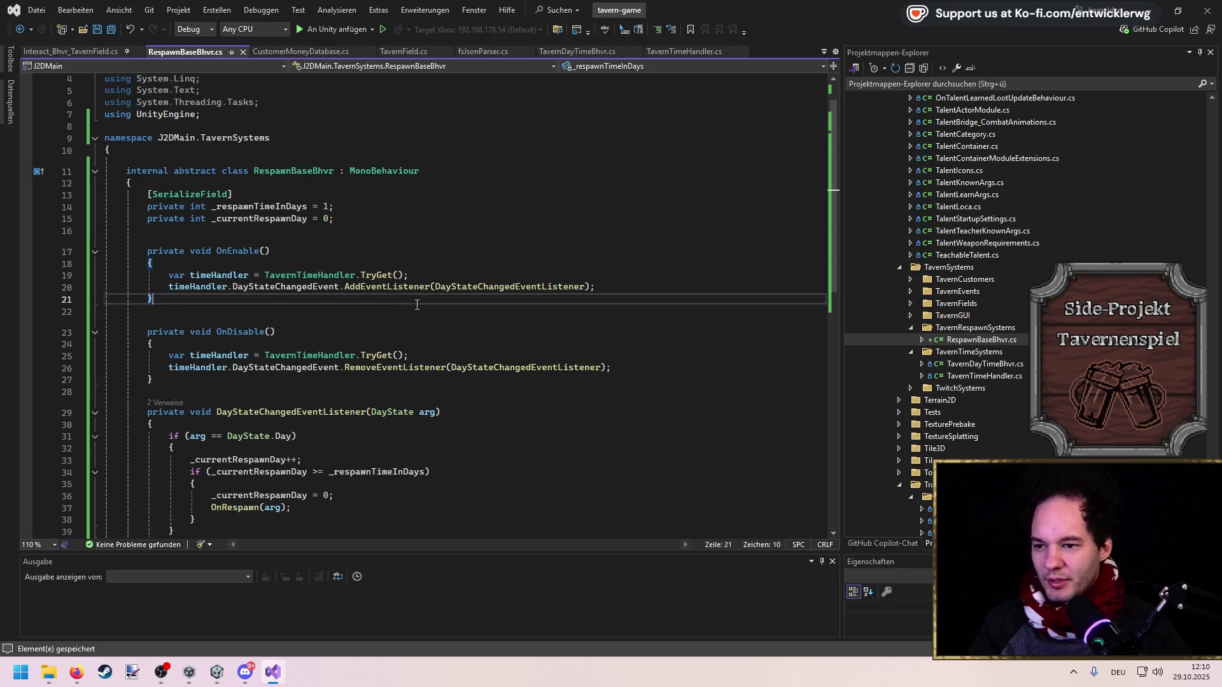
pyautogui.scroll(-3, 358, 419)
pyautogui.click(354, 401)
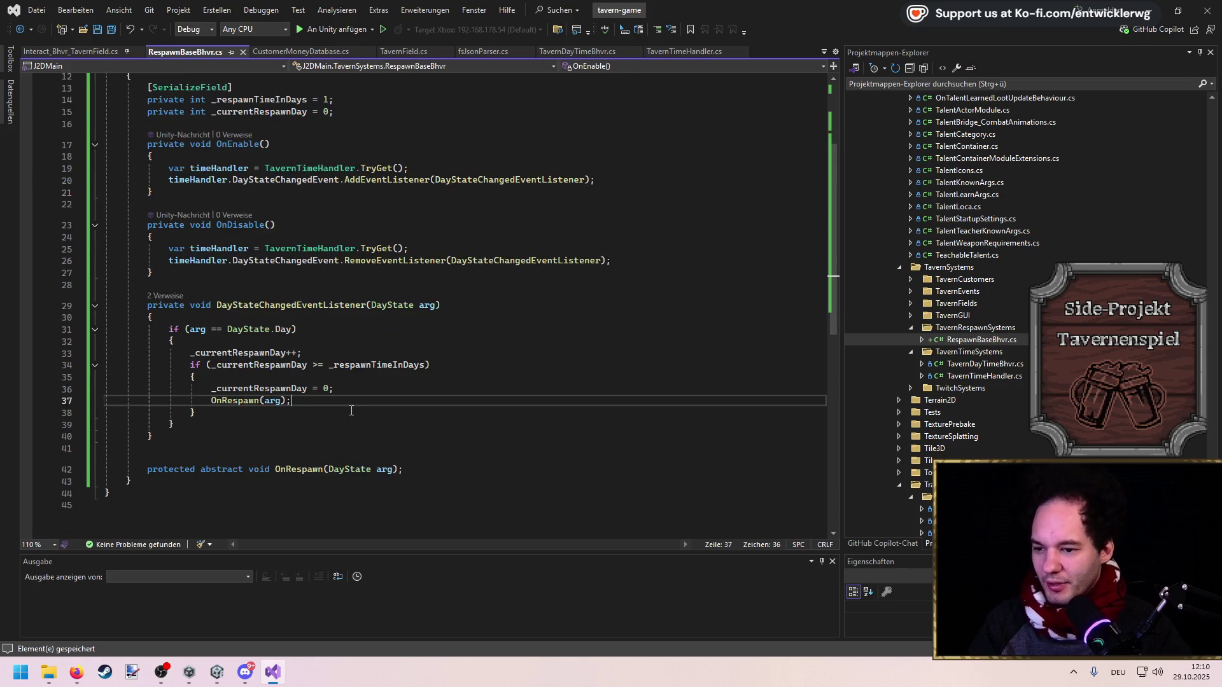
pyautogui.scroll(2, 432, 388)
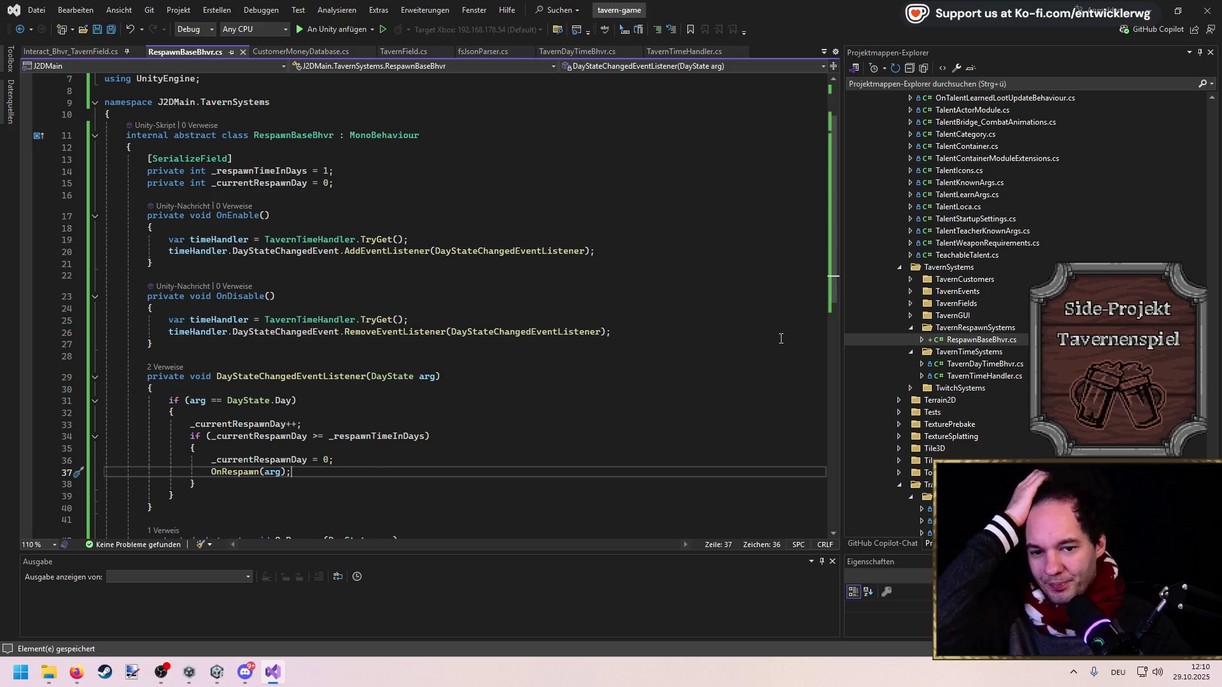
pyautogui.scroll(-3, 783, 338)
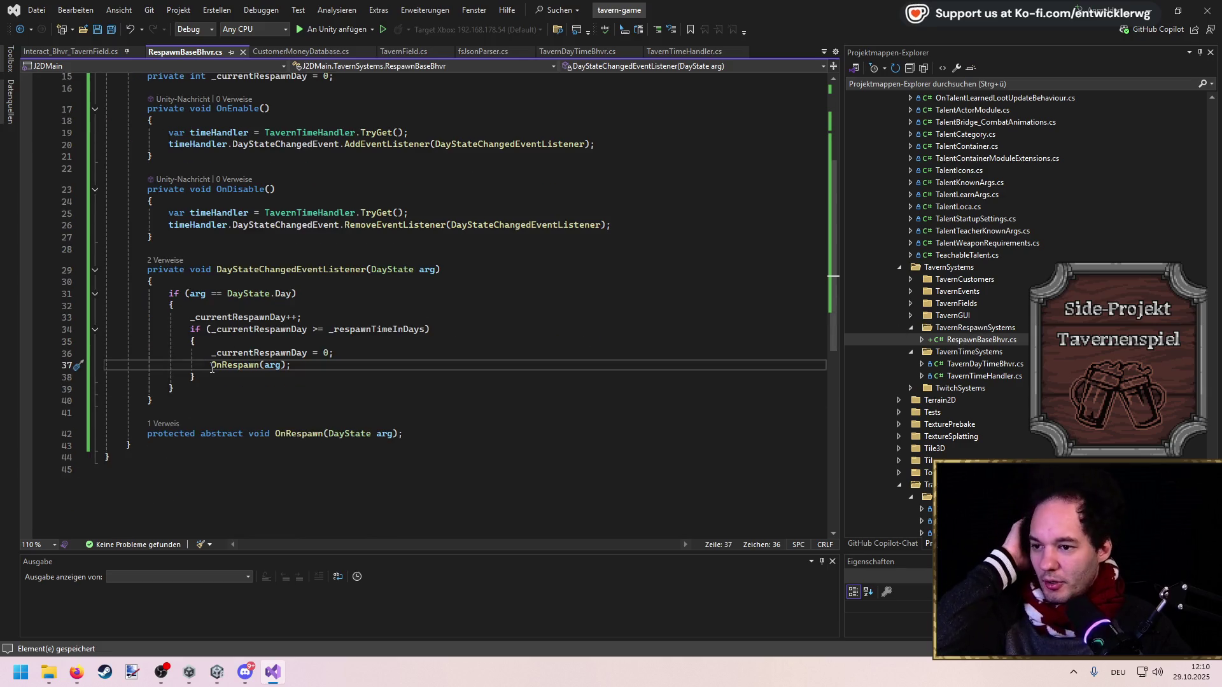
# Open the TavernRespawnSystems folder's add options, then dismiss them without adding anything
pyautogui.rightClick(975, 328)
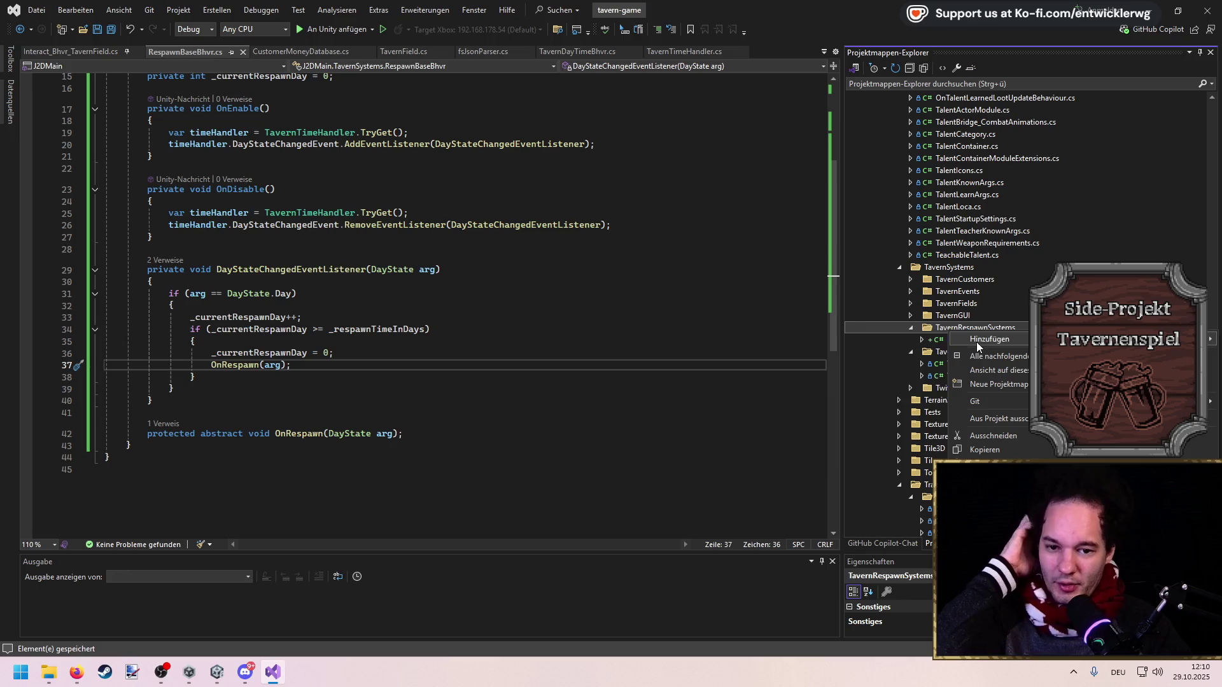
pyautogui.moveTo(994, 341)
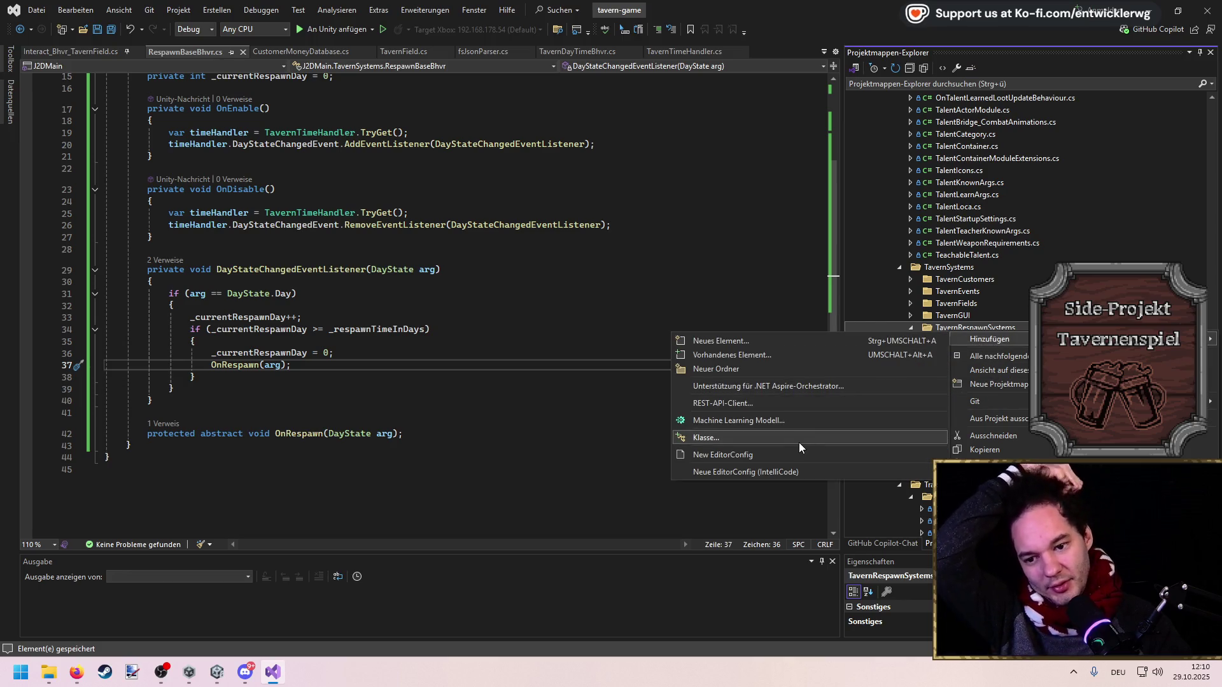
pyautogui.click(334, 405)
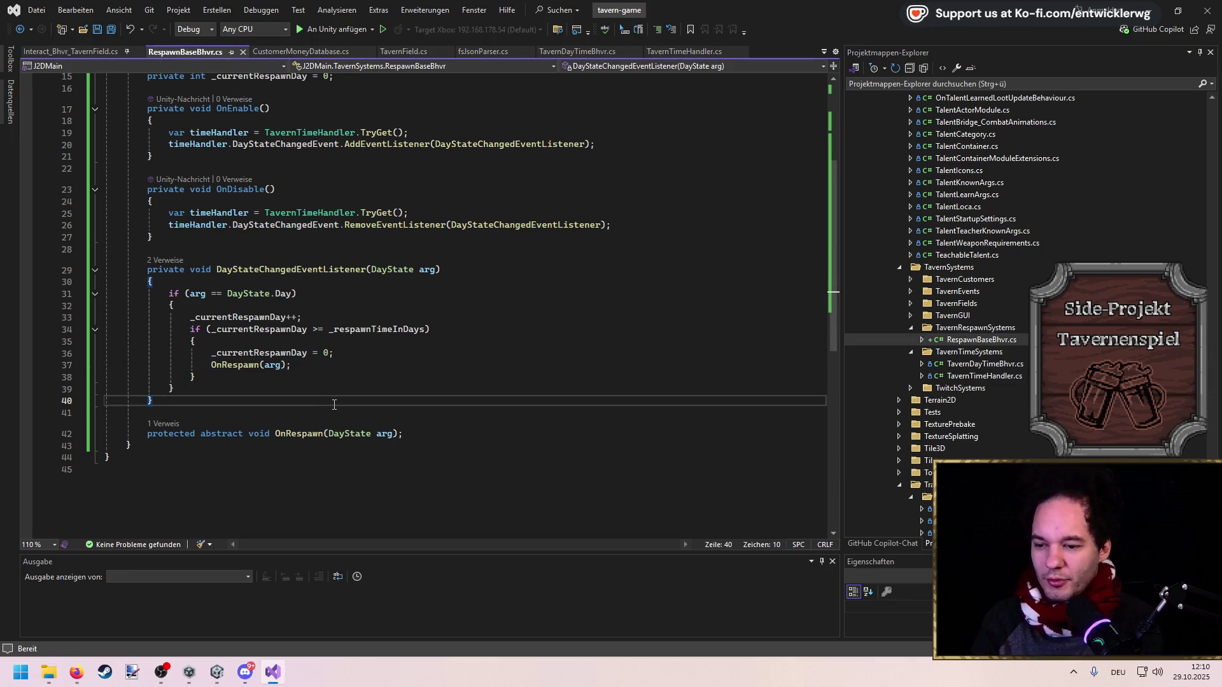
# Add a protected virtual bool CanRespawn(DayState arg) method that returns true
pyautogui.press('Return')
pyautogui.press('Return')
pyautogui.write('protected virtual bool CanR')
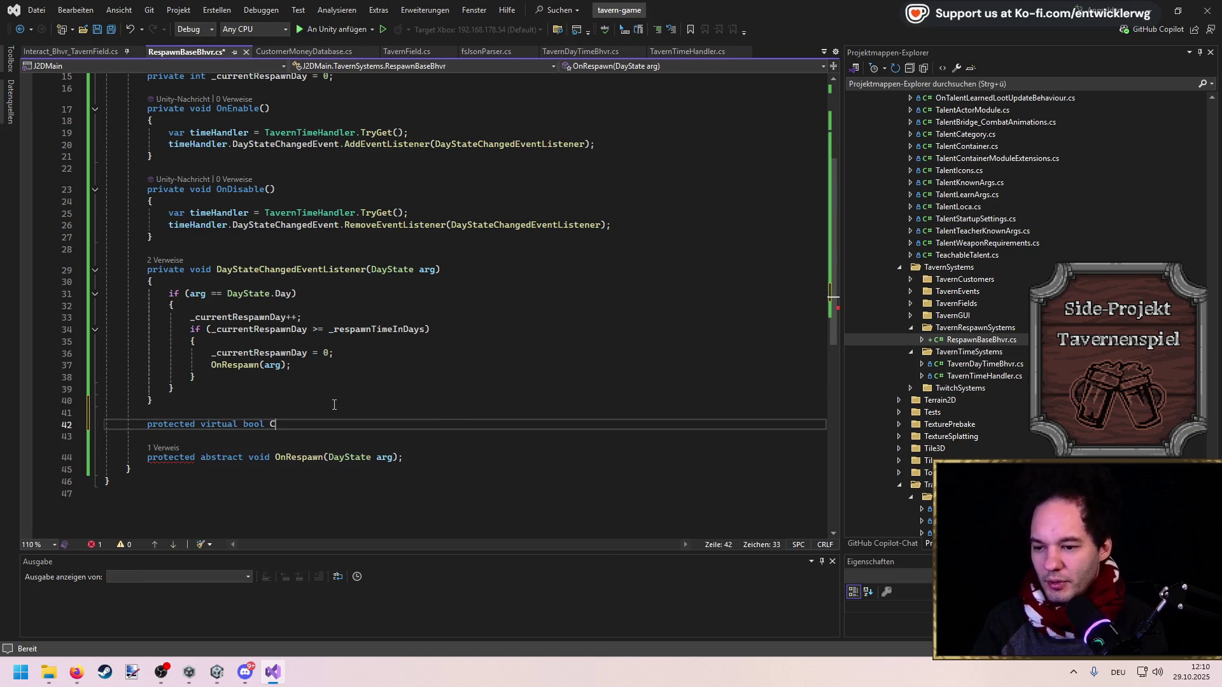
pyautogui.write('espawn(')
pyautogui.write('DayState arg')
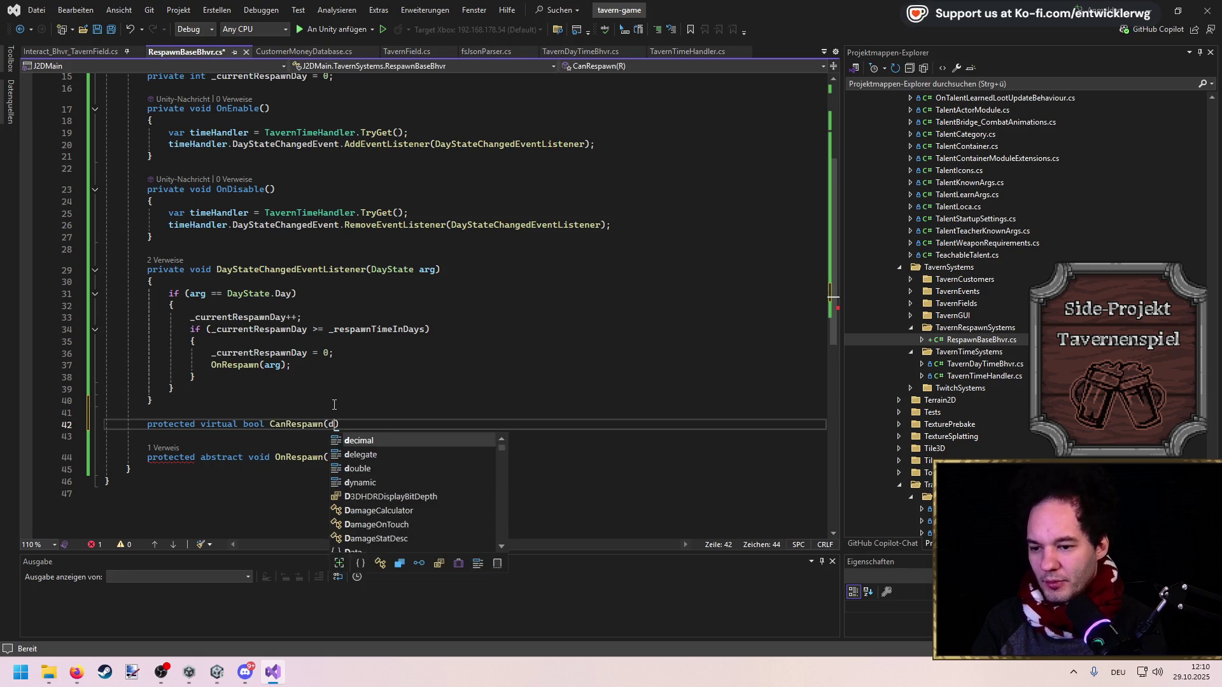
pyautogui.hotkey('ctrl', 's')
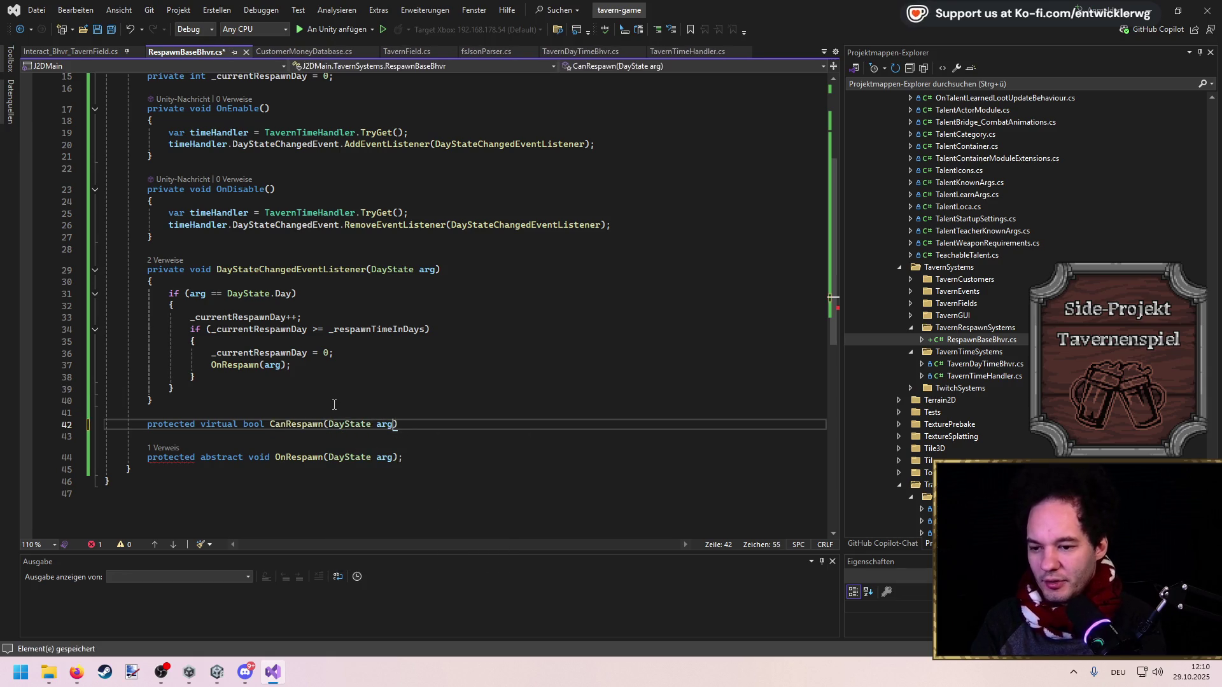
pyautogui.press('End')
pyautogui.press('Return')
pyautogui.write('{')
pyautogui.press('Return')
pyautogui.write('return true;')
pyautogui.hotkey('ctrl', 's')
pyautogui.click(430, 292)
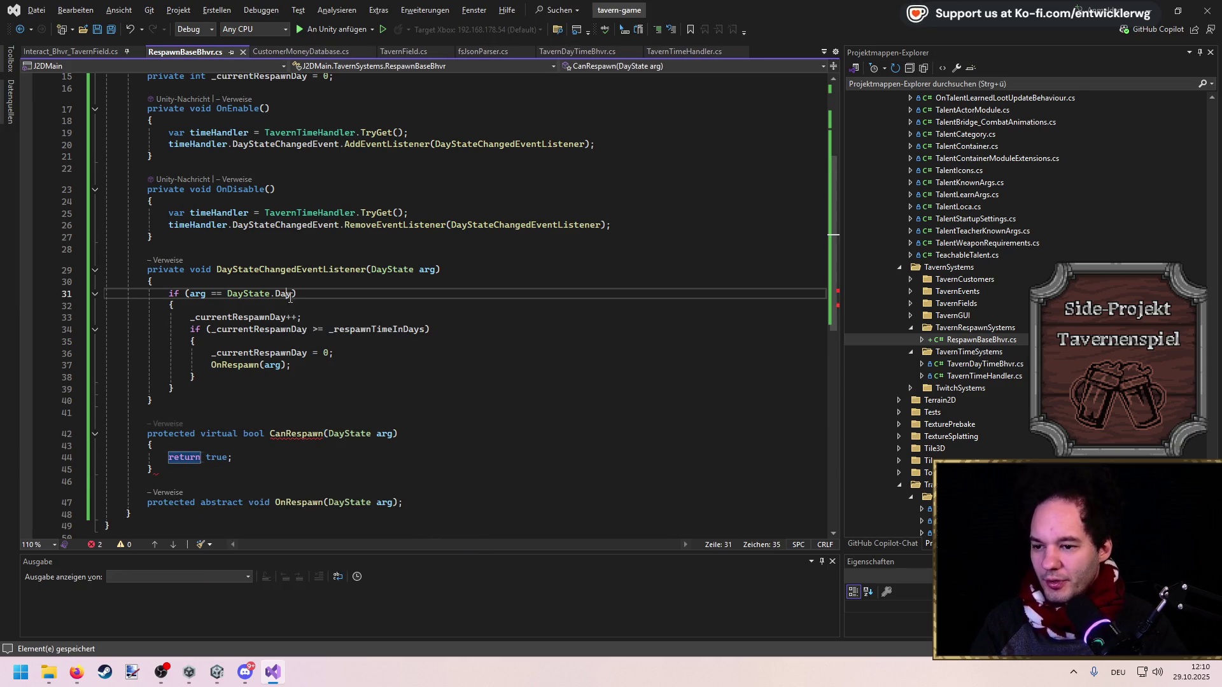
# Append '&& CanRespawn(arg)' to the interval condition, save, and review the new method
pyautogui.click(427, 327)
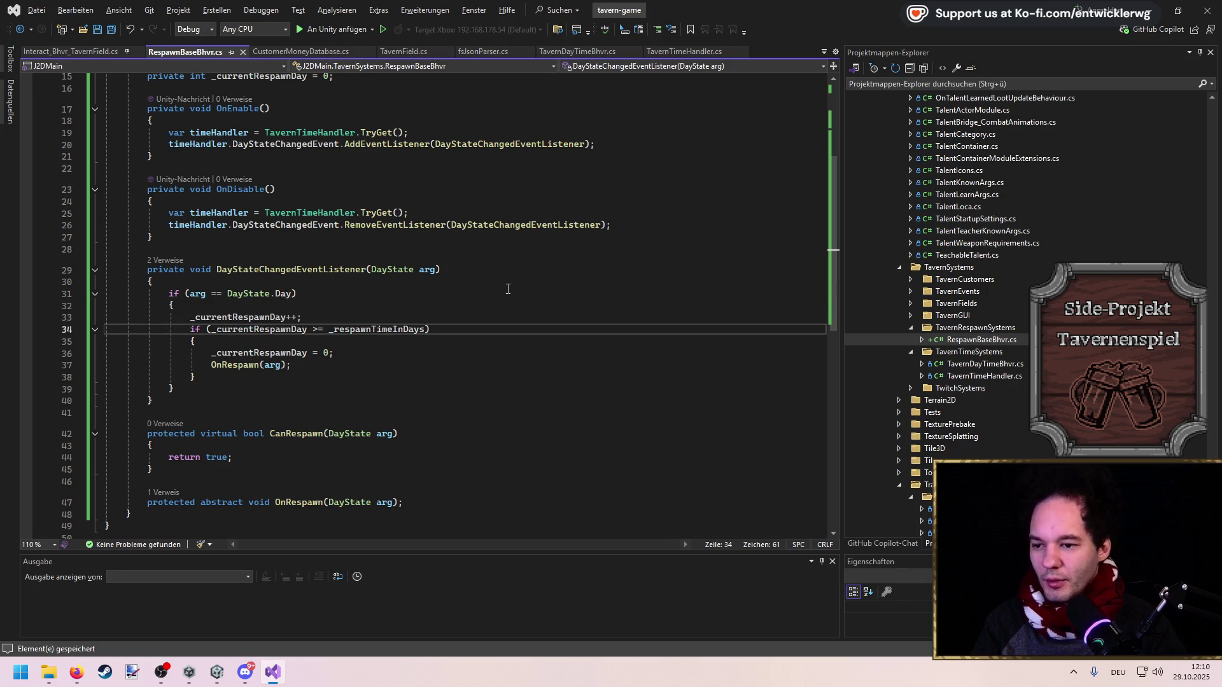
pyautogui.write('&& Can')
pyautogui.press('Tab')
pyautogui.write('(arg)')
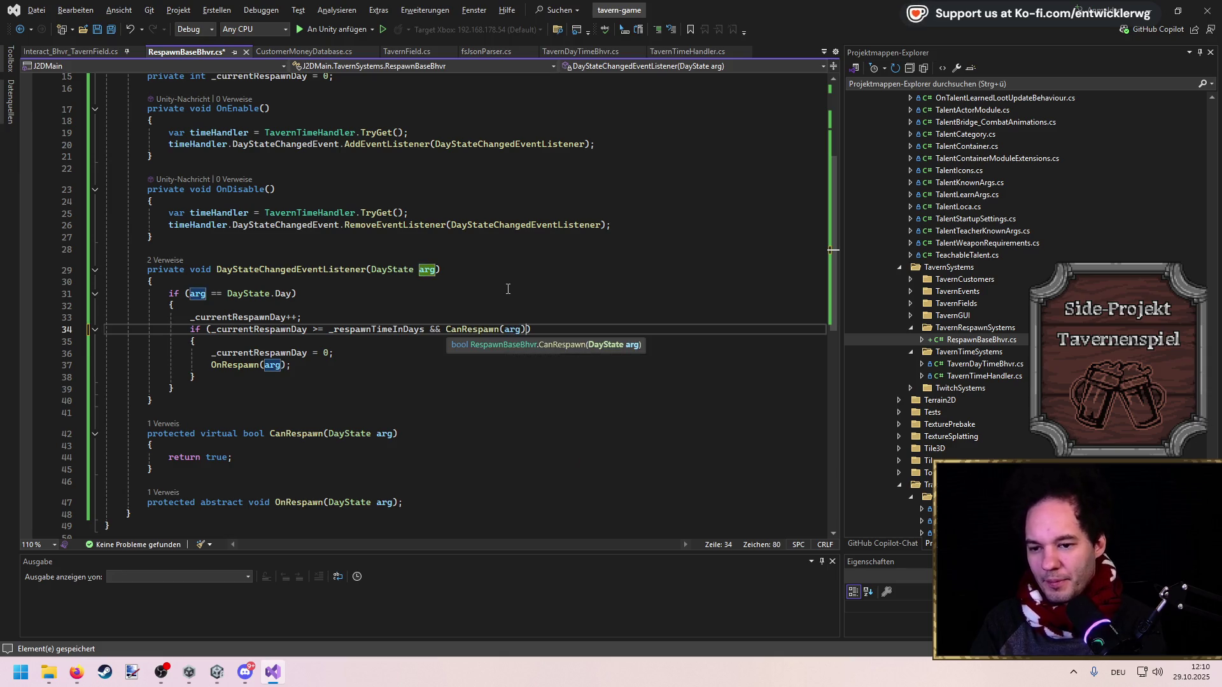
pyautogui.hotkey('ctrl', 's')
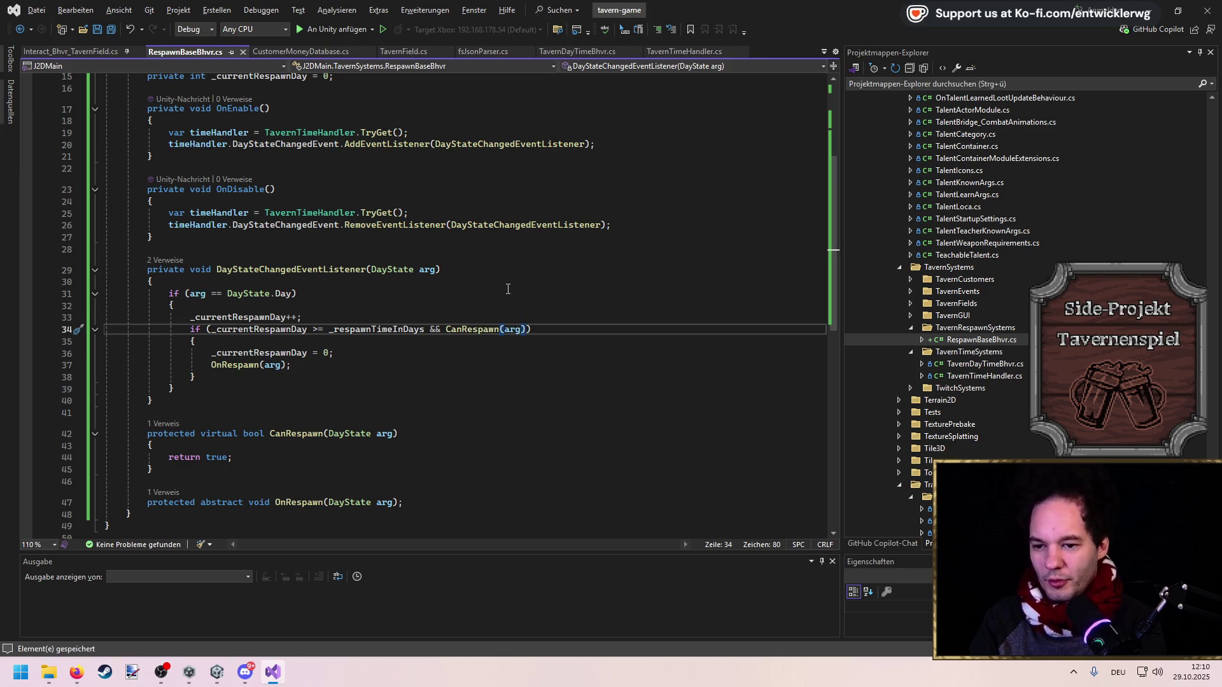
pyautogui.moveTo(158, 473); pyautogui.dragTo(105, 433)
pyautogui.click(271, 402)
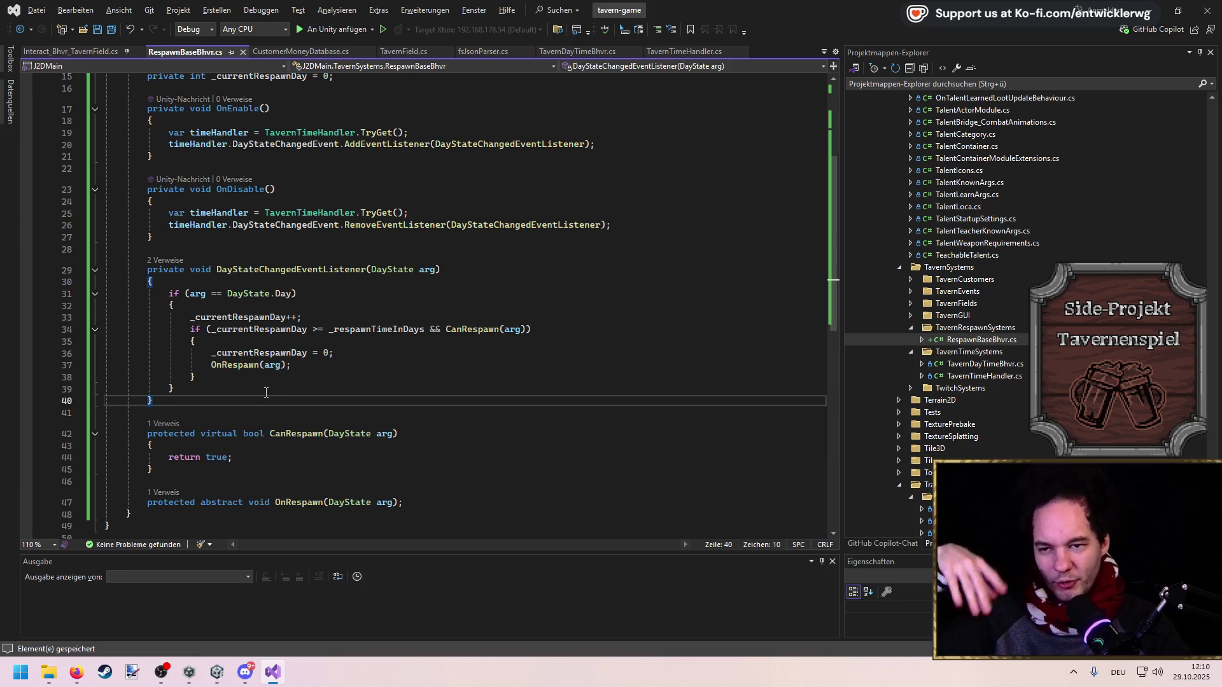
pyautogui.moveTo(261, 367)
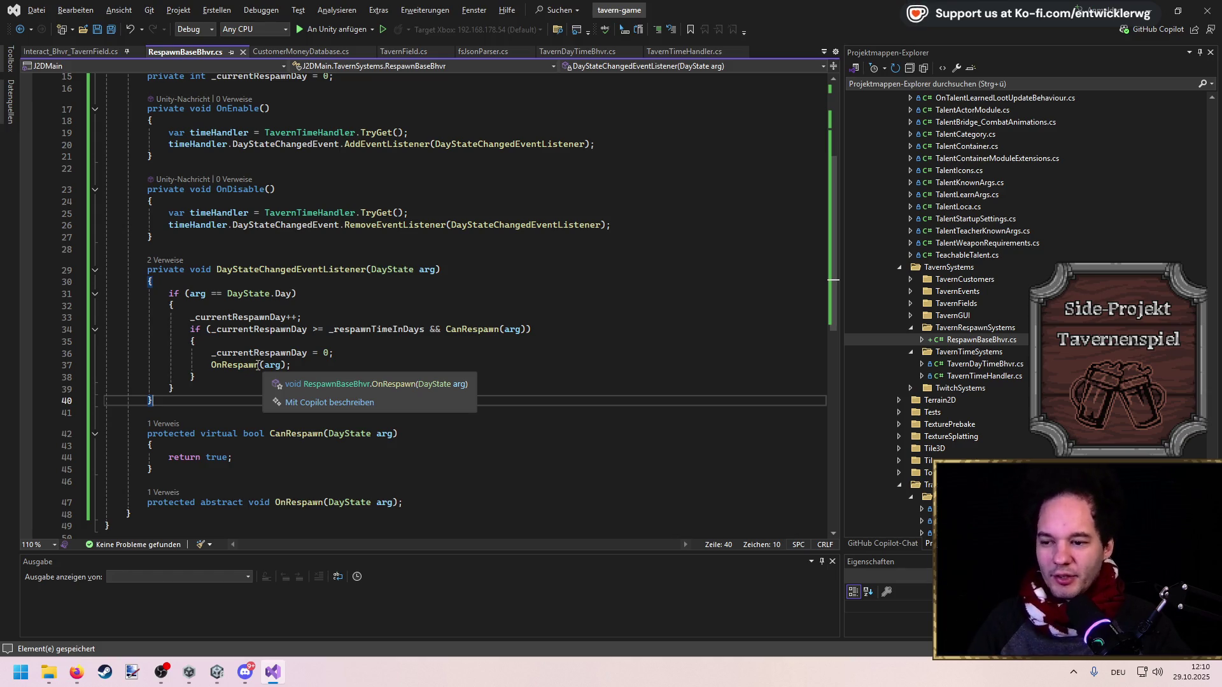
pyautogui.moveTo(239, 332)
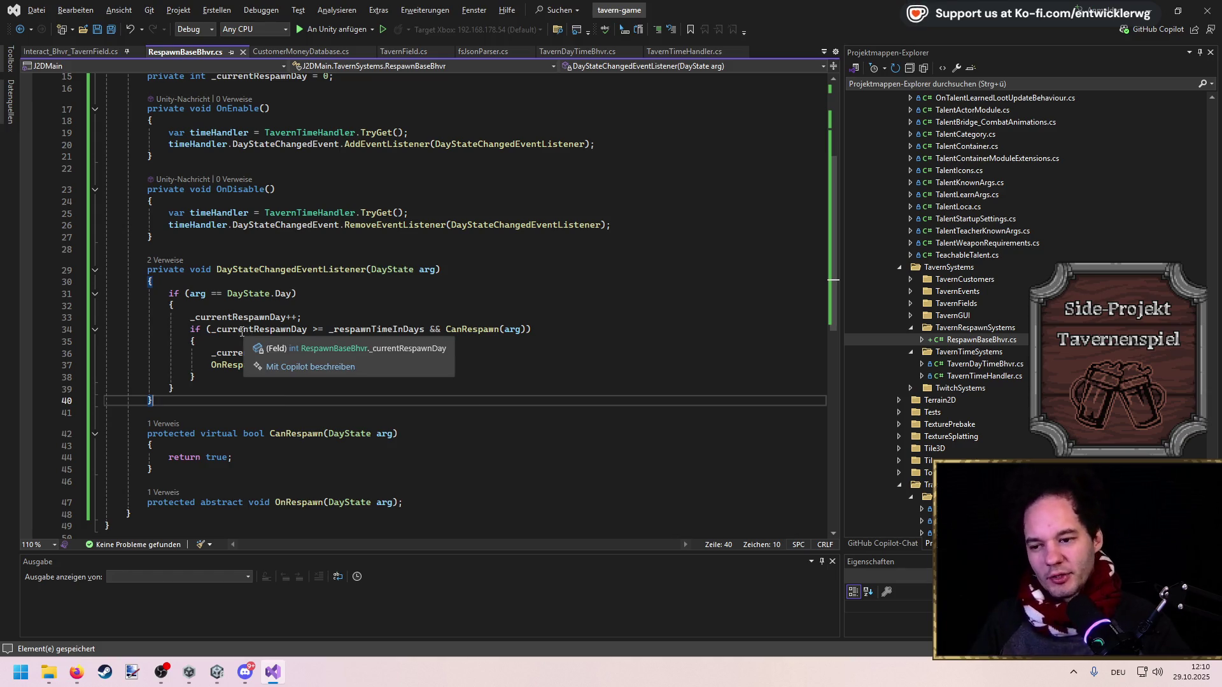
pyautogui.click(273, 238)
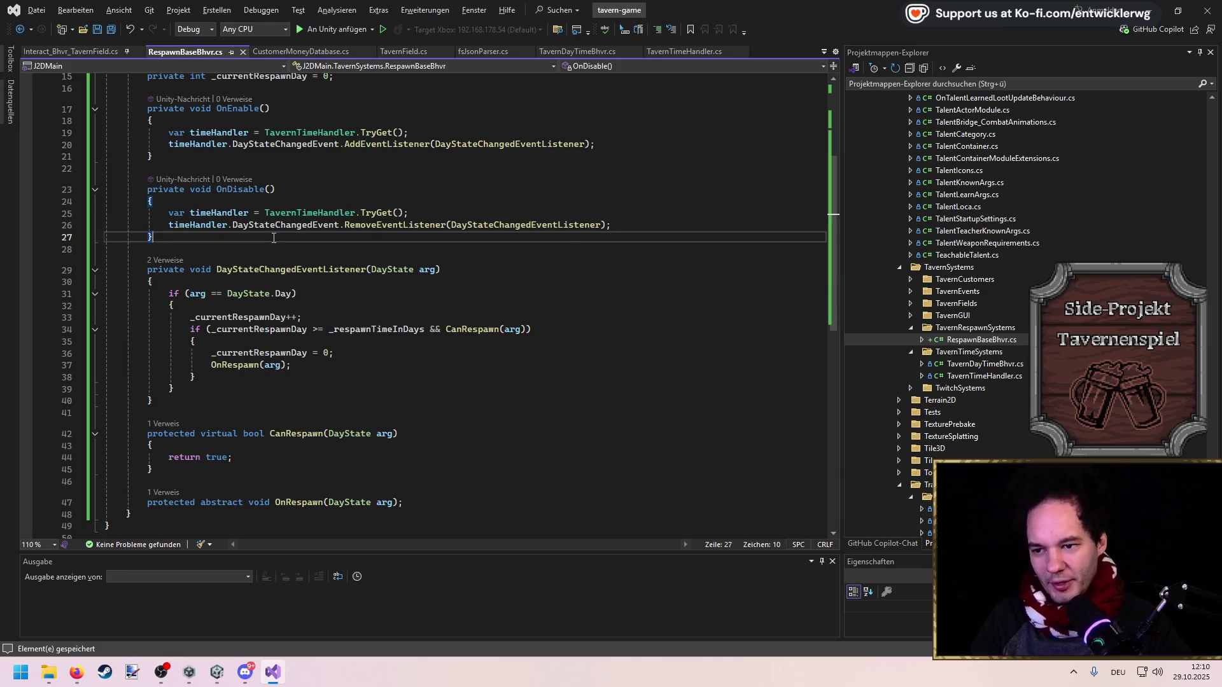
# Open and close the TavernRespawnSystems folder's add options, then select the CanRespawn method
pyautogui.rightClick(977, 328)
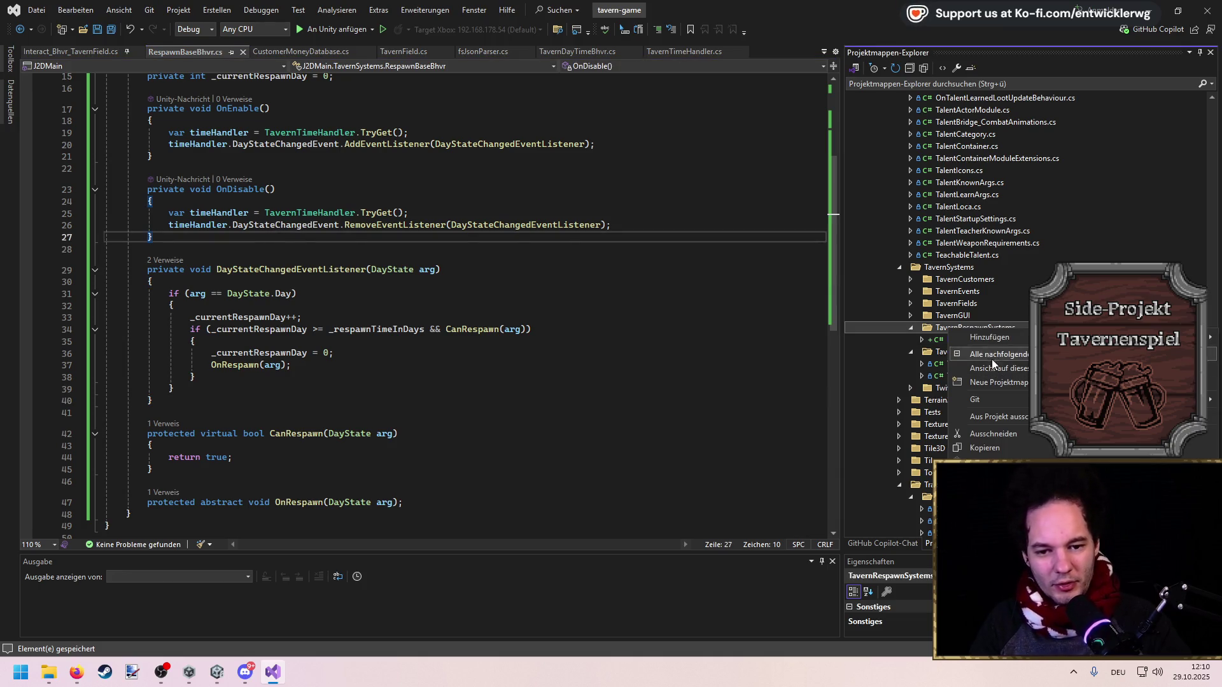
pyautogui.moveTo(991, 337)
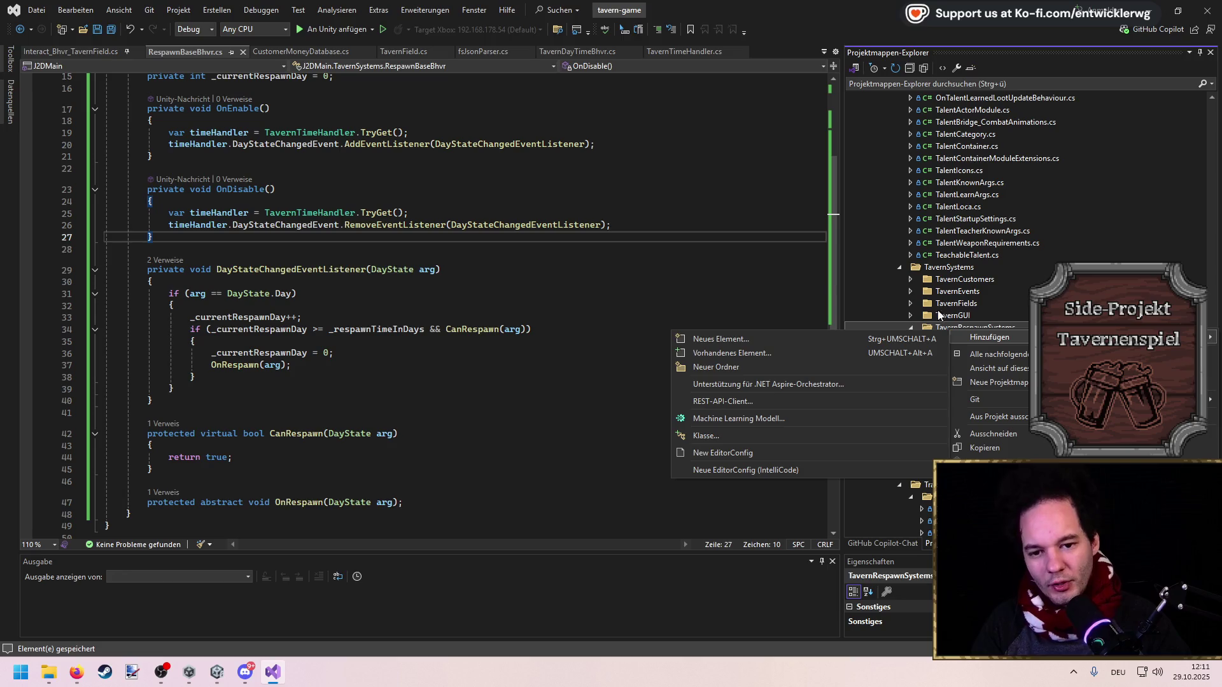
pyautogui.press('Escape')
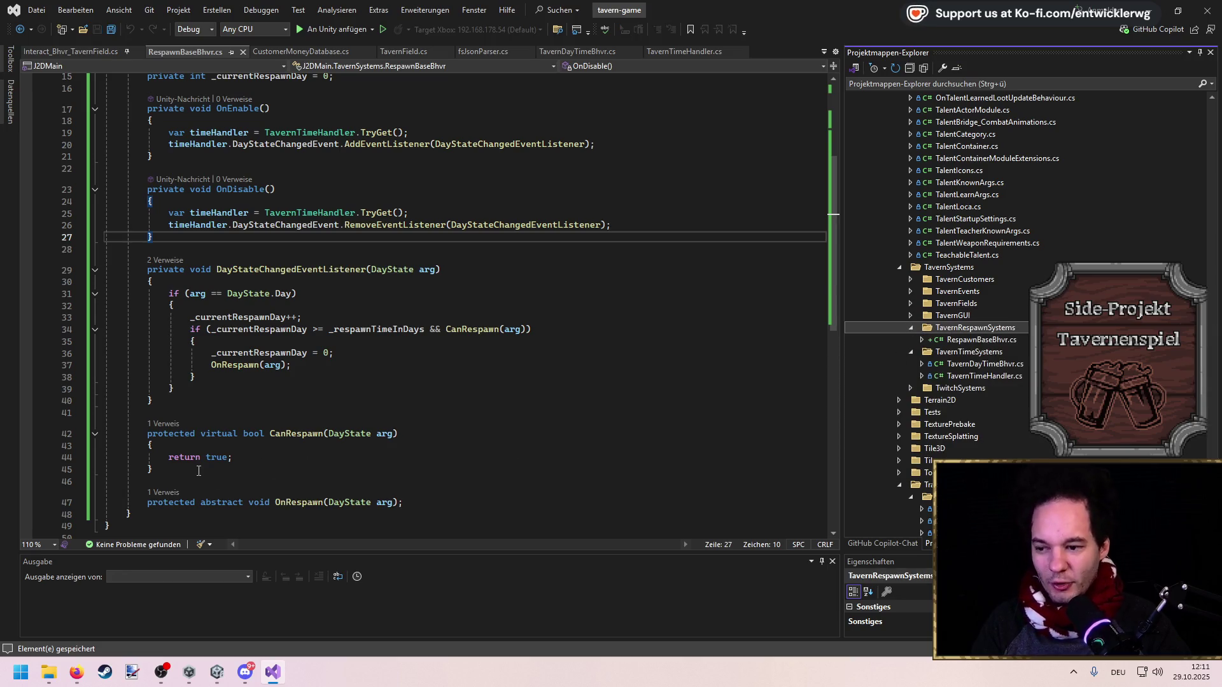
pyautogui.moveTo(82, 469); pyautogui.dragTo(82, 434)
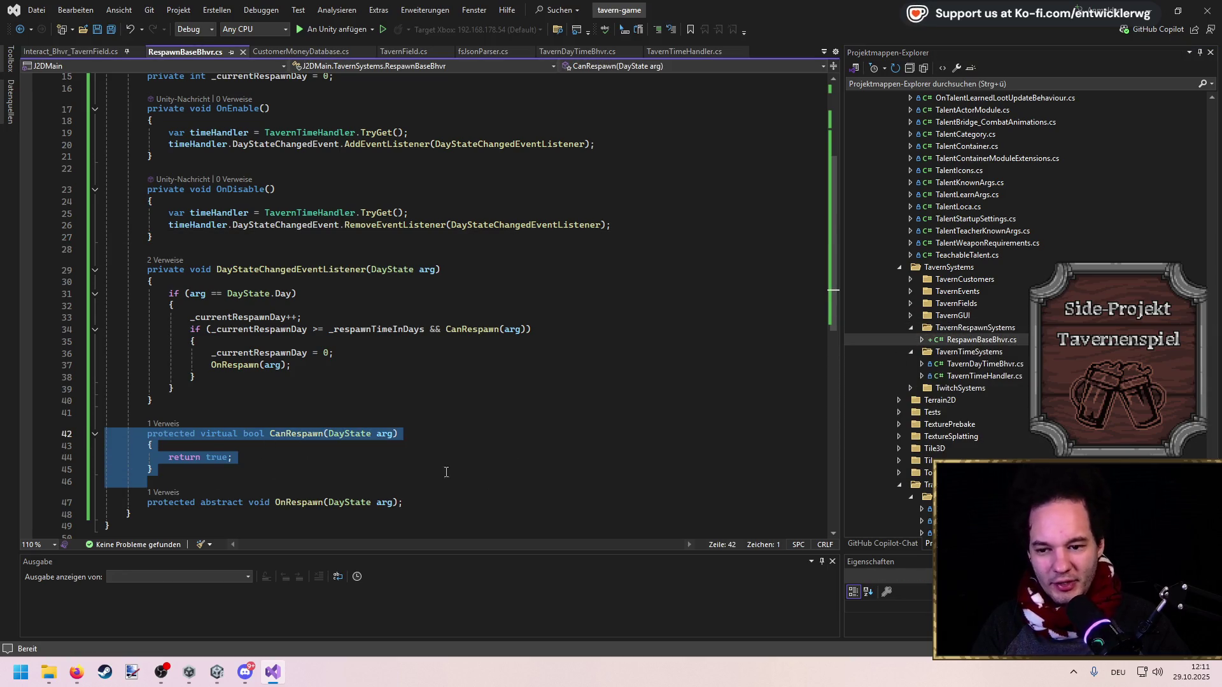
# Add a new class named PickupRespawnBhvr to the TavernRespawnSystems folder
pyautogui.click(484, 400)
pyautogui.click(997, 329)
pyautogui.moveTo(996, 331)
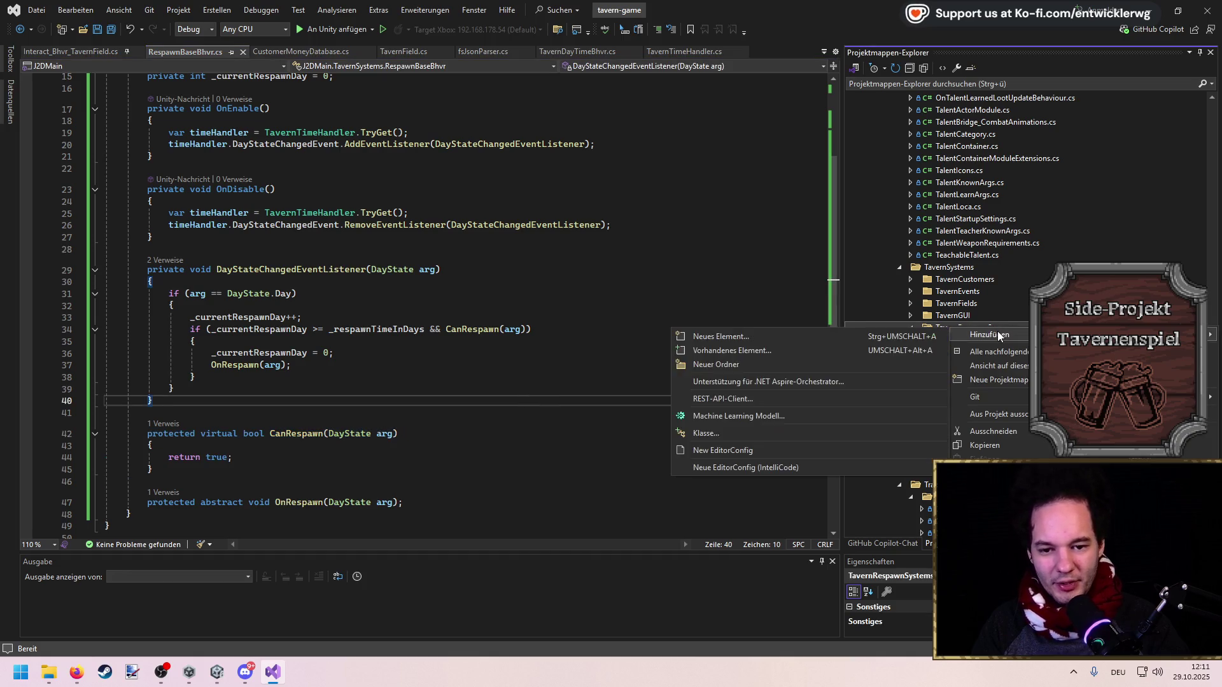
pyautogui.click(739, 426)
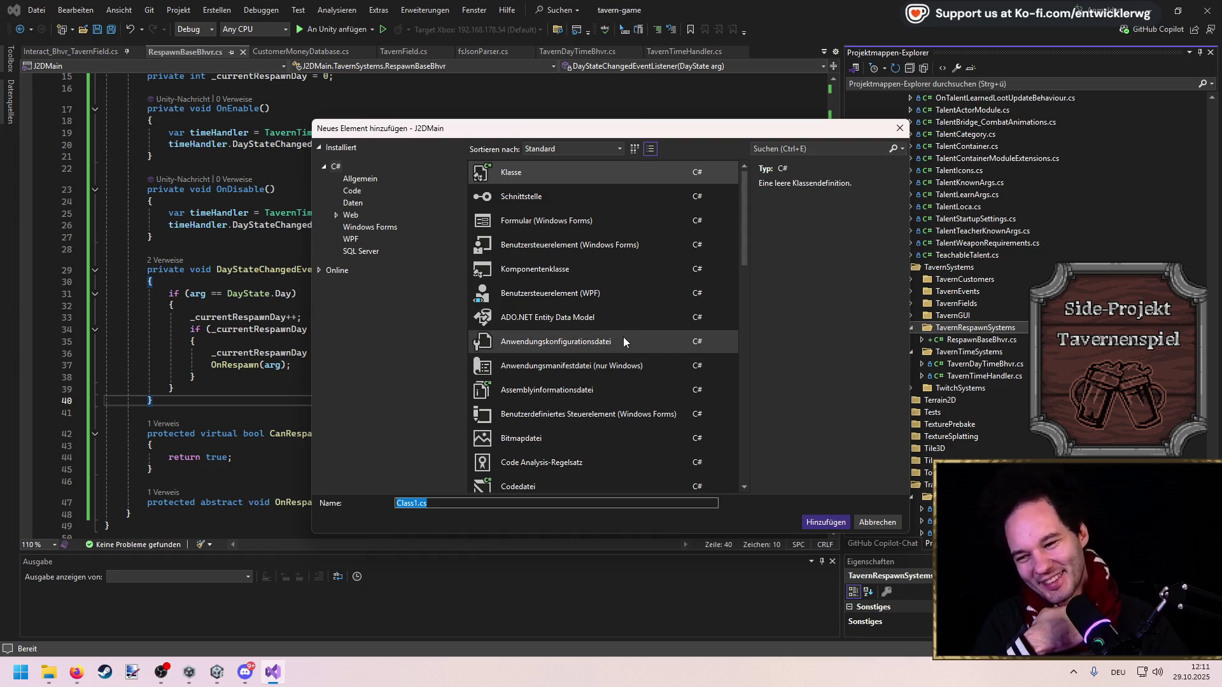
pyautogui.press('BackSpace')
pyautogui.write('PickupRespawnBhvr')
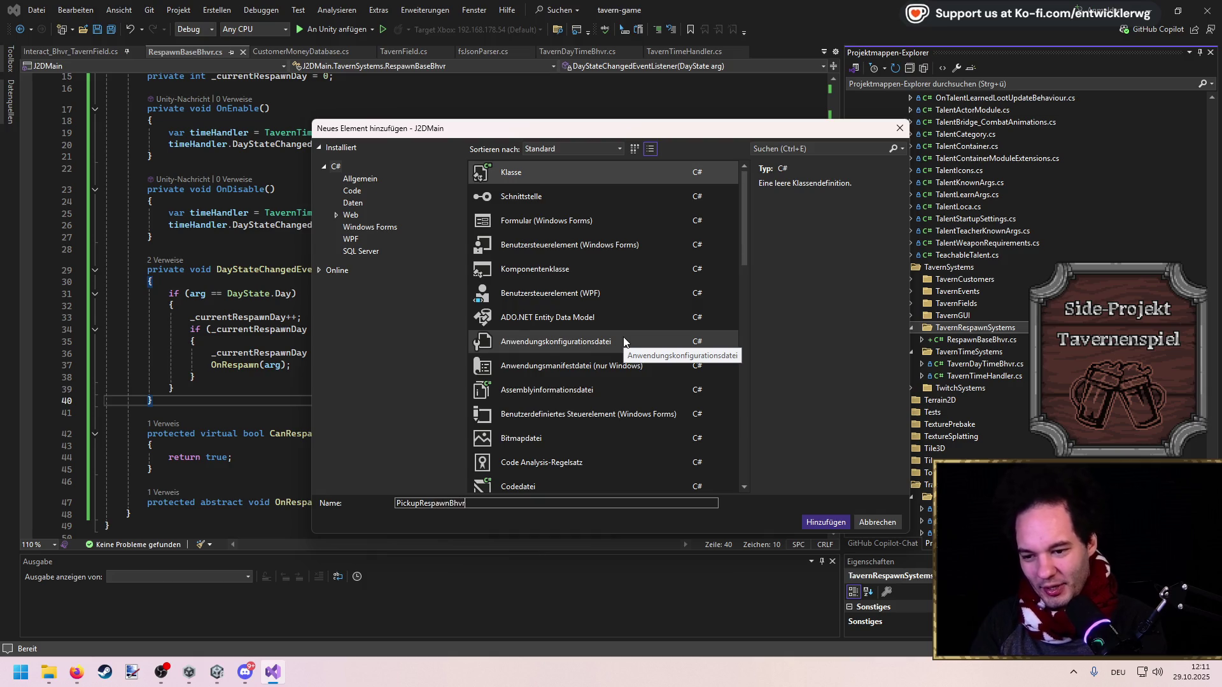
pyautogui.press('Escape')
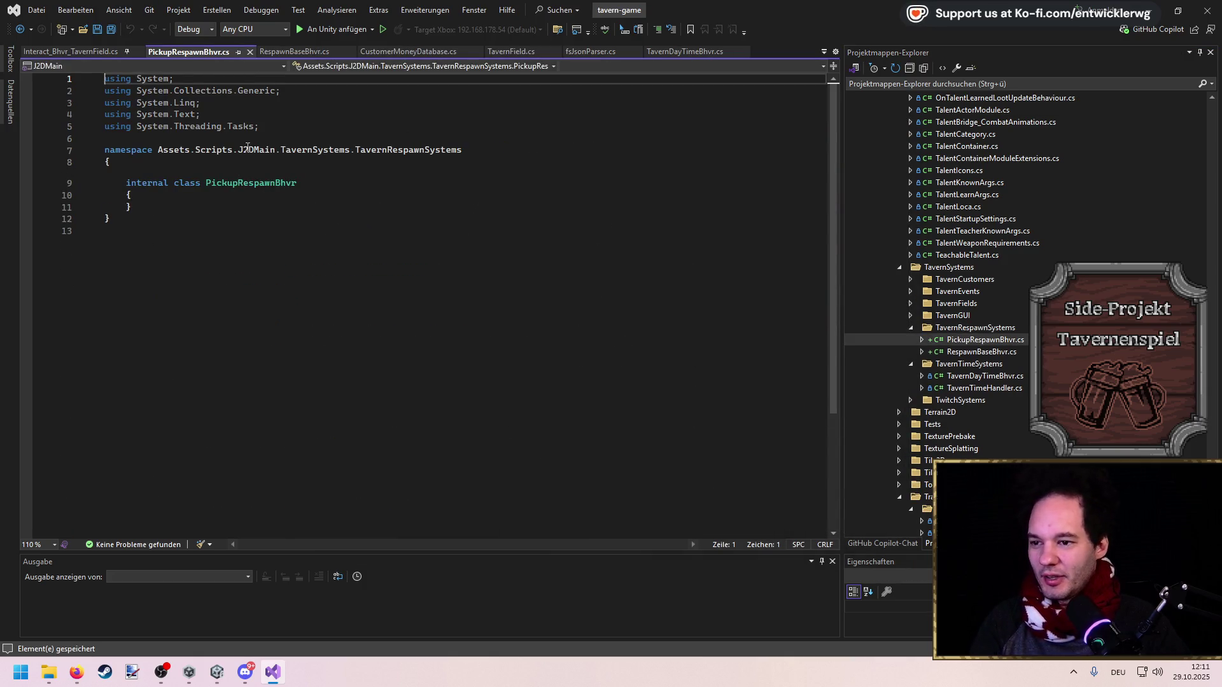
# Shorten the namespace to J2DMain.TavernSystems, inherit RespawnBaseBhvr, and generate the OnRespawn override
pyautogui.moveTo(239, 150); pyautogui.dragTo(158, 150)
pyautogui.press('BackSpace')
pyautogui.doubleClick(331, 150)
pyautogui.press('BackSpace')
pyautogui.press('BackSpace')
pyautogui.click(327, 185)
pyautogui.write(': Reps')
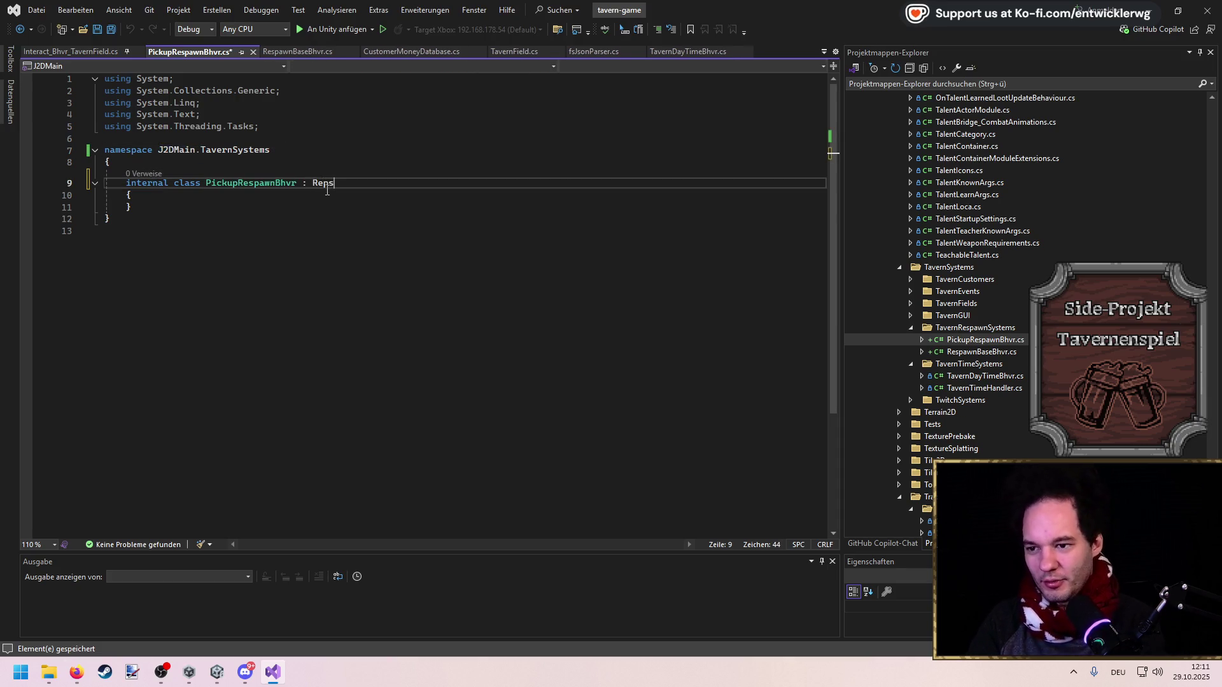
pyautogui.press('BackSpace')
pyautogui.press('BackSpace')
pyautogui.write('spawn')
pyautogui.press('Tab')
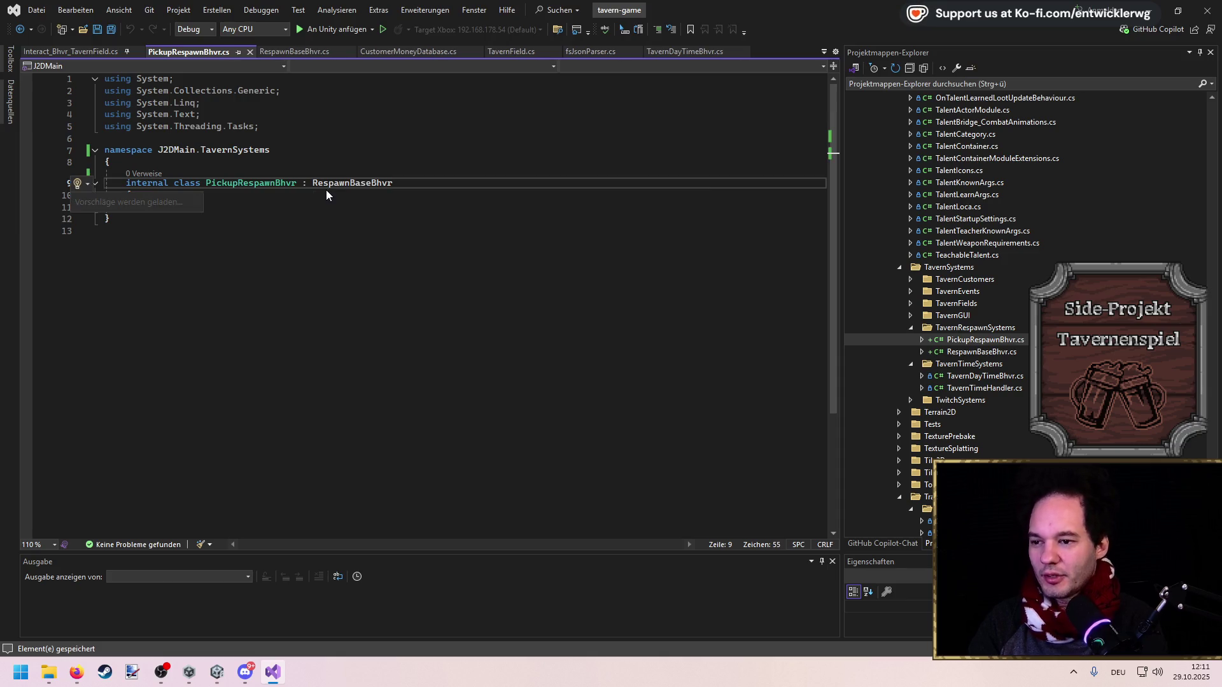
pyautogui.press('Return')
# Add a [SerializeField] private List<GameObject> _objectsToSpawn initialized to a new list
pyautogui.write('[Seria')
pyautogui.write('lizeF')
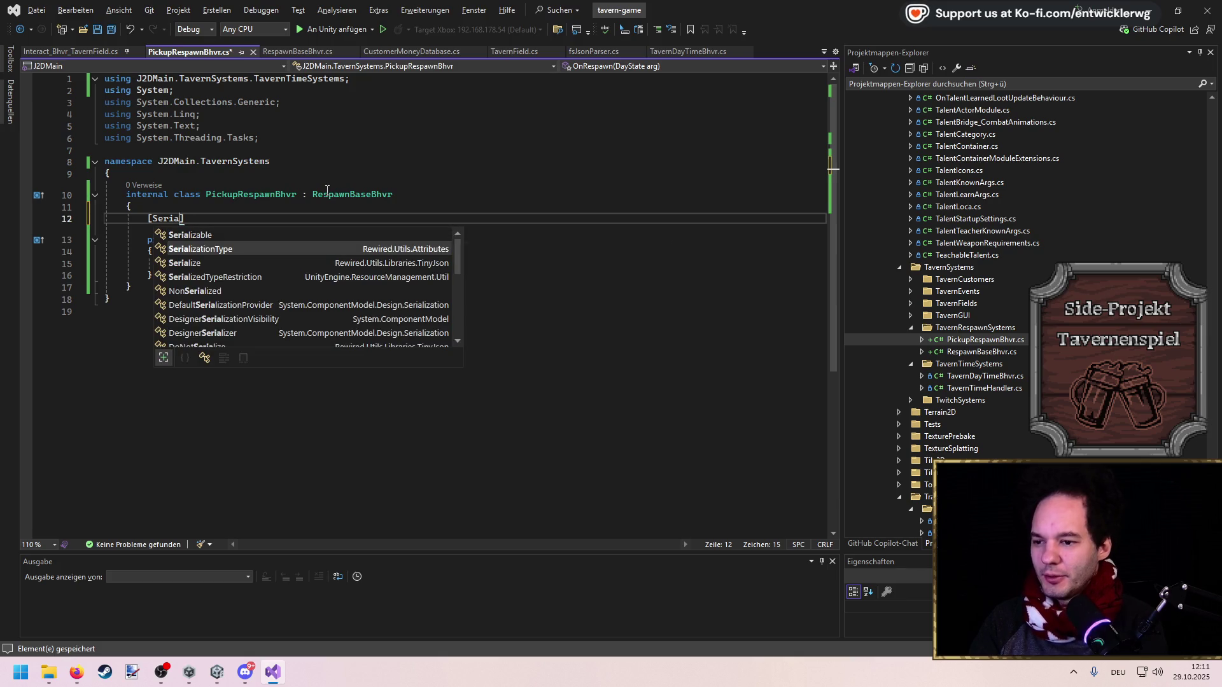
pyautogui.write('ield')
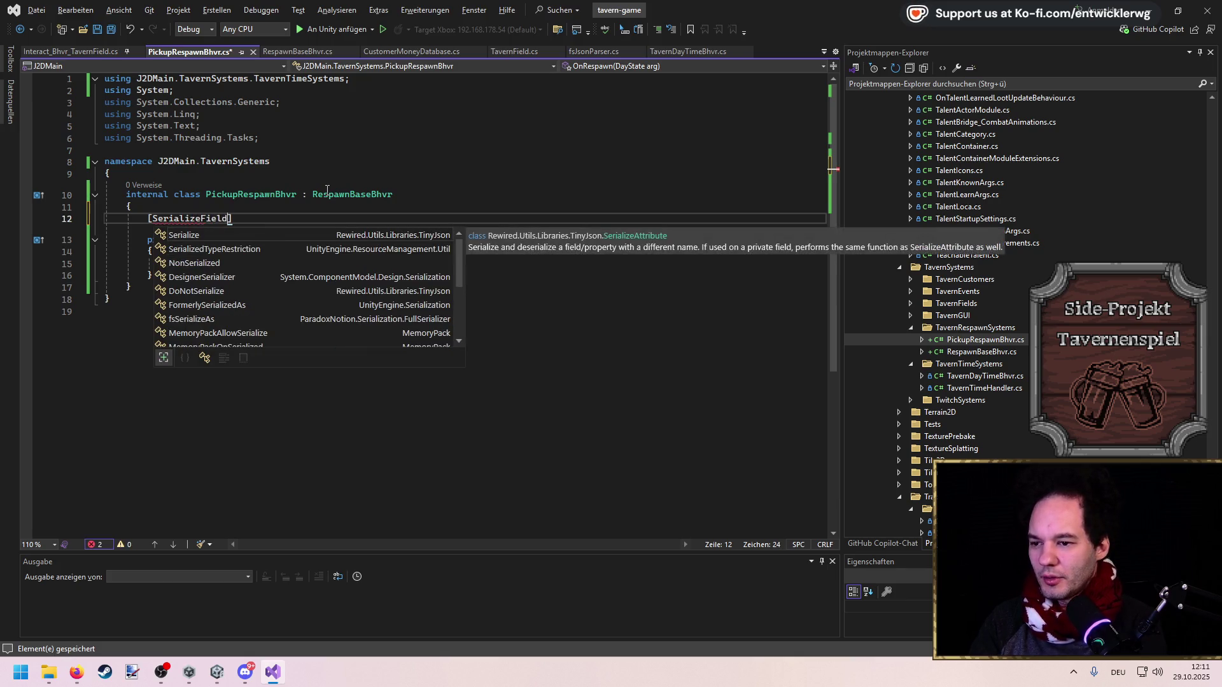
pyautogui.press('Tab')
pyautogui.press('Return')
pyautogui.write('private ')
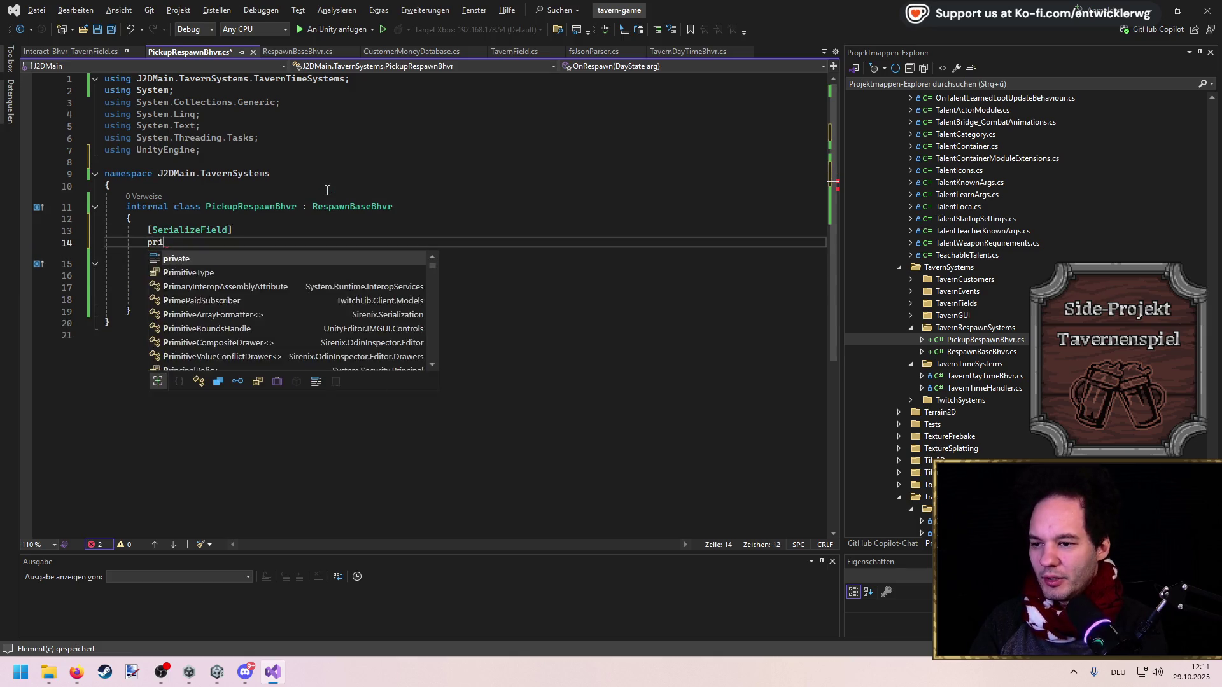
pyautogui.write('ListRequest')
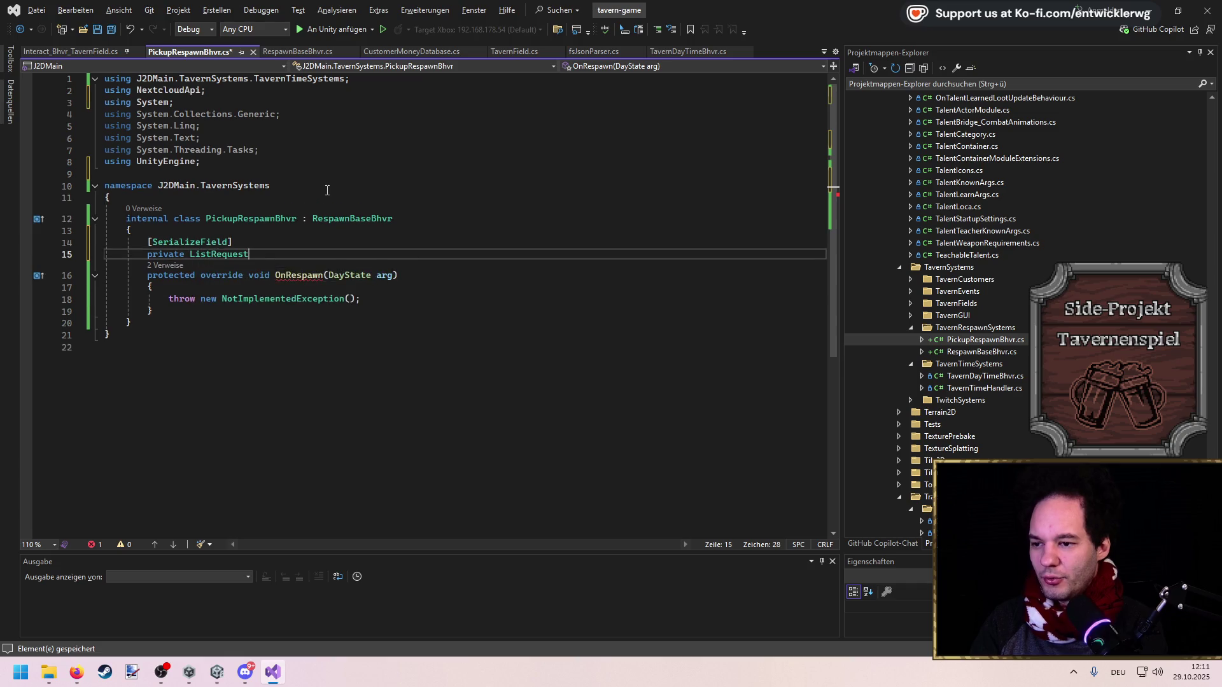
pyautogui.write('<GameObject> _')
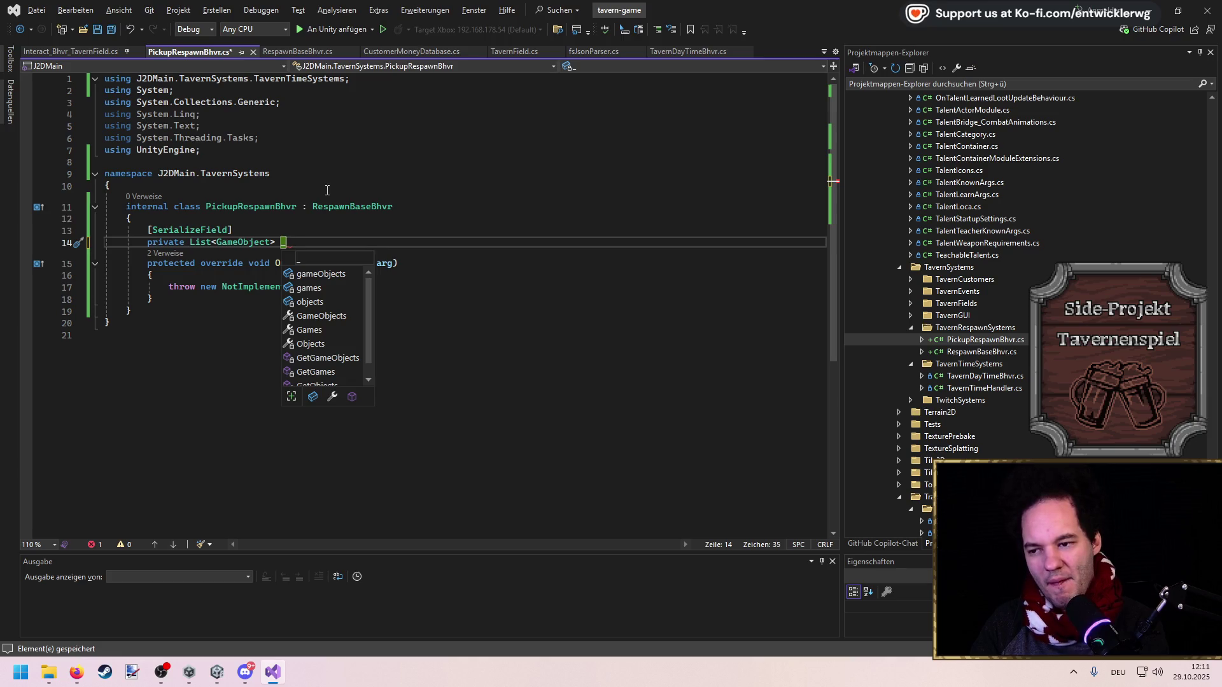
pyautogui.write('objectsToSpawn =')
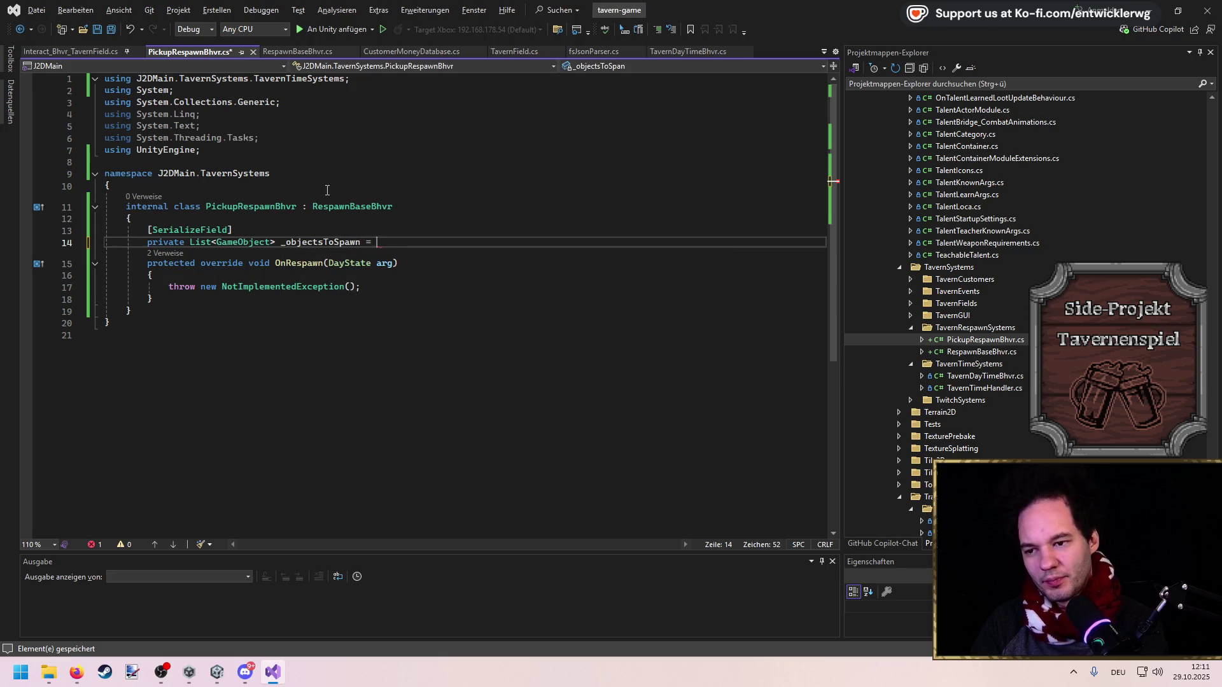
pyautogui.press('Tab')
pyautogui.write(';')
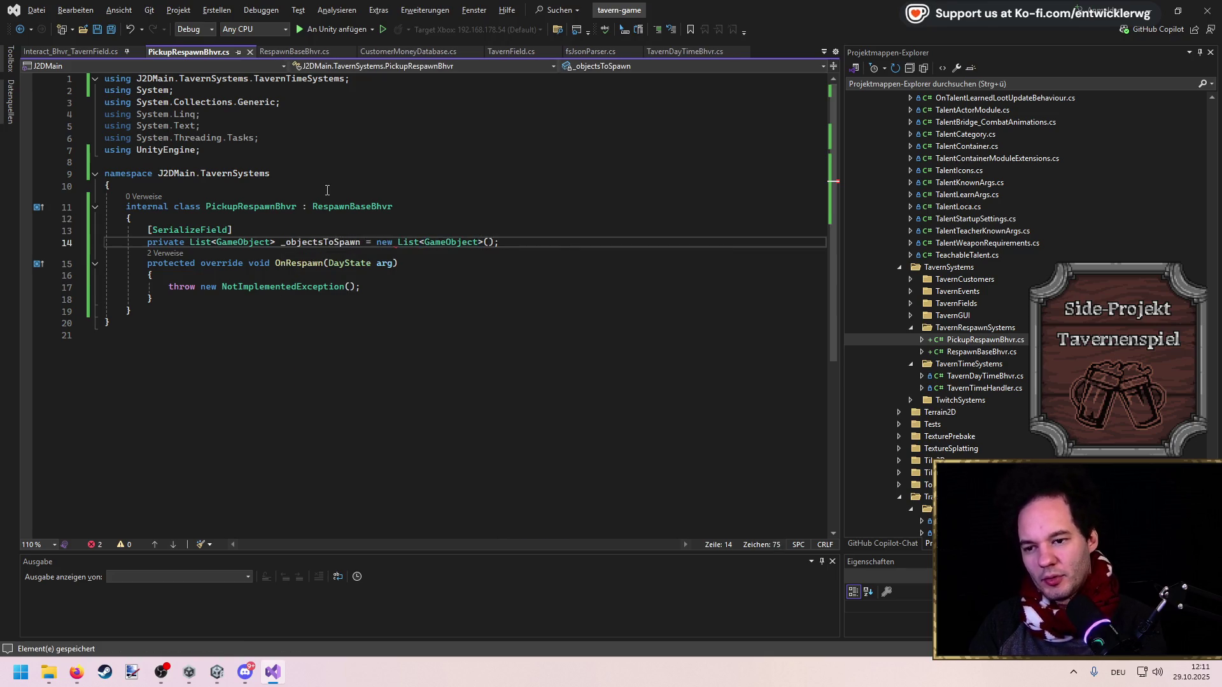
pyautogui.press('Return')
pyautogui.press('Return')
pyautogui.write('[')
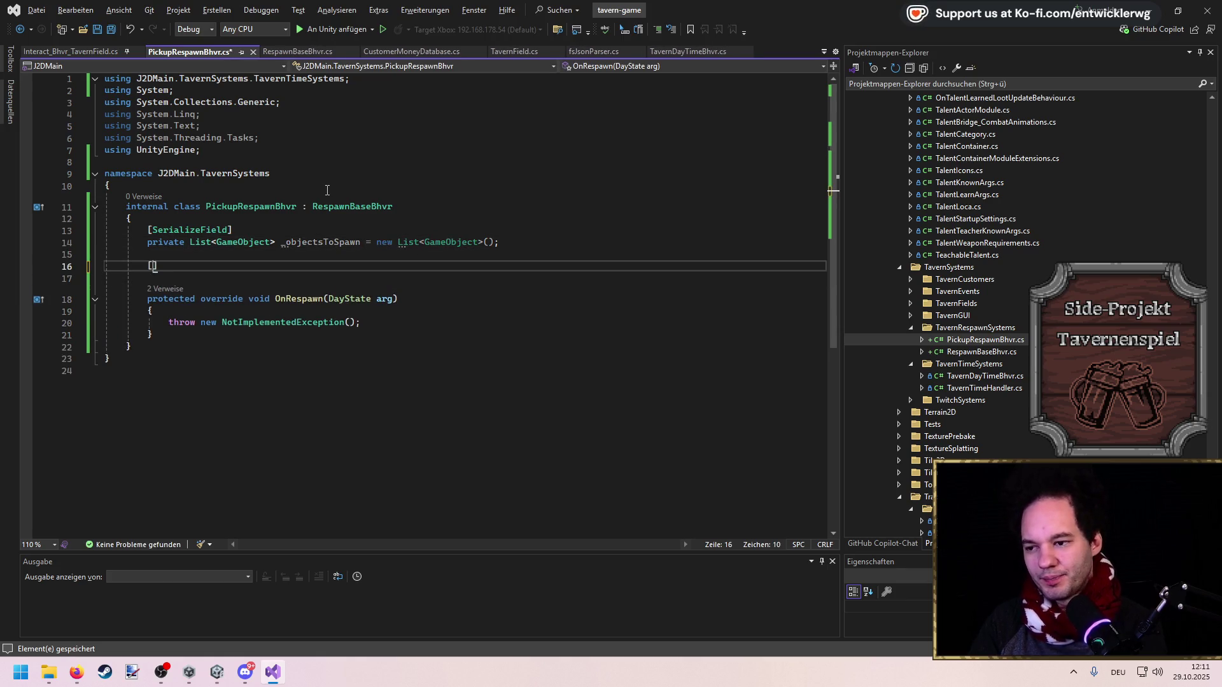
pyautogui.write(']')
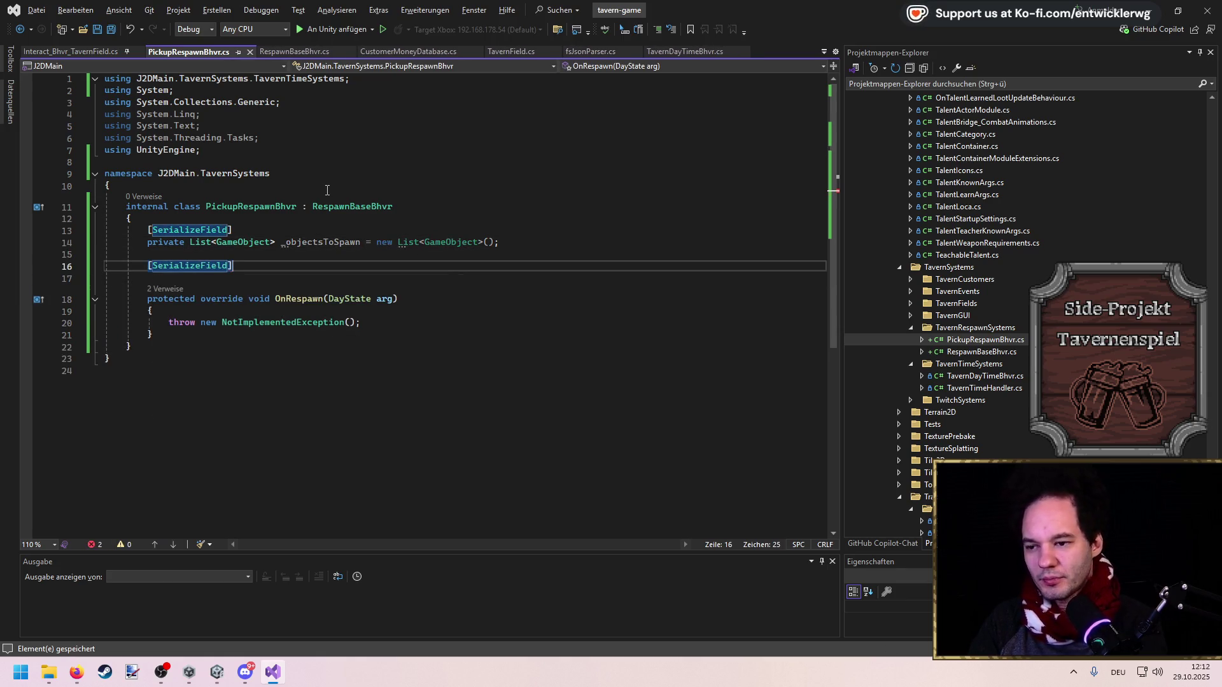
# Add a [SerializeField, Required] private PolygonCollider2D _spawnArea field defaulting to null
pyautogui.press('Return')
pyautogui.write('private')
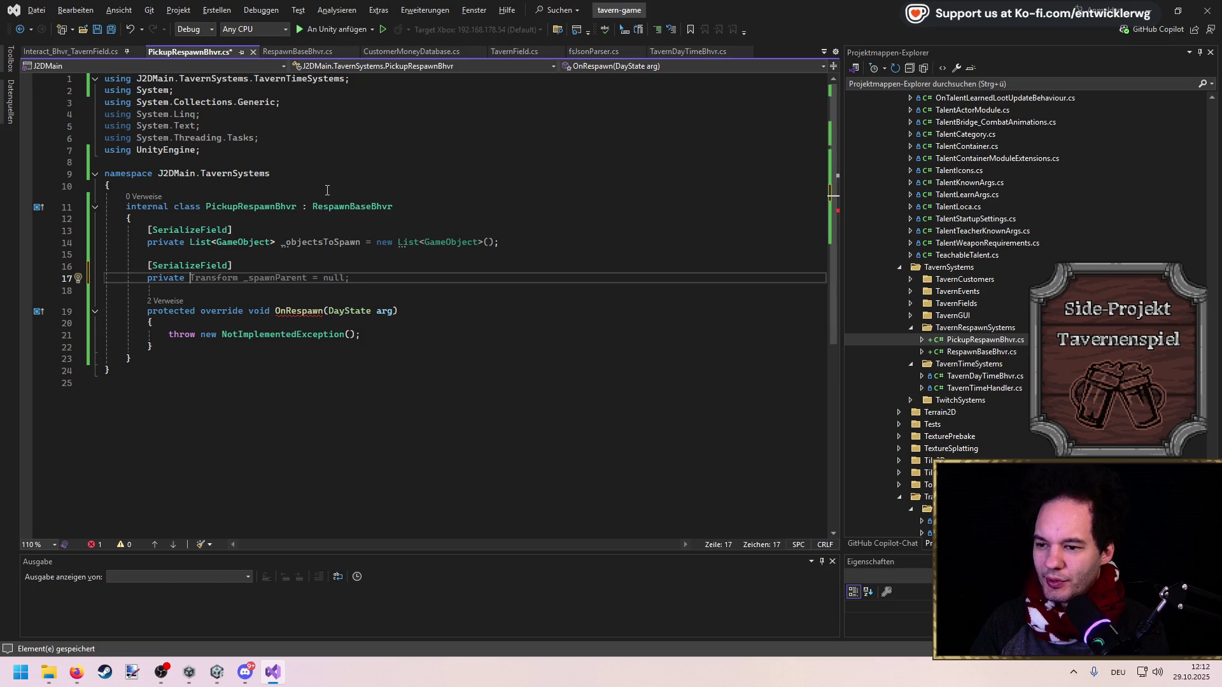
pyautogui.write('Polygon')
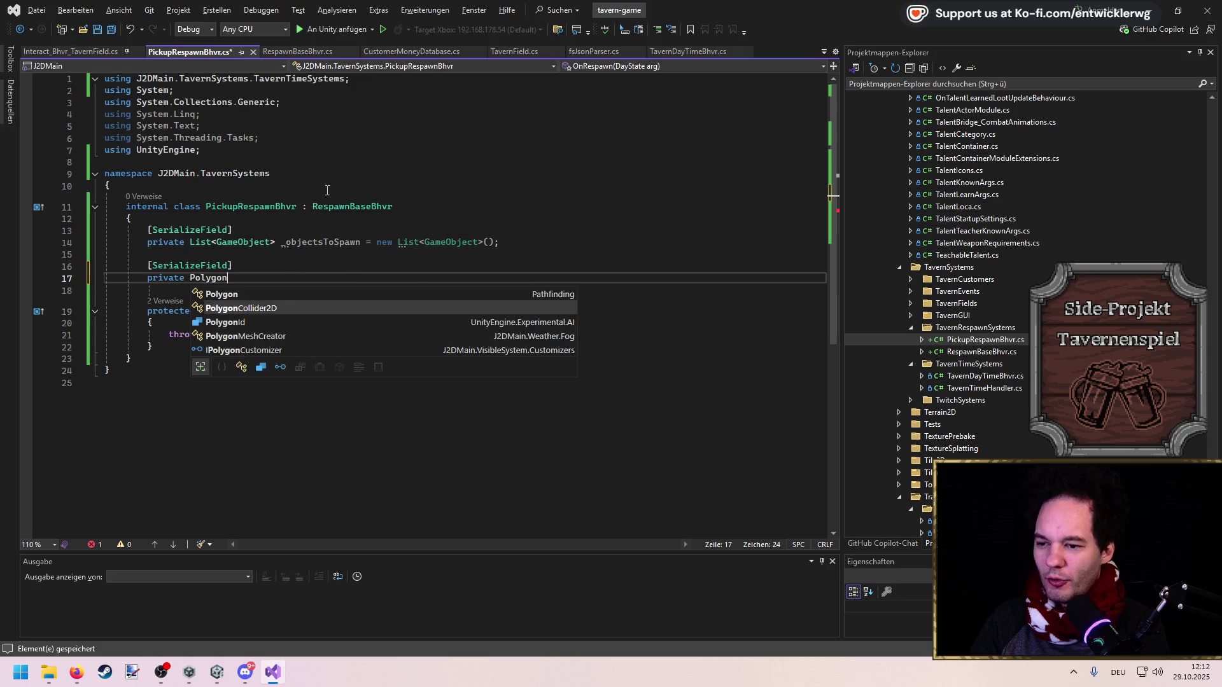
pyautogui.write('Collider2D _spa')
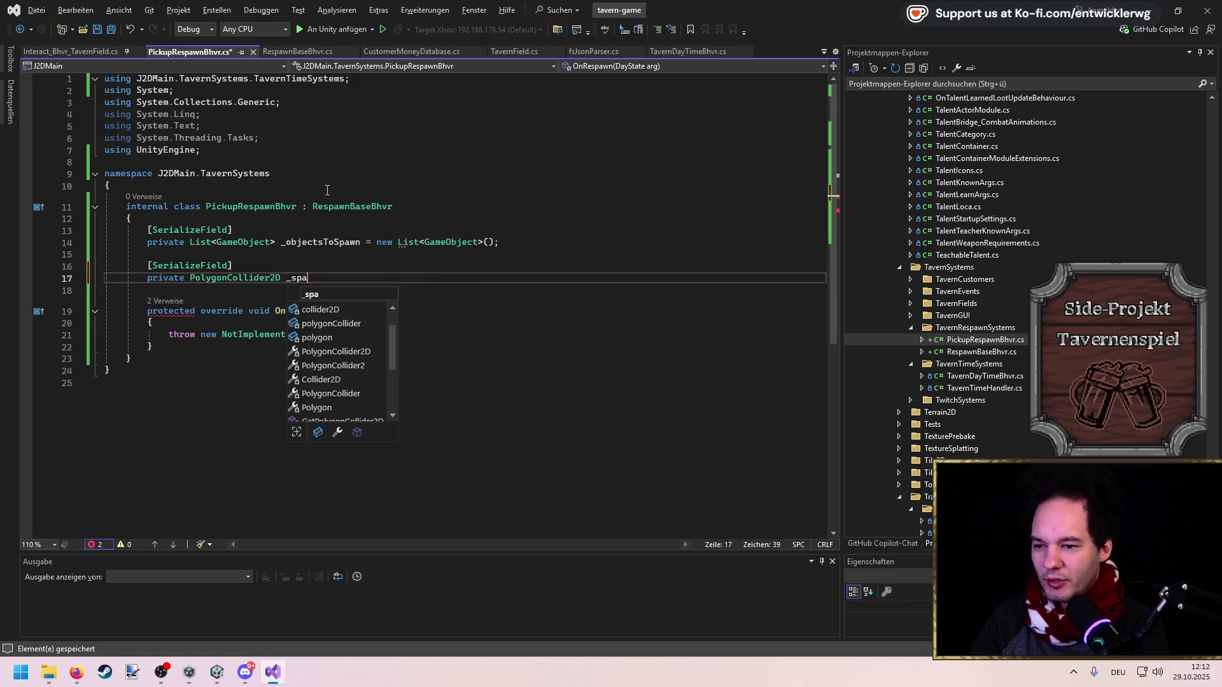
pyautogui.write('wnArea = null;')
pyautogui.hotkey('ctrl', 's')
pyautogui.press('Up')
pyautogui.press('Left')
pyautogui.write(', R')
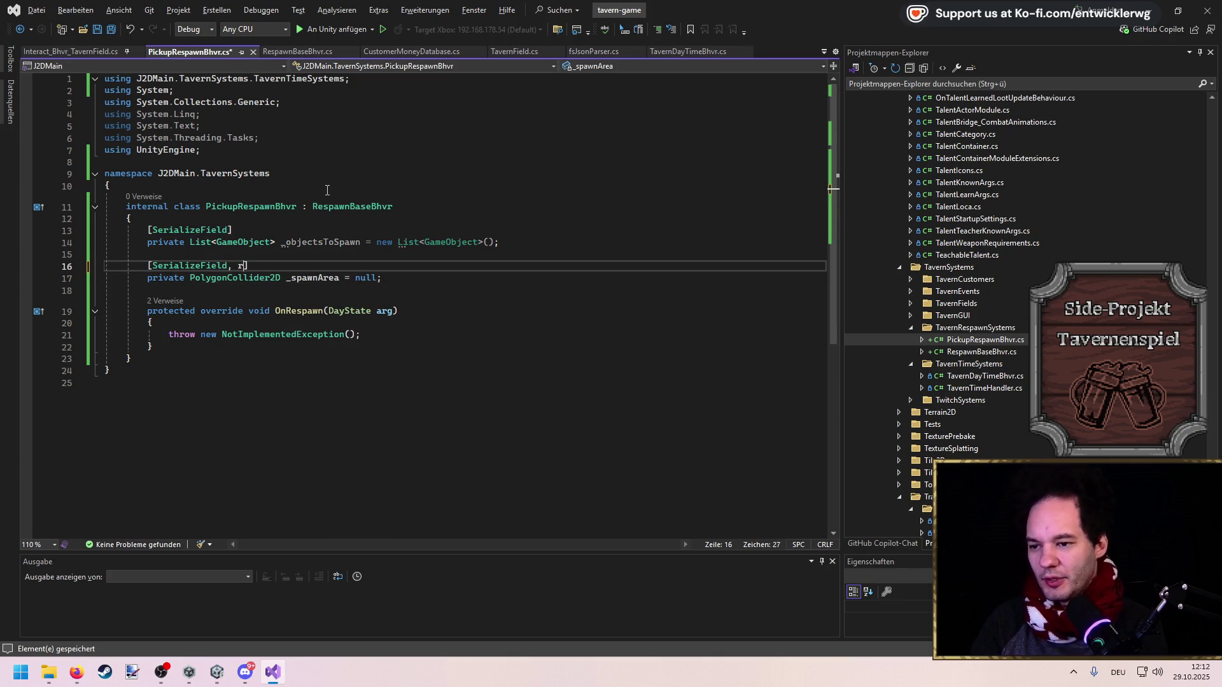
pyautogui.write('equired')
pyautogui.press('Tab')
pyautogui.hotkey('ctrl', 's')
# Add an OnValidate that fills _spawnArea via GetComponent when null, and remove OnRespawn's throw line
pyautogui.press('Down')
pyautogui.press('End')
pyautogui.press('Return')
pyautogui.press('Return')
pyautogui.write('OnVA')
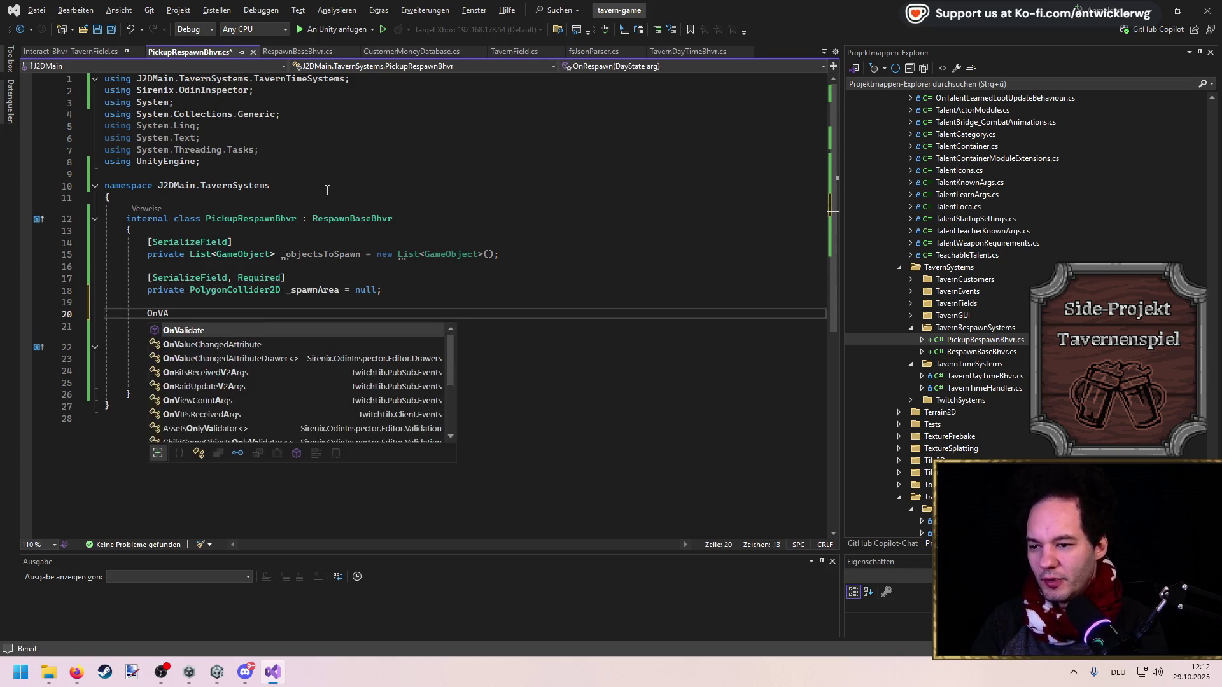
pyautogui.press('Tab')
pyautogui.press('Tab')
pyautogui.hotkey('ctrl', 's')
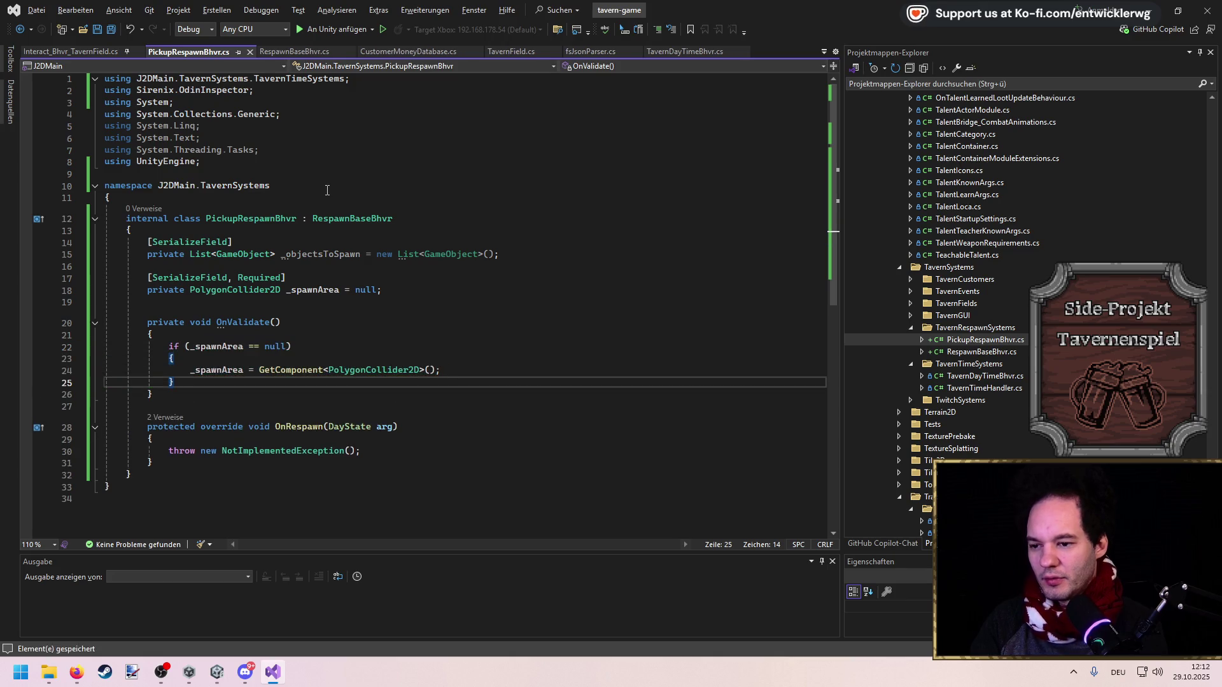
pyautogui.tripleClick(379, 457)
pyautogui.press('Return')
# Add a private List<GameObject> _activeObjects field initialized to a new list
pyautogui.scroll(-3, 500, 308)
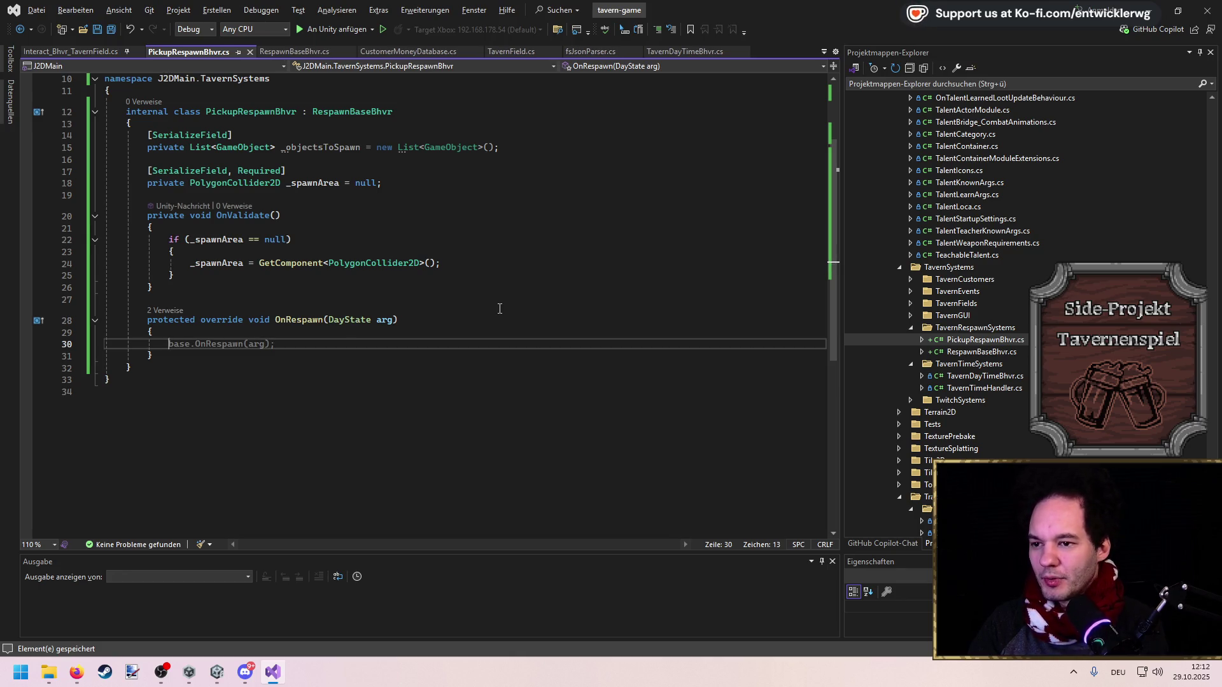
pyautogui.press('Up')
pyautogui.press('Up')
pyautogui.press('Up')
pyautogui.press('End')
pyautogui.press('Return')
pyautogui.press('Return')
pyautogui.write('private List<GameObject> _ac')
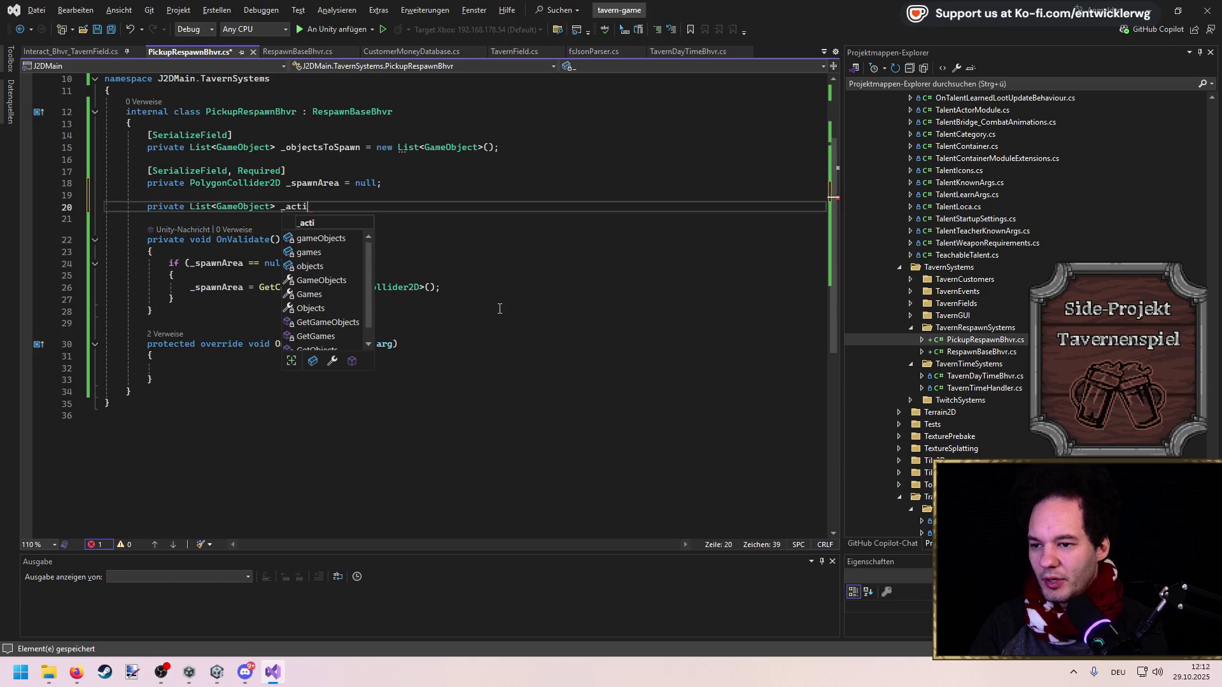
pyautogui.write('tiveObjects = new')
pyautogui.press('Tab')
pyautogui.write('();')
pyautogui.hotkey('ctrl', 's')
# Insert a CanRespawn override stub between OnValidate and OnRespawn
pyautogui.press('Down')
pyautogui.press('Down')
pyautogui.press('Down')
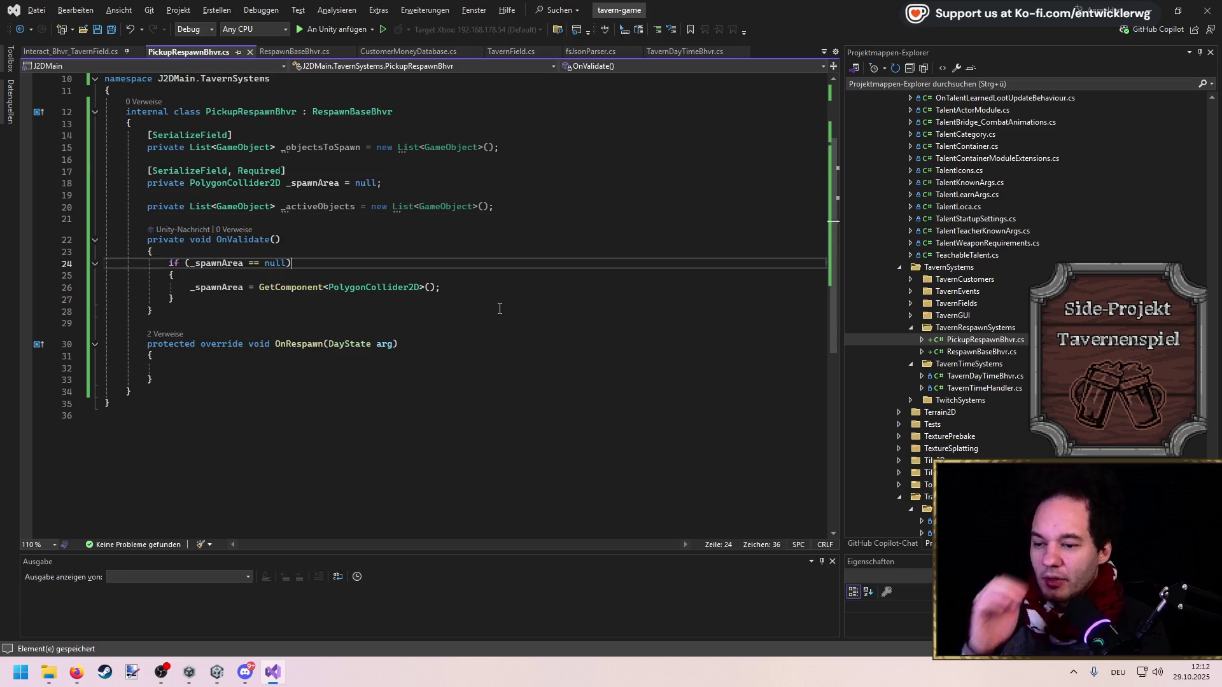
pyautogui.press('Up')
pyautogui.press('Up')
pyautogui.press('Up')
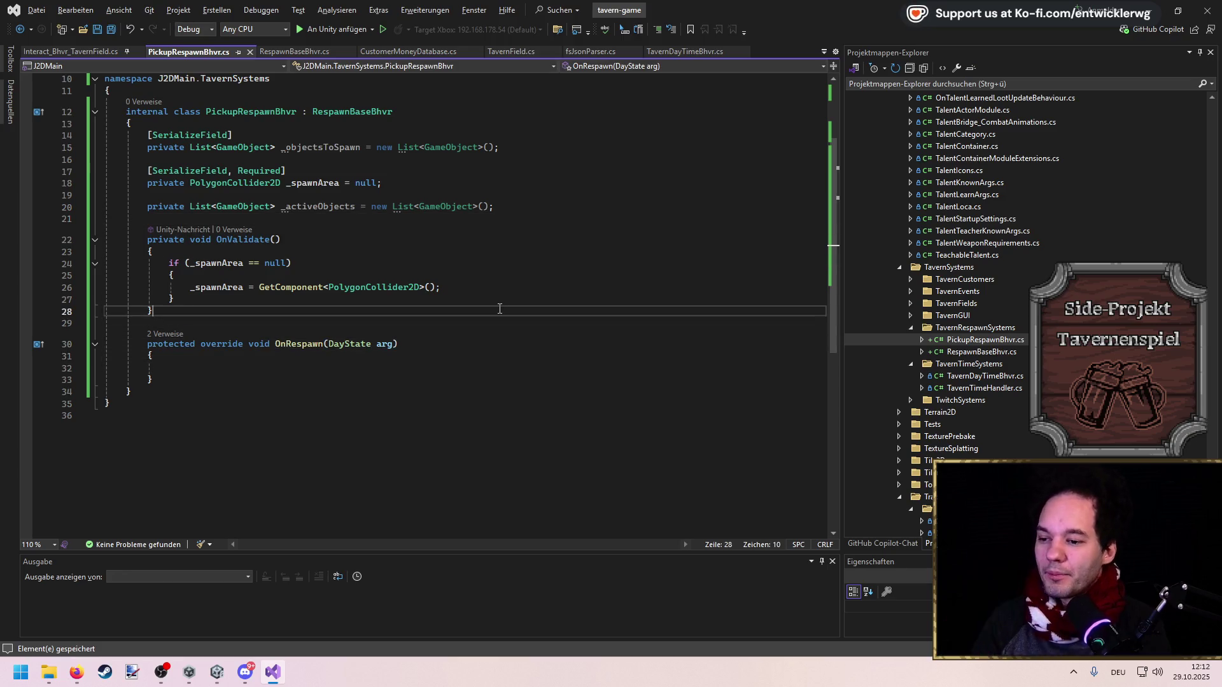
pyautogui.press('Return')
pyautogui.press('Return')
pyautogui.write('ovecan')
pyautogui.press('Tab')
# Clear the CanRespawn stub body and add a serialized private int _maxAmountToSpawn field
pyautogui.press('BackSpace')
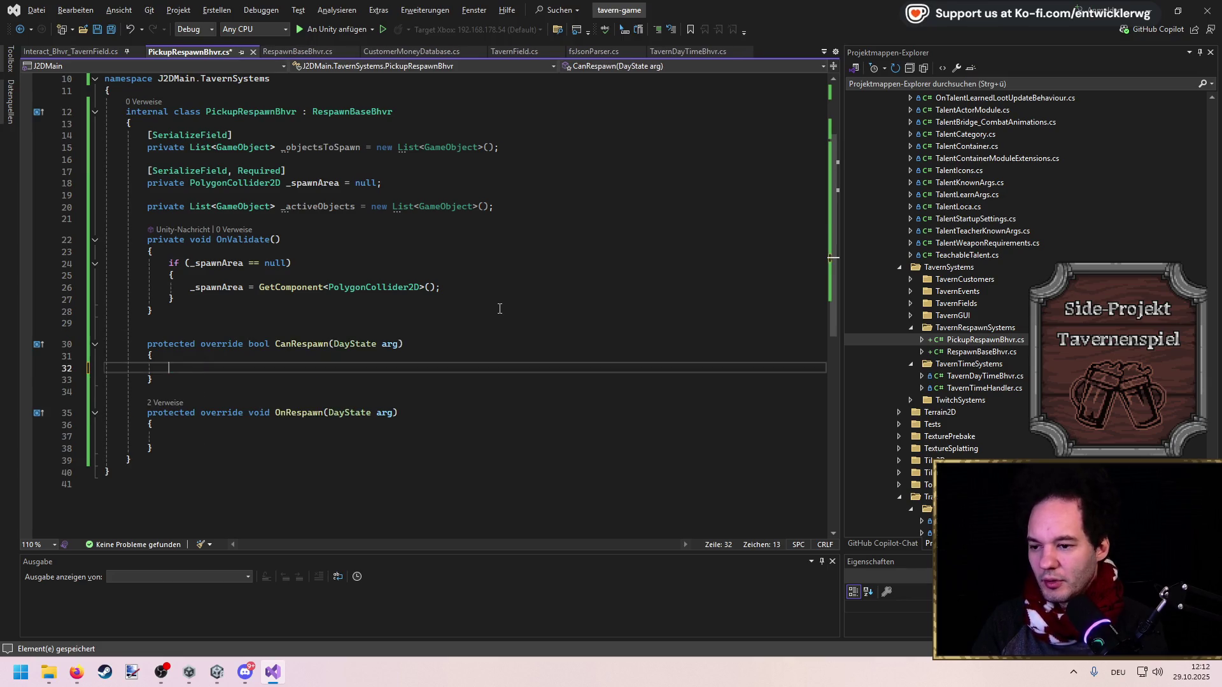
pyautogui.hotkey('ctrl', 's')
pyautogui.press('Up')
pyautogui.press('Up')
pyautogui.press('Up')
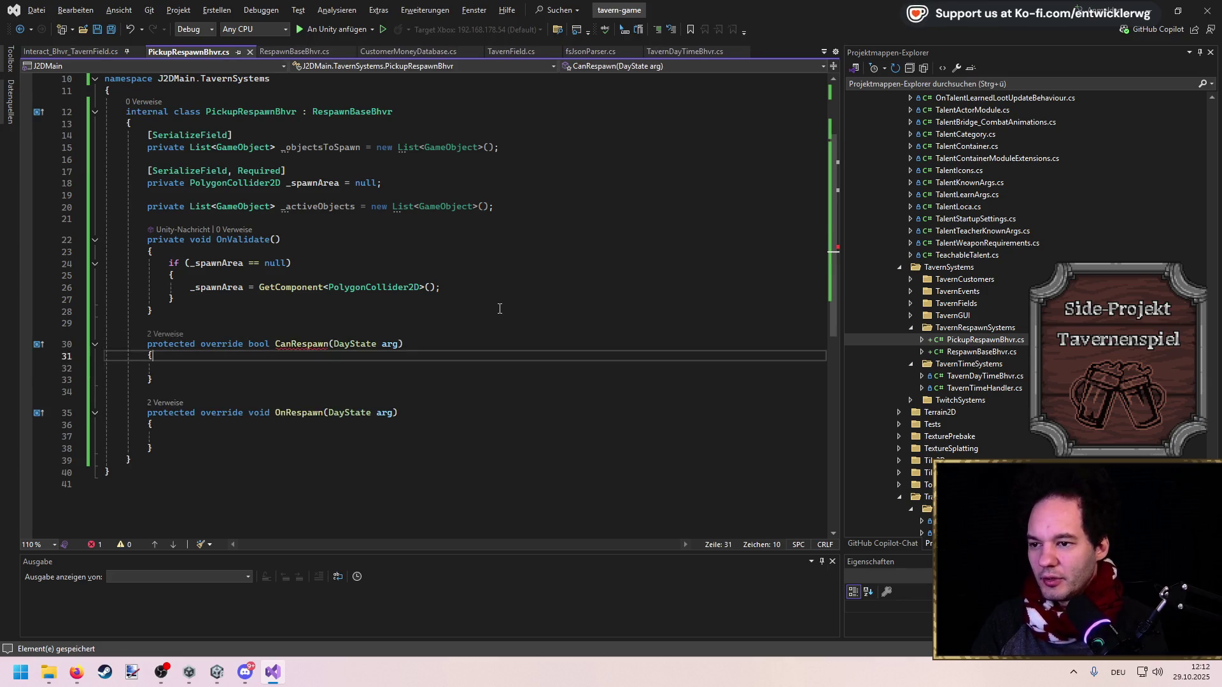
pyautogui.hotkey('ctrl', 'd')
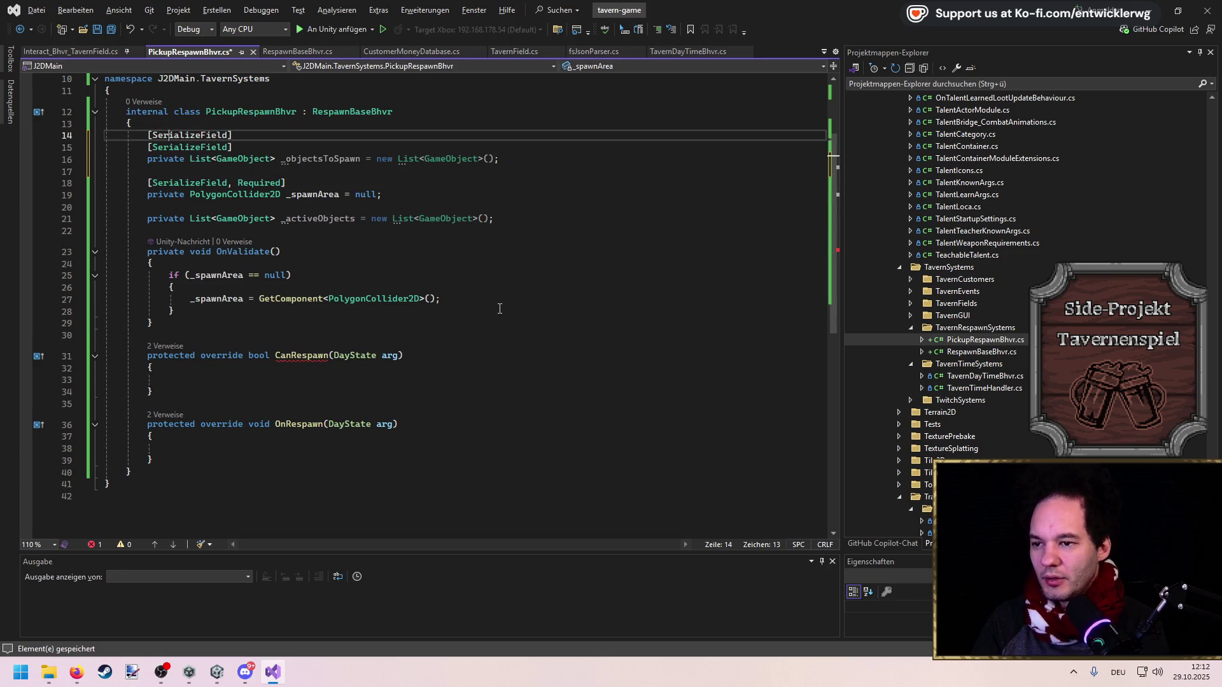
pyautogui.hotkey('ctrl', 'Return')
pyautogui.write('private int _ma')
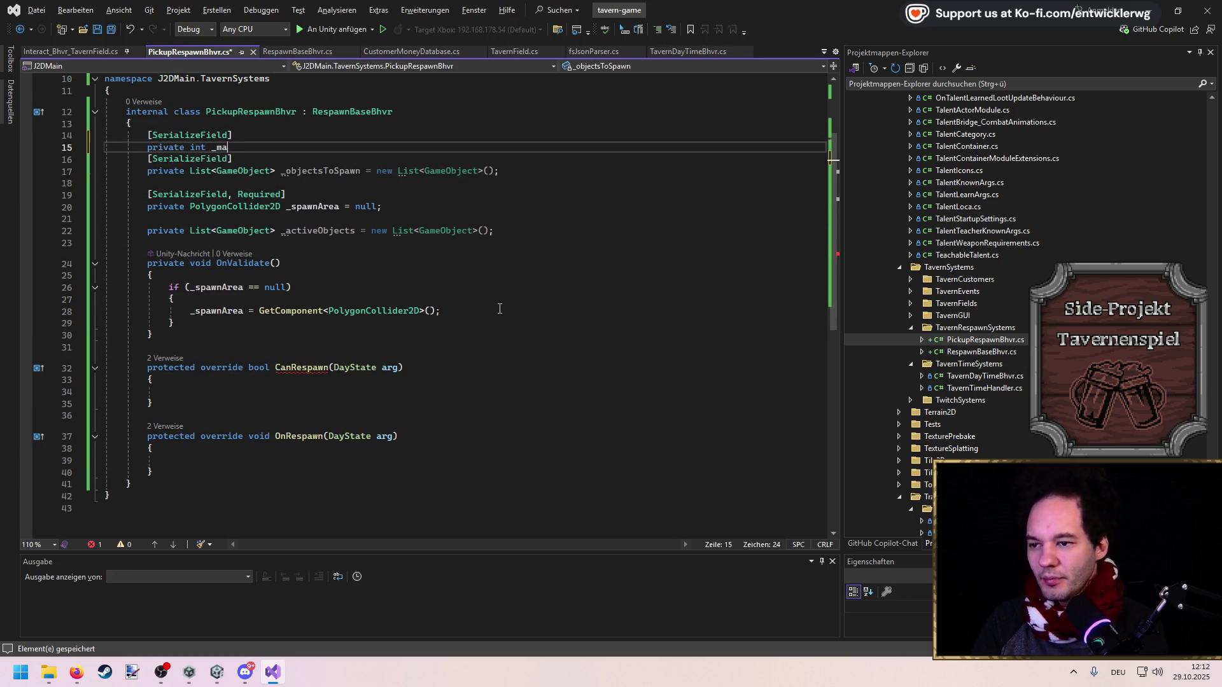
pyautogui.write('xAmountToSpawn')
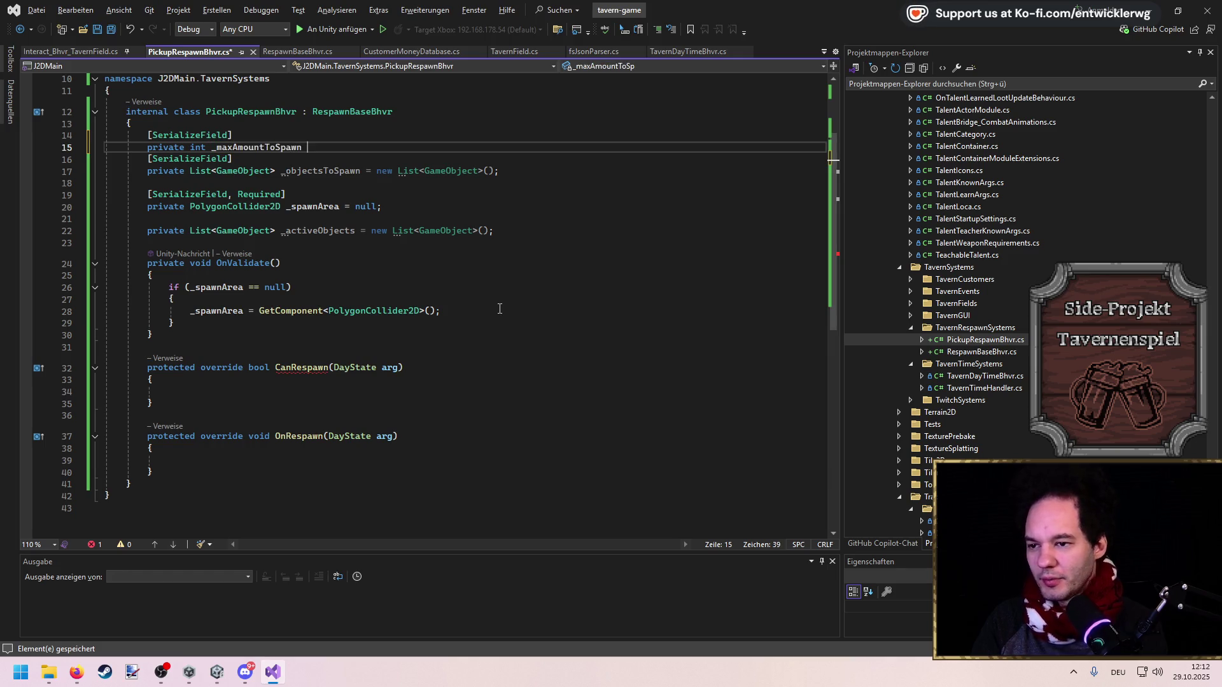
pyautogui.hotkey('ctrl', 's')
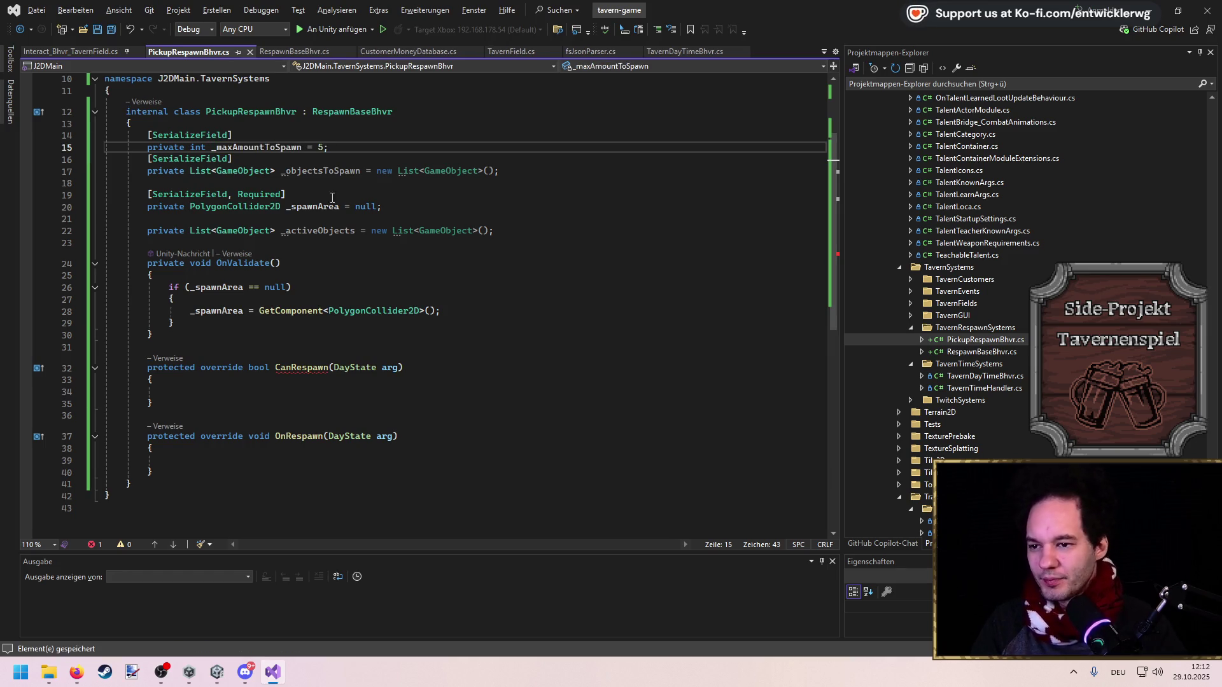
pyautogui.doubleClick(257, 150)
# Start a for loop over _activeObjects.Count in CanRespawn, assigning each element to obj
pyautogui.click(342, 393)
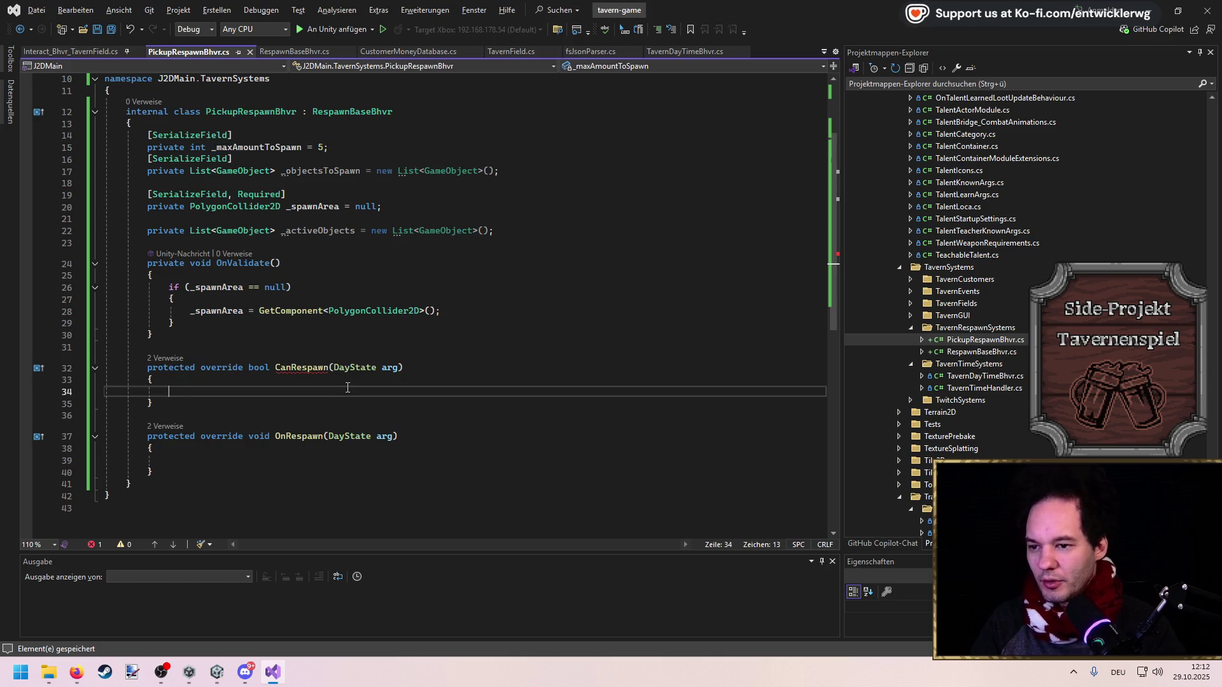
pyautogui.write('for')
pyautogui.press('Tab')
pyautogui.press('Tab')
pyautogui.write('_activeObjects.Count')
pyautogui.press('Return')
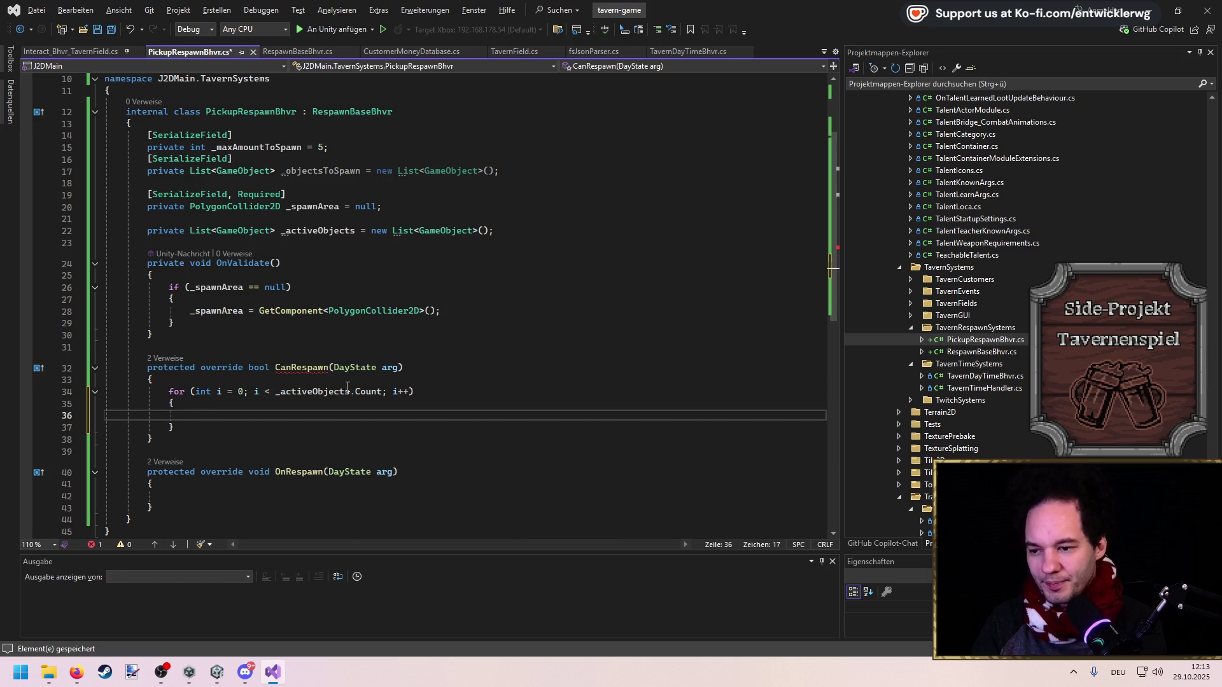
pyautogui.write('var obj =')
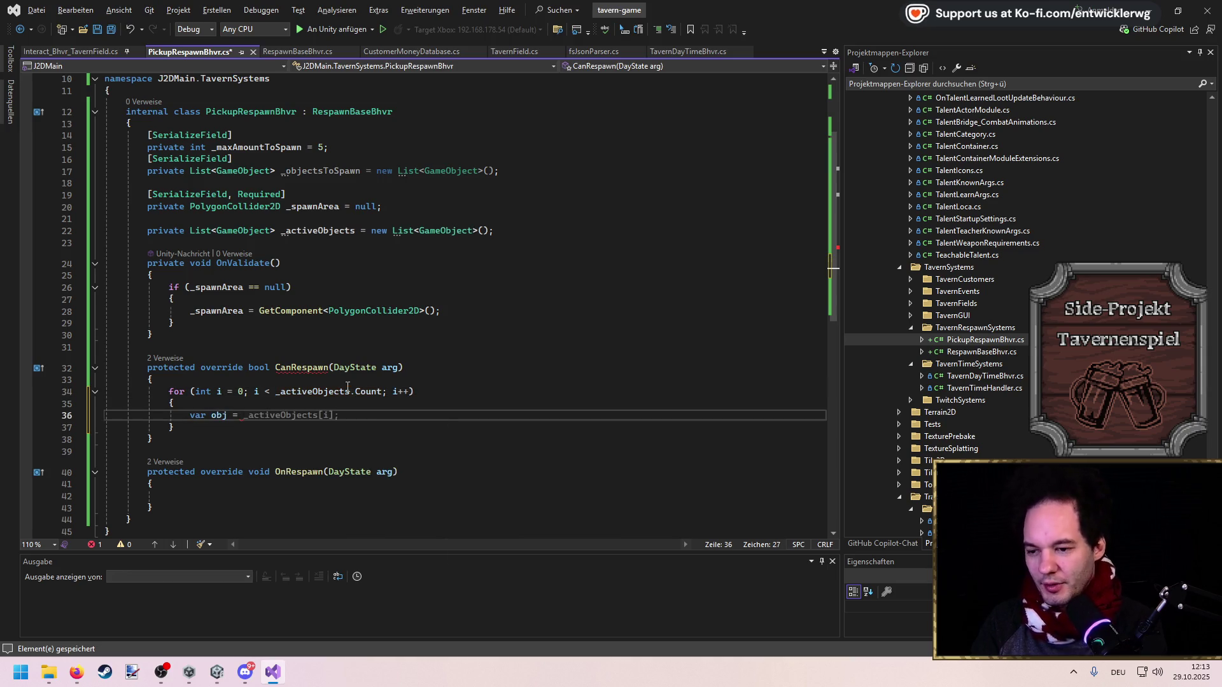
pyautogui.press('Tab')
pyautogui.press('Return')
# Add an if (obj == null) block that accesses _activeObjects and decrements i
pyautogui.write('if(obj == null')
pyautogui.press('Return')
pyautogui.write('{')
pyautogui.press('Return')
pyautogui.write('_activeObjects[i')
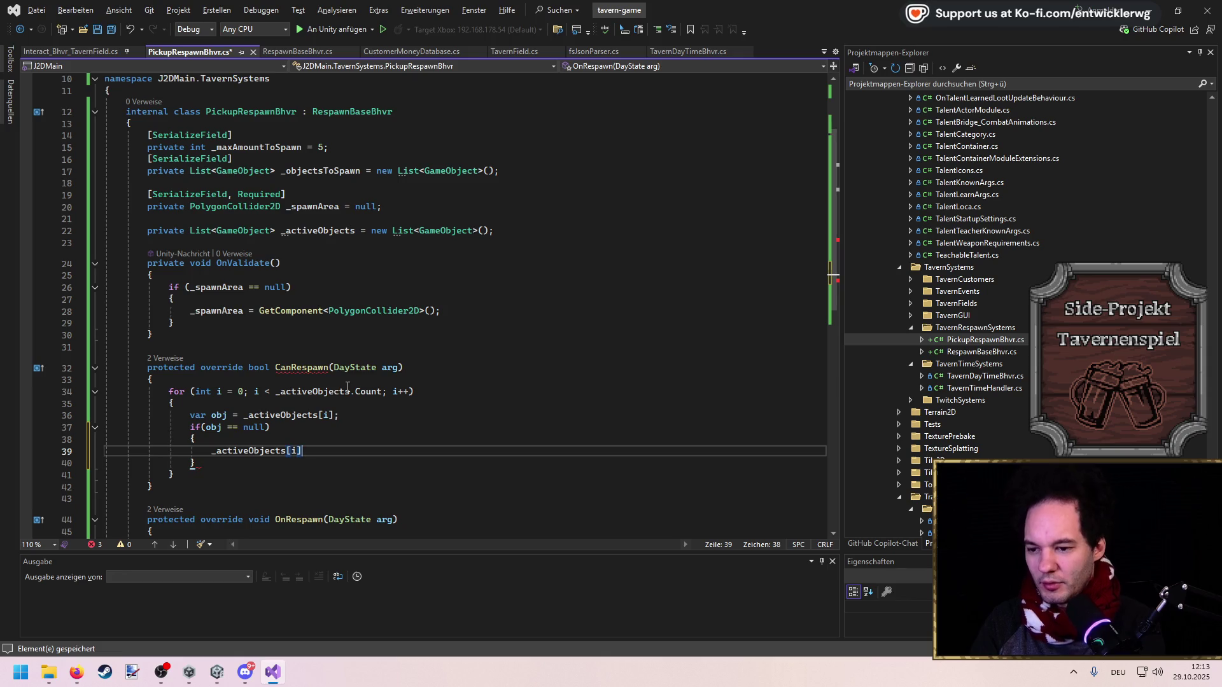
pyautogui.press('Tab')
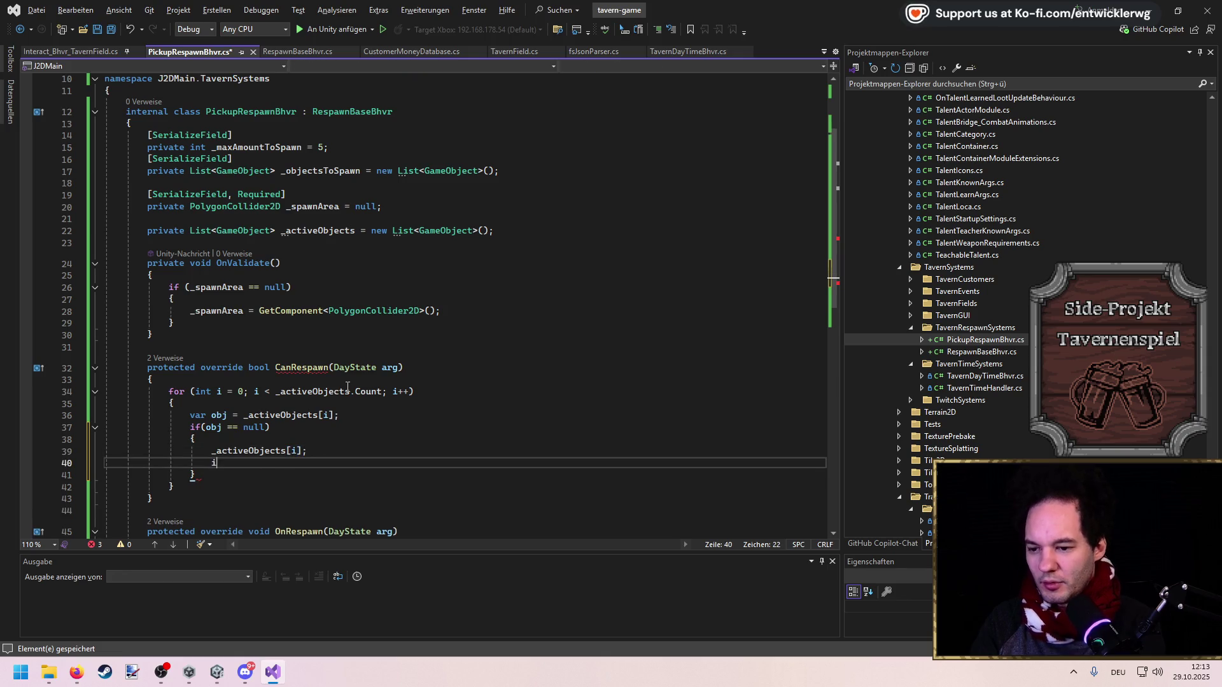
pyautogui.press('Tab')
pyautogui.hotkey('ctrl', 's')
# After the loop, return _activeObjects.Count < _maxAmountToSpawn
pyautogui.write('z<')
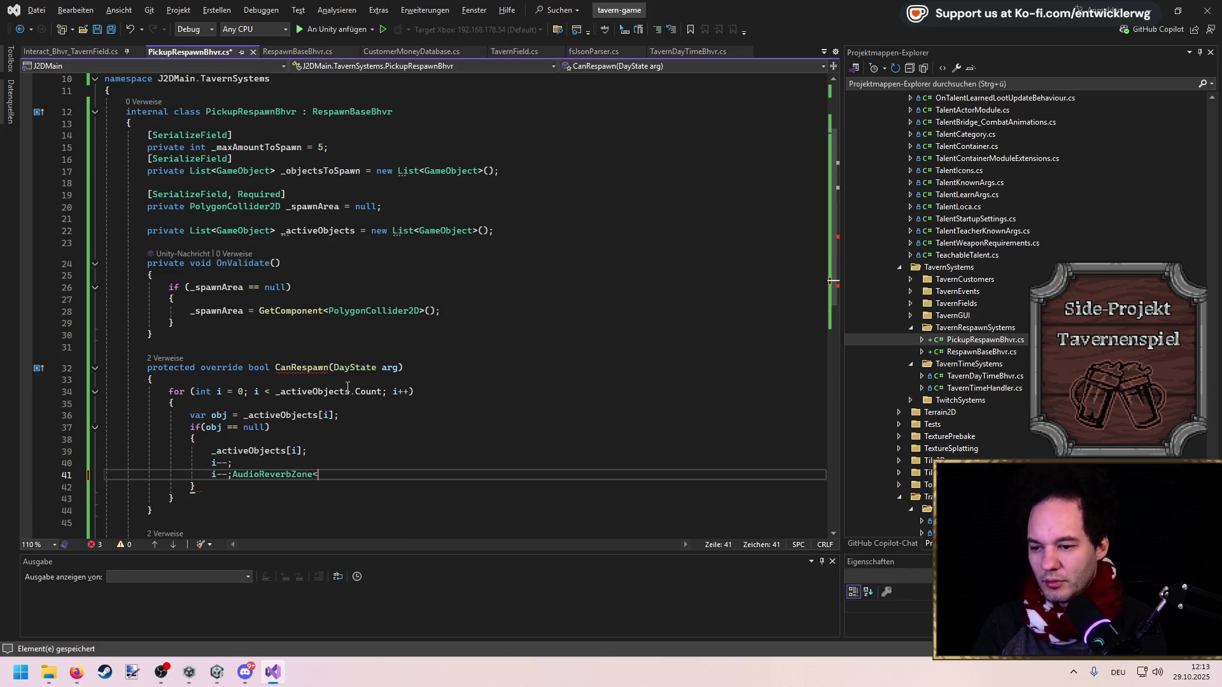
pyautogui.press('Down')
pyautogui.press('Down')
pyautogui.press('End')
pyautogui.press('Return')
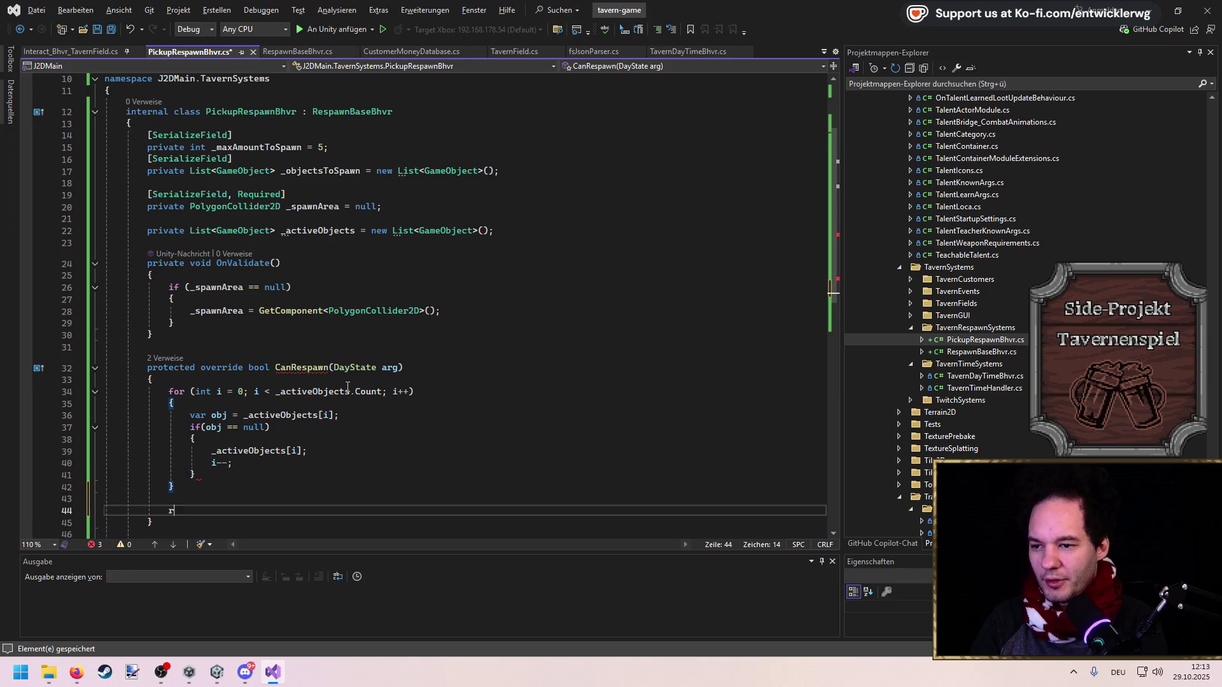
pyautogui.write('return _act')
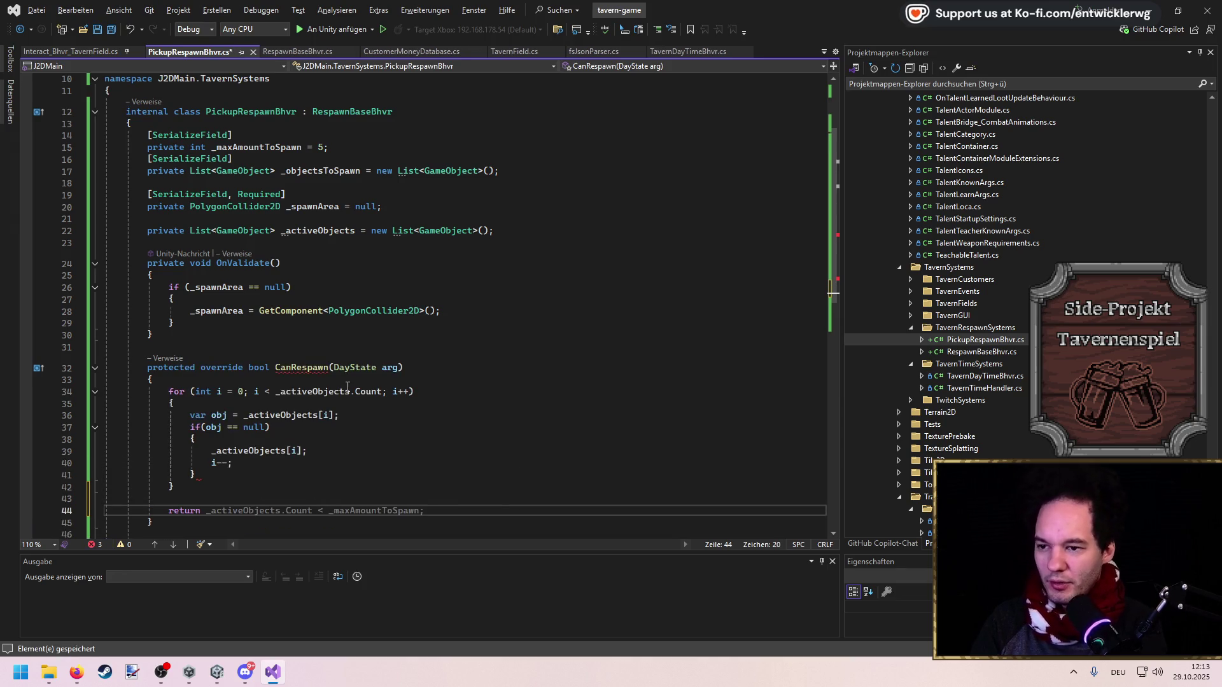
pyautogui.press('Tab')
pyautogui.press('Tab')
pyautogui.hotkey('ctrl', 's')
# Change the null block to call _activeObjects.RemoveAt(i) and save
pyautogui.scroll(-3, 318, 359)
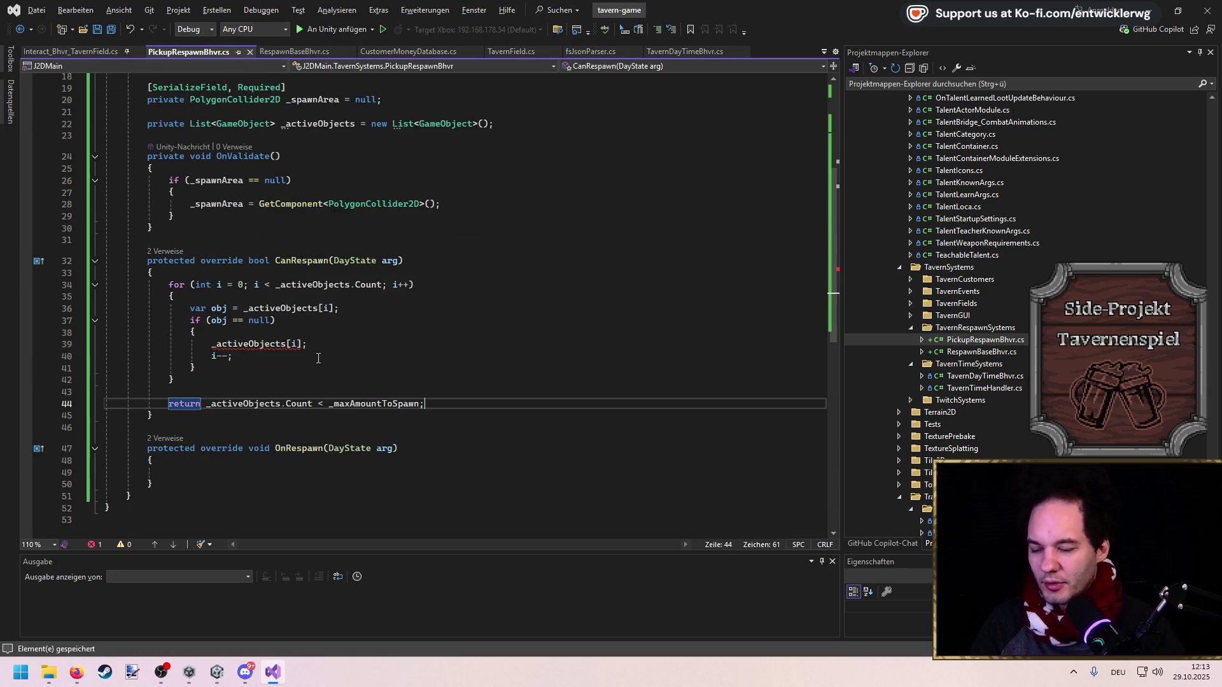
pyautogui.click(301, 343)
pyautogui.press('BackSpace')
pyautogui.press('BackSpace')
pyautogui.press('BackSpace')
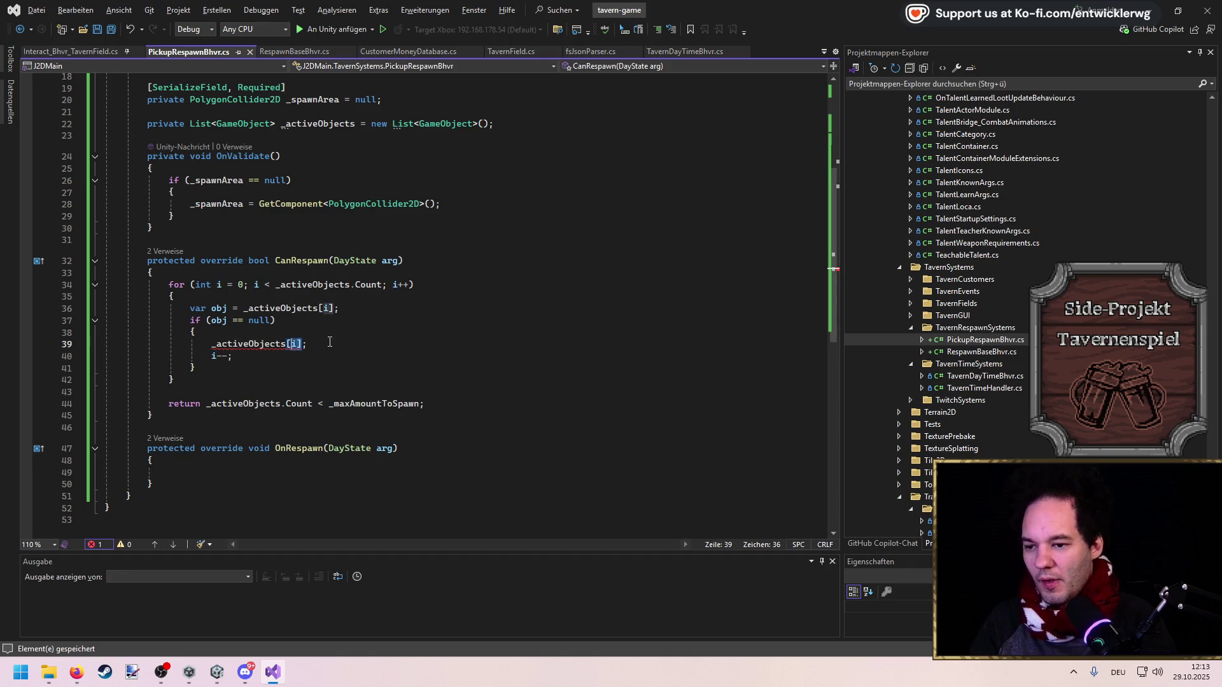
pyautogui.write('.RemoveAt')
pyautogui.press('Tab')
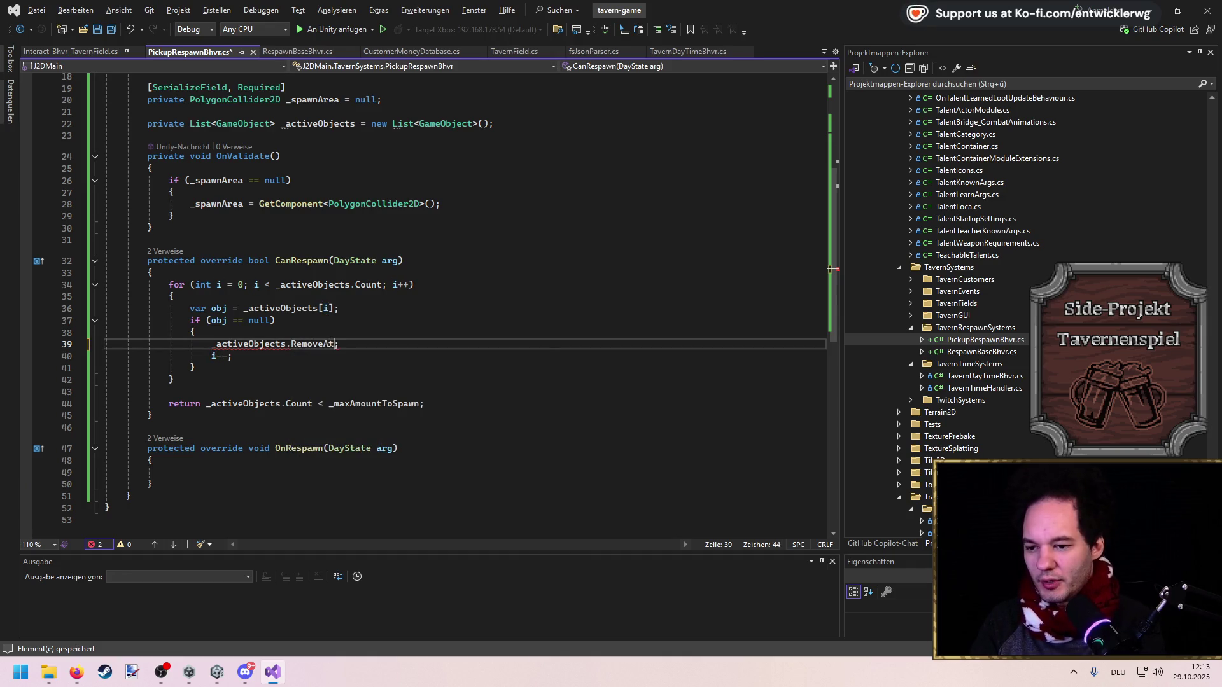
pyautogui.write('(i)')
pyautogui.hotkey('ctrl', 's')
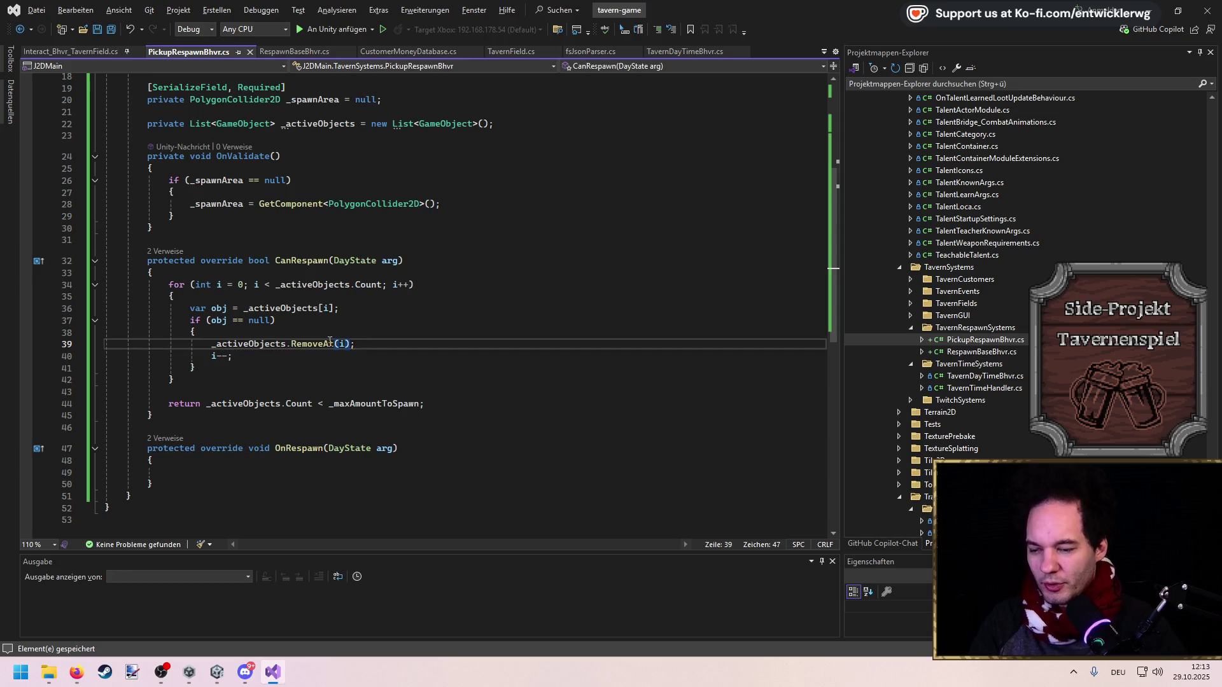
pyautogui.click(351, 474)
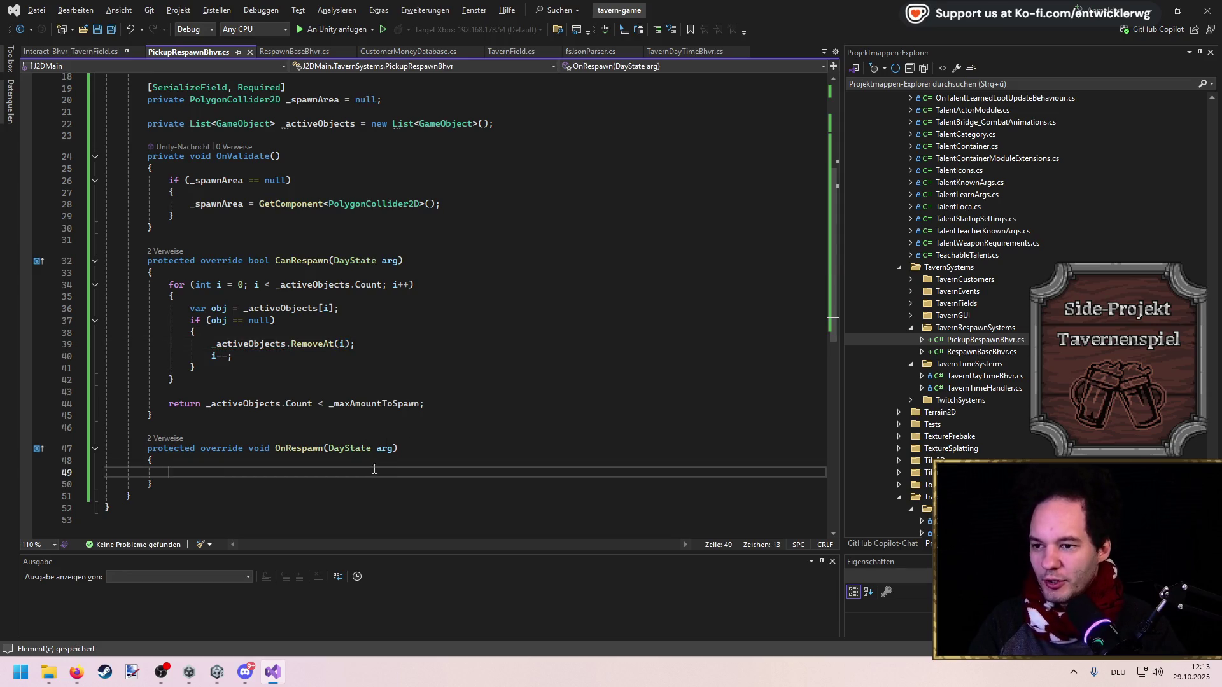
# In OnRespawn, store GetRandomPointInPolygonCollider(_spawnArea) in a new randomPos variable and save
pyautogui.write('var randomPos =')
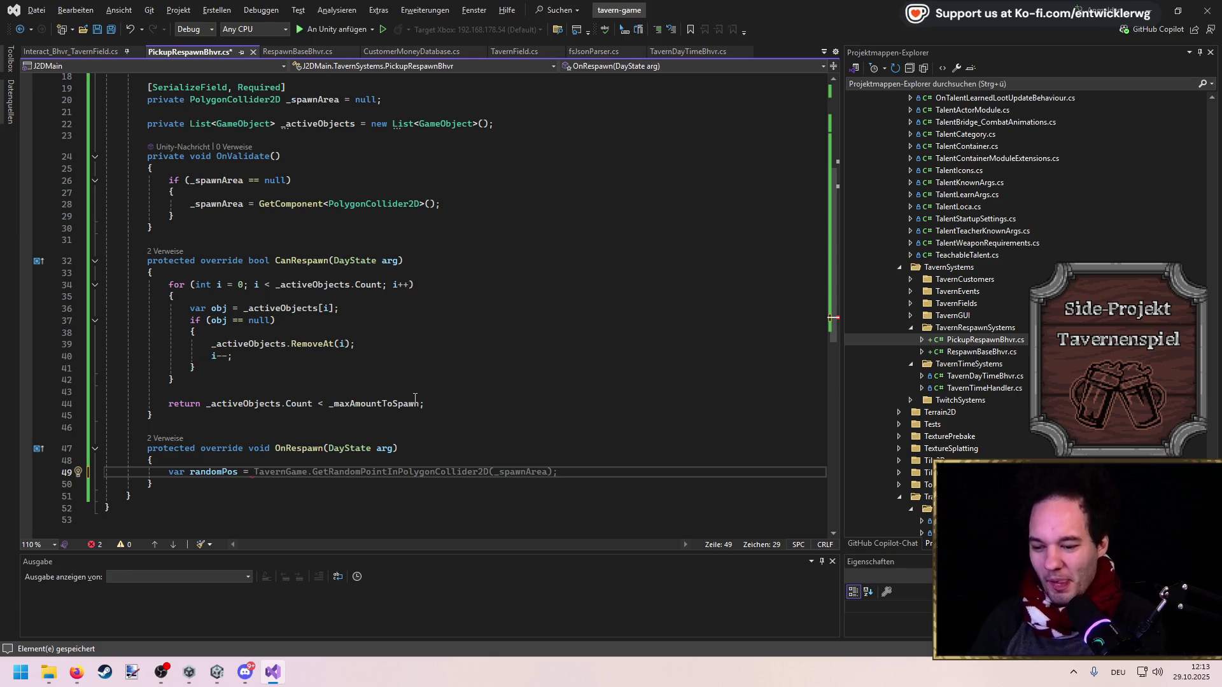
pyautogui.write('GetRandomPointInPolygonCollider')
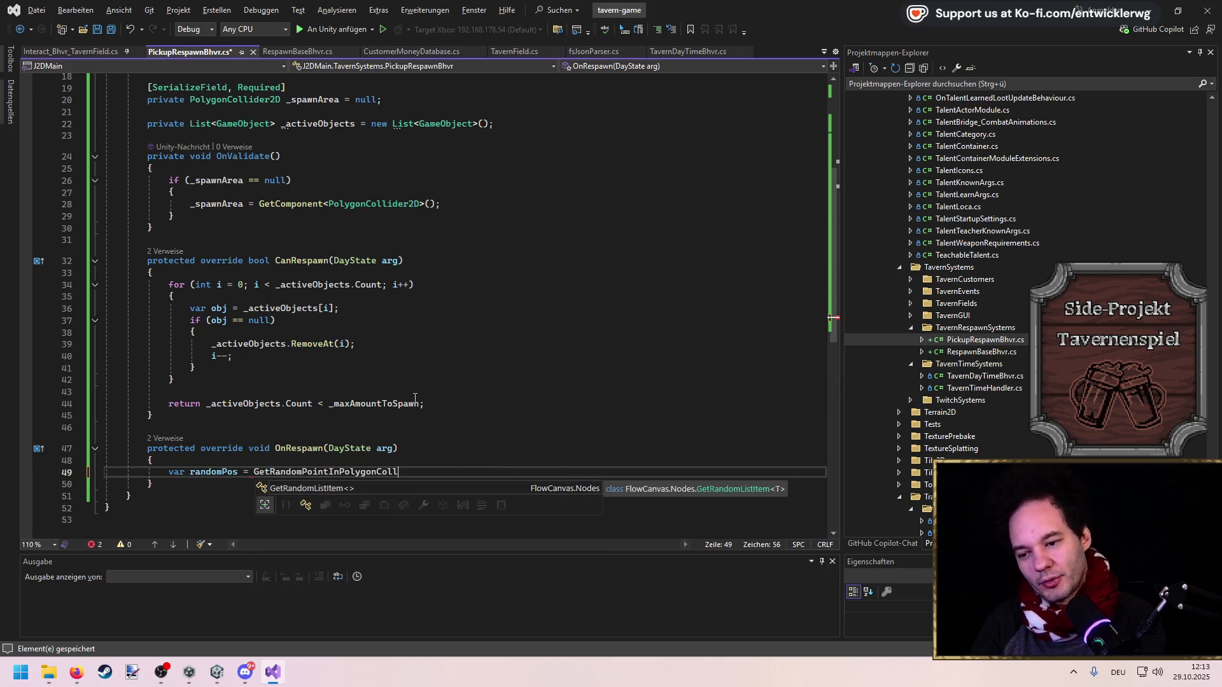
pyautogui.write('(_')
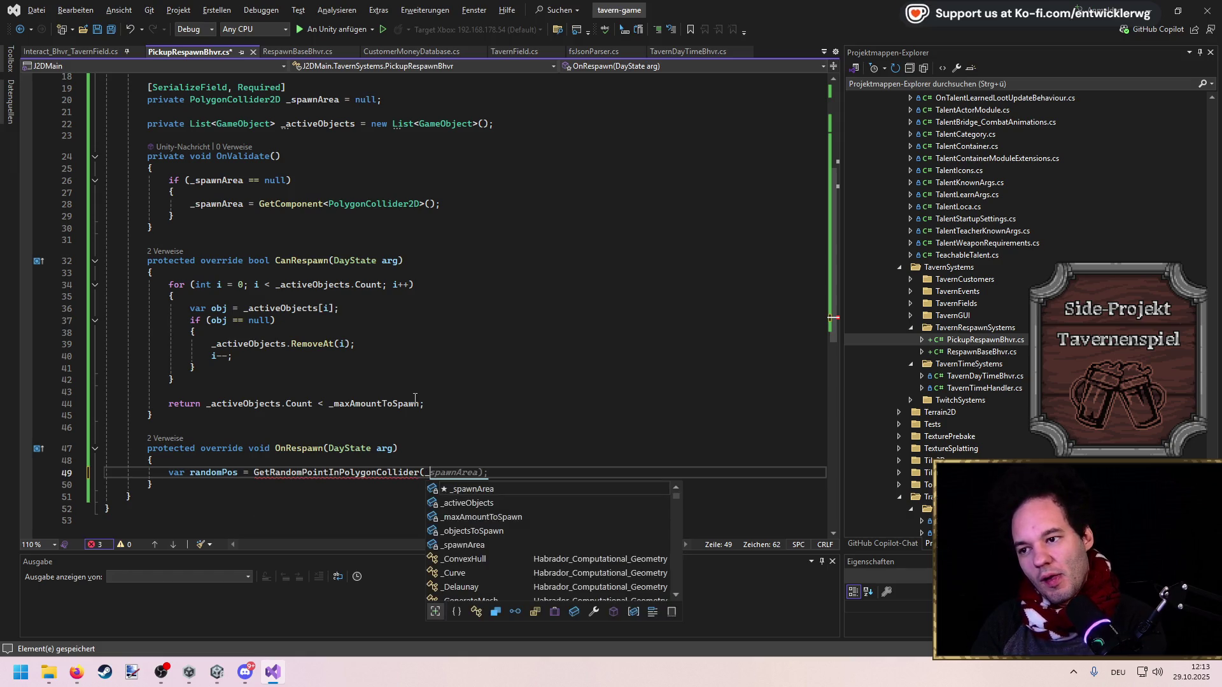
pyautogui.write('spawnArea);')
pyautogui.hotkey('ctrl', 's')
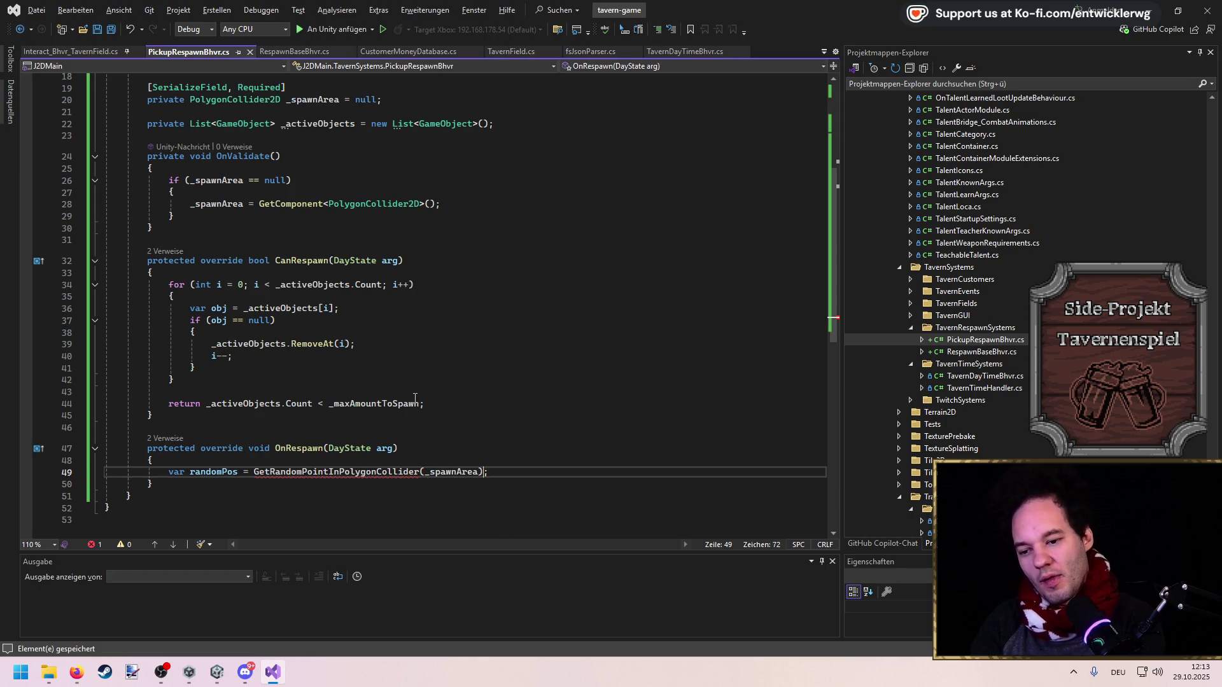
# Generate the GetRandomPointInPolygonCollider method stub with a quick fix, save, and select its return type
pyautogui.hotkey('ctrl', '.')
pyautogui.press('Return')
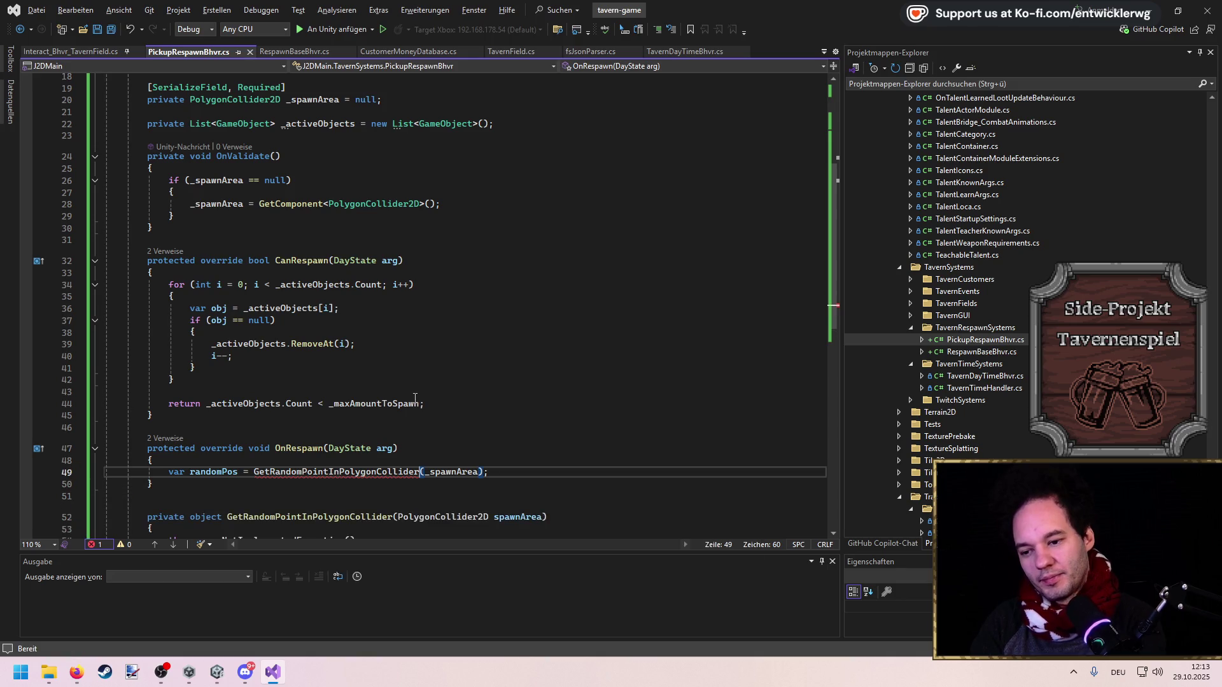
pyautogui.hotkey('ctrl', 's')
pyautogui.scroll(-6, 520, 409)
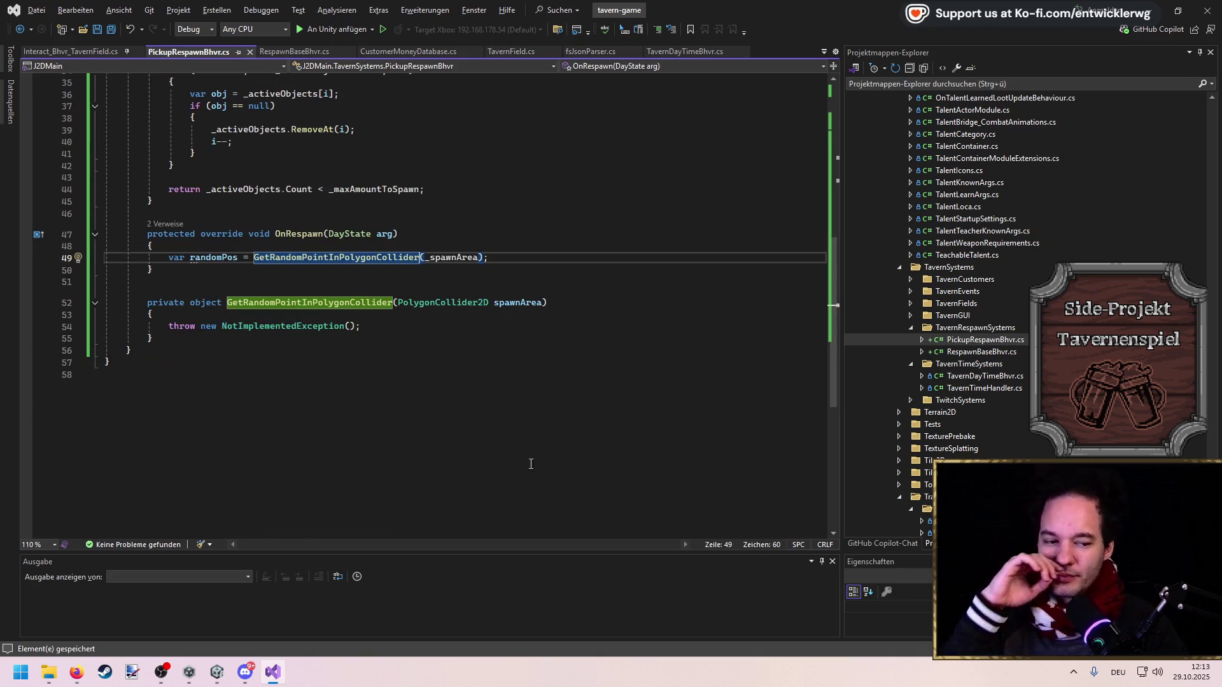
pyautogui.doubleClick(203, 303)
# Make the helper return Vector2, replace the placeholder exception, and add a vertices = spawnArea.points line
pyautogui.write('Vector2')
pyautogui.press('Down')
pyautogui.press('Down')
pyautogui.hotkey('shift', 'End')
pyautogui.press('Delete')
pyautogui.write('v')
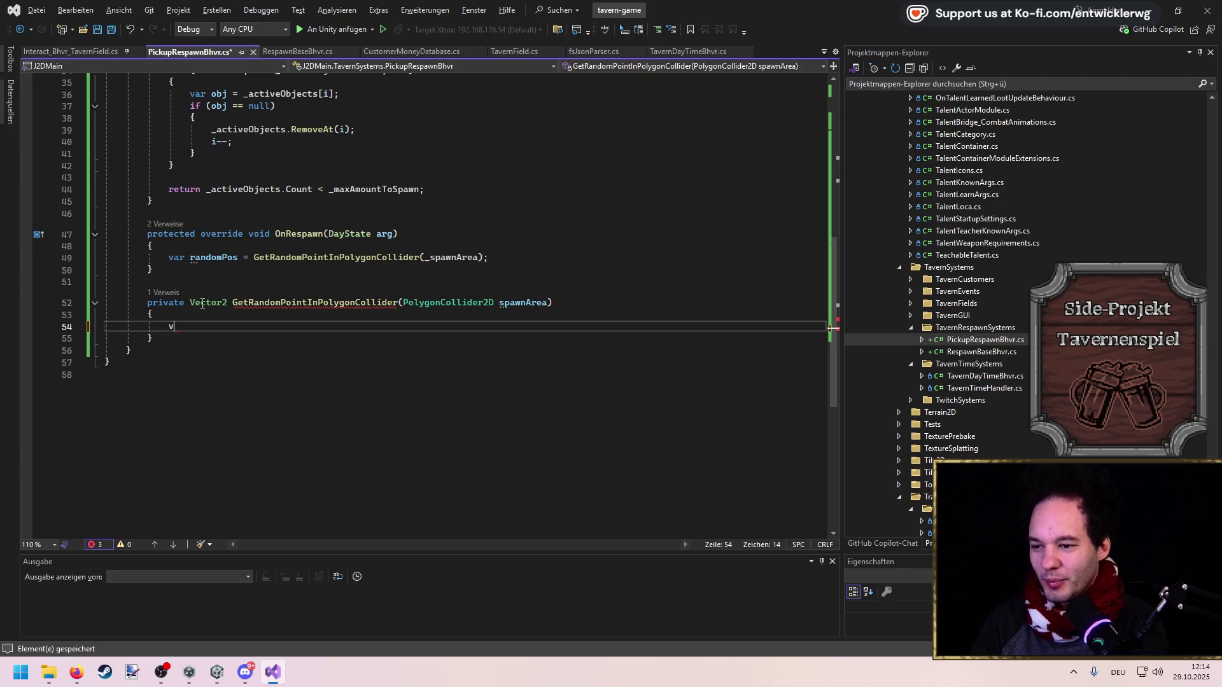
pyautogui.write('ar vertices =')
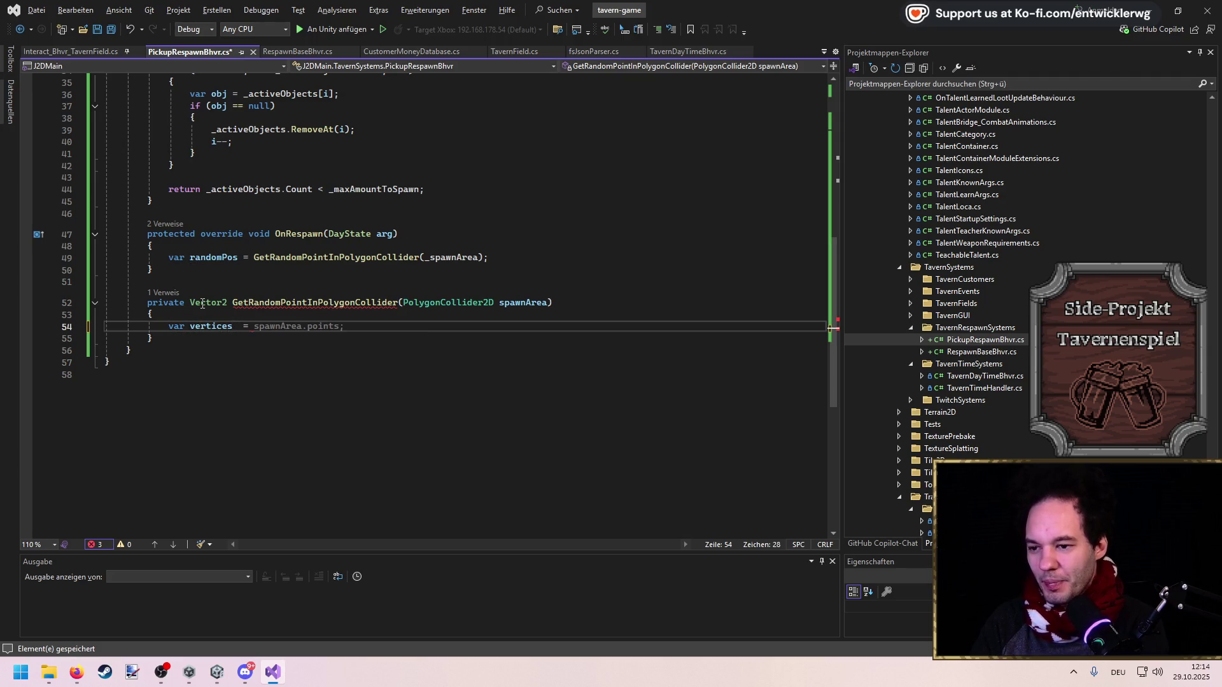
pyautogui.press('Tab')
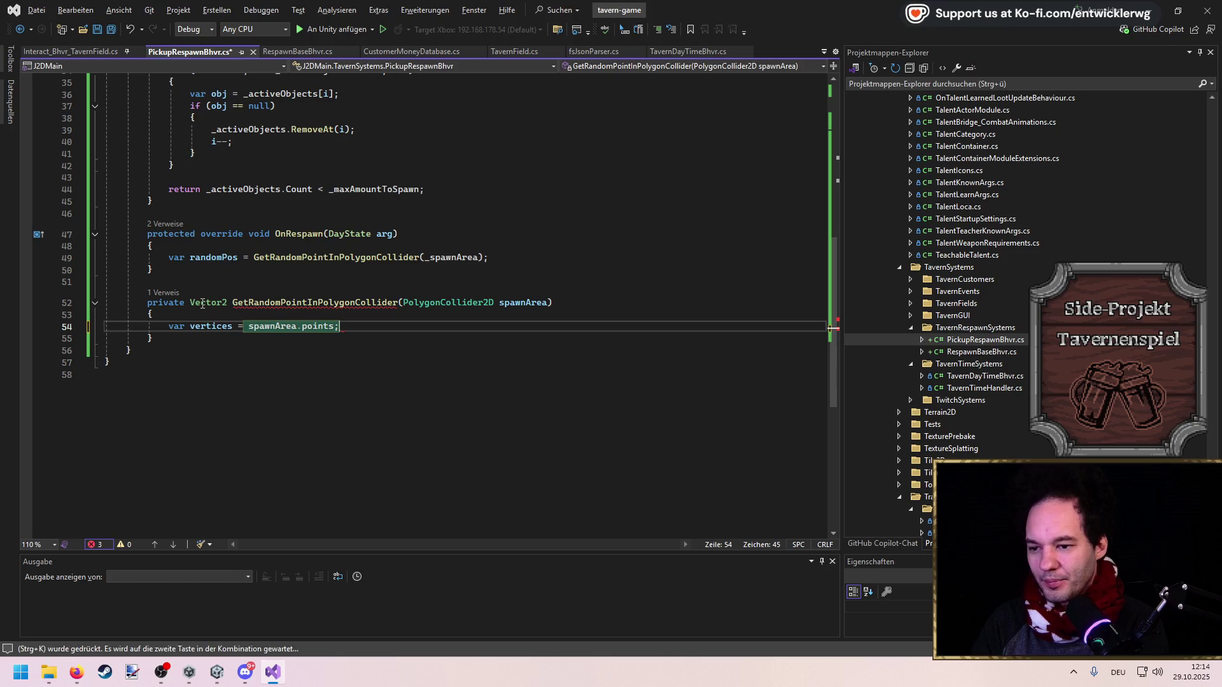
pyautogui.press('Return')
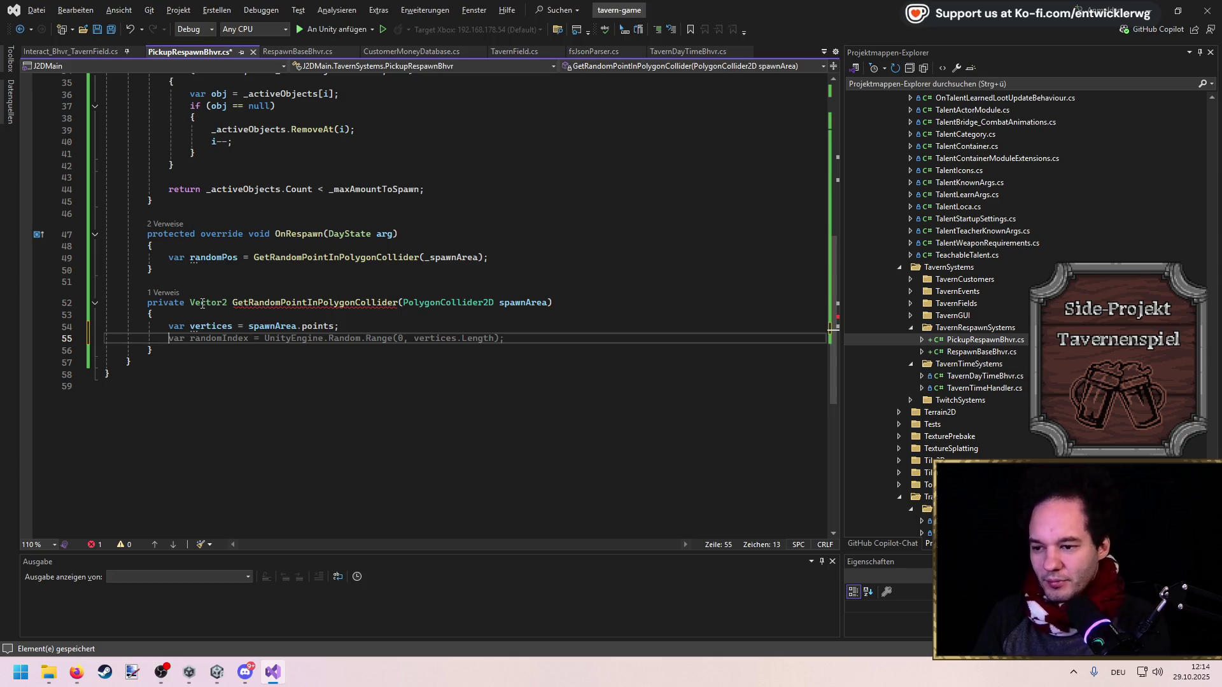
# Add minPoint = Vector2.positiveInfinity and maxPoint = negativeInfinity lines, then save
pyautogui.write('var minPoint = ')
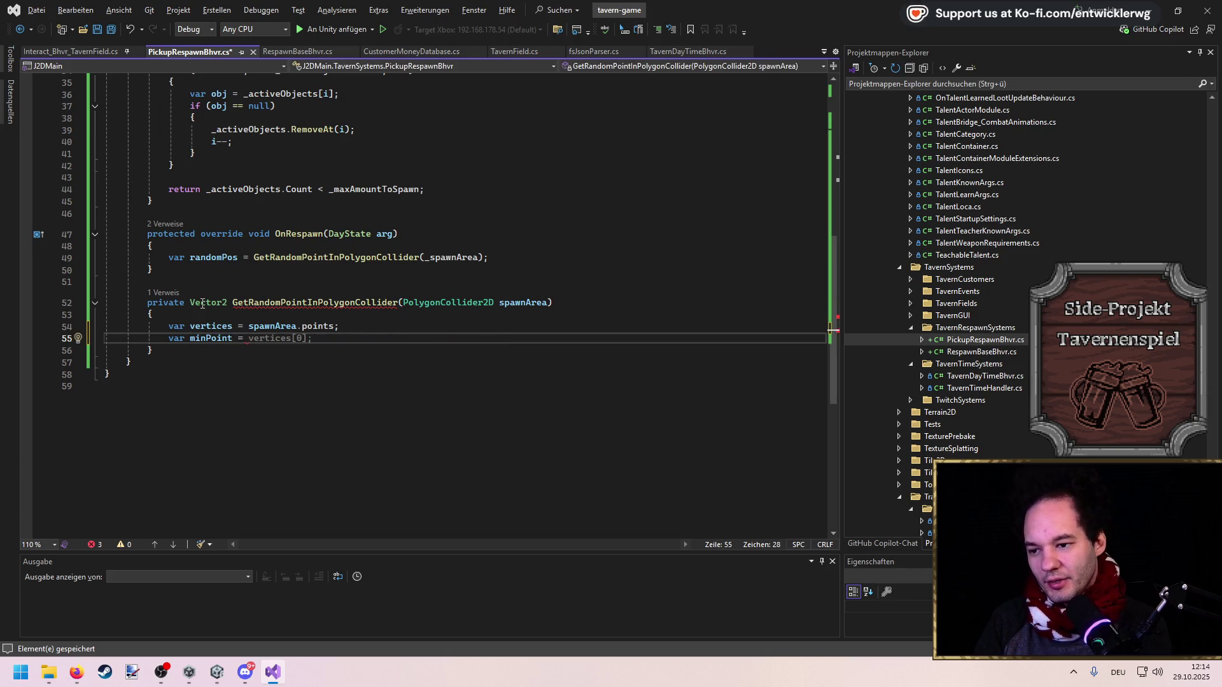
pyautogui.write('Vector2.')
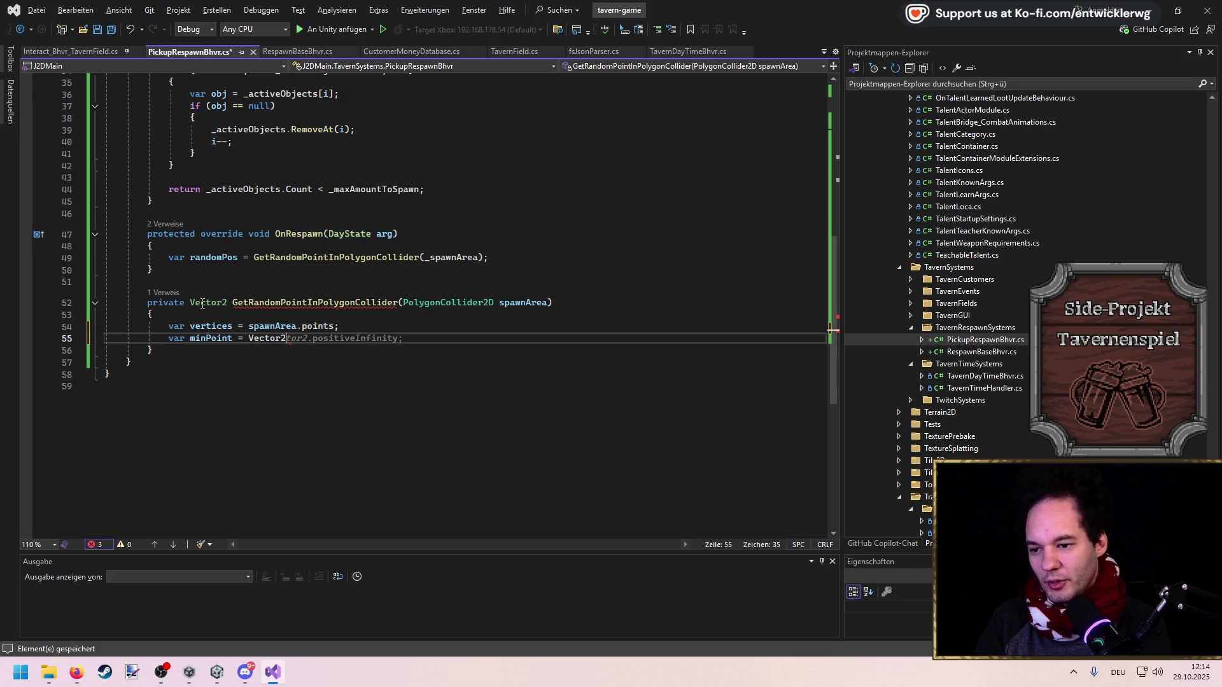
pyautogui.press('Tab')
pyautogui.write(';')
pyautogui.press('Return')
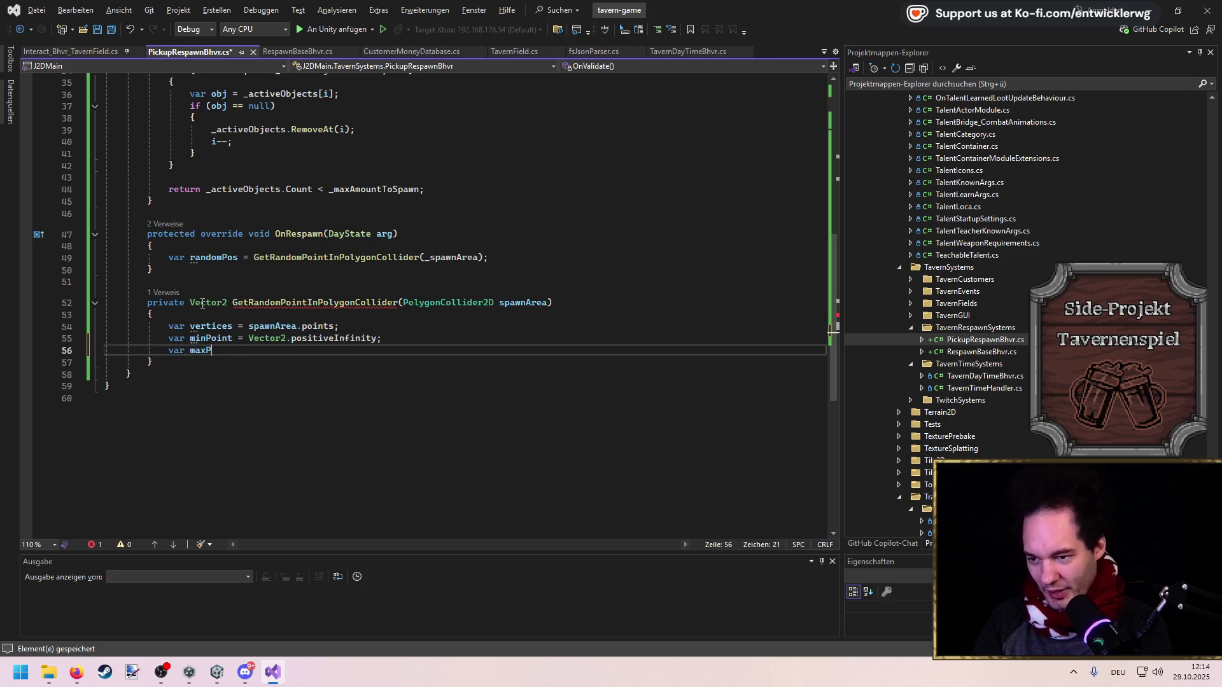
pyautogui.press('Tab')
pyautogui.hotkey('ctrl', 's')
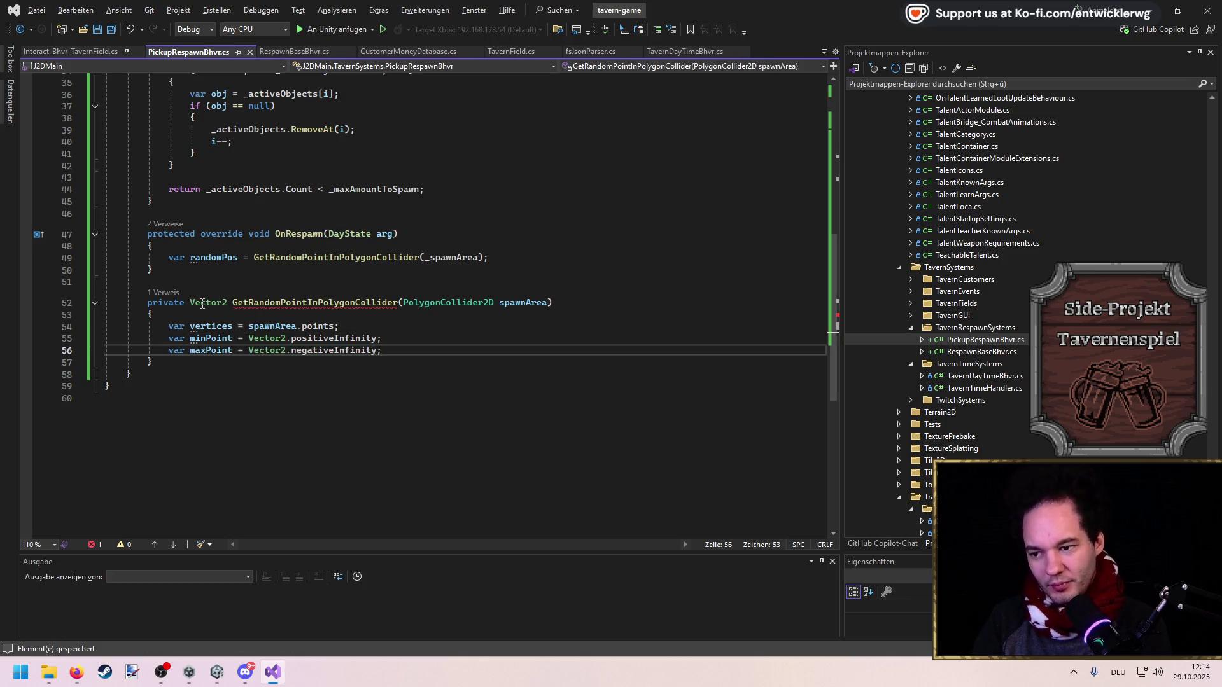
# Drop the min/max lines and replace the vertices declaration with var bounds = spawnArea.bounds
pyautogui.hotkey('shift', 'Up')
pyautogui.hotkey('shift', 'Home')
pyautogui.hotkey('shift', 'Home')
pyautogui.press('Delete')
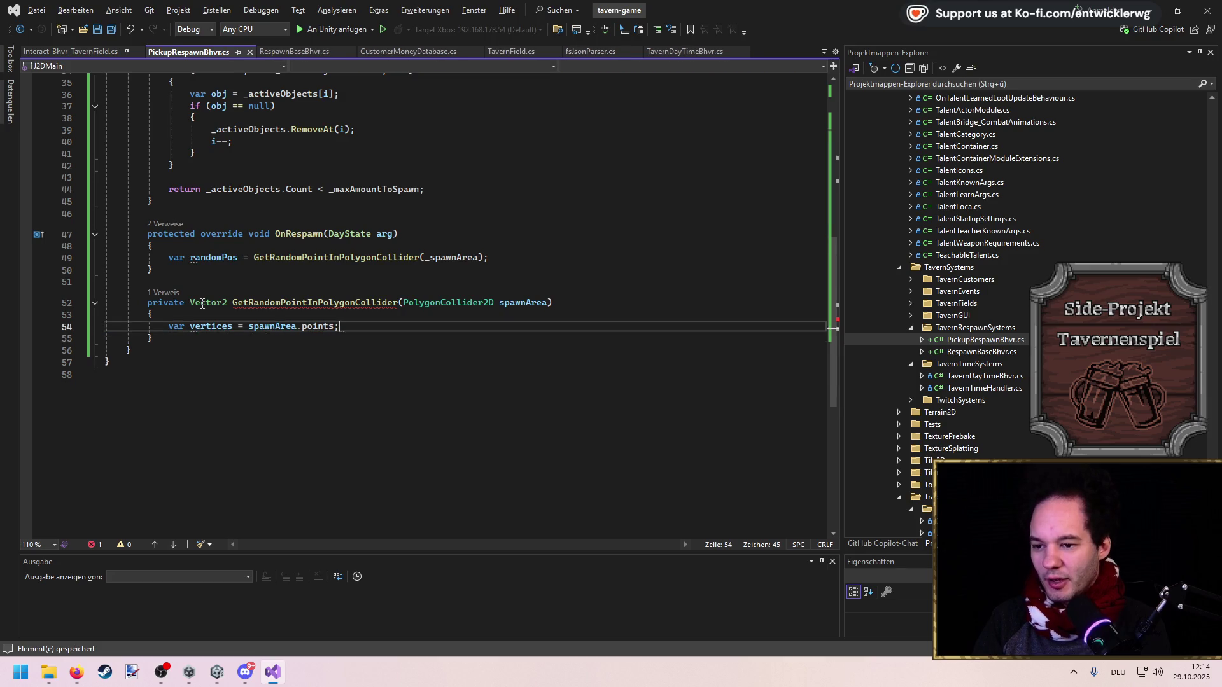
pyautogui.write('var')
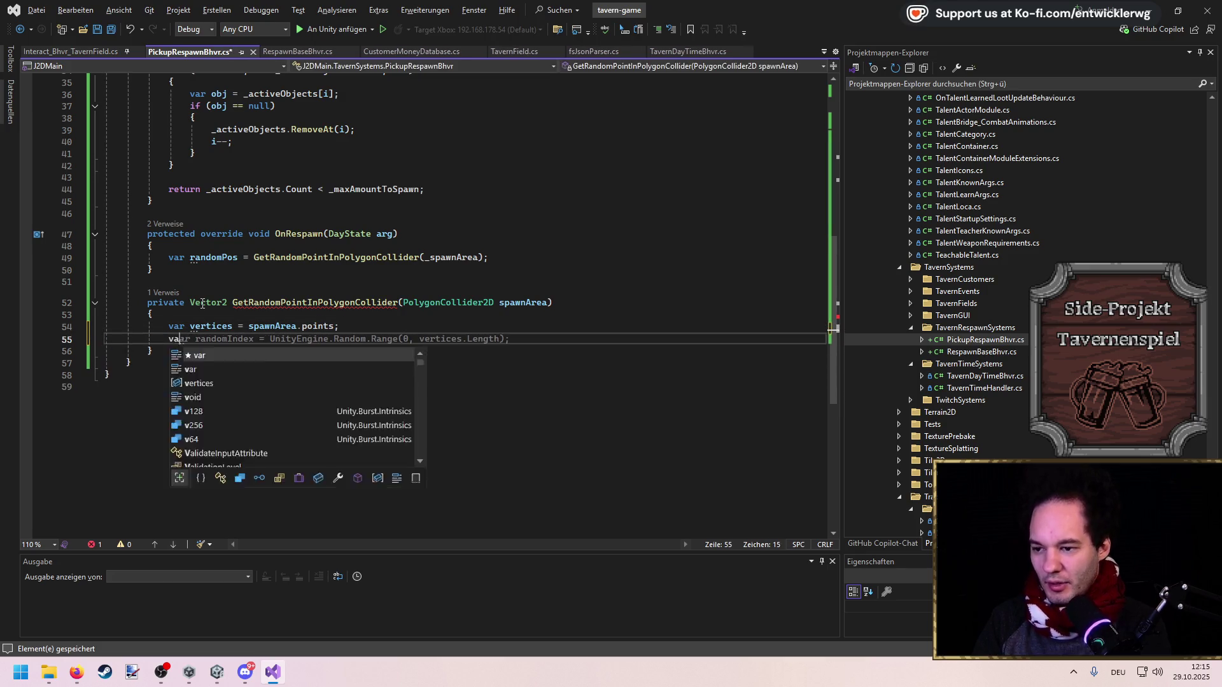
pyautogui.hotkey('shift', 'Home')
pyautogui.press('BackSpace')
pyautogui.press('Up')
pyautogui.hotkey('ctrl', 'BackSpace')
pyautogui.hotkey('ctrl', 'BackSpace')
pyautogui.hotkey('ctrl', 'BackSpace')
pyautogui.write('bounds')
pyautogui.press('Tab')
pyautogui.hotkey('ctrl', 's')
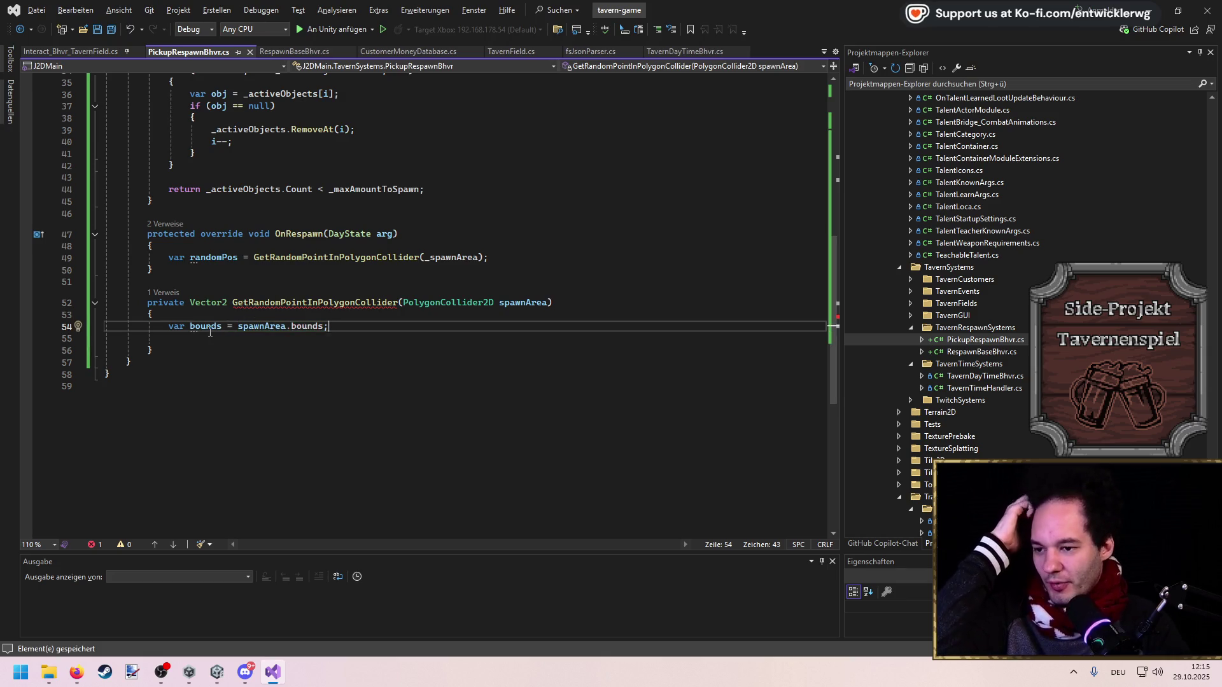
# Accept the suggested while loop that retries random points in bounds until OverlapPoint succeeds
pyautogui.moveTo(210, 329)
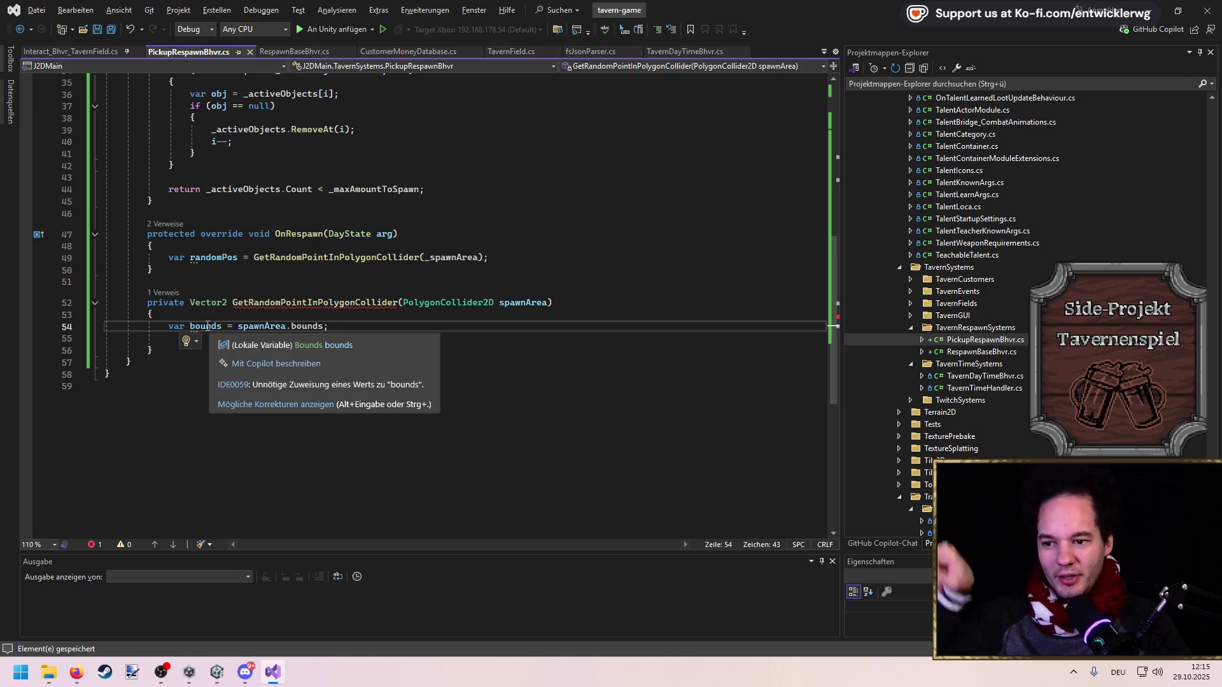
pyautogui.press('Return')
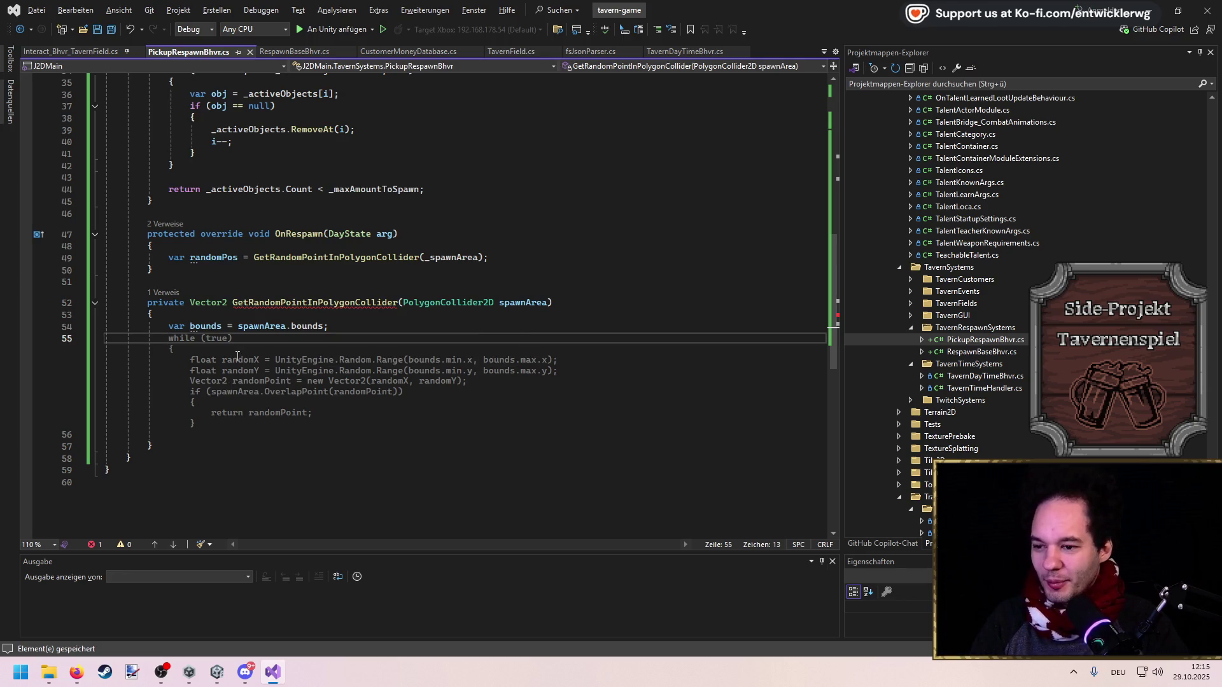
pyautogui.press('Tab')
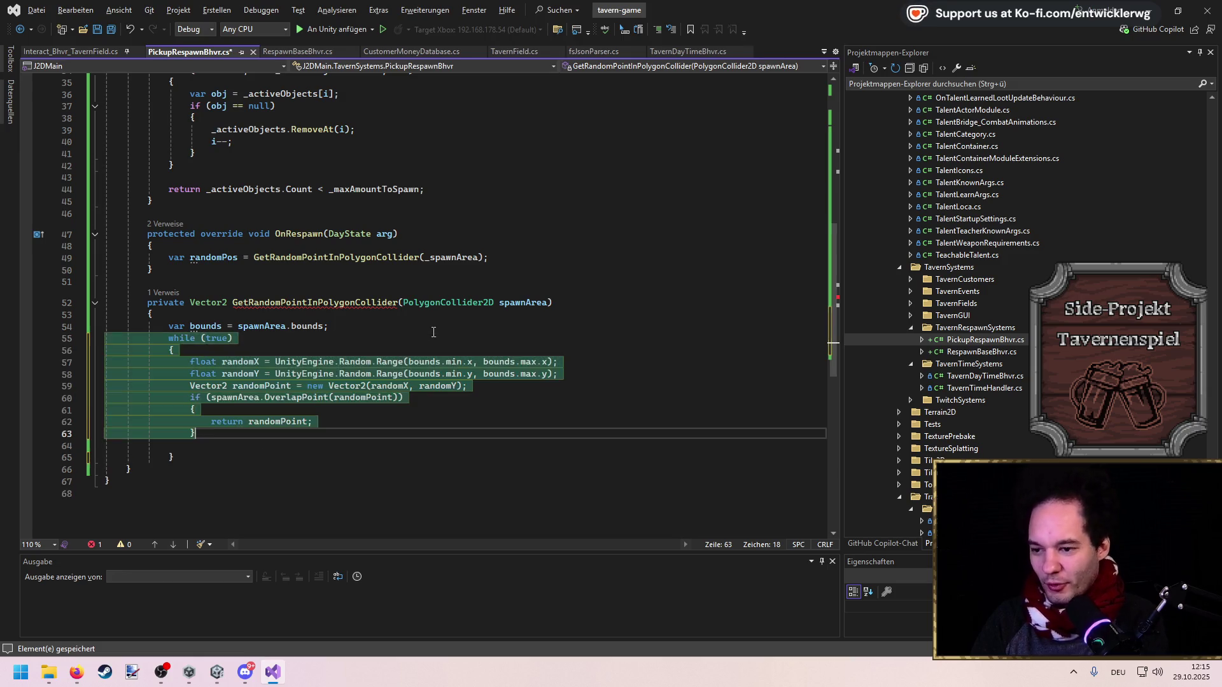
pyautogui.hotkey('ctrl', 's')
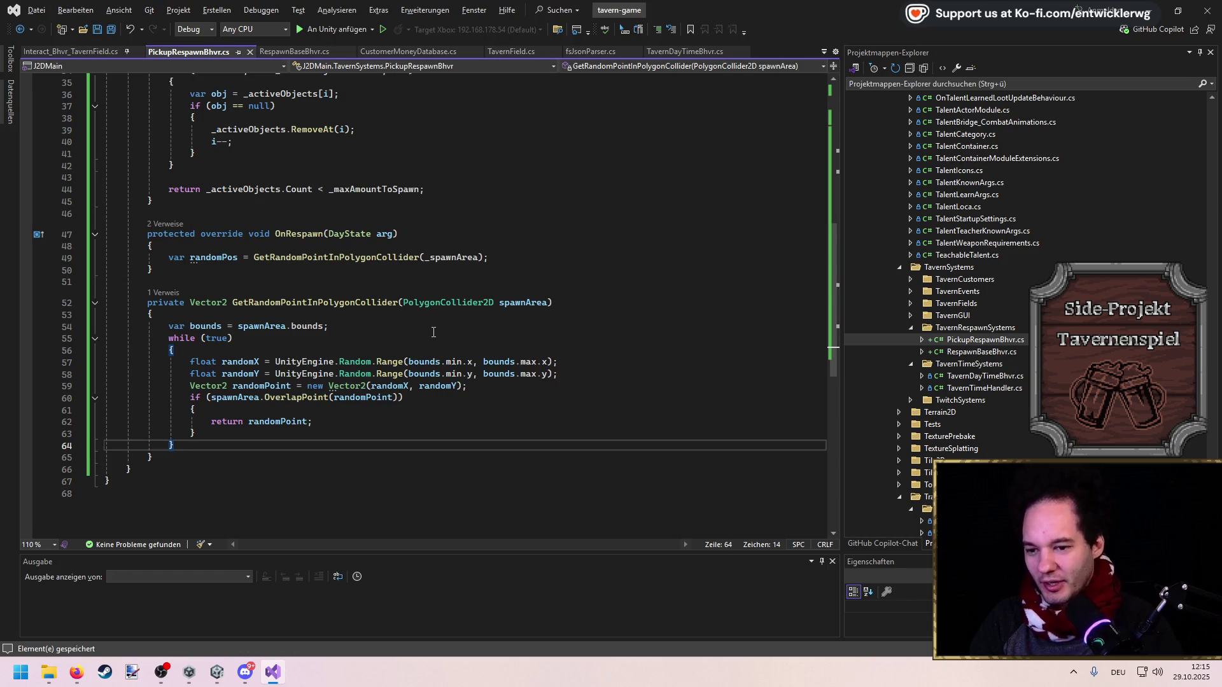
# Review the bounds statement and loop body, then switch to the Excalidraw whiteboard
pyautogui.moveTo(169, 326); pyautogui.dragTo(338, 326)
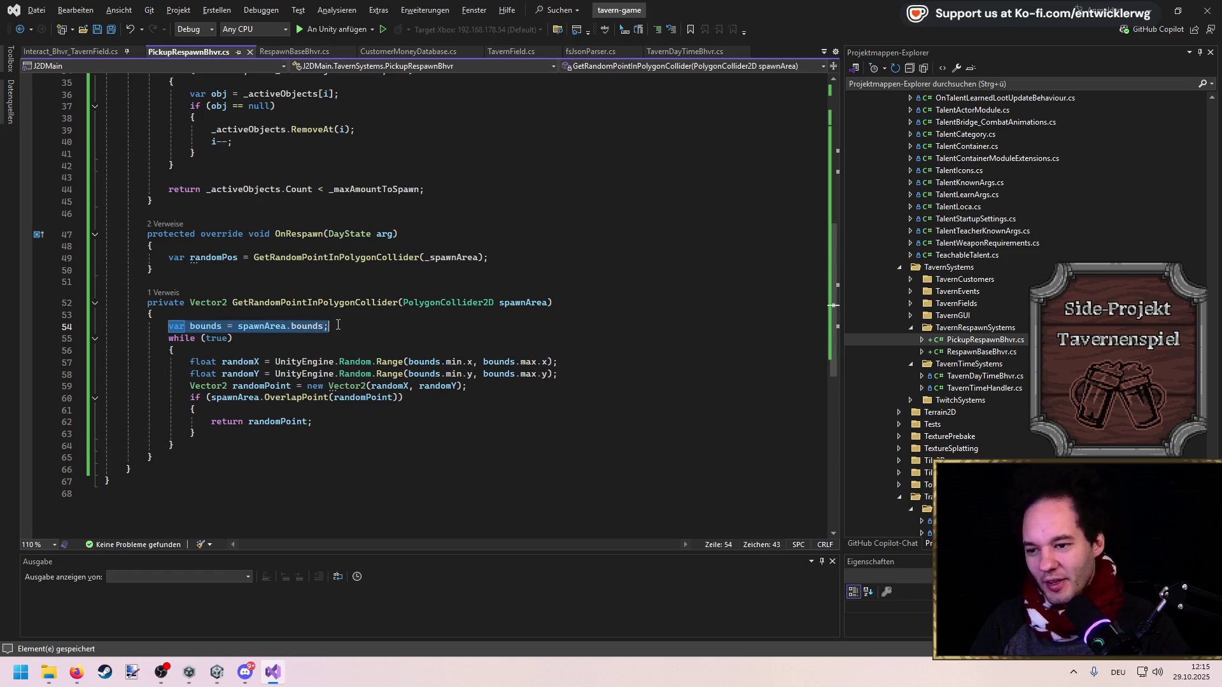
pyautogui.moveTo(170, 349)
pyautogui.mouseDown()
pyautogui.moveTo(193, 448)
pyautogui.moveTo(26, 343)
pyautogui.mouseUp()
pyautogui.click(193, 448)
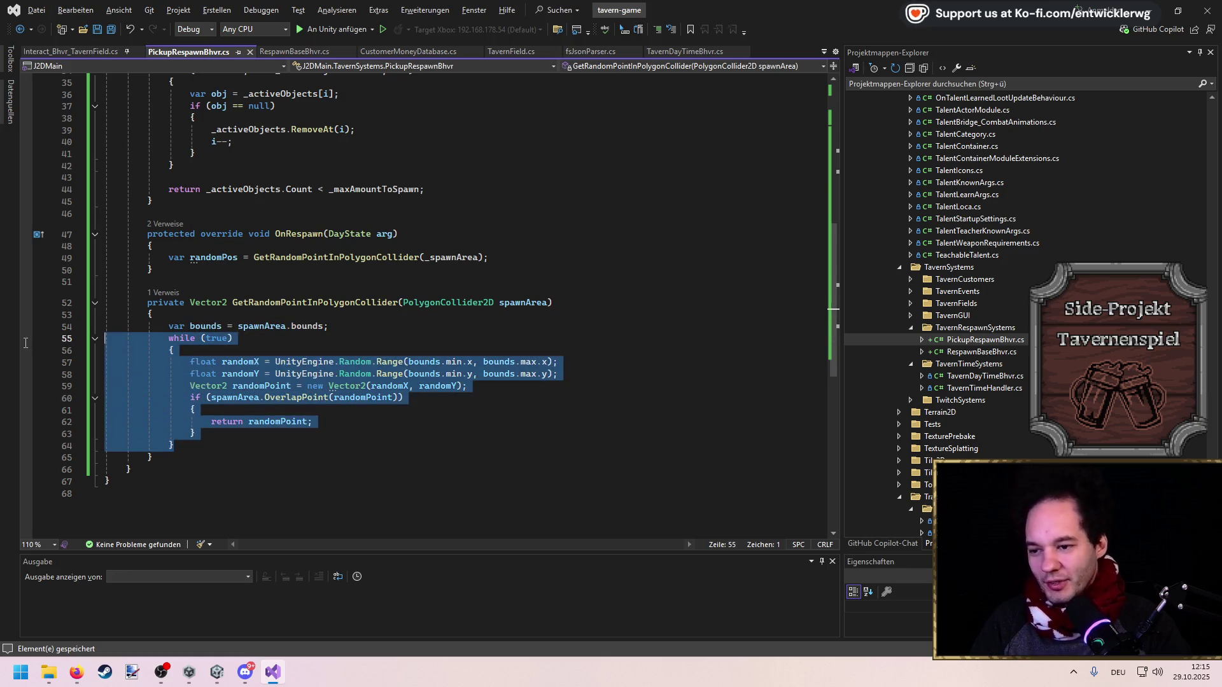
pyautogui.click(218, 423)
pyautogui.click(208, 431)
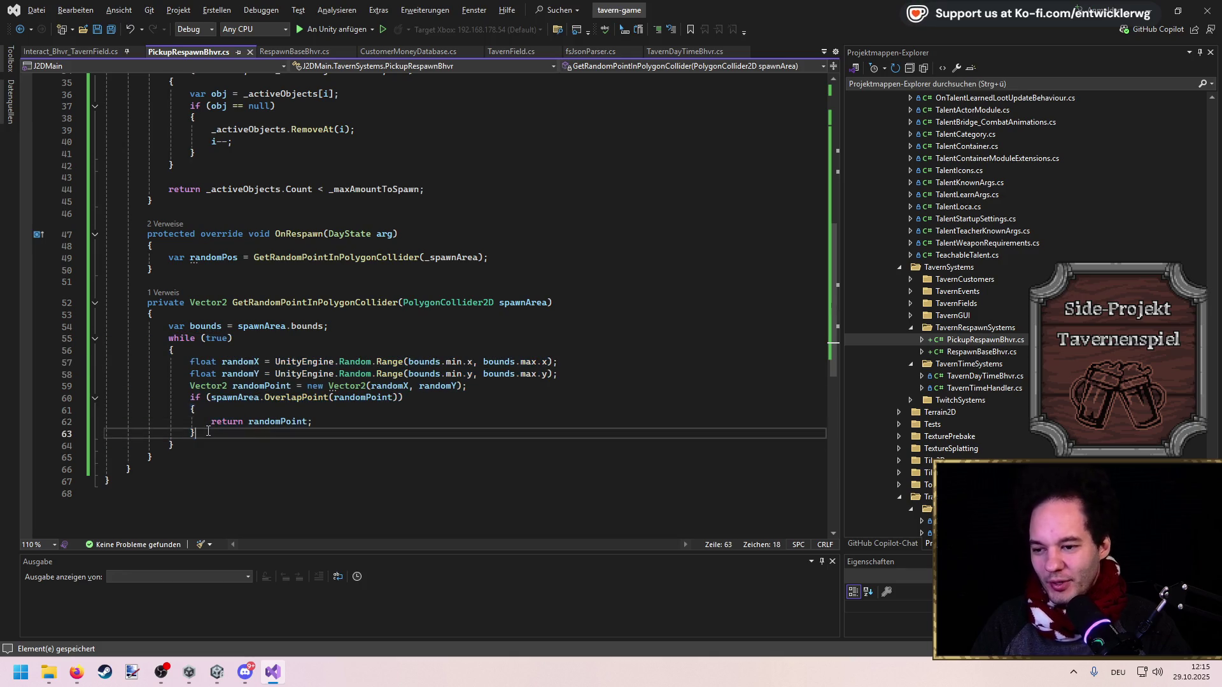
pyautogui.doubleClick(302, 400)
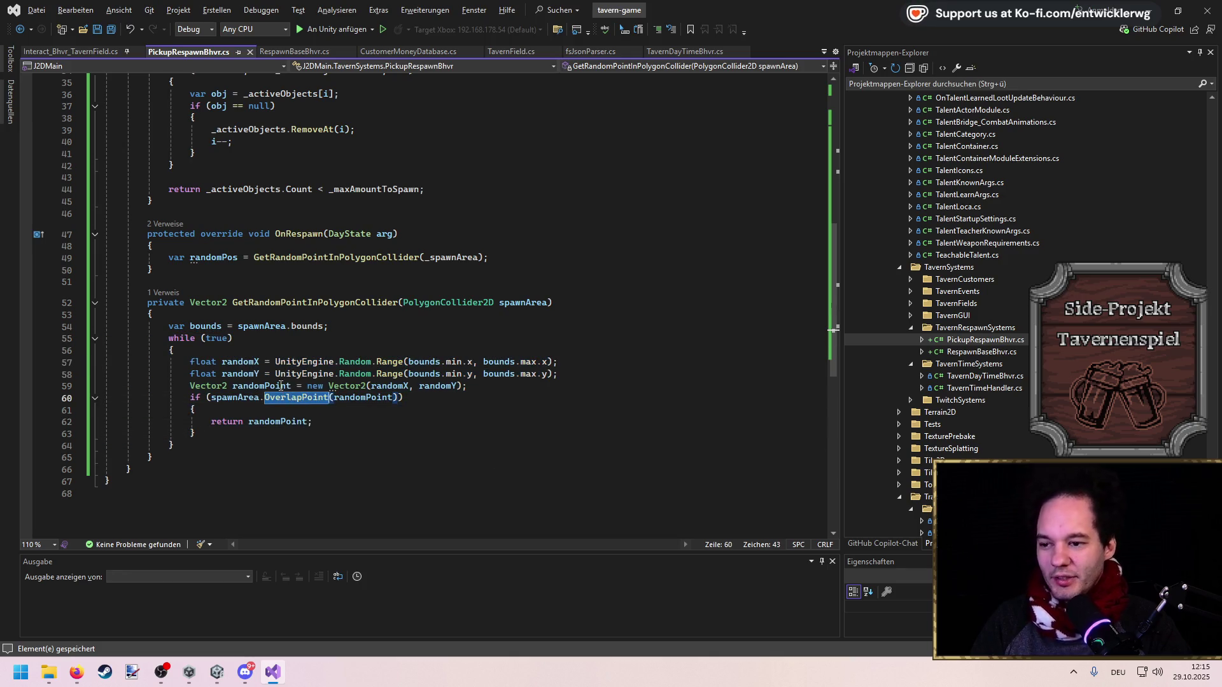
pyautogui.click(502, 349)
pyautogui.click(254, 444)
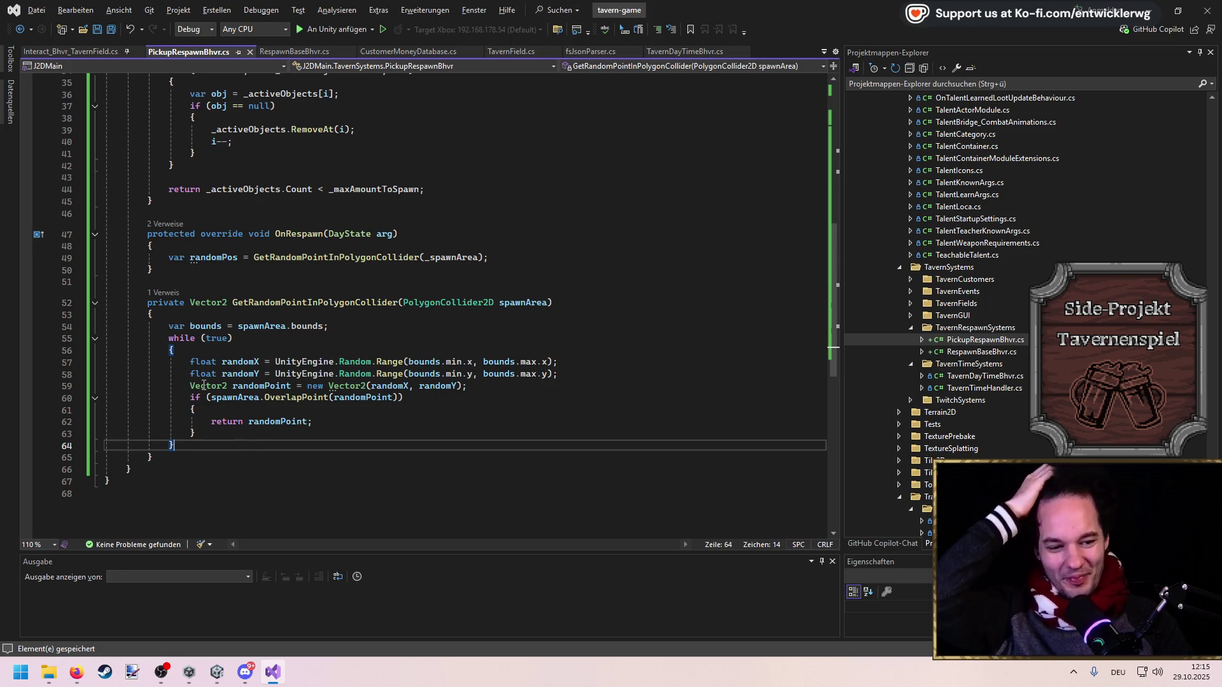
pyautogui.moveTo(203, 386)
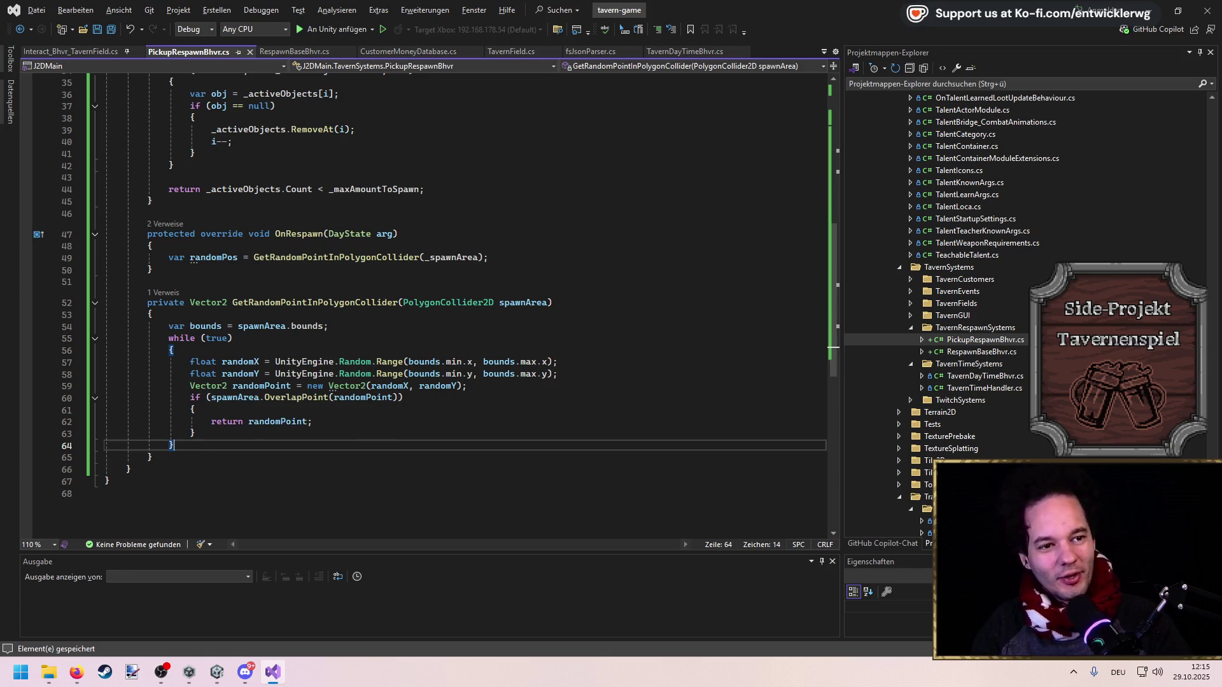
pyautogui.hotkey('alt', 'Tab')
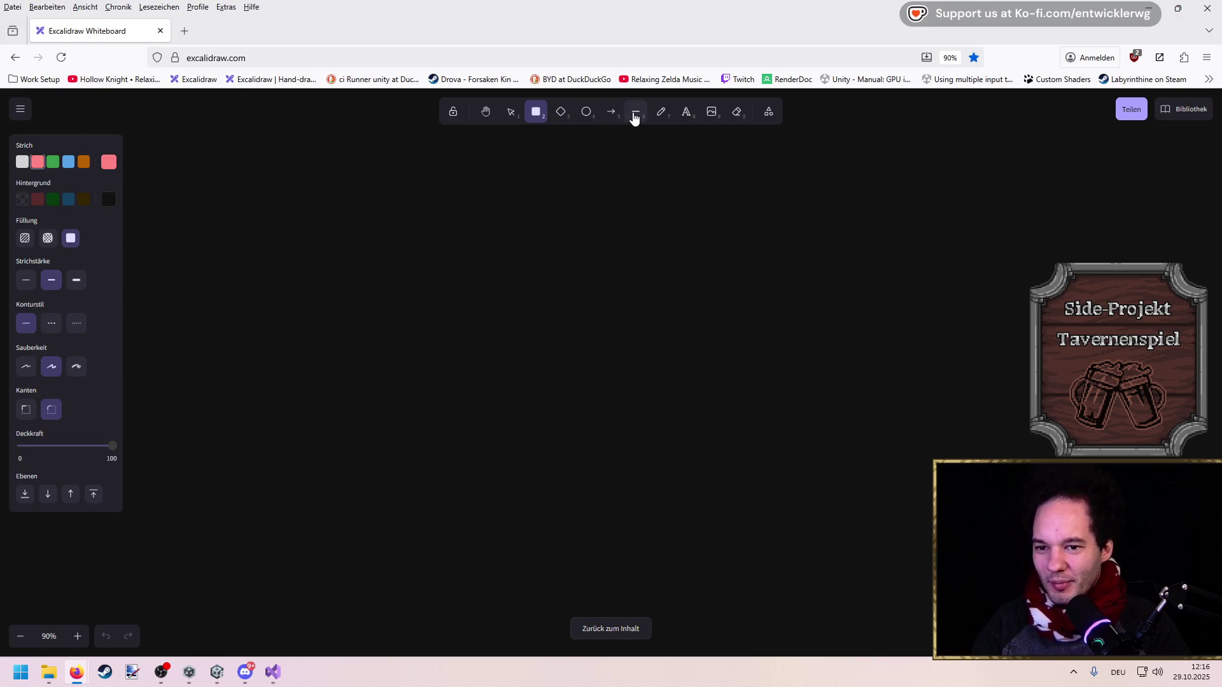
# Draw a large pink freehand X across the canvas with the pencil
pyautogui.click(651, 120)
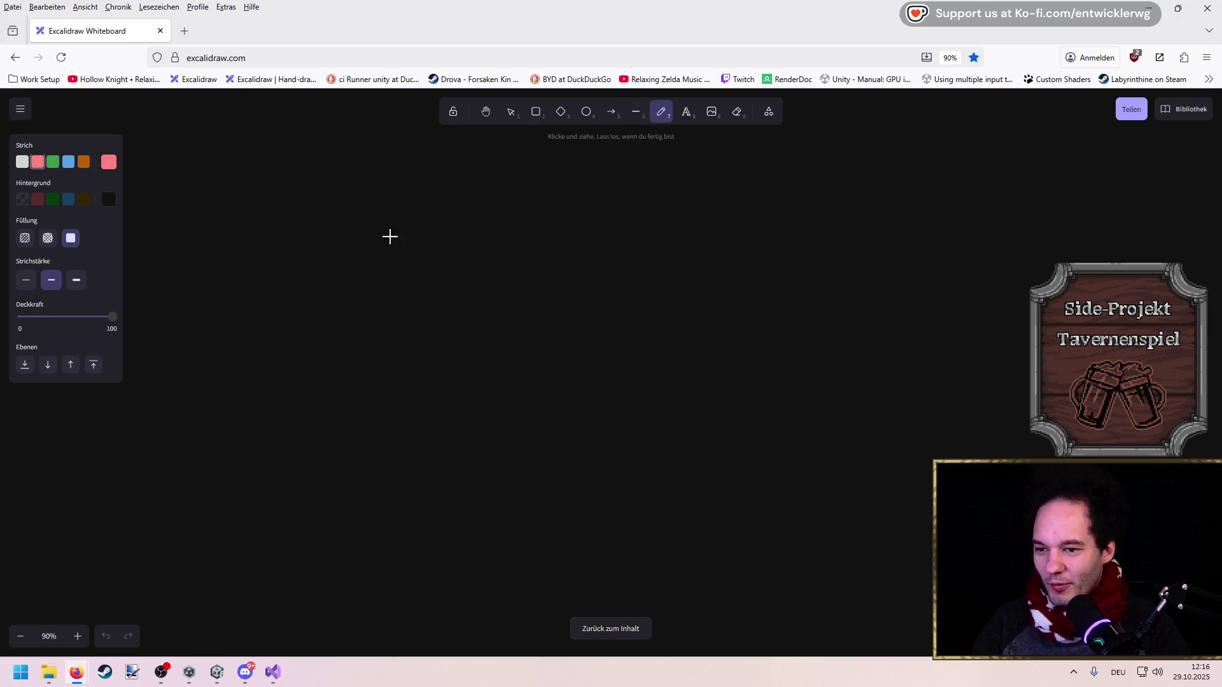
pyautogui.moveTo(281, 147)
pyautogui.mouseDown()
pyautogui.moveTo(515, 271)
pyautogui.moveTo(194, 450)
pyautogui.moveTo(538, 292)
pyautogui.moveTo(573, 327)
pyautogui.moveTo(842, 486)
pyautogui.moveTo(567, 295)
pyautogui.moveTo(734, 253)
pyautogui.moveTo(960, 172)
pyautogui.moveTo(550, 265)
pyautogui.moveTo(279, 143)
pyautogui.mouseUp()
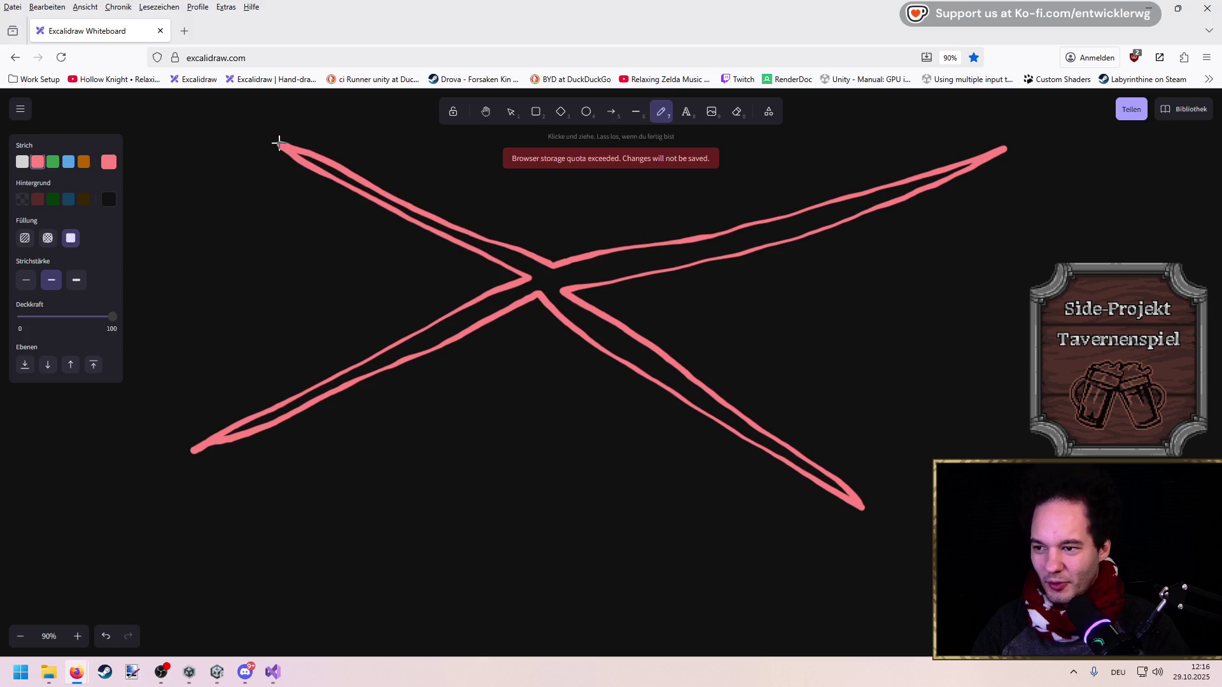
pyautogui.moveTo(306, 231); pyautogui.dragTo(341, 292)
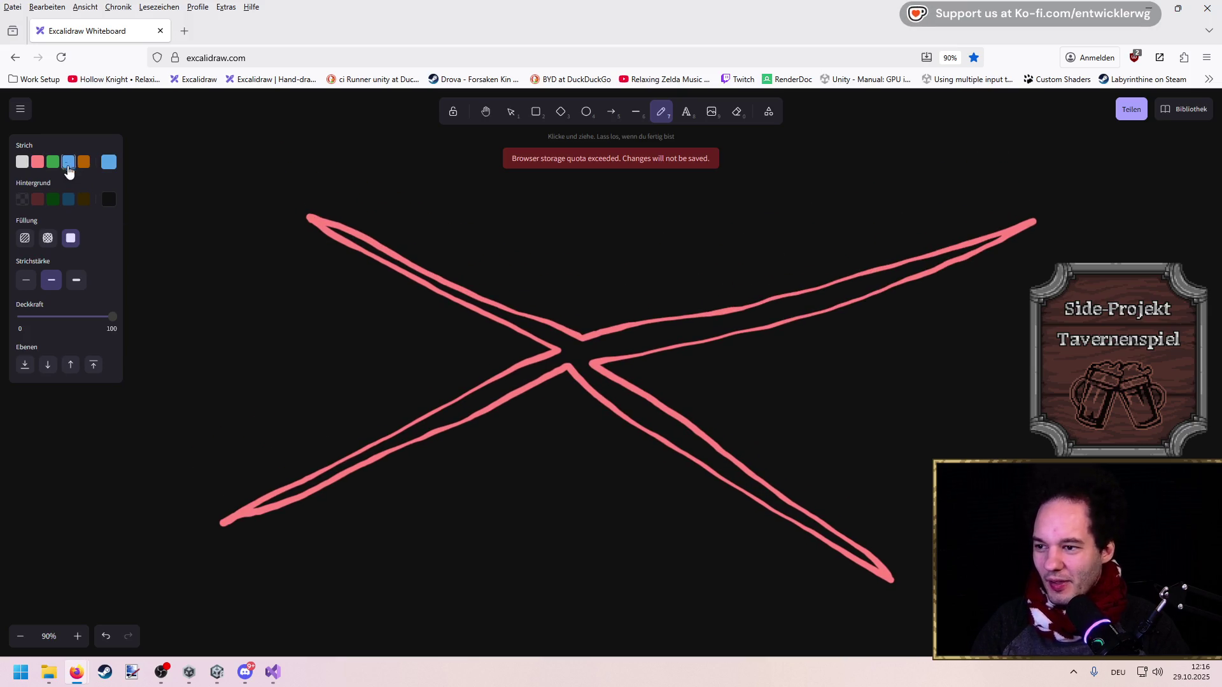
# Sketch a blue border around the X, then undo it so only the X remains
pyautogui.moveTo(213, 505)
pyautogui.mouseDown()
pyautogui.moveTo(218, 223)
pyautogui.moveTo(417, 207)
pyautogui.moveTo(1037, 213)
pyautogui.moveTo(1025, 410)
pyautogui.mouseUp()
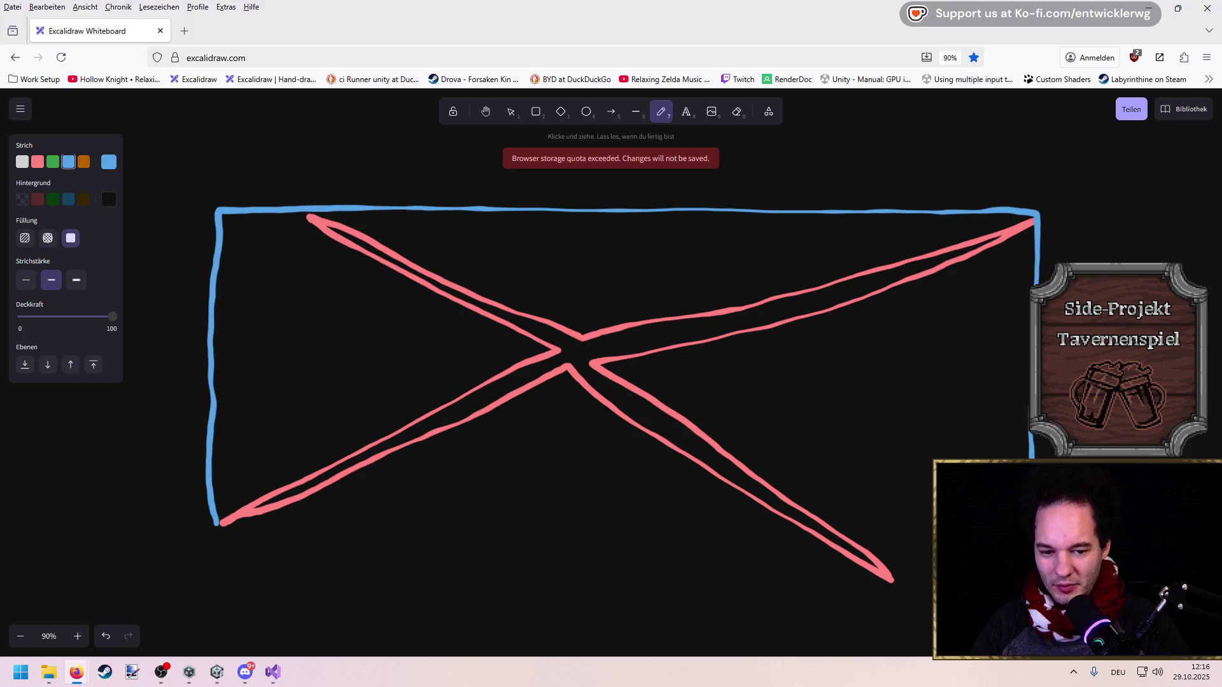
pyautogui.moveTo(935, 591)
pyautogui.mouseDown()
pyautogui.moveTo(221, 578)
pyautogui.moveTo(218, 520)
pyautogui.mouseUp()
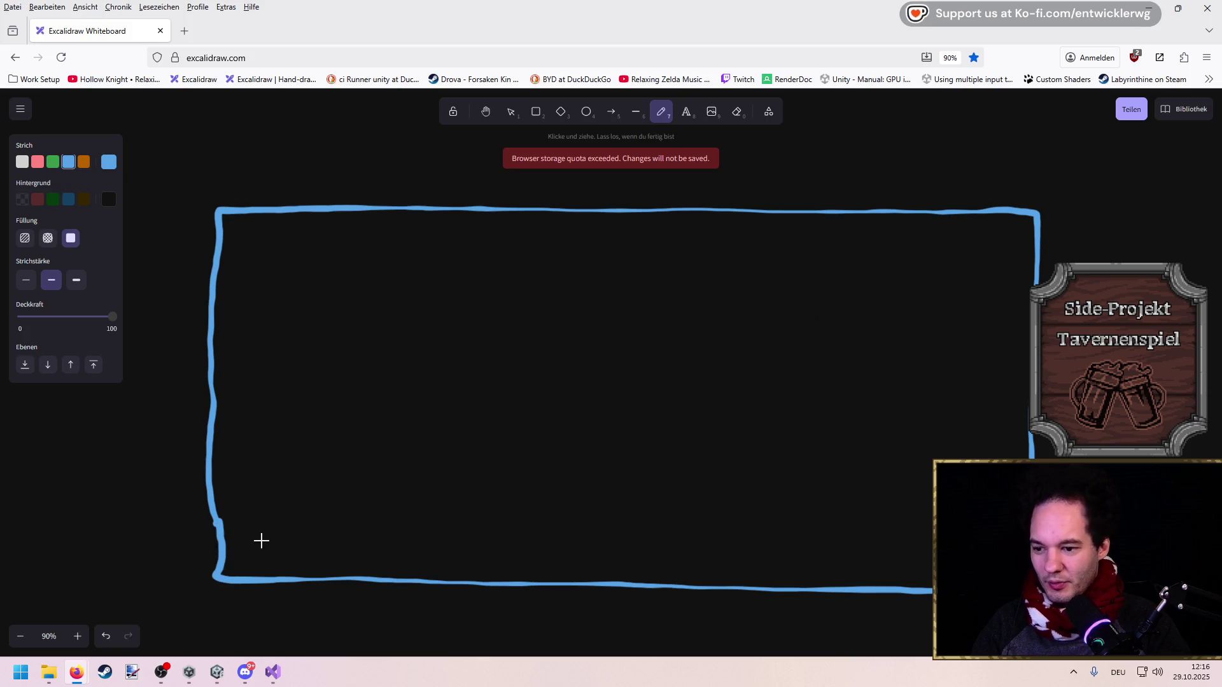
pyautogui.hotkey('ctrl', 't')
pyautogui.click(305, 31)
pyautogui.hotkey('ctrl', 'z')
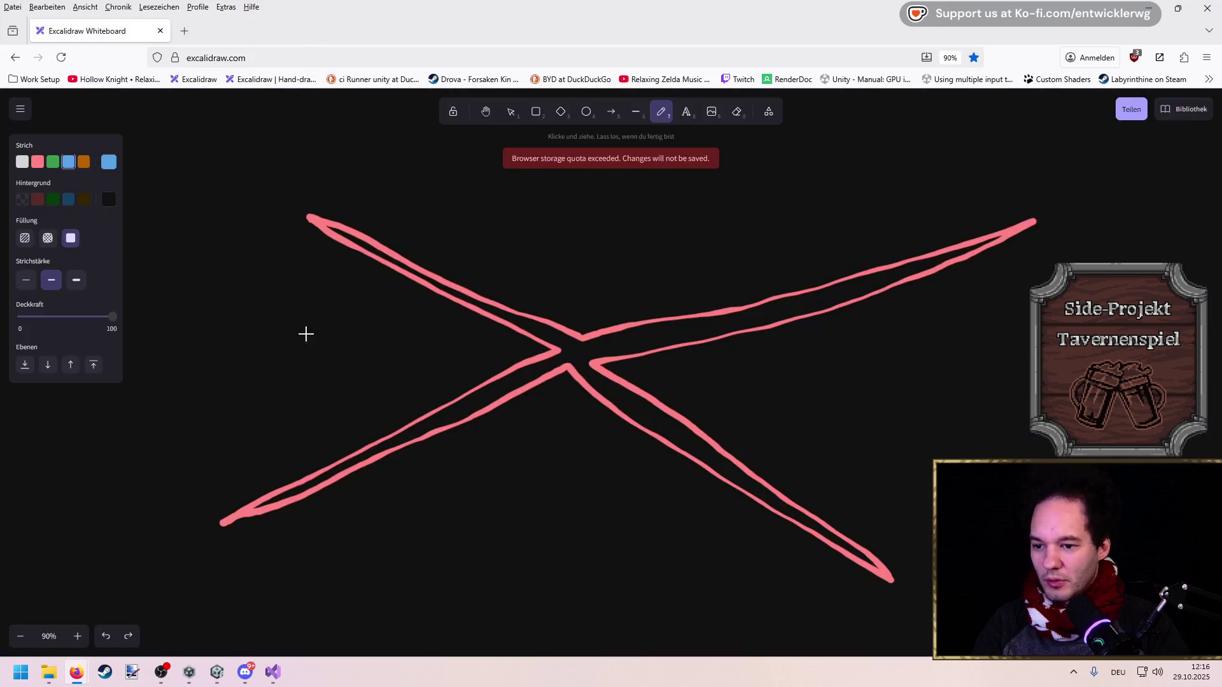
pyautogui.hotkey('ctrl', 'shift', 'z')
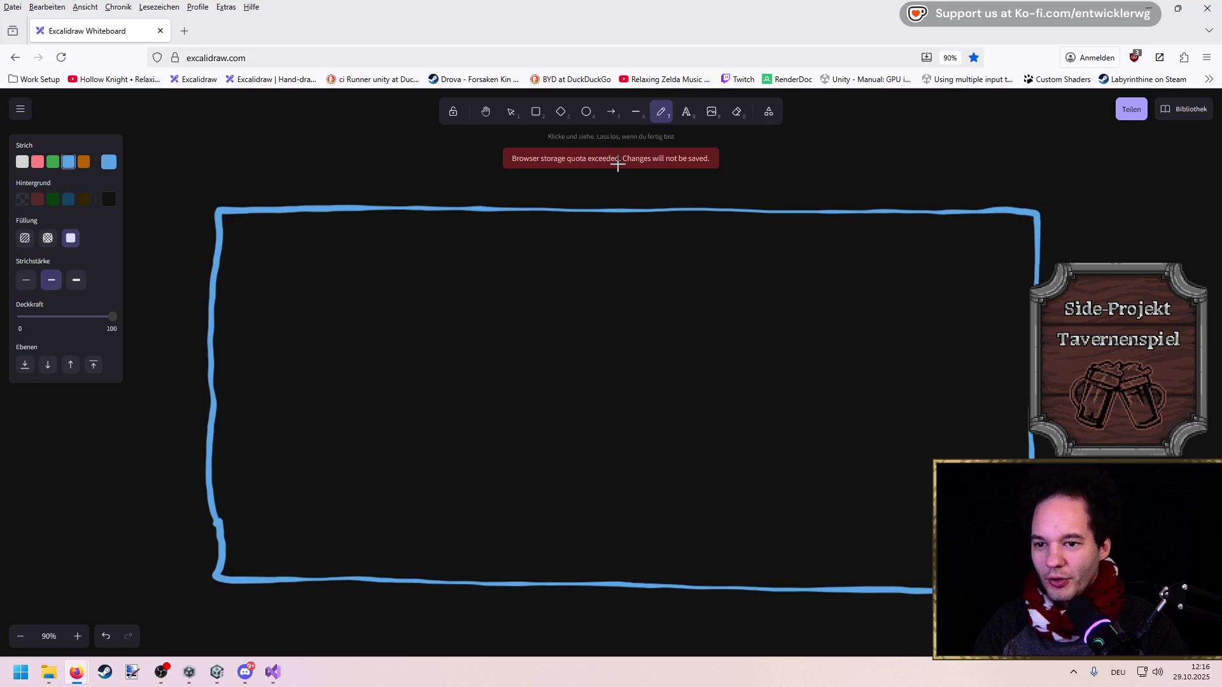
pyautogui.hotkey('ctrl', 'z')
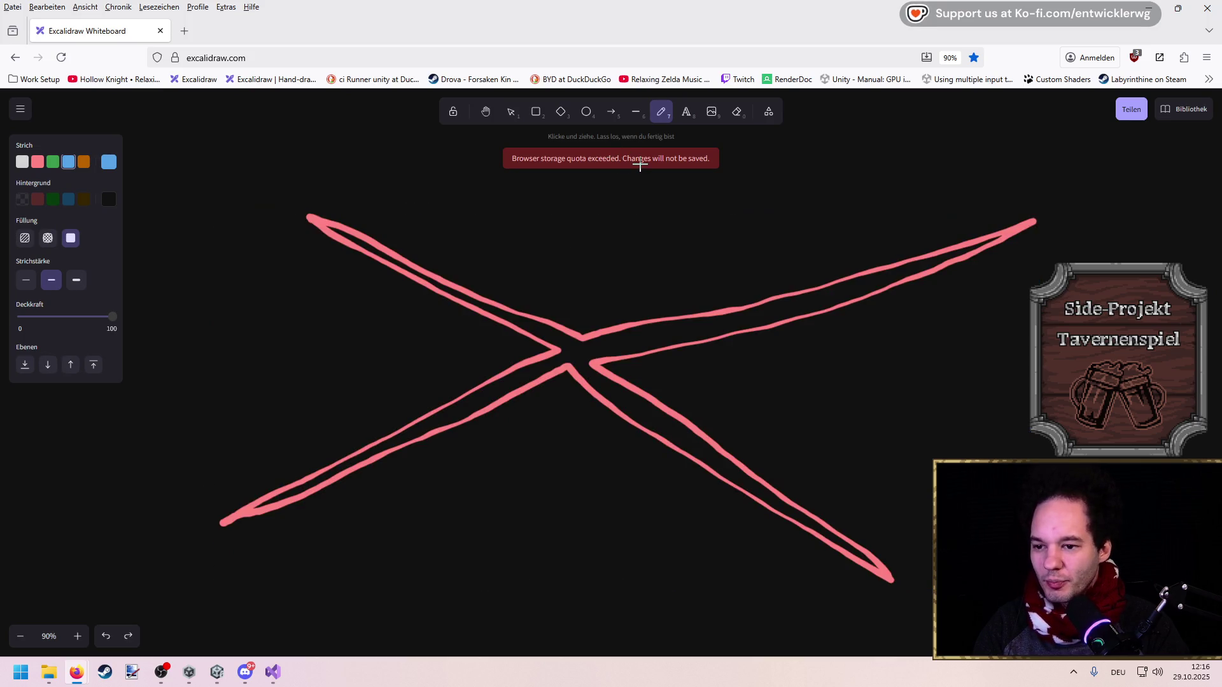
pyautogui.scroll(-10, 568, 290)
pyautogui.scroll(3, 569, 290)
pyautogui.scroll(-3, 569, 290)
pyautogui.moveTo(479, 223)
pyautogui.mouseDown()
pyautogui.moveTo(889, 605)
pyautogui.moveTo(832, 518)
pyautogui.moveTo(406, 330)
pyautogui.moveTo(437, 353)
pyautogui.mouseUp()
pyautogui.scroll(3, 438, 353)
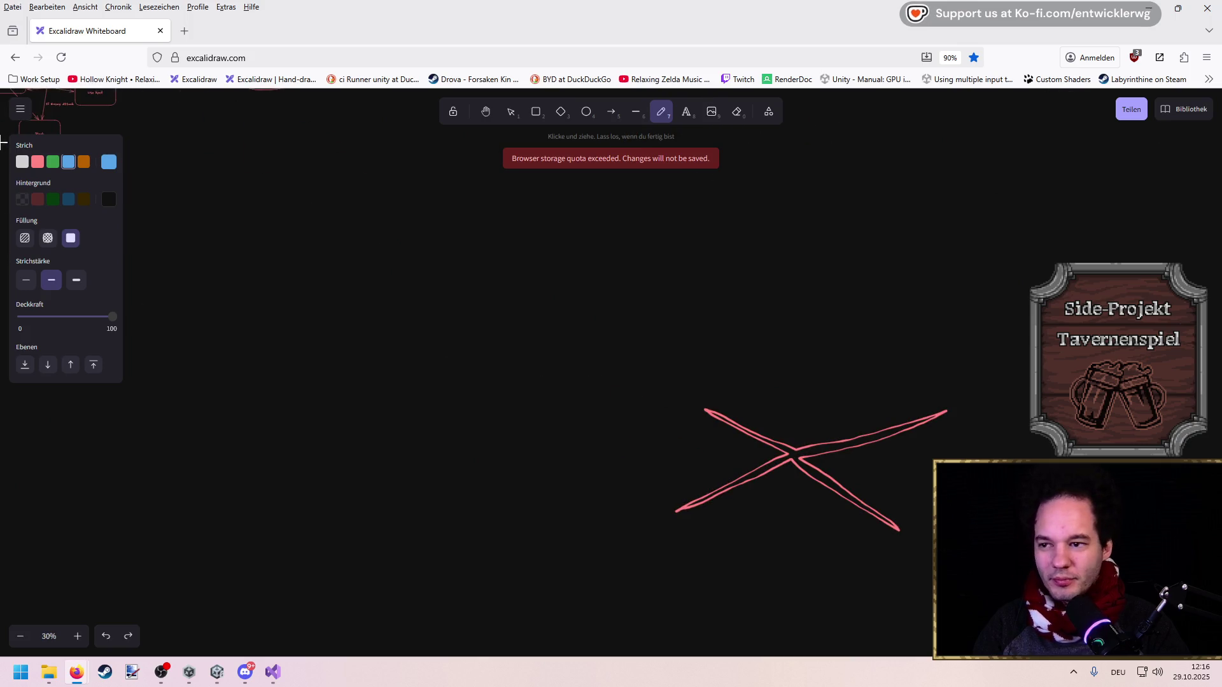
# Start a live collaboration session, then reload the whiteboard without the room link
pyautogui.click(20, 109)
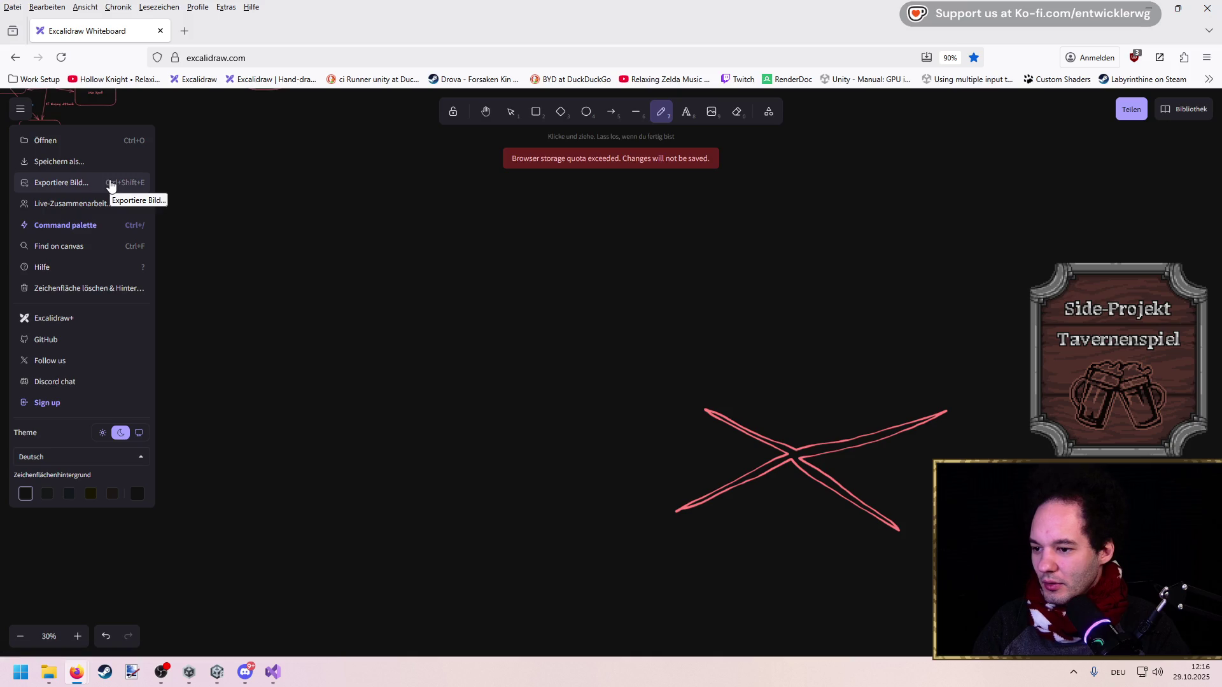
pyautogui.click(1174, 113)
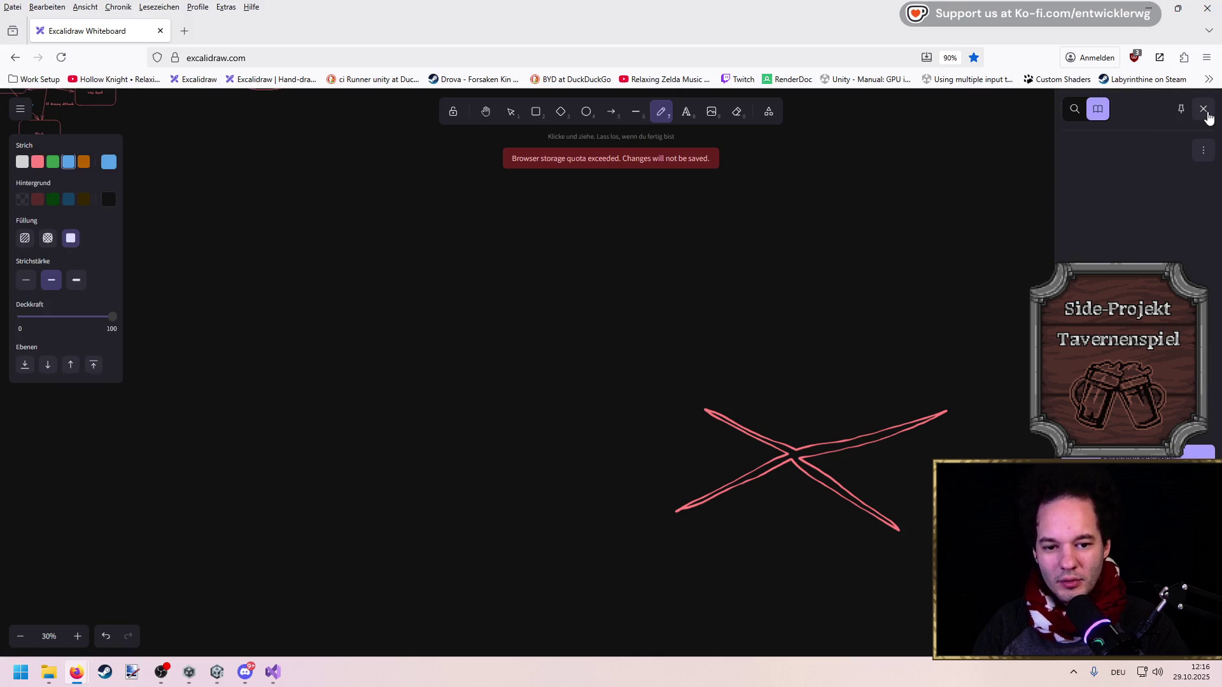
pyautogui.click(1204, 115)
pyautogui.click(1131, 109)
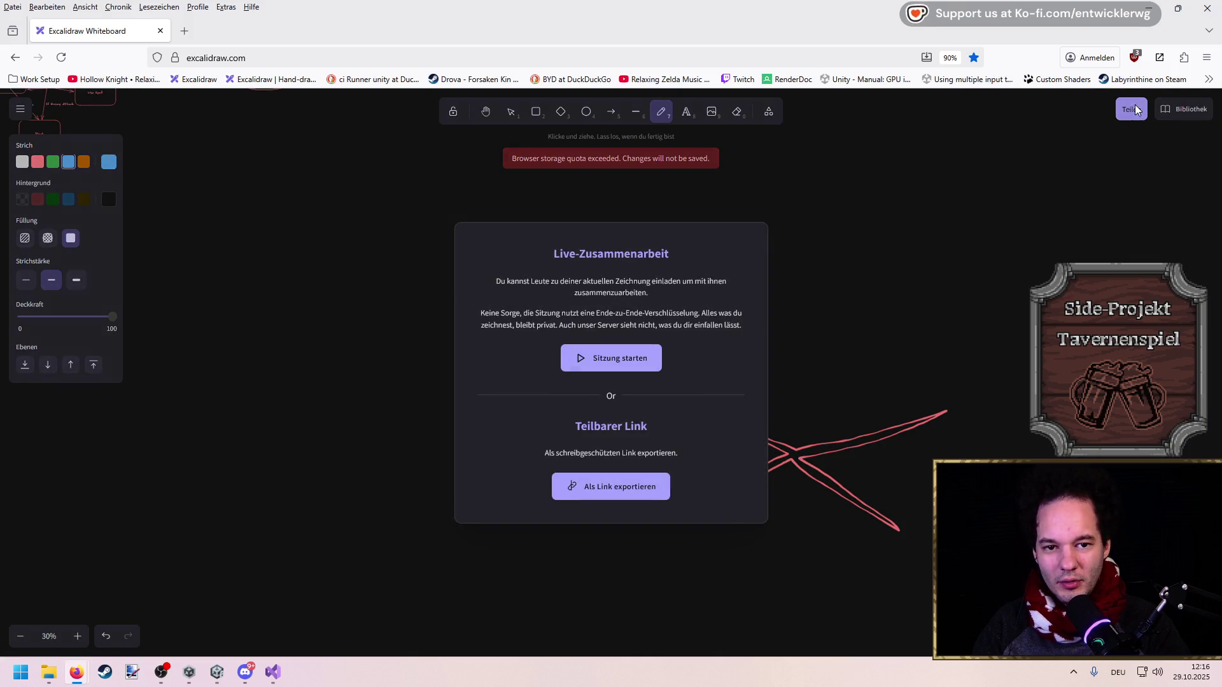
pyautogui.click(611, 357)
pyautogui.moveTo(491, 57); pyautogui.dragTo(246, 57)
pyautogui.press('BackSpace')
pyautogui.press('Return')
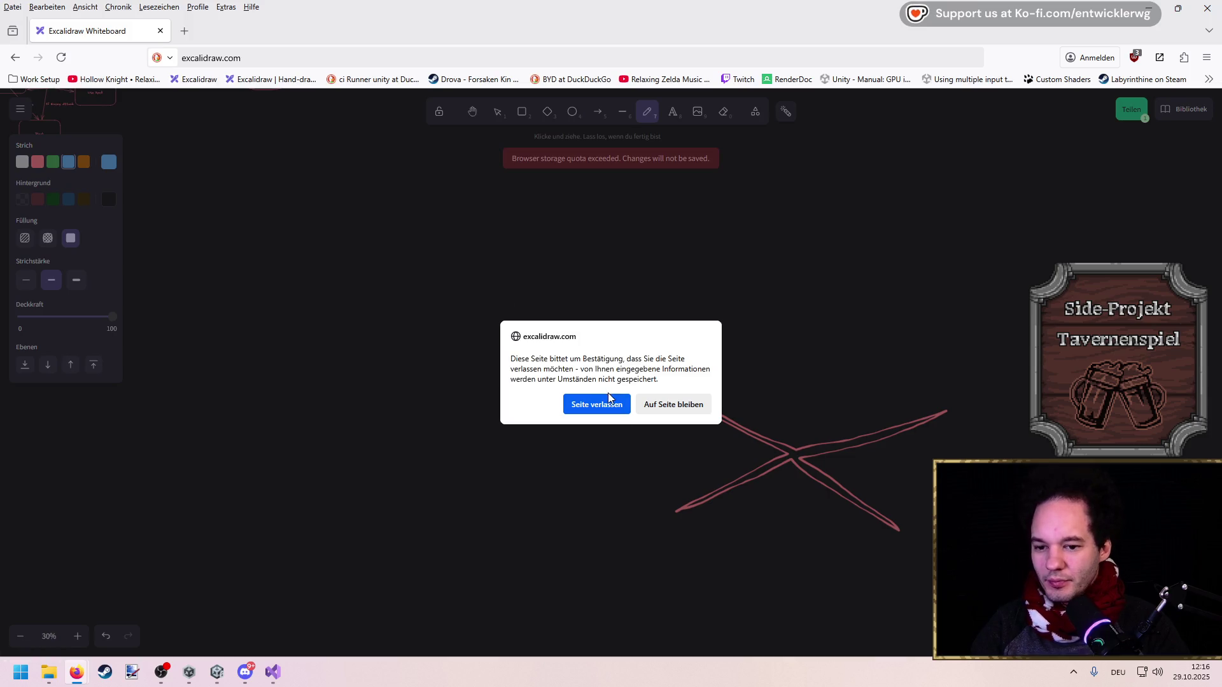
pyautogui.click(603, 404)
# Look through the library and sharing panels, then bring the earlier drawings into view
pyautogui.scroll(-5, 502, 377)
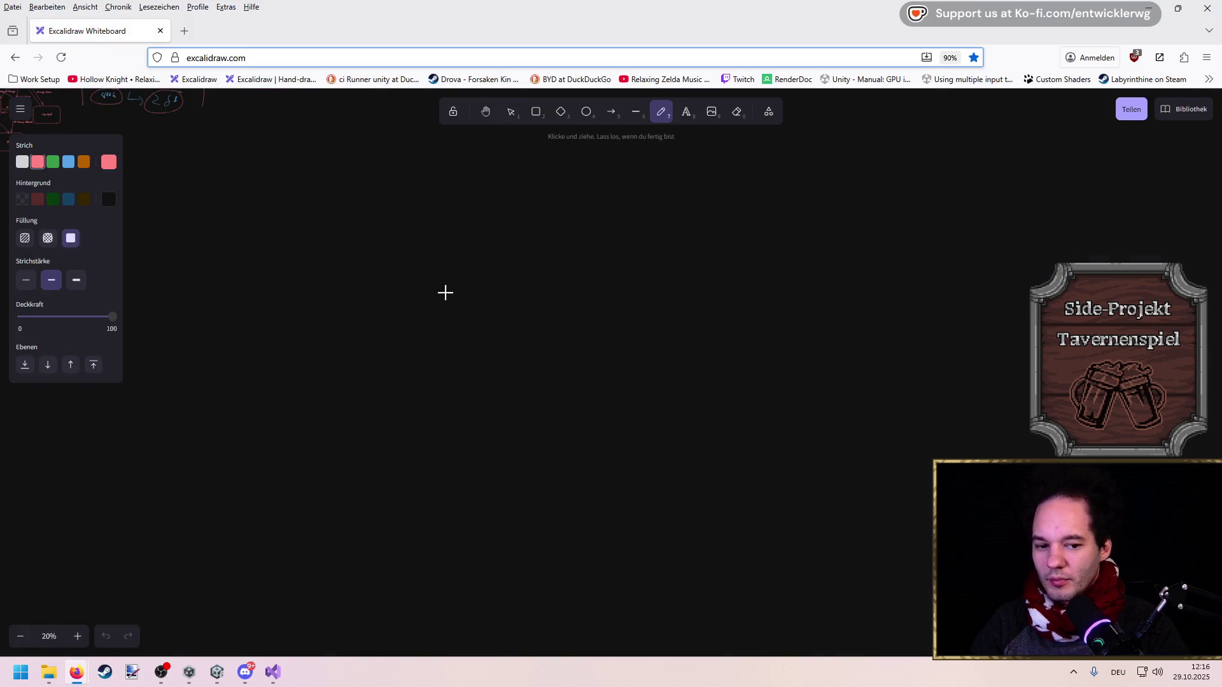
pyautogui.scroll(-2, 674, 373)
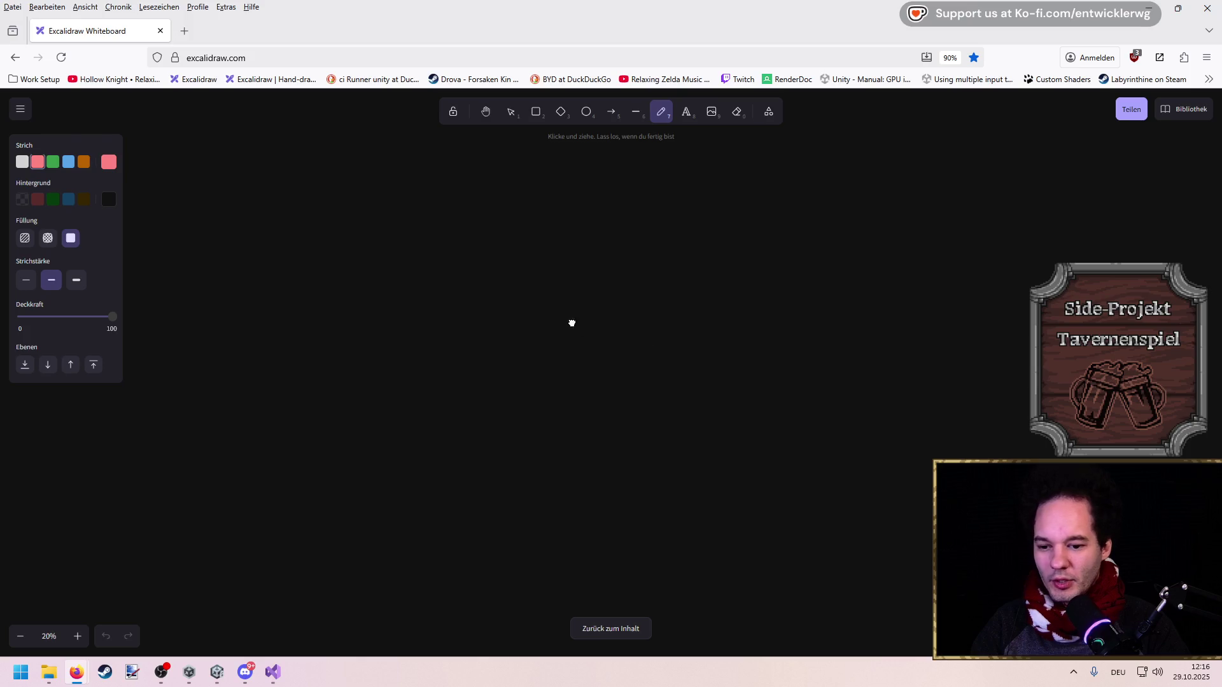
pyautogui.scroll(10, 571, 323)
pyautogui.scroll(15, 687, 382)
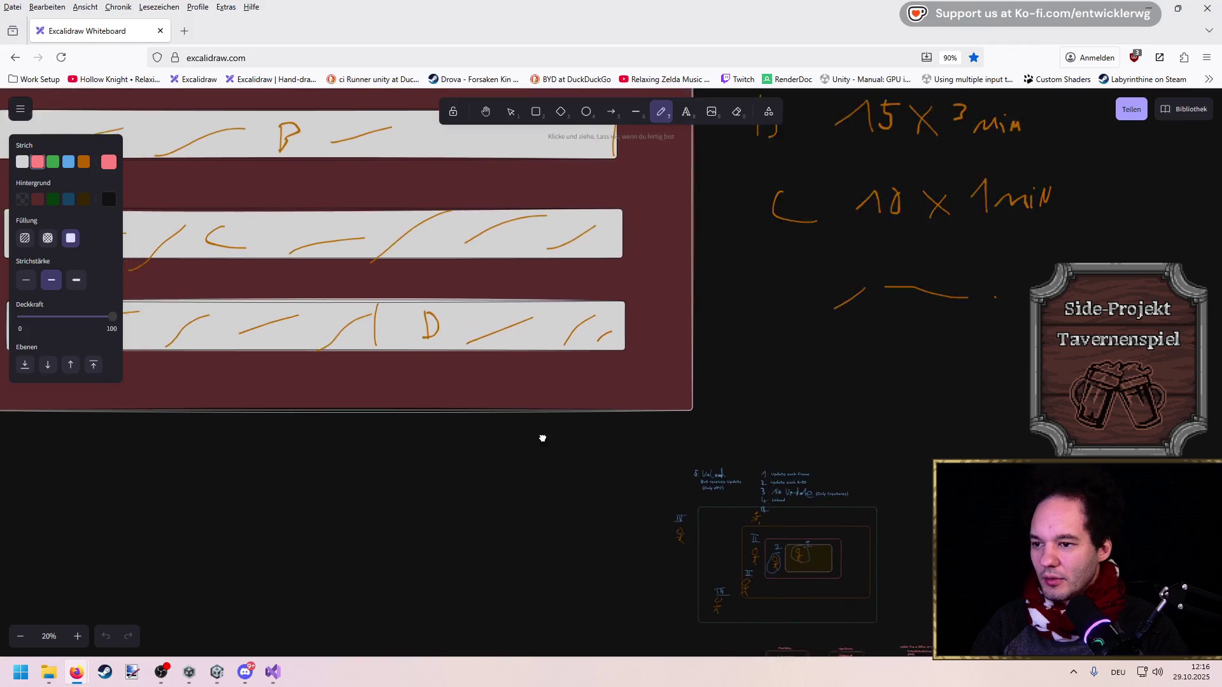
pyautogui.scroll(15, 542, 438)
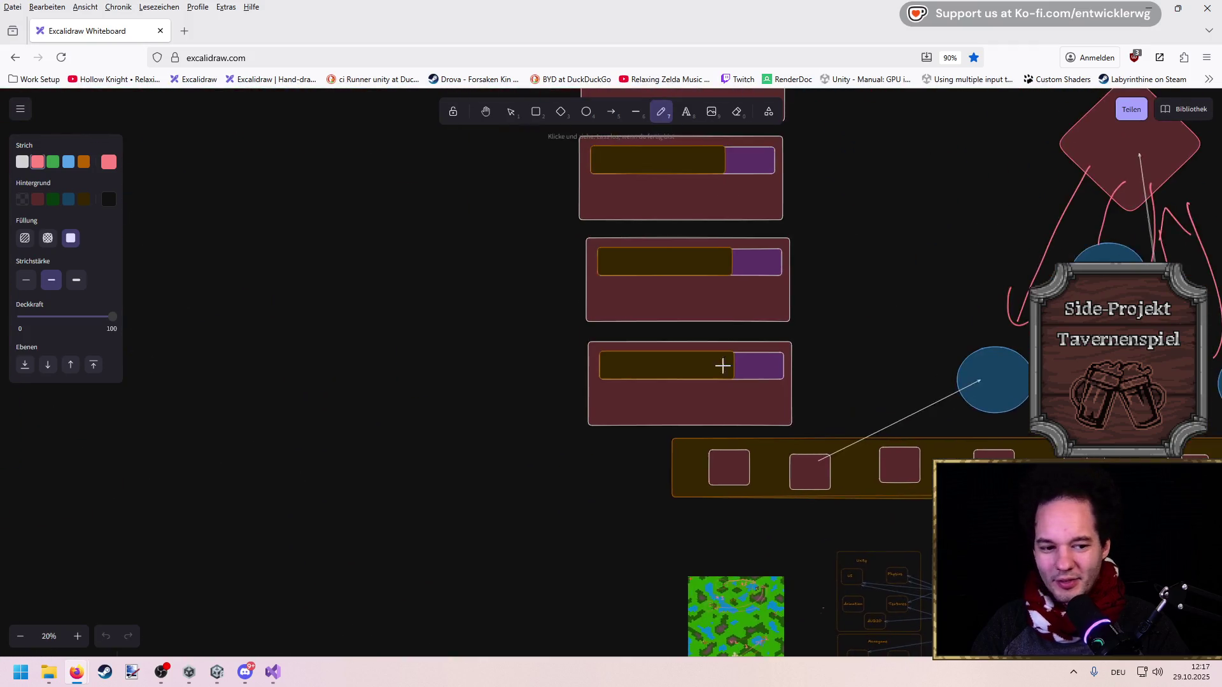
pyautogui.scroll(15, 722, 365)
pyautogui.hscroll(5, 693, 251)
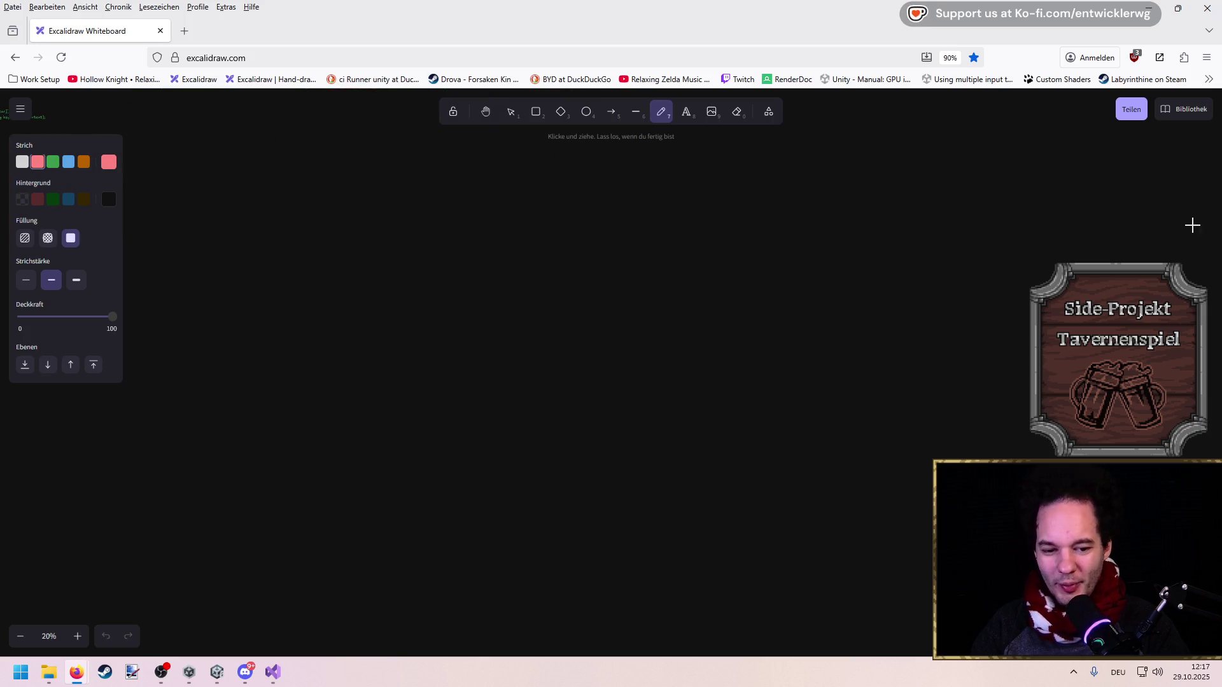
pyautogui.click(1187, 109)
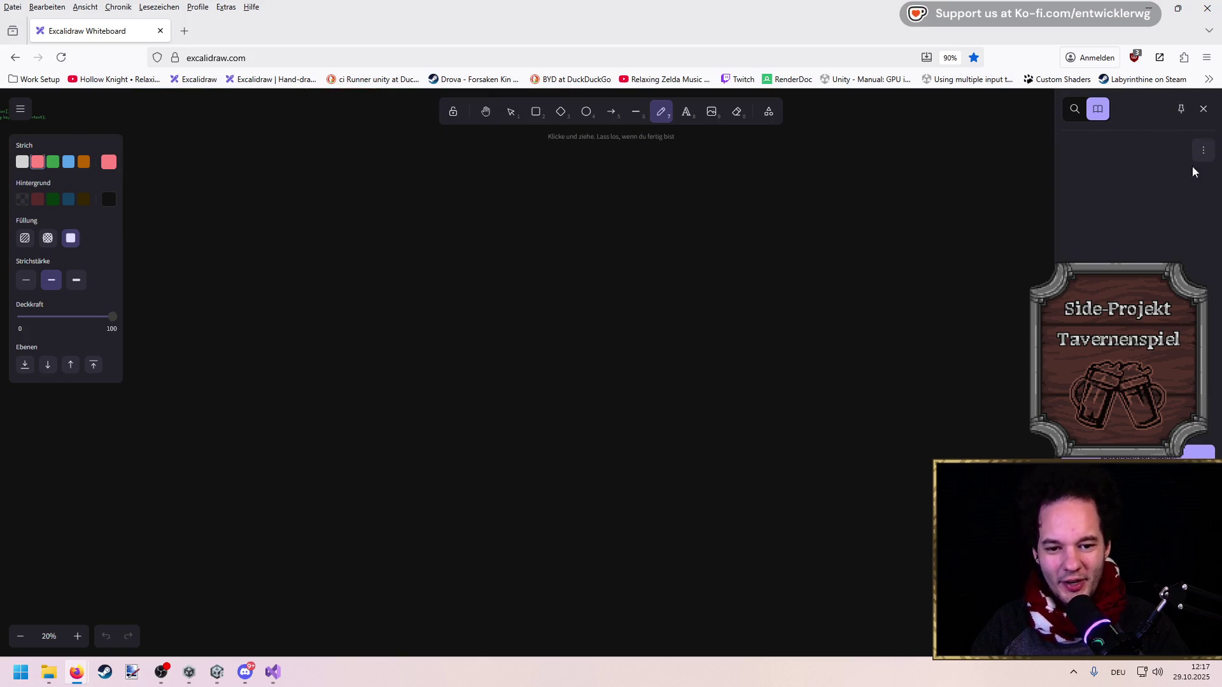
pyautogui.click(1075, 110)
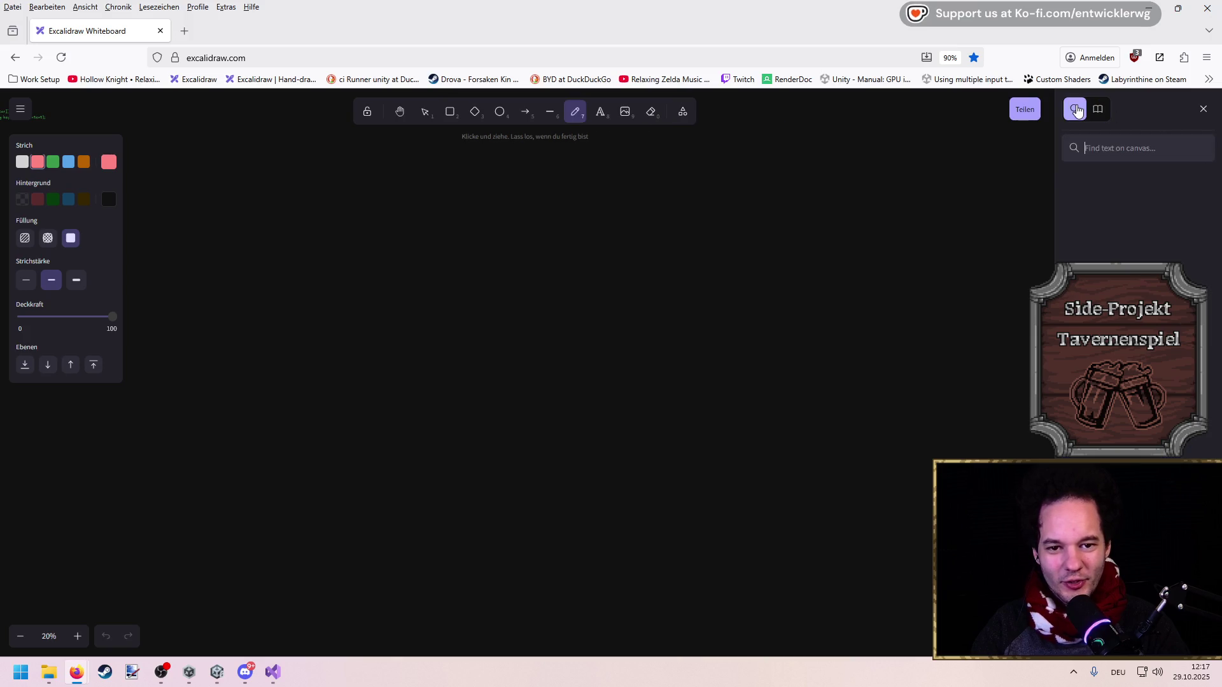
pyautogui.click(1024, 110)
pyautogui.click(890, 376)
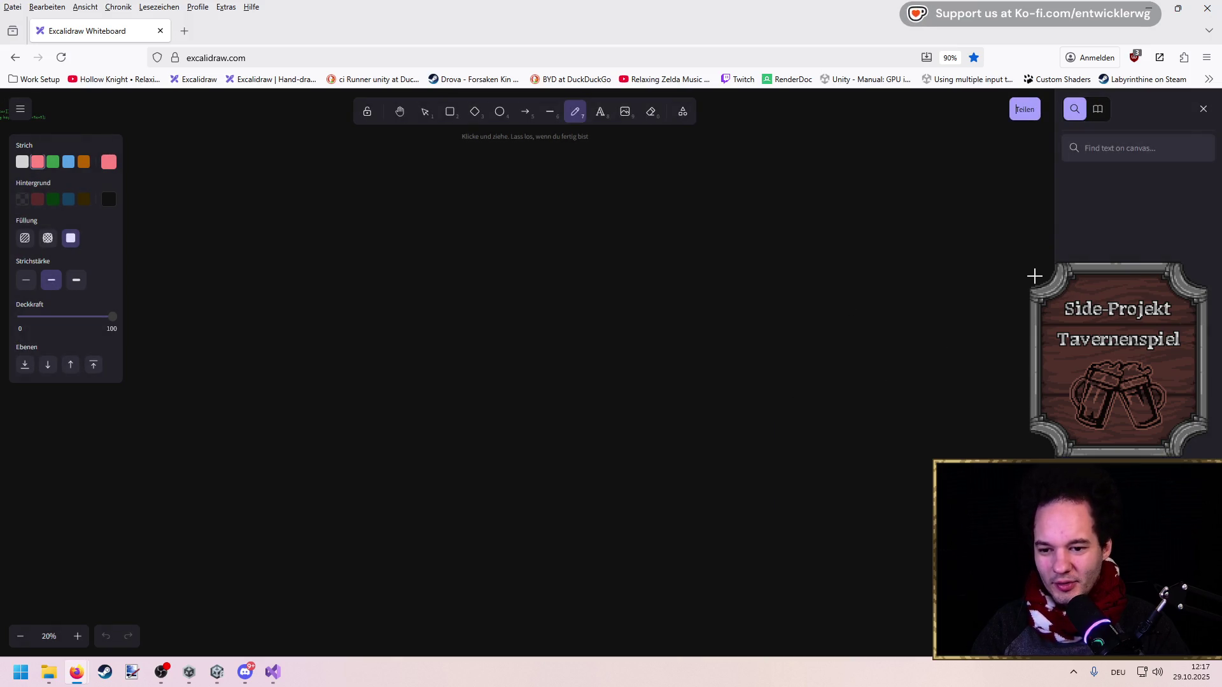
pyautogui.click(1203, 109)
pyautogui.moveTo(657, 450); pyautogui.dragTo(539, 282)
pyautogui.scroll(-10, 539, 282)
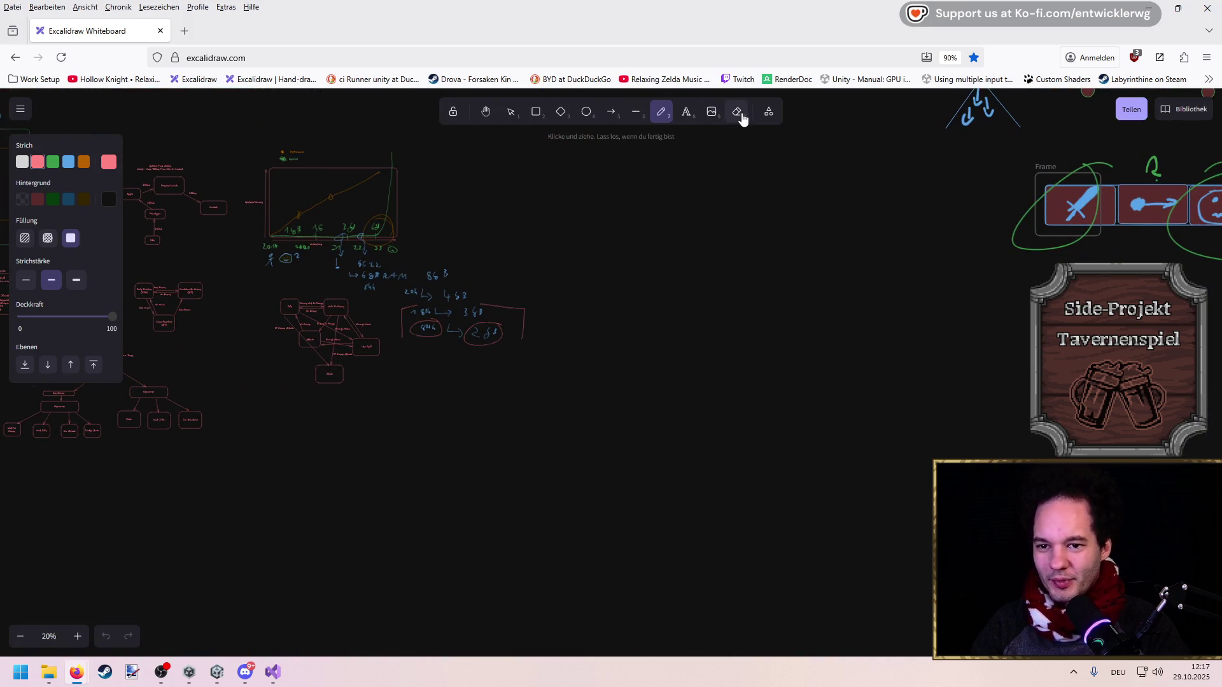
# Erase the handwritten number notes and small box diagram beside the chart
pyautogui.click(737, 112)
pyautogui.hscroll(-5, 423, 294)
pyautogui.scroll(2, 422, 294)
pyautogui.moveTo(802, 348)
pyautogui.mouseDown()
pyautogui.moveTo(671, 384)
pyautogui.moveTo(661, 414)
pyautogui.moveTo(491, 401)
pyautogui.moveTo(512, 416)
pyautogui.moveTo(509, 386)
pyautogui.moveTo(547, 431)
pyautogui.moveTo(757, 399)
pyautogui.moveTo(654, 385)
pyautogui.moveTo(554, 343)
pyautogui.moveTo(600, 349)
pyautogui.mouseUp()
pyautogui.rightClick(509, 386)
pyautogui.scroll(5, 591, 346)
pyautogui.scroll(-10, 590, 346)
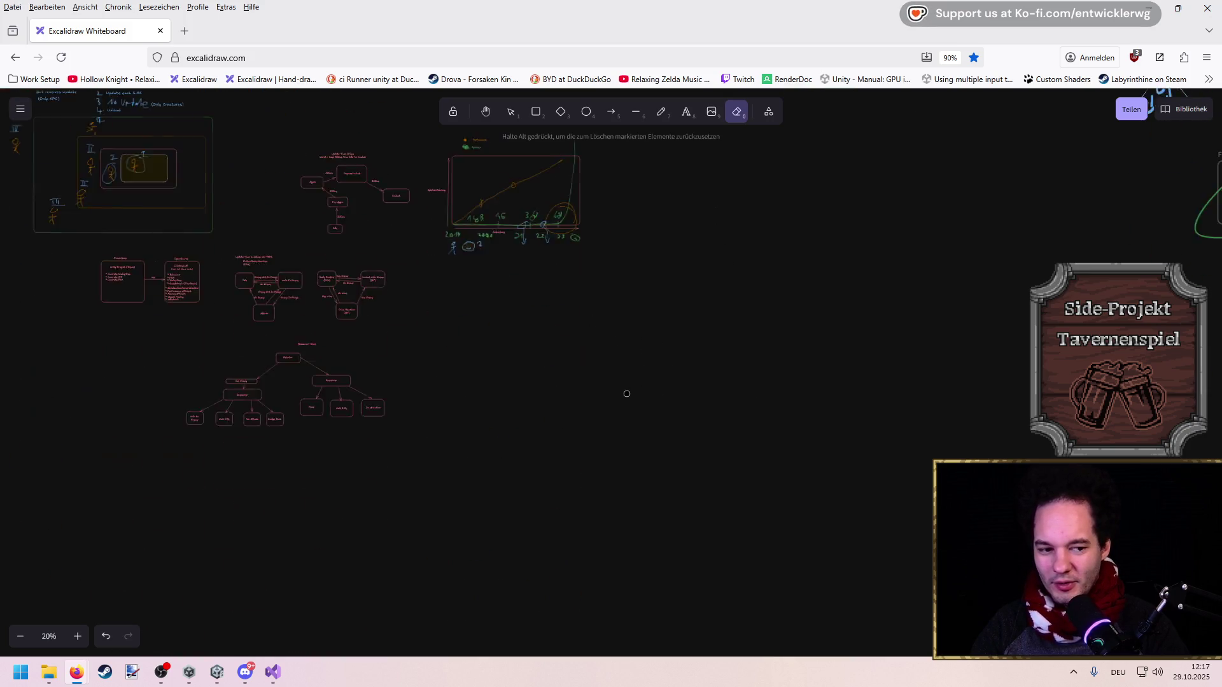
pyautogui.keyDown('ctrl'); pyautogui.scroll(5, 611, 368); pyautogui.keyUp('ctrl')
pyautogui.click(662, 121)
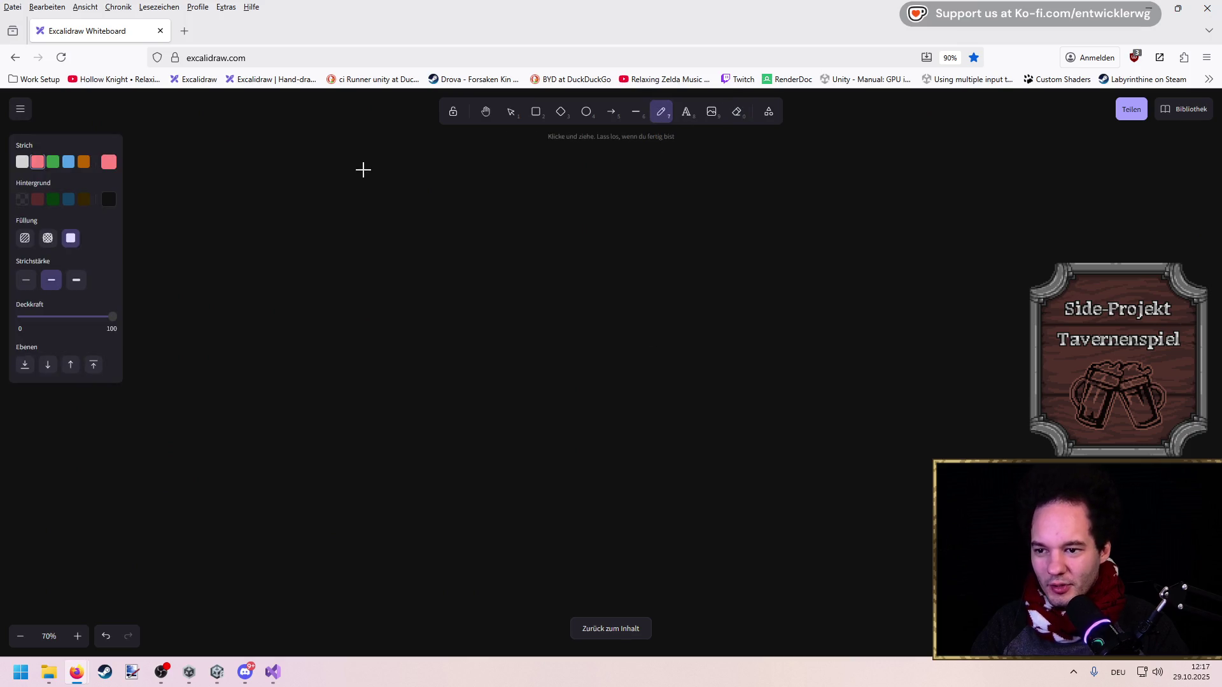
# Draw a red X, set a transparent background, and draw a blue box around it
pyautogui.moveTo(334, 139)
pyautogui.mouseDown()
pyautogui.moveTo(554, 360)
pyautogui.moveTo(864, 128)
pyautogui.moveTo(764, 235)
pyautogui.moveTo(573, 358)
pyautogui.moveTo(831, 534)
pyautogui.moveTo(804, 531)
pyautogui.moveTo(570, 373)
pyautogui.moveTo(330, 556)
pyautogui.moveTo(512, 390)
pyautogui.moveTo(325, 138)
pyautogui.mouseUp()
pyautogui.moveTo(317, 560)
pyautogui.mouseDown()
pyautogui.moveTo(275, 333)
pyautogui.moveTo(292, 131)
pyautogui.moveTo(885, 140)
pyautogui.moveTo(903, 556)
pyautogui.moveTo(651, 578)
pyautogui.moveTo(338, 574)
pyautogui.moveTo(316, 558)
pyautogui.mouseUp()
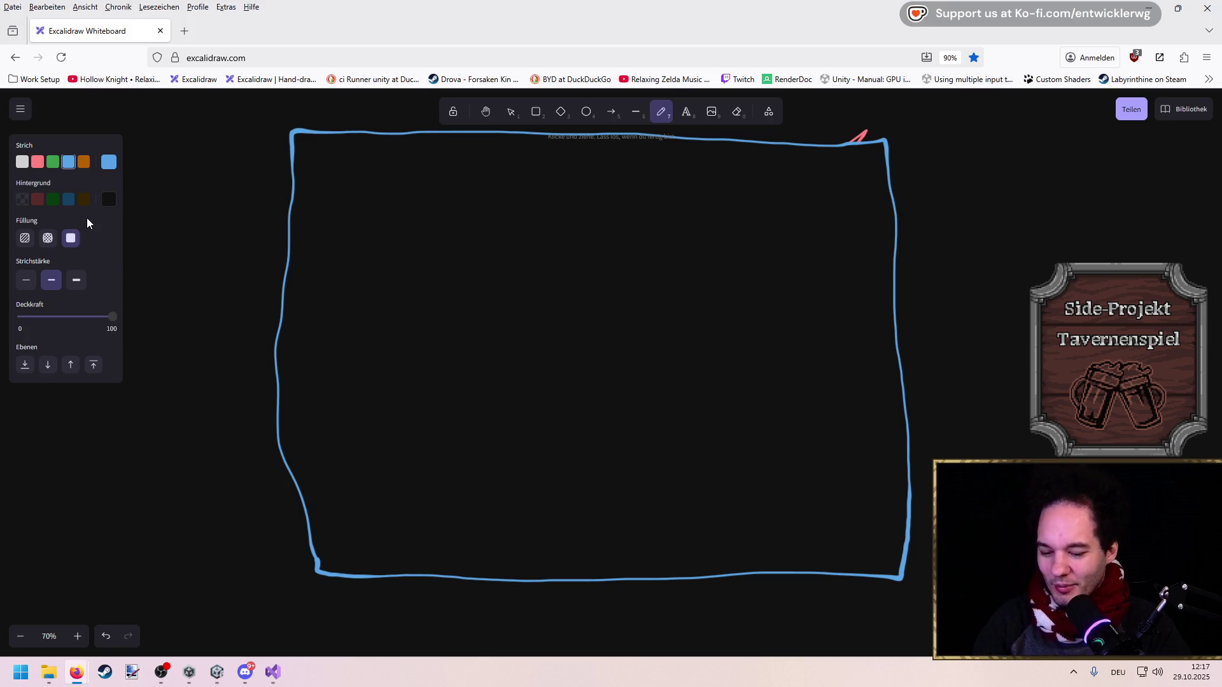
pyautogui.hotkey('ctrl', 'z')
pyautogui.click(25, 241)
pyautogui.click(20, 199)
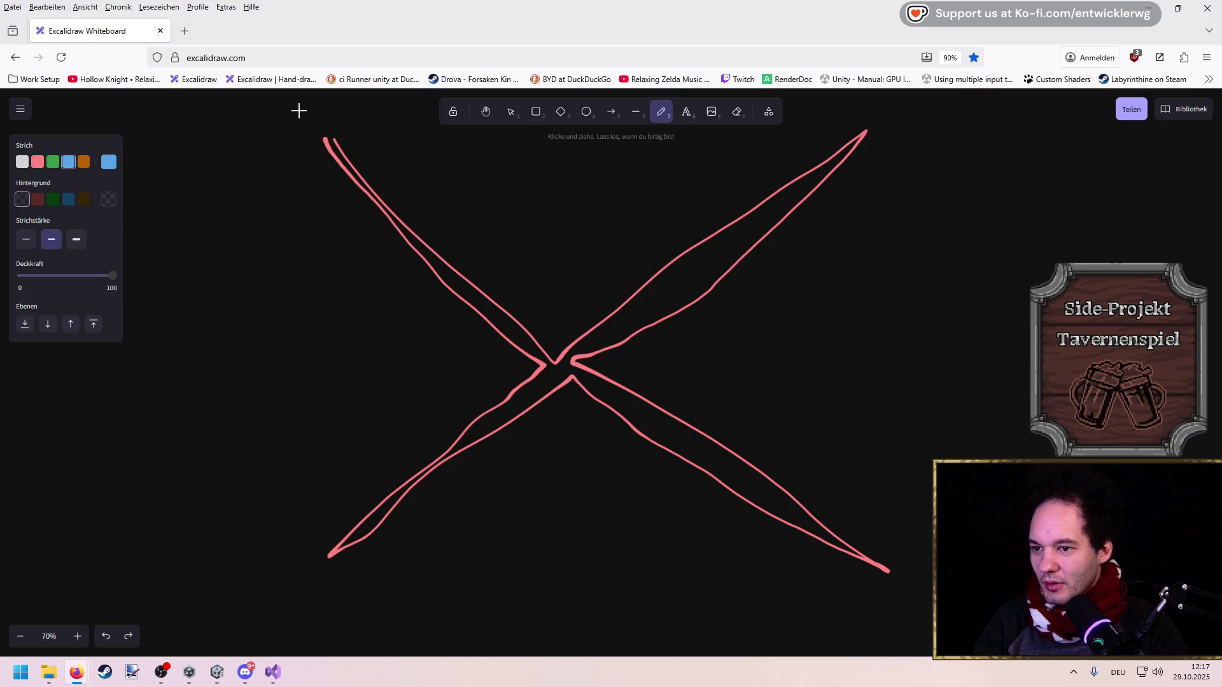
pyautogui.moveTo(313, 163)
pyautogui.mouseDown()
pyautogui.moveTo(297, 515)
pyautogui.moveTo(605, 575)
pyautogui.moveTo(884, 581)
pyautogui.moveTo(901, 468)
pyautogui.moveTo(884, 185)
pyautogui.moveTo(739, 139)
pyautogui.moveTo(330, 137)
pyautogui.mouseUp()
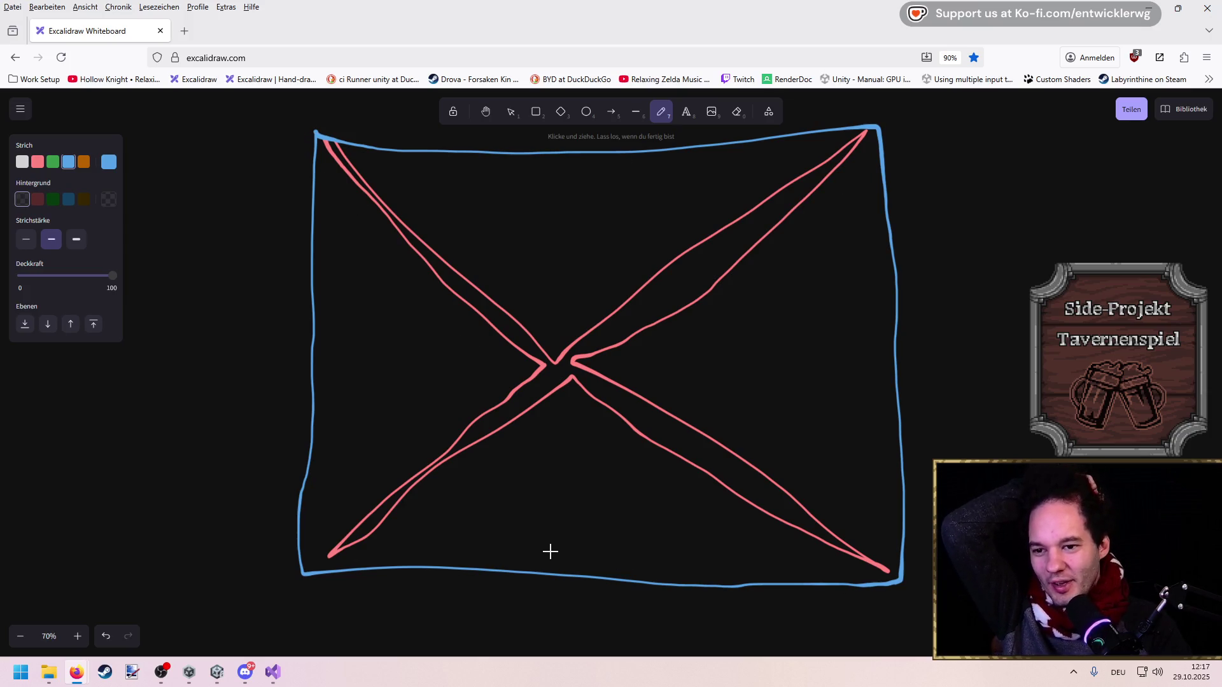
# Scatter small blue spawn-point dots and a short blue mark inside the box
pyautogui.click(477, 372)
pyautogui.click(636, 489)
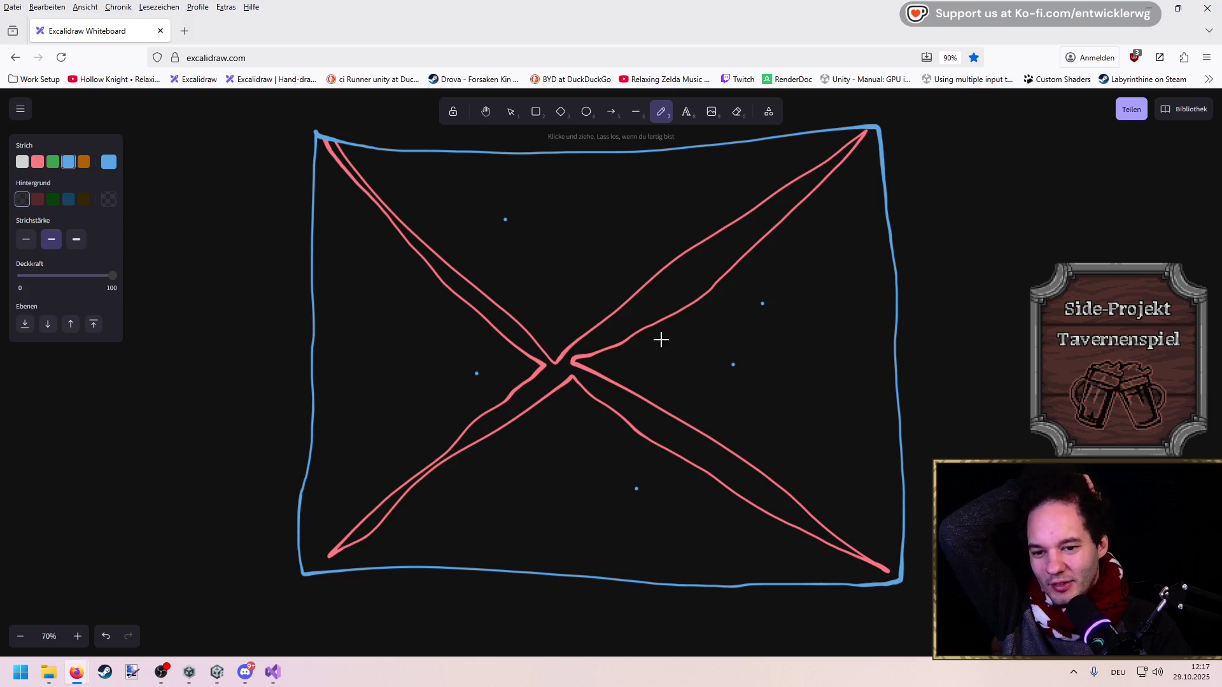
pyautogui.click(373, 466)
pyautogui.click(483, 546)
pyautogui.moveTo(713, 557); pyautogui.dragTo(719, 560)
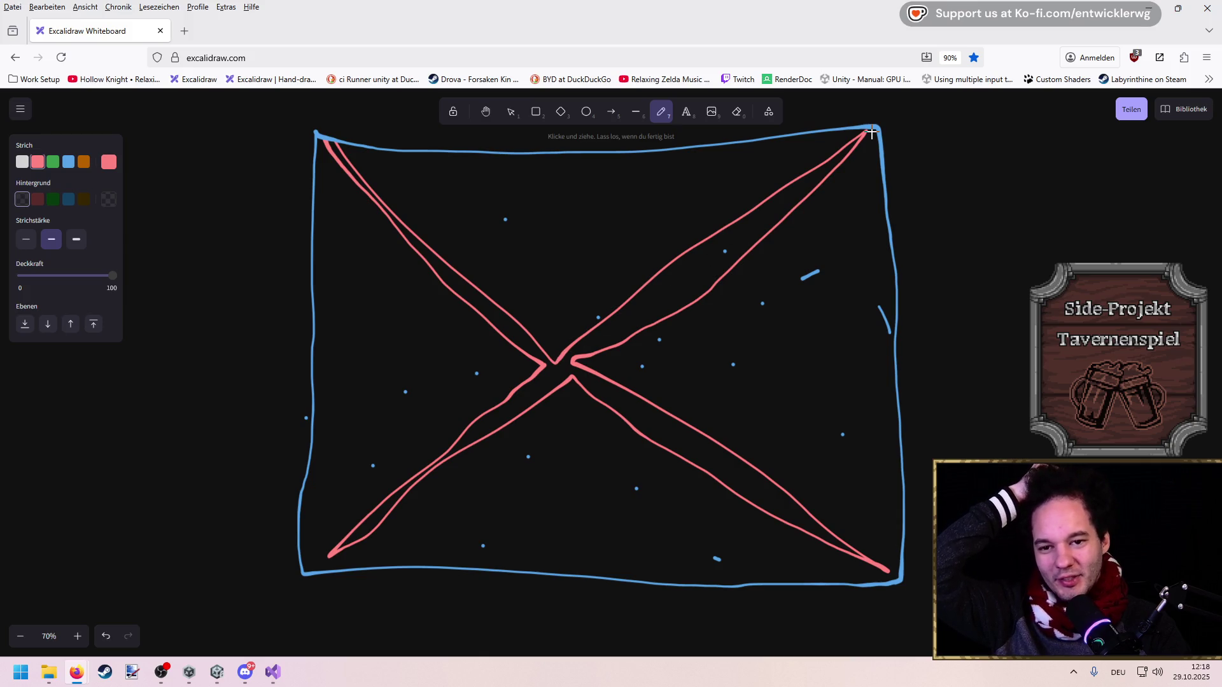
pyautogui.hscroll(10, 843, 422)
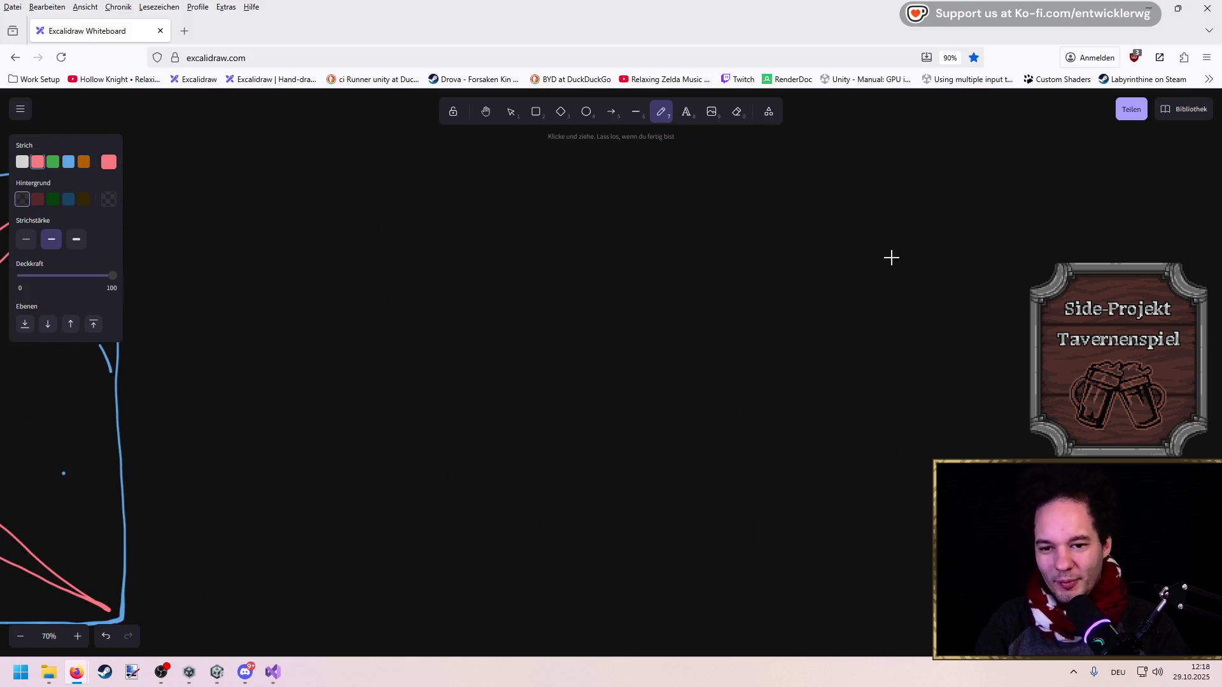
# Draw a long red diagonal, box it in blue, and scatter seven short blue marks inside
pyautogui.moveTo(940, 202)
pyautogui.mouseDown()
pyautogui.moveTo(486, 558)
pyautogui.moveTo(671, 453)
pyautogui.moveTo(833, 327)
pyautogui.mouseUp()
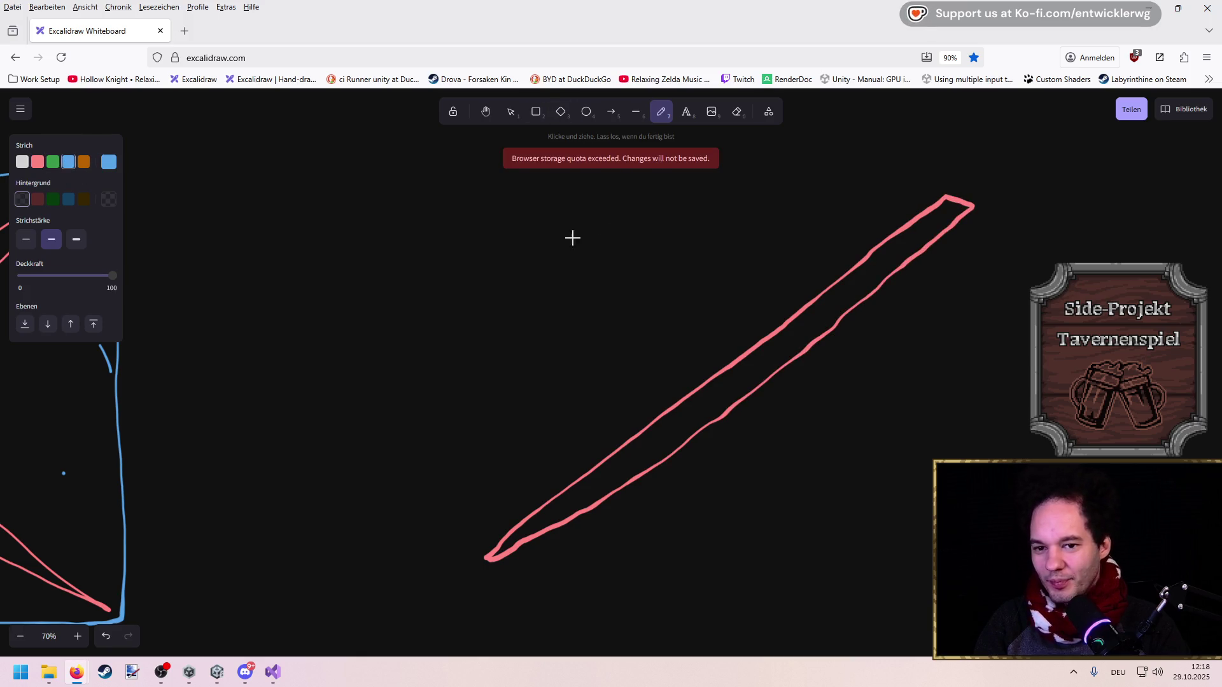
pyautogui.moveTo(471, 162)
pyautogui.mouseDown()
pyautogui.moveTo(474, 570)
pyautogui.moveTo(955, 580)
pyautogui.moveTo(998, 326)
pyautogui.moveTo(830, 159)
pyautogui.moveTo(450, 153)
pyautogui.mouseUp()
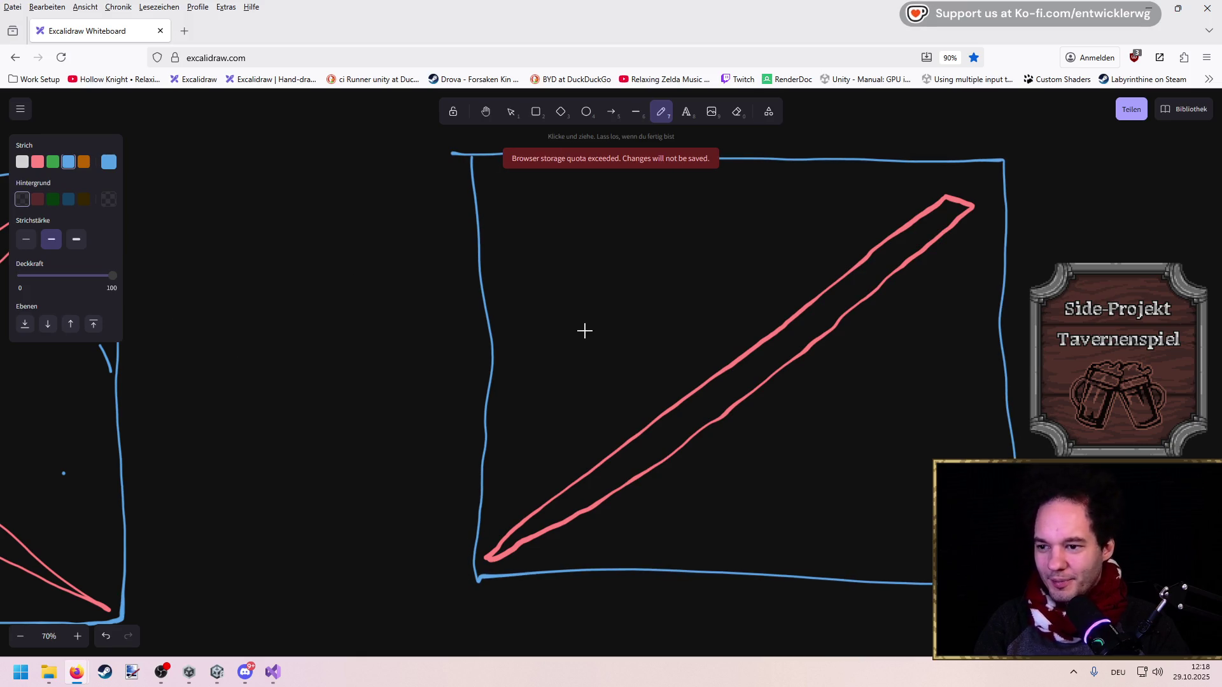
pyautogui.moveTo(723, 250); pyautogui.dragTo(668, 280)
pyautogui.moveTo(736, 270); pyautogui.dragTo(686, 294)
pyautogui.moveTo(560, 304); pyautogui.dragTo(565, 329)
pyautogui.moveTo(716, 506); pyautogui.dragTo(833, 501)
pyautogui.moveTo(918, 422); pyautogui.dragTo(931, 445)
pyautogui.moveTo(702, 504); pyautogui.dragTo(718, 533)
pyautogui.moveTo(784, 462); pyautogui.dragTo(822, 447)
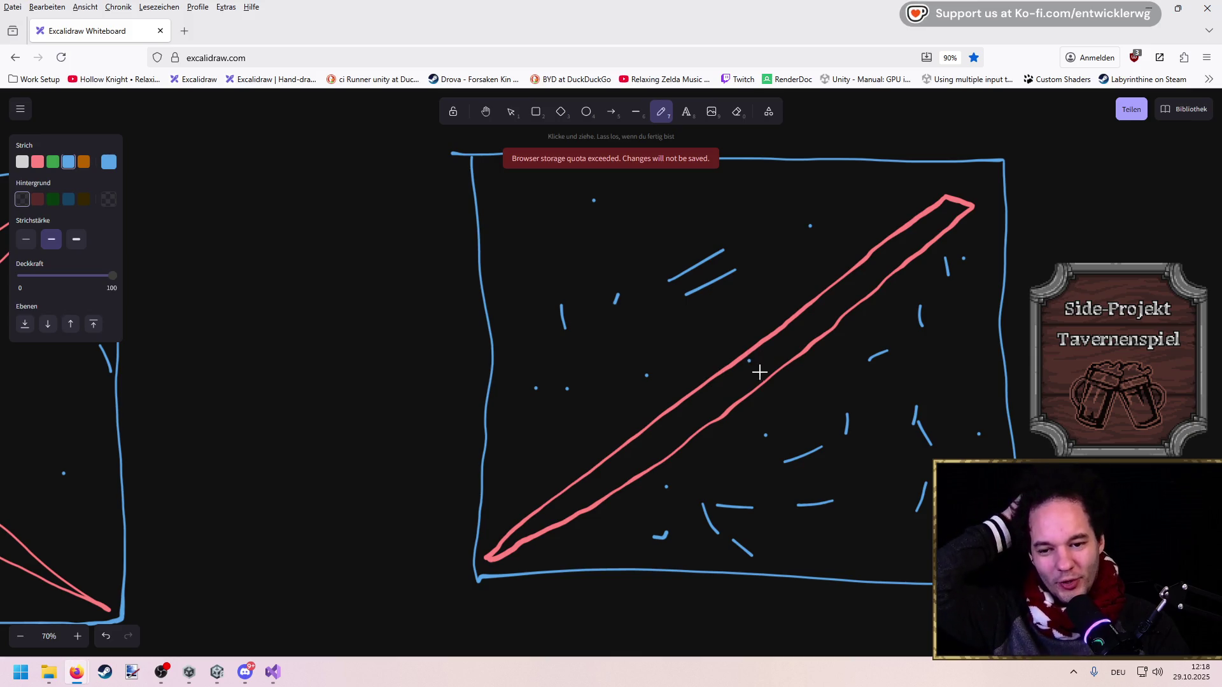
# Switch back to Visual Studio from the taskbar
pyautogui.hscroll(5, 297, 347)
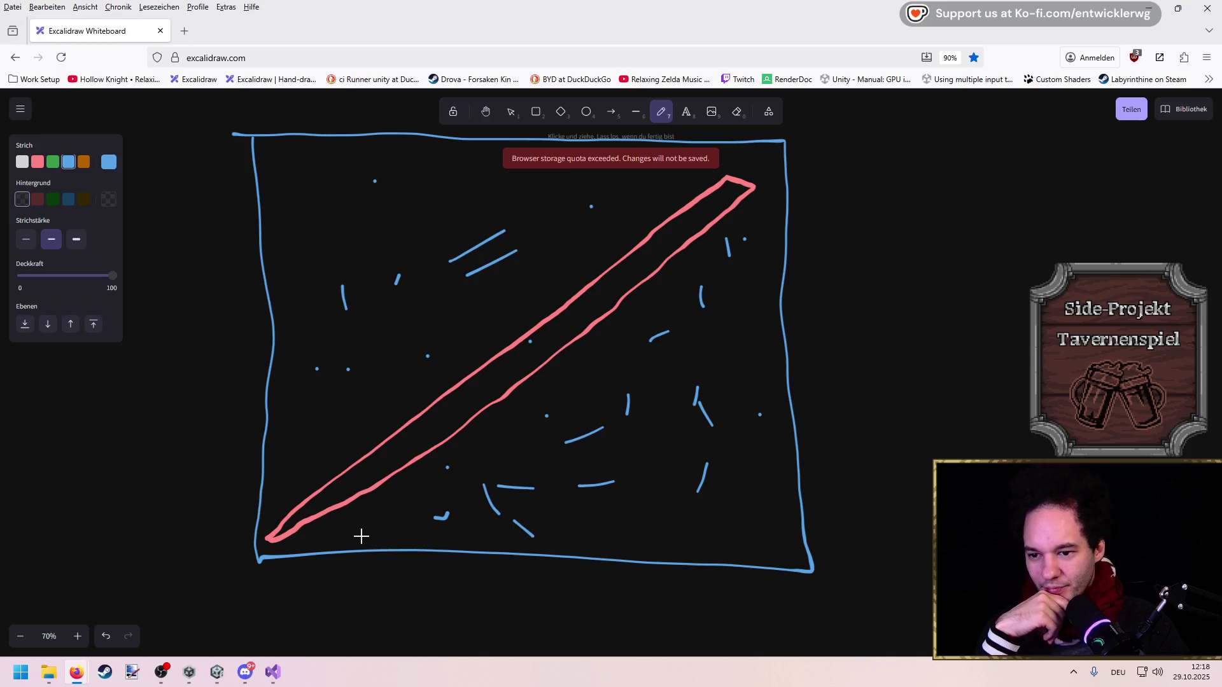
pyautogui.moveTo(283, 676)
pyautogui.click(277, 609)
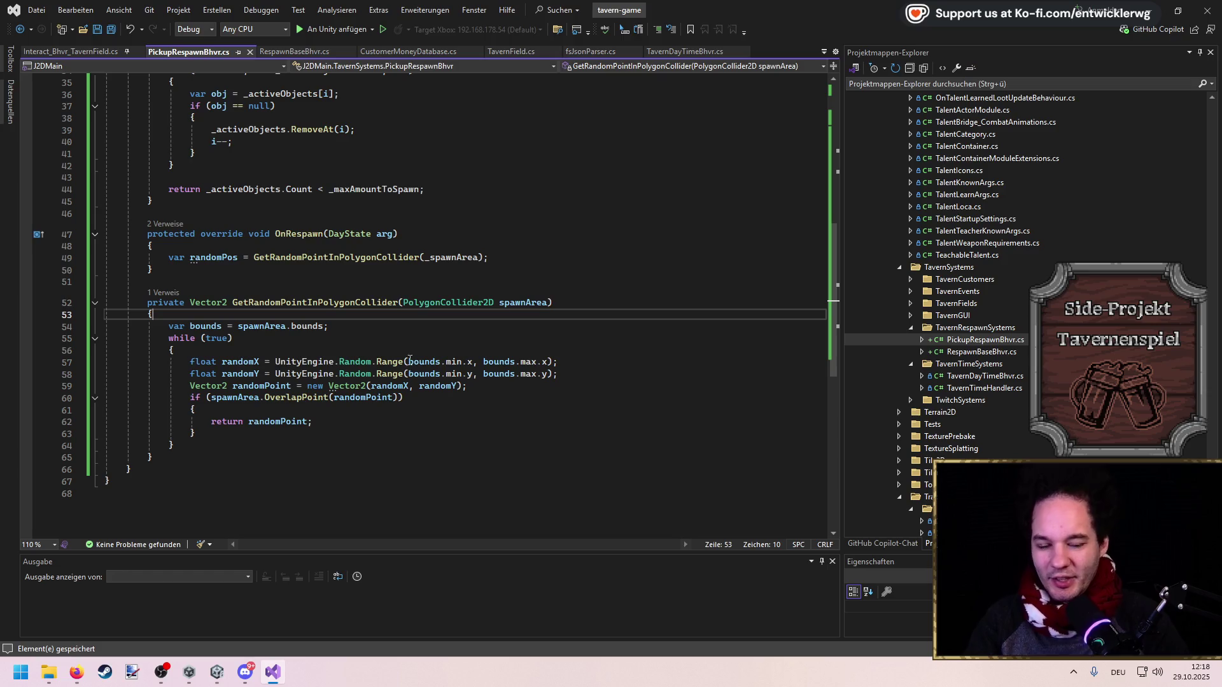
# Add a field 'private List<Vector2> _possibleSpawnPoints = new List<Vector2>();' and save
pyautogui.scroll(8, 409, 360)
pyautogui.click(507, 232)
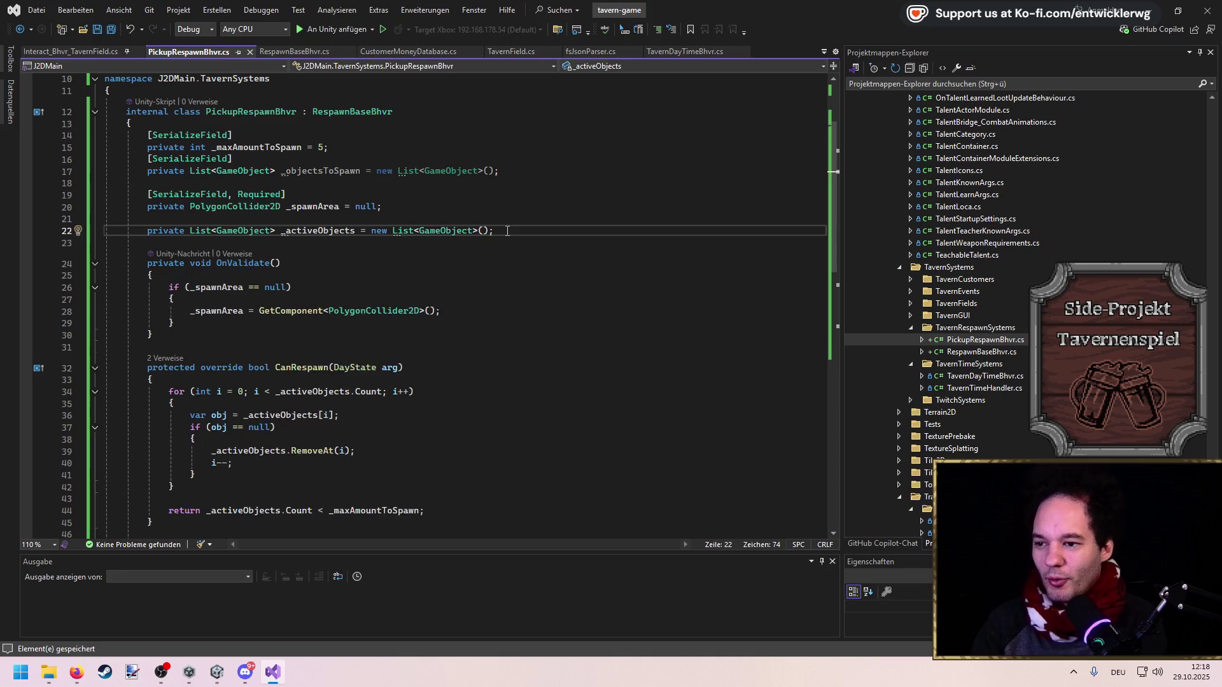
pyautogui.press('Return')
pyautogui.press('Return')
pyautogui.write('private Li')
pyautogui.write('st<Vector2>')
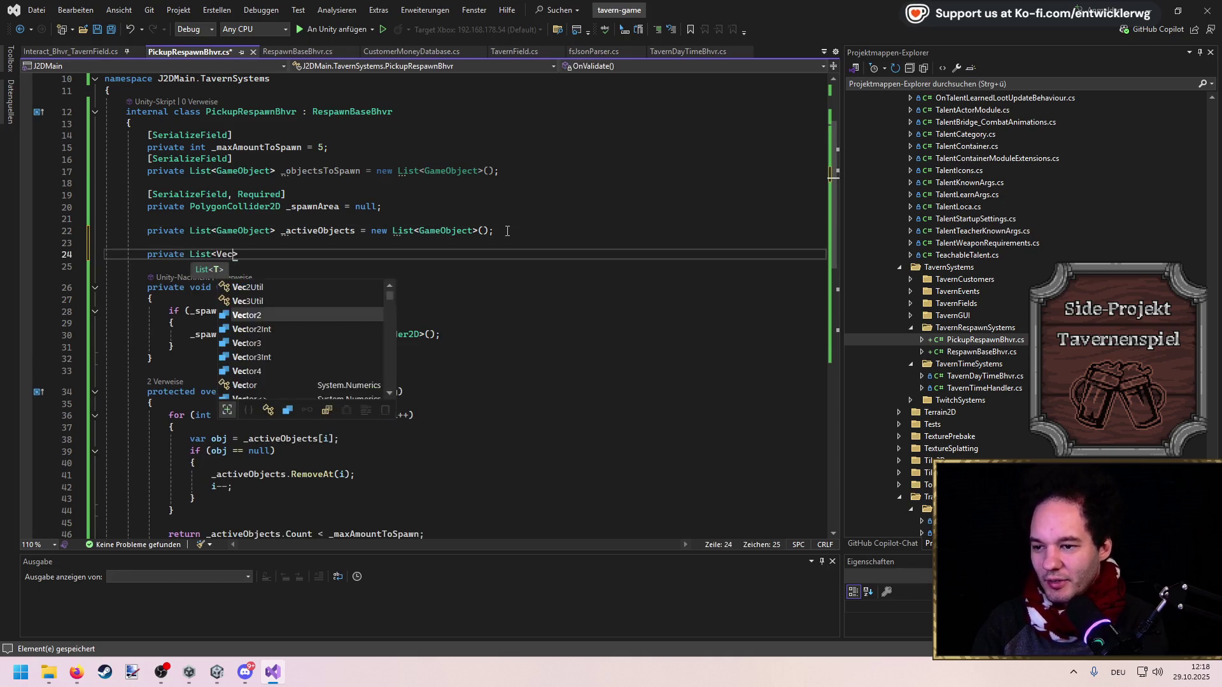
pyautogui.write(' _p')
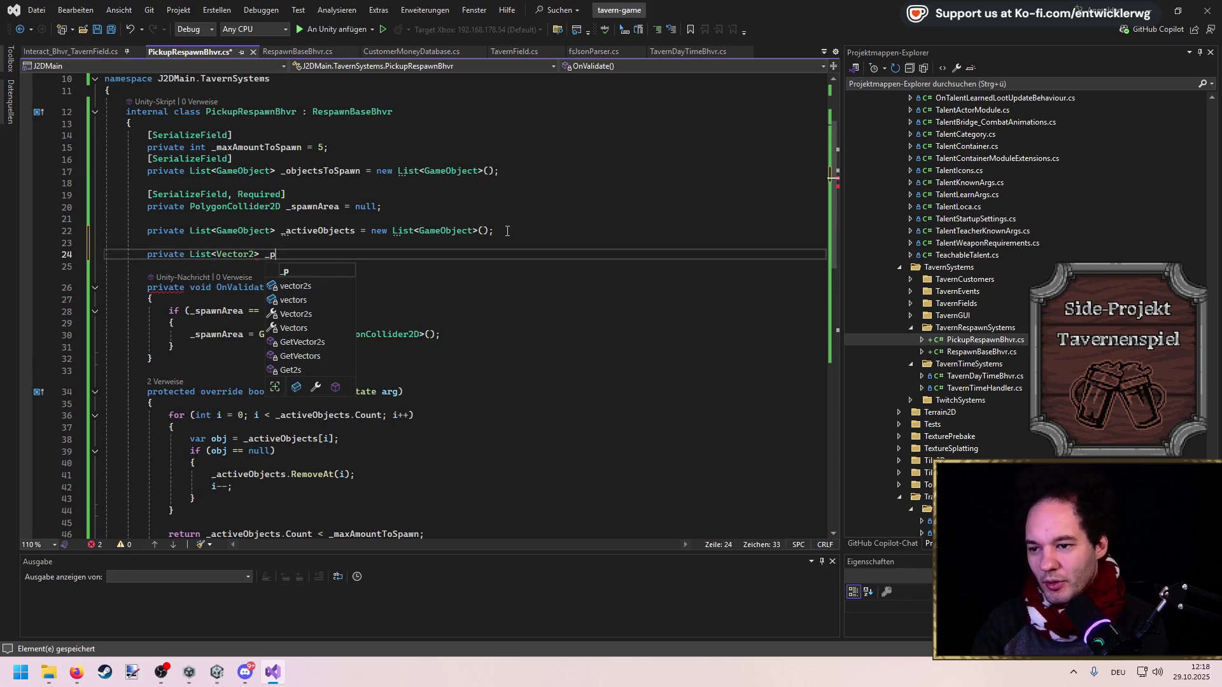
pyautogui.write('ossibleSpawnPoints =')
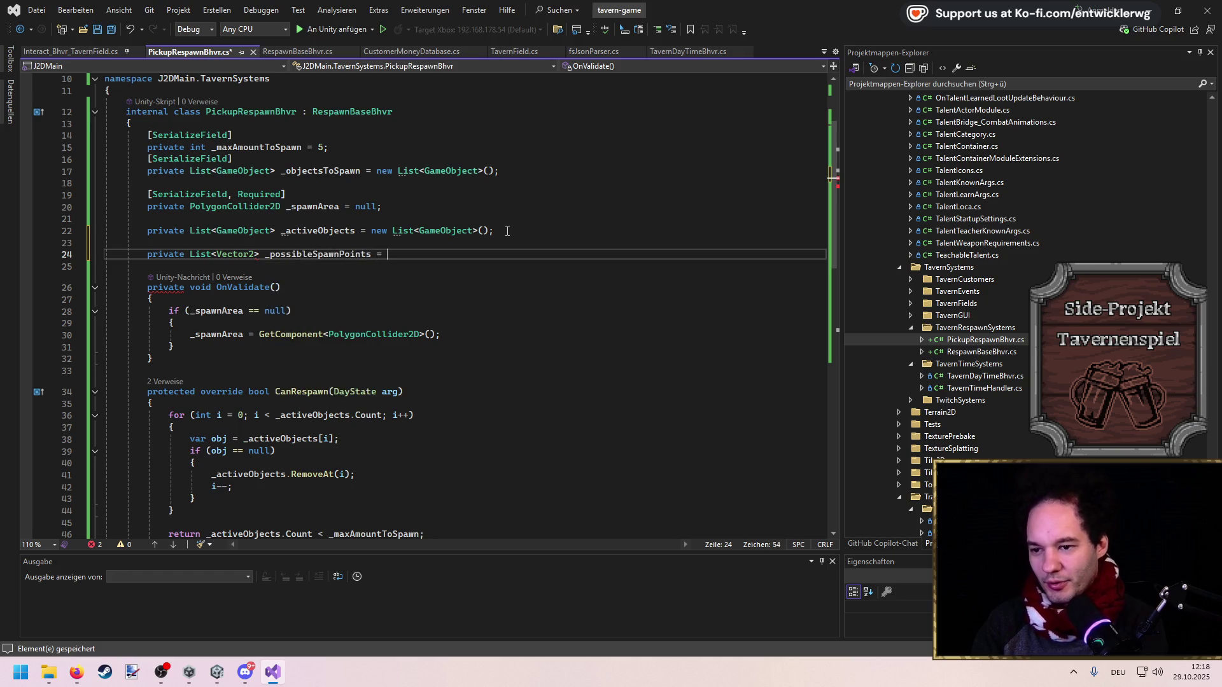
pyautogui.press('Tab')
pyautogui.hotkey('ctrl', 's')
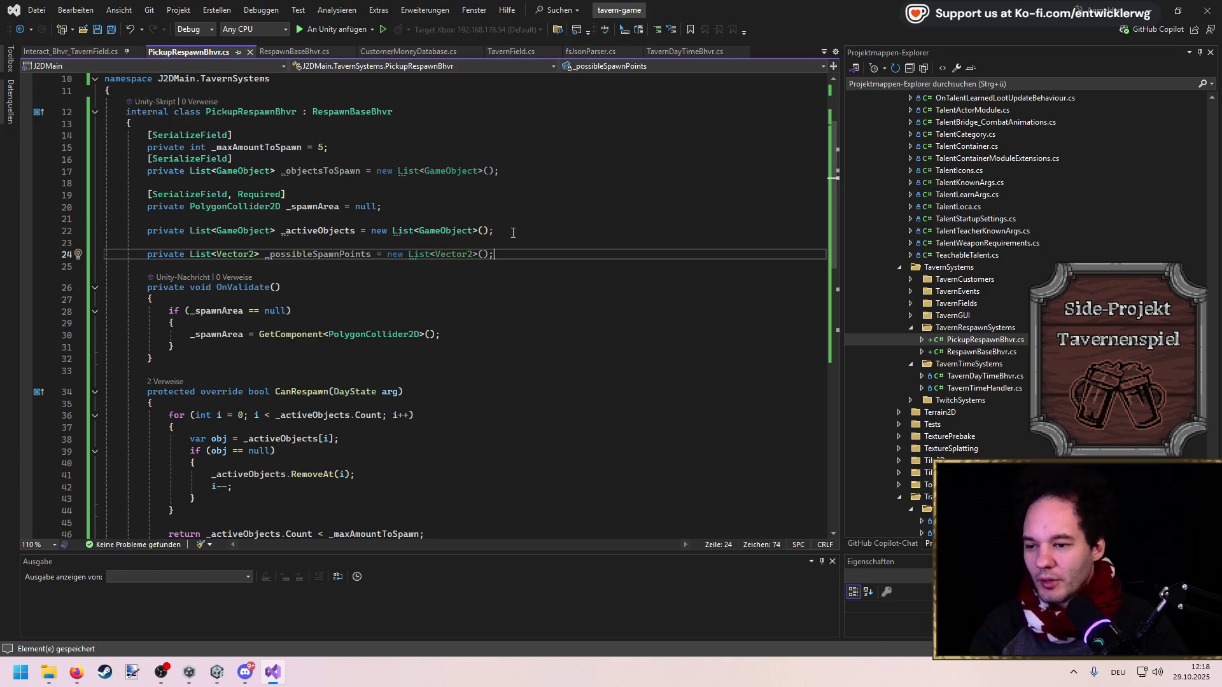
# Add an empty Awake method after OnValidate and save
pyautogui.scroll(-3, 513, 233)
pyautogui.doubleClick(343, 218)
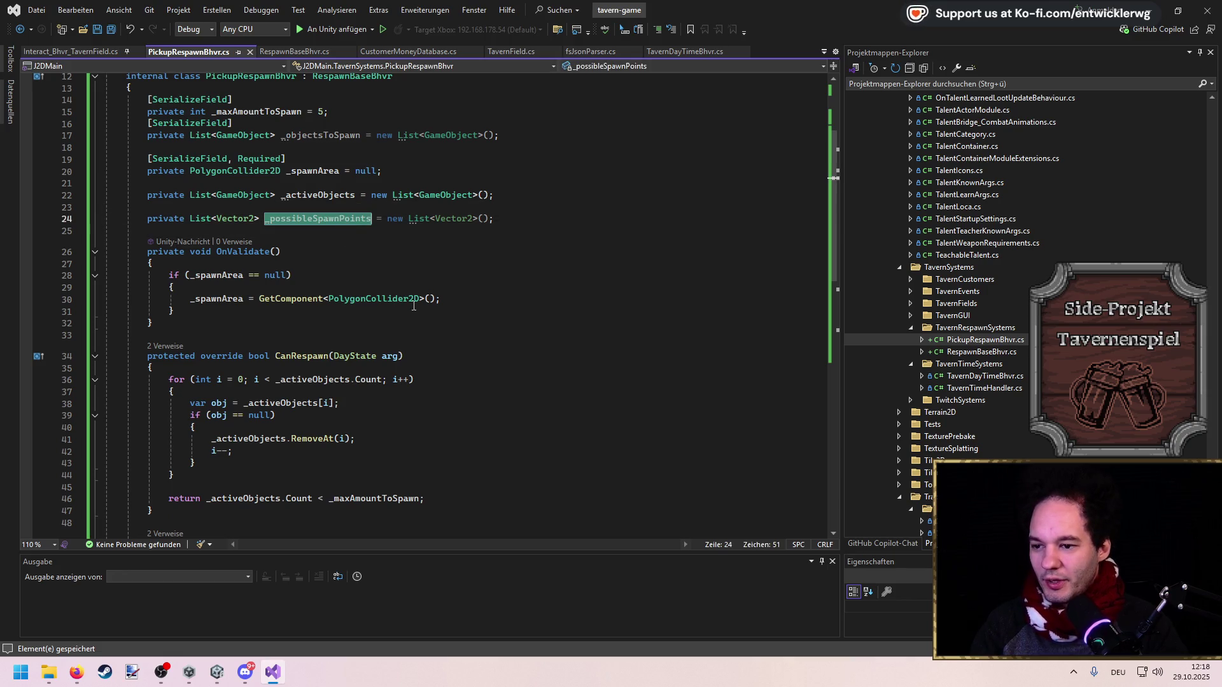
pyautogui.click(397, 327)
pyautogui.press('Return')
pyautogui.press('Return')
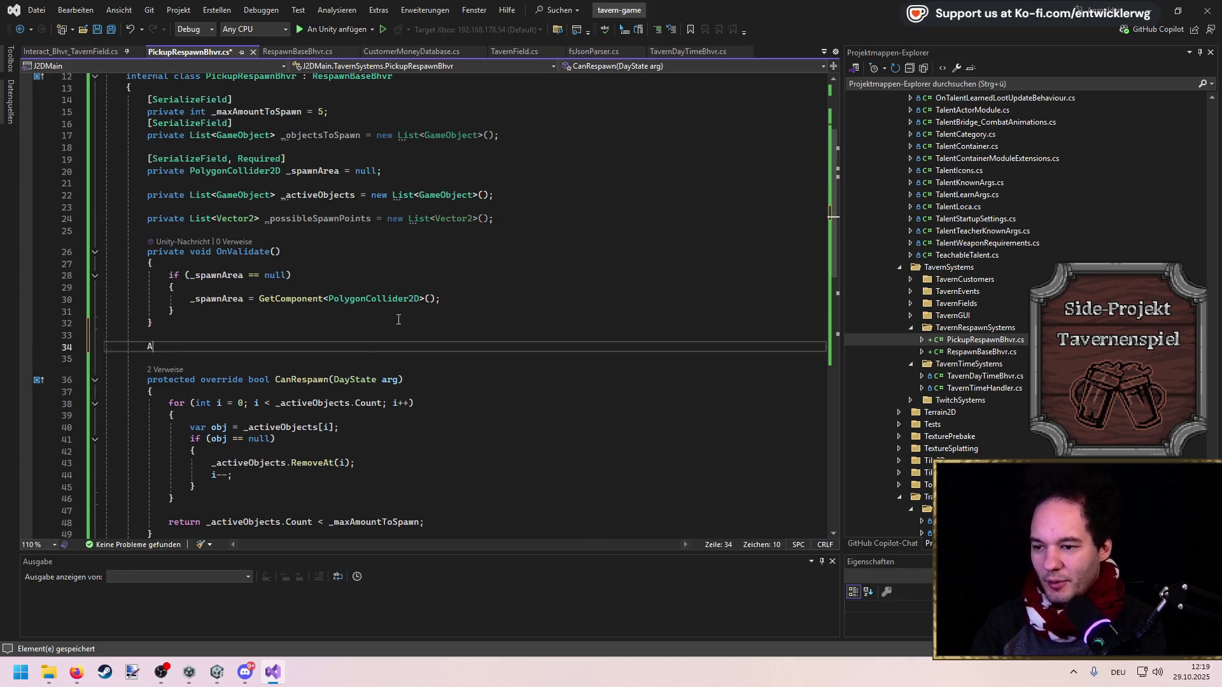
pyautogui.write('Awak')
pyautogui.press('Tab')
pyautogui.hotkey('ctrl', 's')
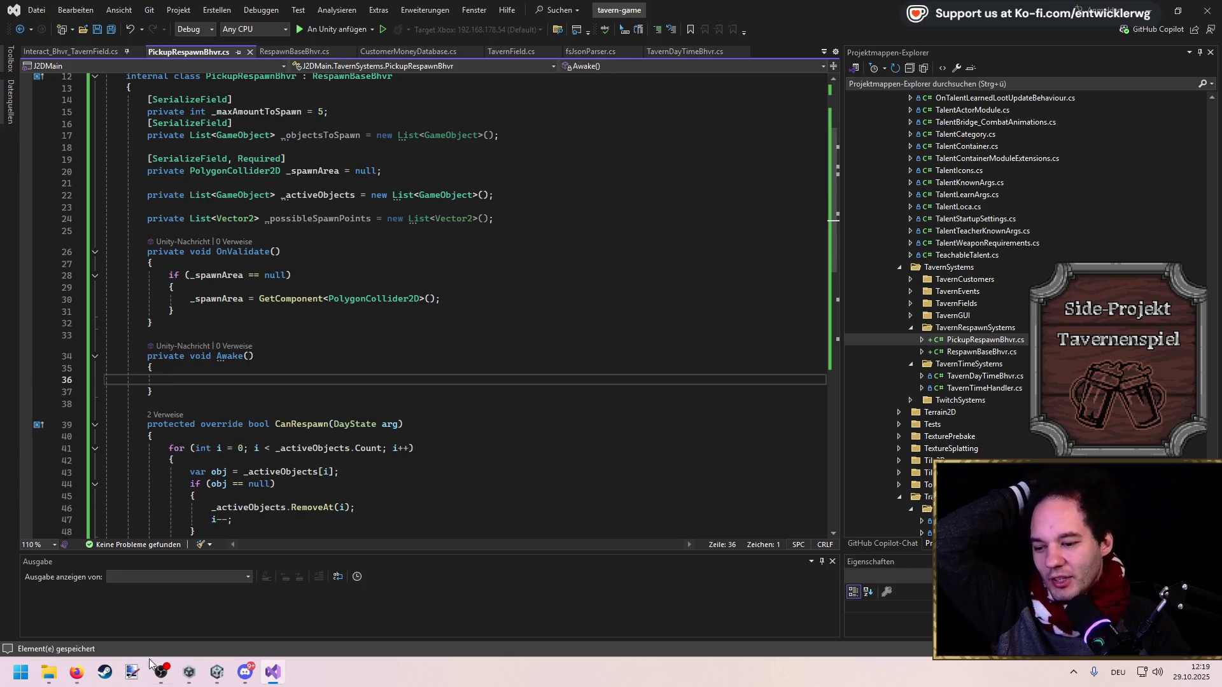
# Return to the Excalidraw whiteboard and pan to free space on the right
pyautogui.moveTo(77, 672)
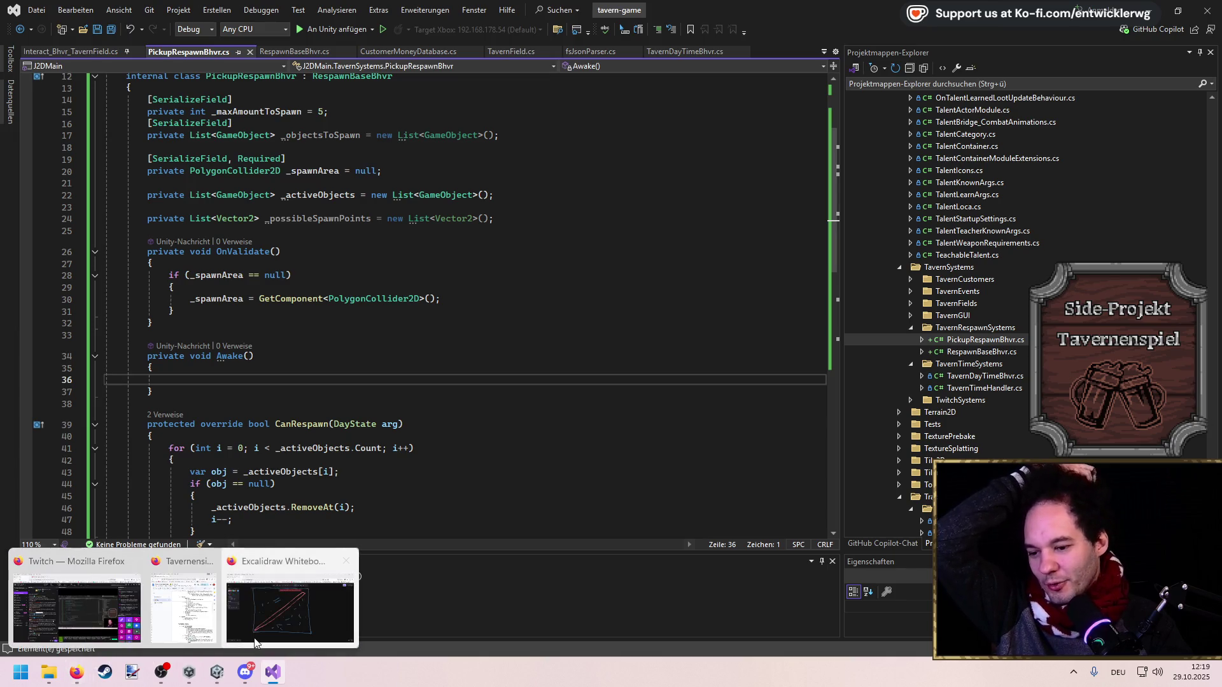
pyautogui.click(255, 642)
pyautogui.moveTo(561, 314)
pyautogui.mouseDown()
pyautogui.moveTo(393, 326)
pyautogui.moveTo(261, 315)
pyautogui.moveTo(433, 315)
pyautogui.moveTo(294, 241)
pyautogui.mouseUp()
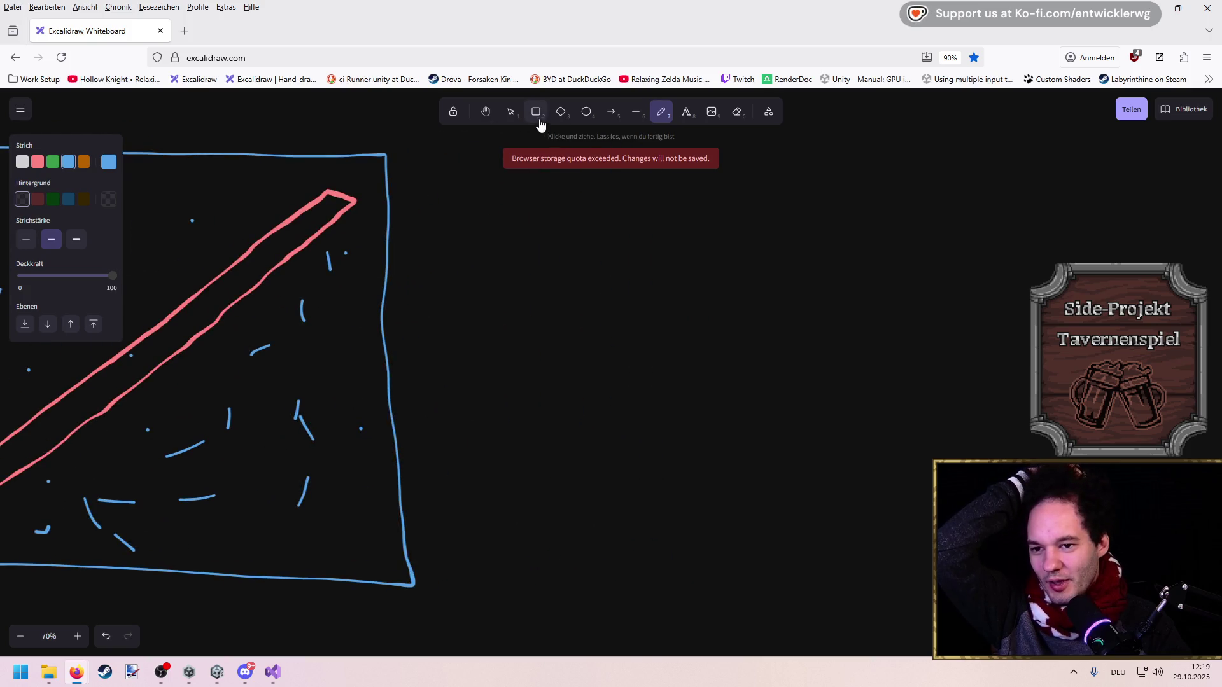
# Draw a large rectangle, then a red freehand irregular shape inside it
pyautogui.click(538, 120)
pyautogui.moveTo(464, 160)
pyautogui.mouseDown()
pyautogui.moveTo(886, 474)
pyautogui.moveTo(1050, 552)
pyautogui.mouseUp()
pyautogui.press('Escape')
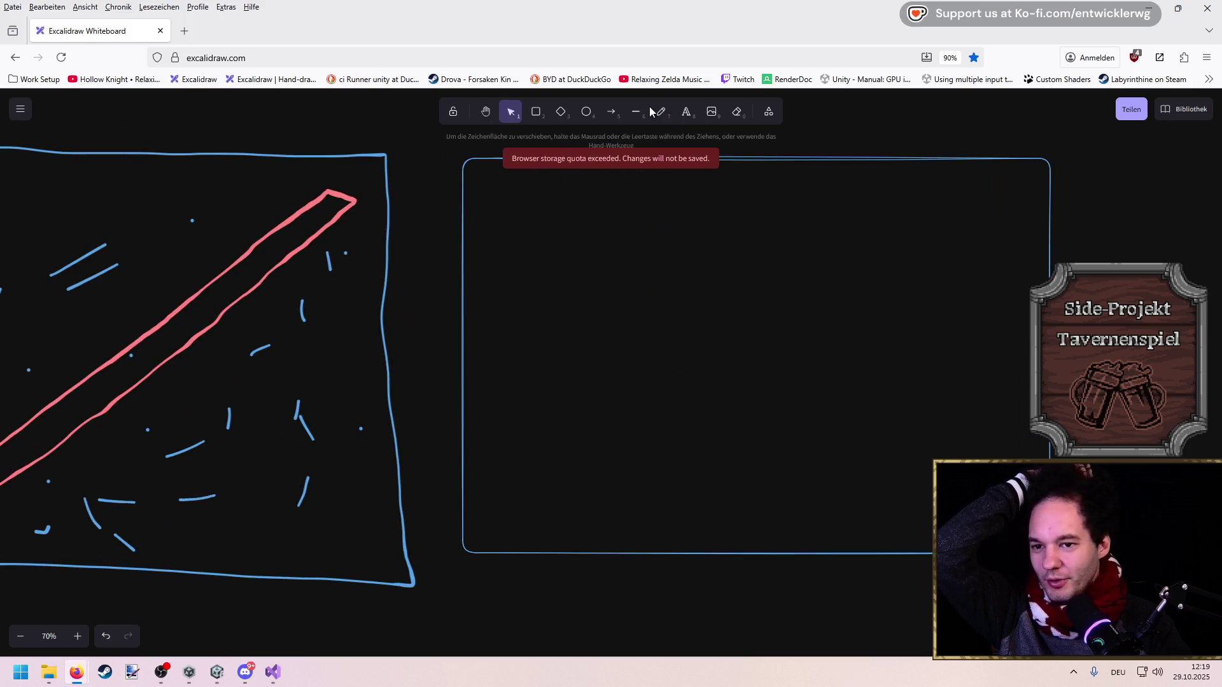
pyautogui.click(660, 112)
pyautogui.click(36, 163)
pyautogui.moveTo(607, 346)
pyautogui.mouseDown()
pyautogui.moveTo(663, 418)
pyautogui.moveTo(794, 289)
pyautogui.moveTo(624, 344)
pyautogui.mouseUp()
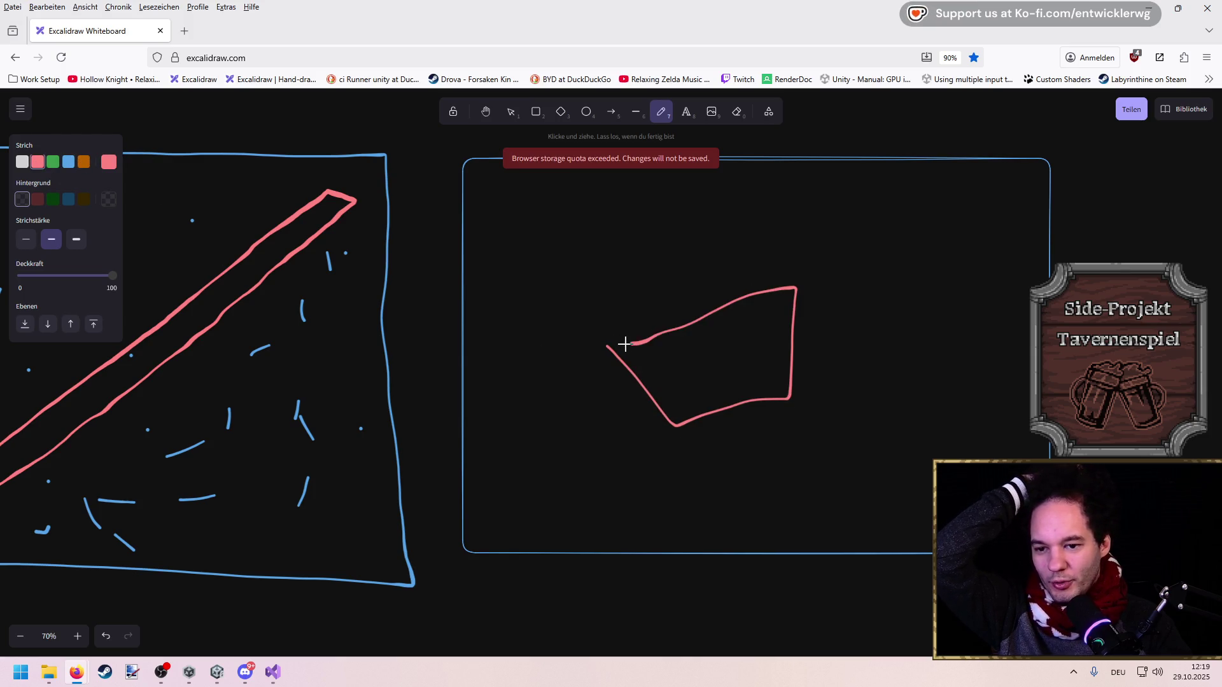
# Drag the rectangle's corners in so the blue box fits snugly around the red shape
pyautogui.click(510, 113)
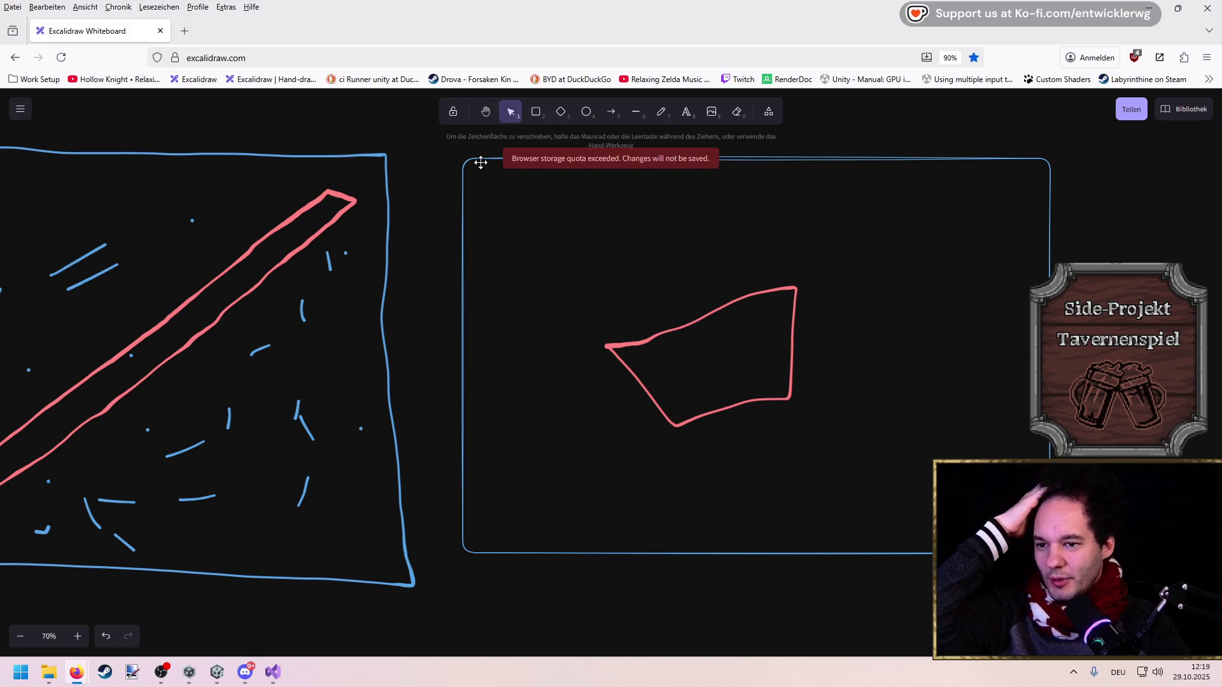
pyautogui.click(480, 163)
pyautogui.moveTo(479, 160)
pyautogui.mouseDown()
pyautogui.moveTo(570, 270)
pyautogui.moveTo(602, 283)
pyautogui.mouseUp()
pyautogui.moveTo(1050, 554)
pyautogui.mouseDown()
pyautogui.moveTo(834, 417)
pyautogui.moveTo(801, 428)
pyautogui.mouseUp()
pyautogui.click(820, 284)
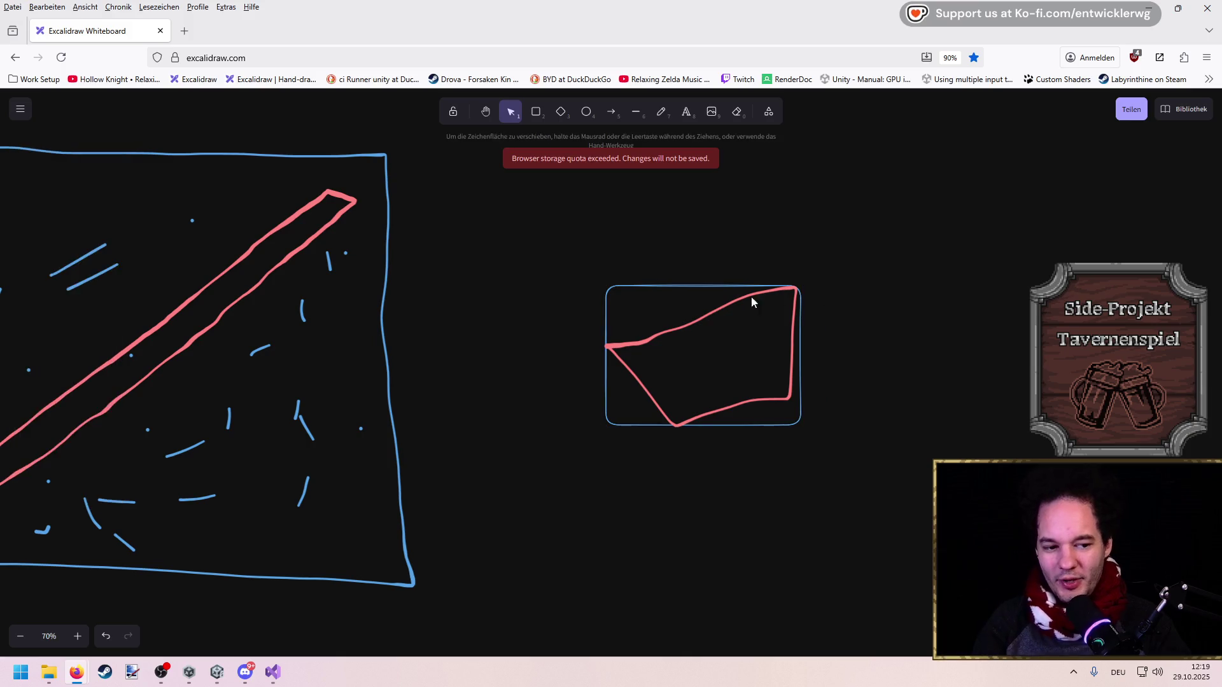
pyautogui.scroll(10, 736, 288)
pyautogui.scroll(-3, 702, 217)
# With a blue freehand pen, dot the top grid point and down the first grid column
pyautogui.press('p')
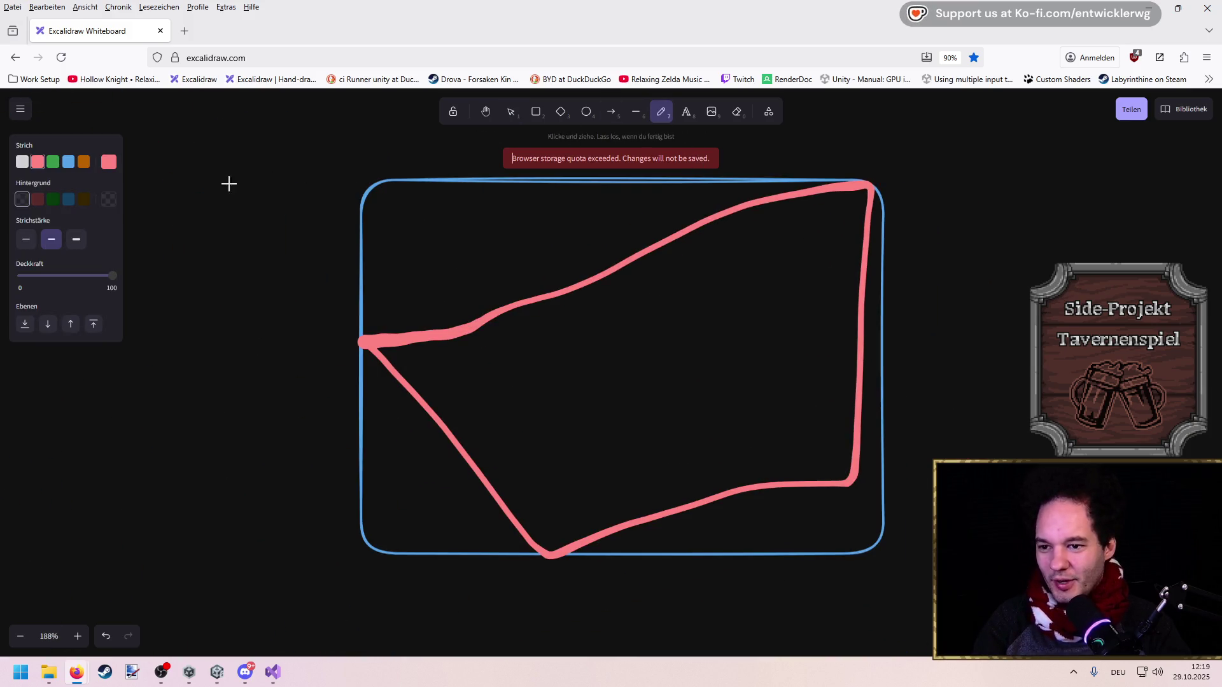
pyautogui.click(53, 164)
pyautogui.click(68, 163)
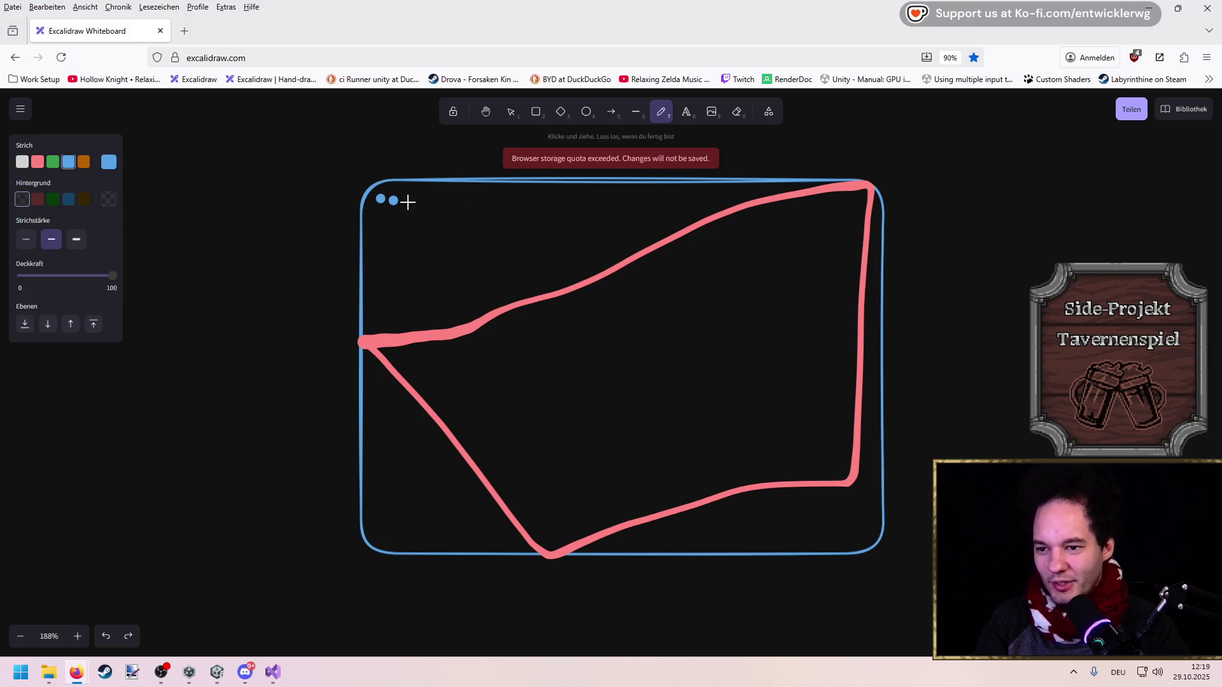
pyautogui.click(401, 199)
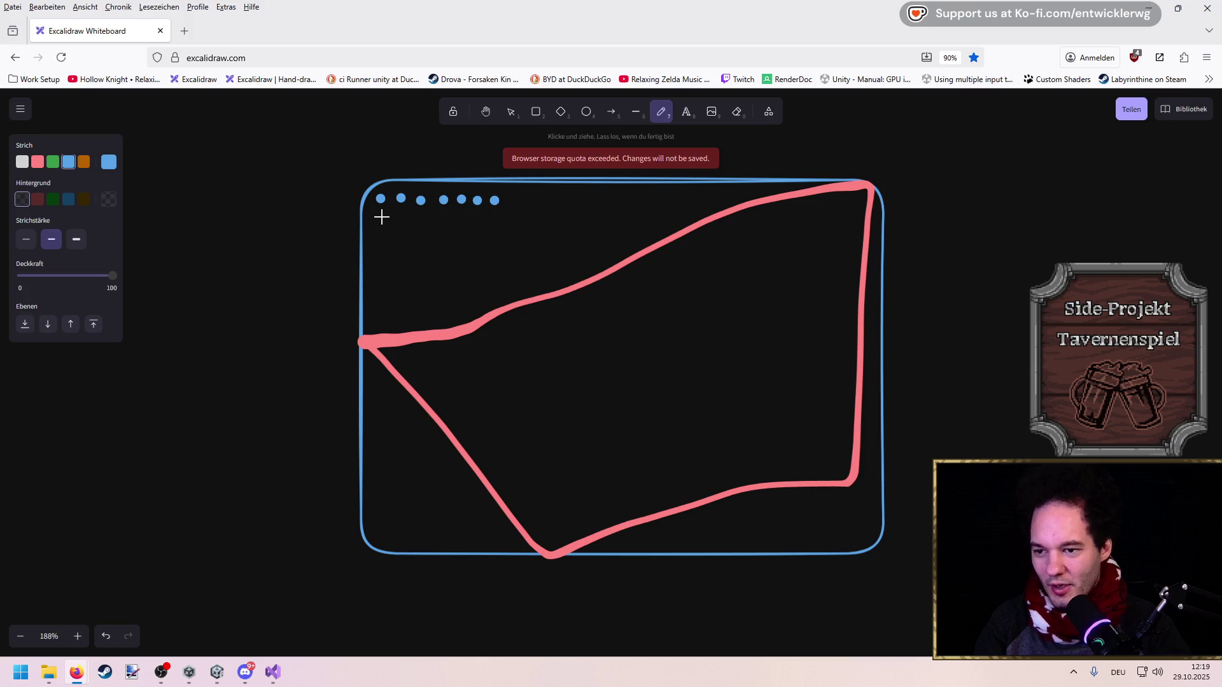
pyautogui.click(383, 256)
pyautogui.click(382, 266)
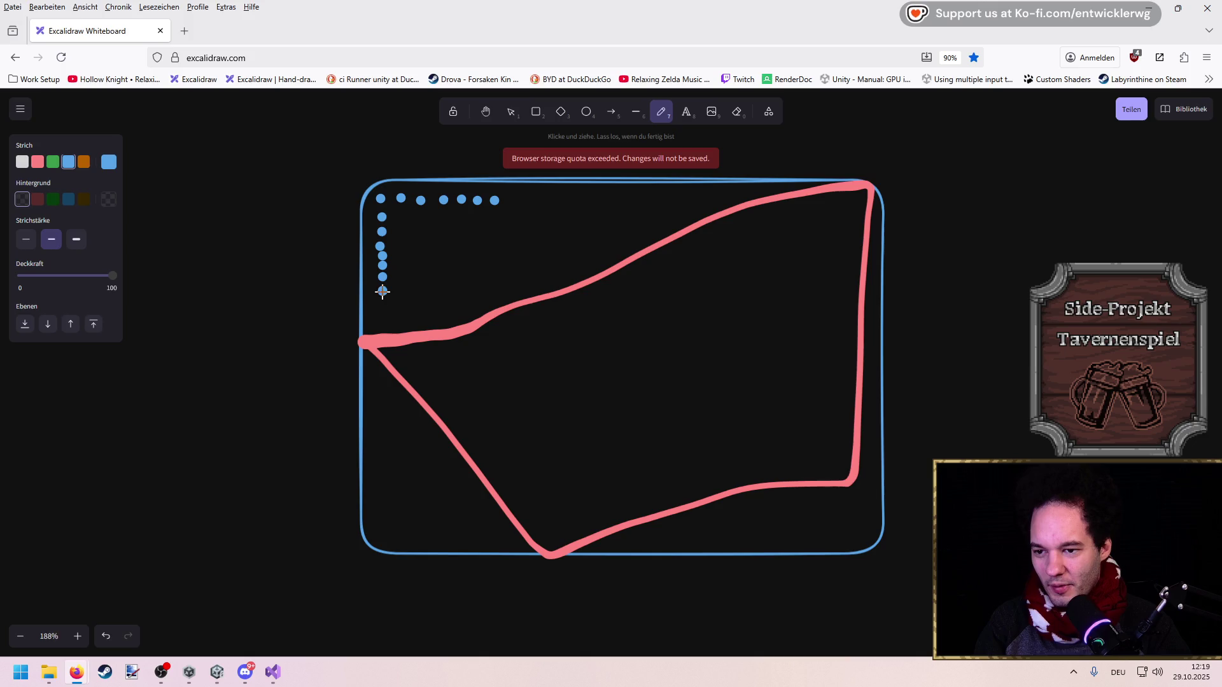
pyautogui.click(382, 313)
pyautogui.click(382, 325)
pyautogui.click(380, 340)
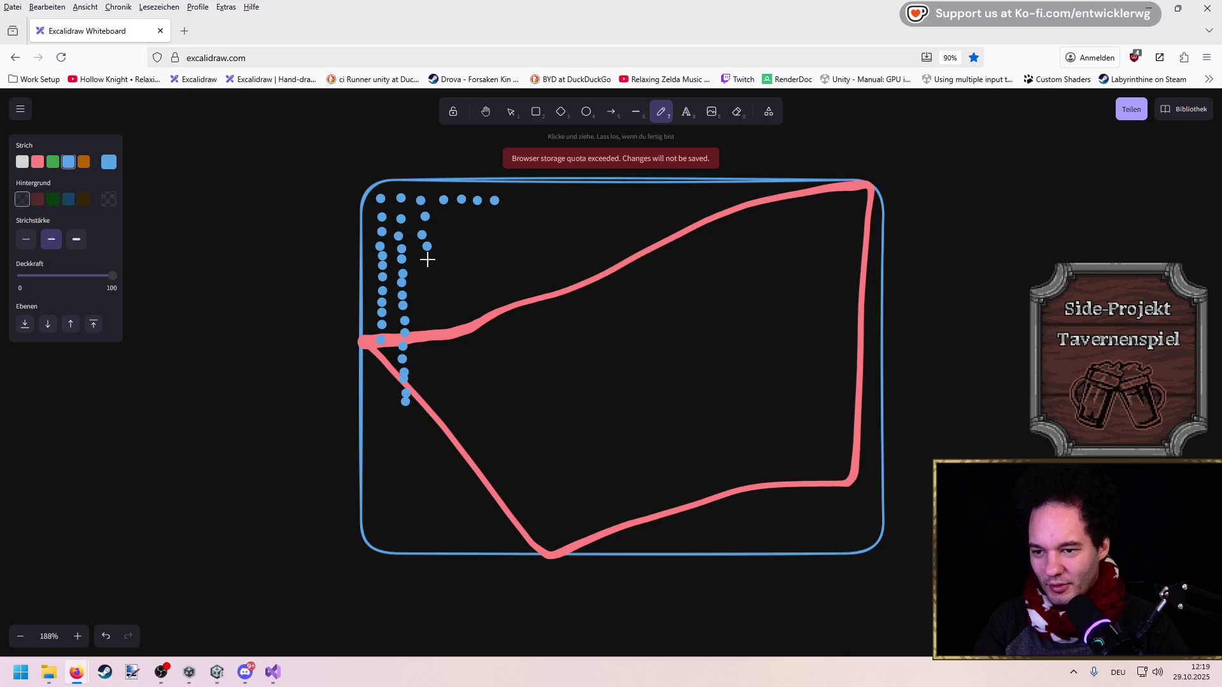
# Dot down the third grid column, pick green, then return to Visual Studio
pyautogui.click(427, 288)
pyautogui.click(427, 297)
pyautogui.click(428, 321)
pyautogui.click(429, 332)
pyautogui.click(428, 351)
pyautogui.click(429, 363)
pyautogui.click(428, 377)
pyautogui.click(429, 391)
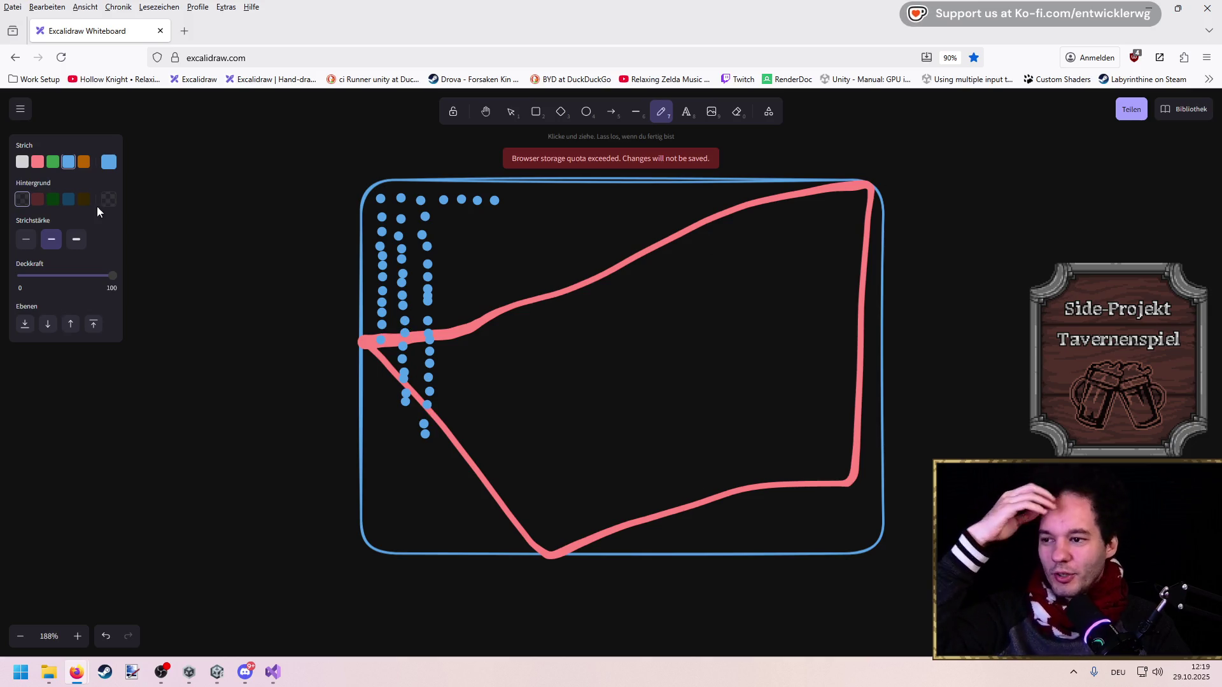
pyautogui.click(53, 162)
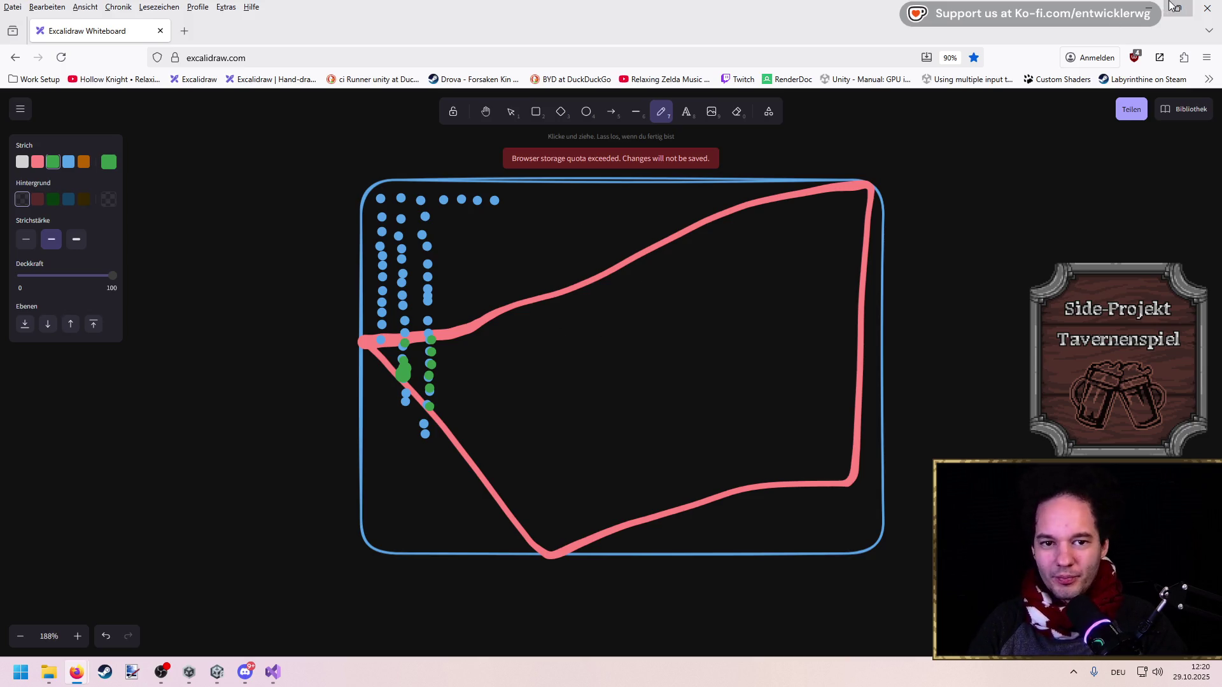
pyautogui.hotkey('alt', 'Tab')
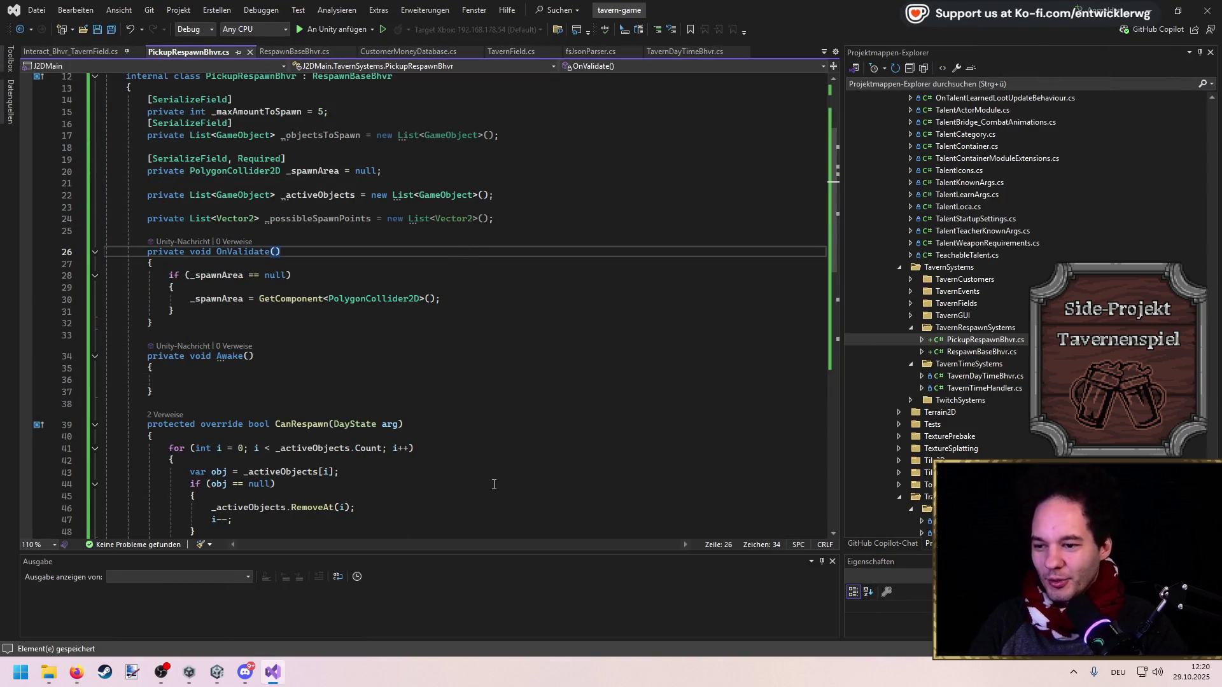
# Look over Awake and the random-point method, then place the cursor after OnRespawn
pyautogui.click(168, 382)
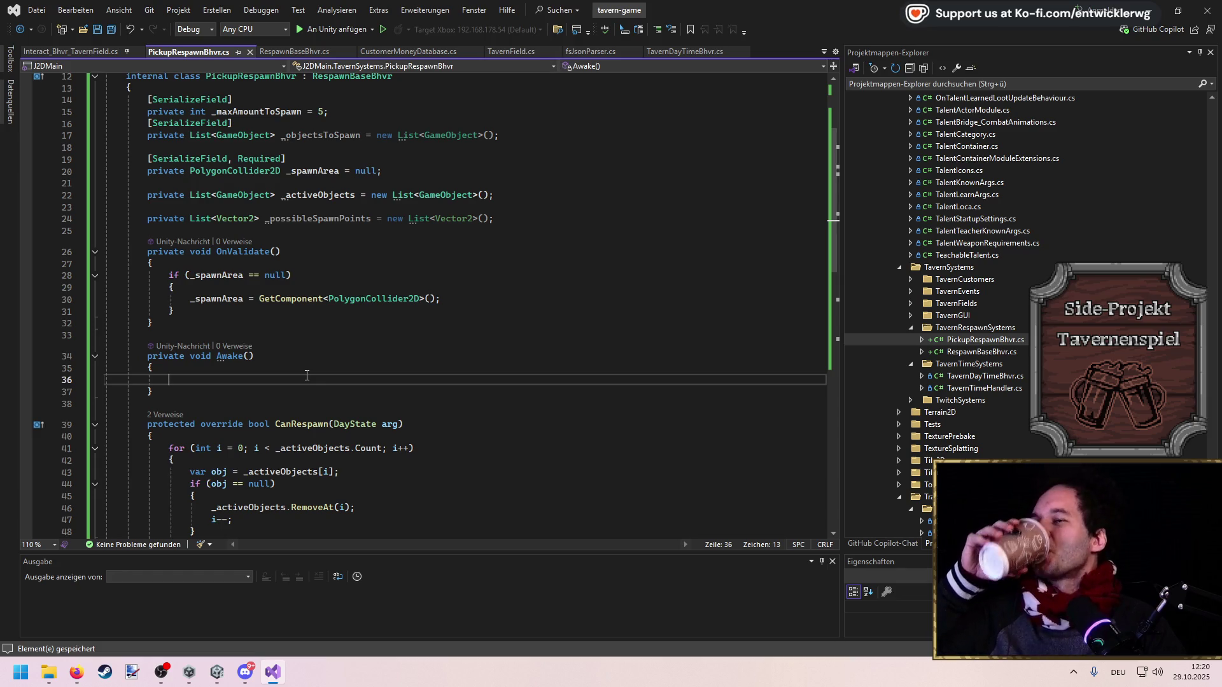
pyautogui.scroll(-9, 304, 377)
pyautogui.click(202, 473)
pyautogui.press('Down')
pyautogui.moveTo(175, 468); pyautogui.dragTo(31, 369)
pyautogui.click(153, 475)
pyautogui.click(179, 291)
# Declare private List<Vector2> GetRasterizedPossiblePointsInPolygonCollider(PolygonCollider2D collider, float rasterizeDistance) and open its brace
pyautogui.press('Return')
pyautogui.press('Return')
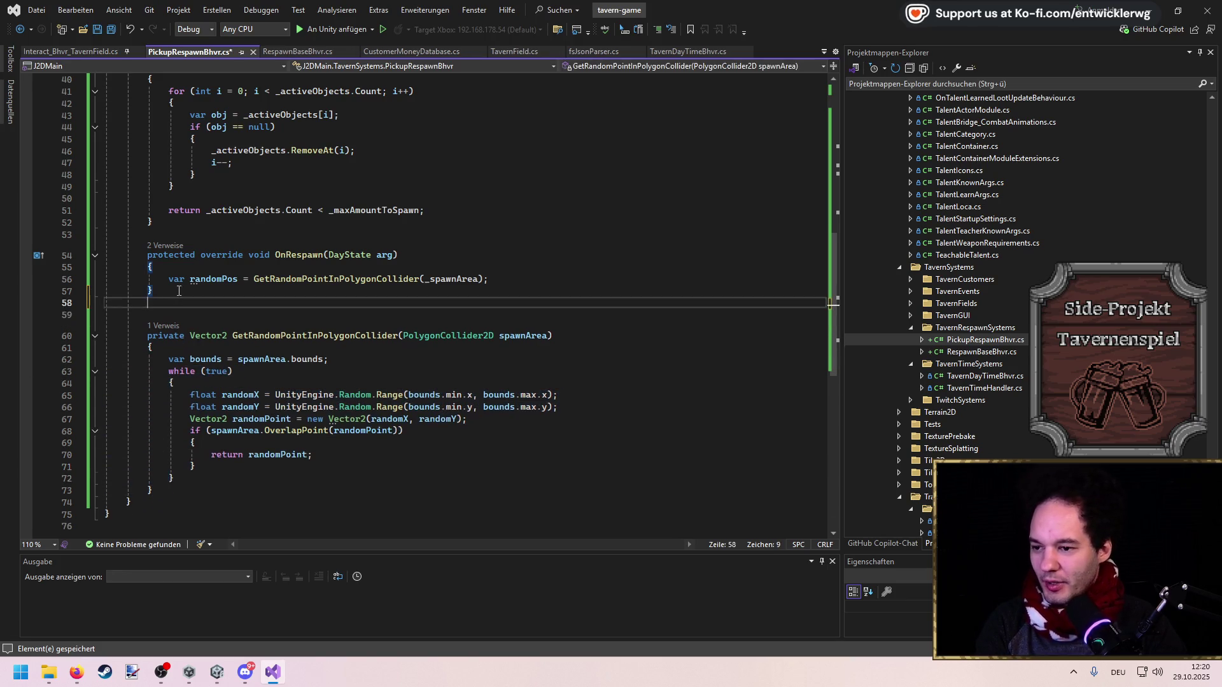
pyautogui.hotkey('ctrl', 'space')
pyautogui.write('private List<Vect')
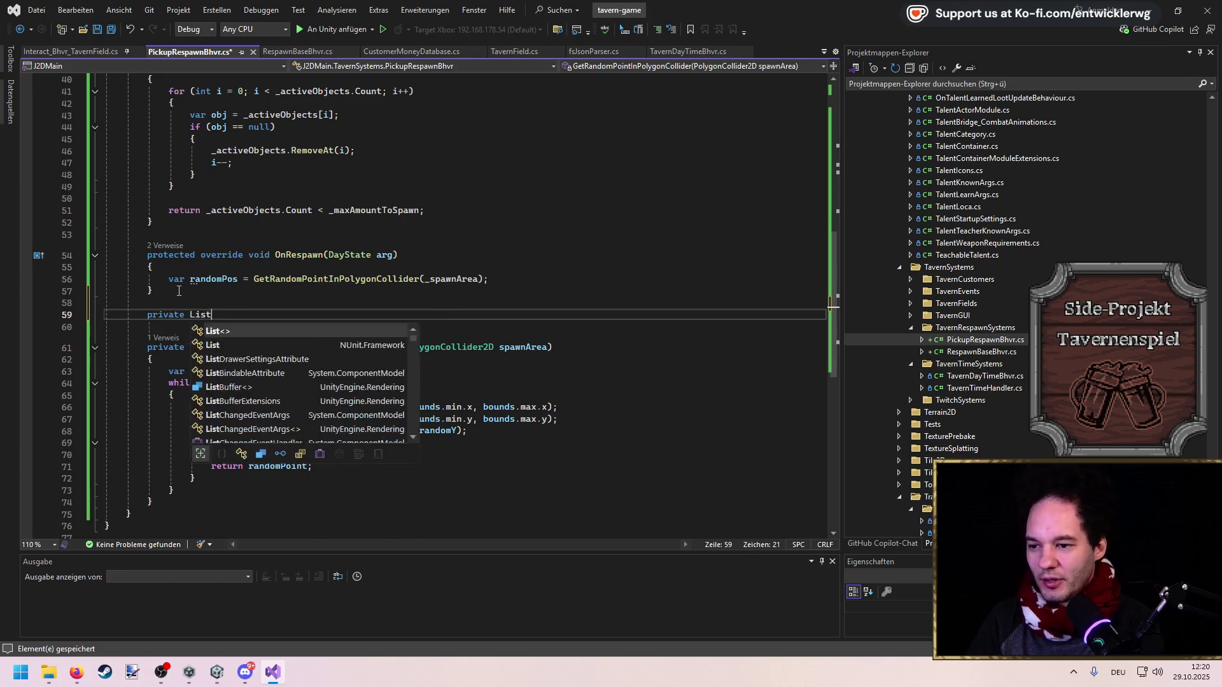
pyautogui.press('Tab')
pyautogui.write('> Ras')
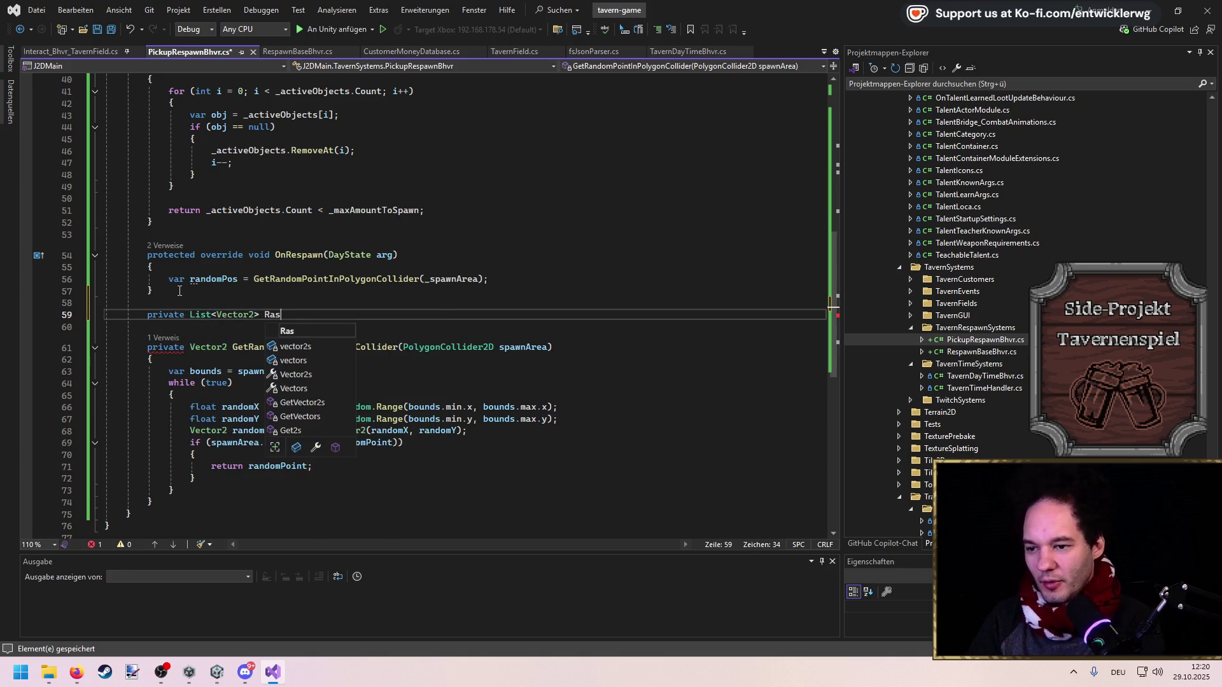
pyautogui.write('terizeGet')
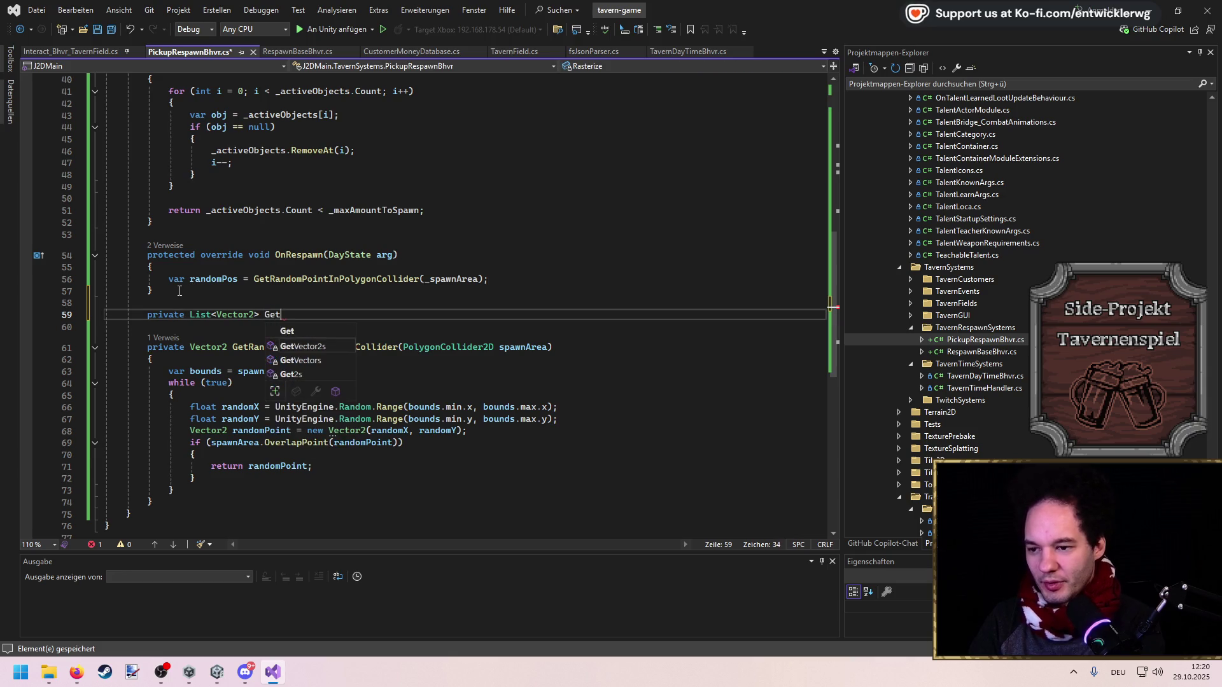
pyautogui.write('RasterizedP')
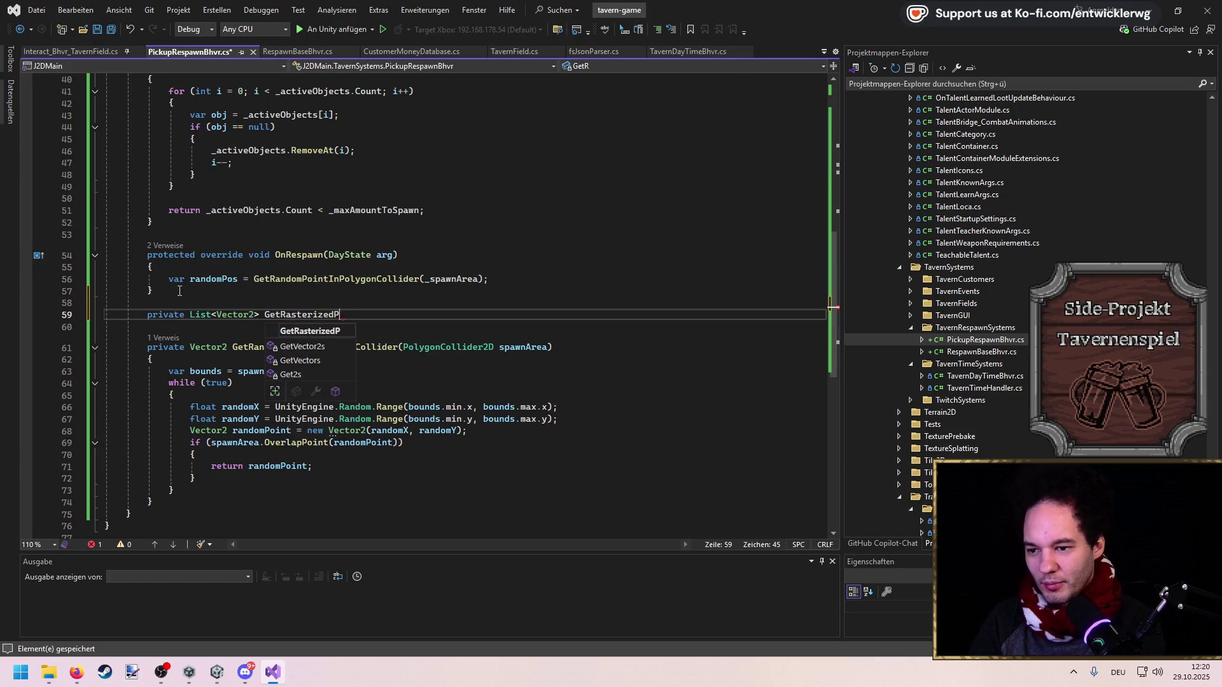
pyautogui.write('ossibointsIn')
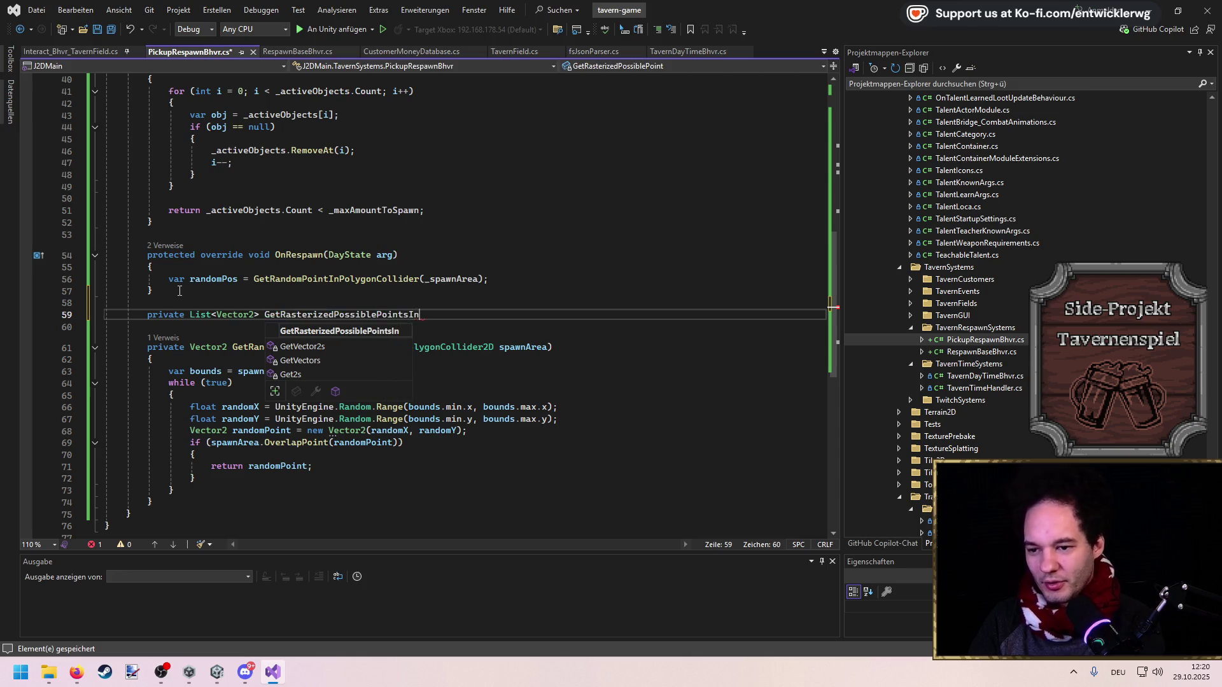
pyautogui.write('PolgyonC')
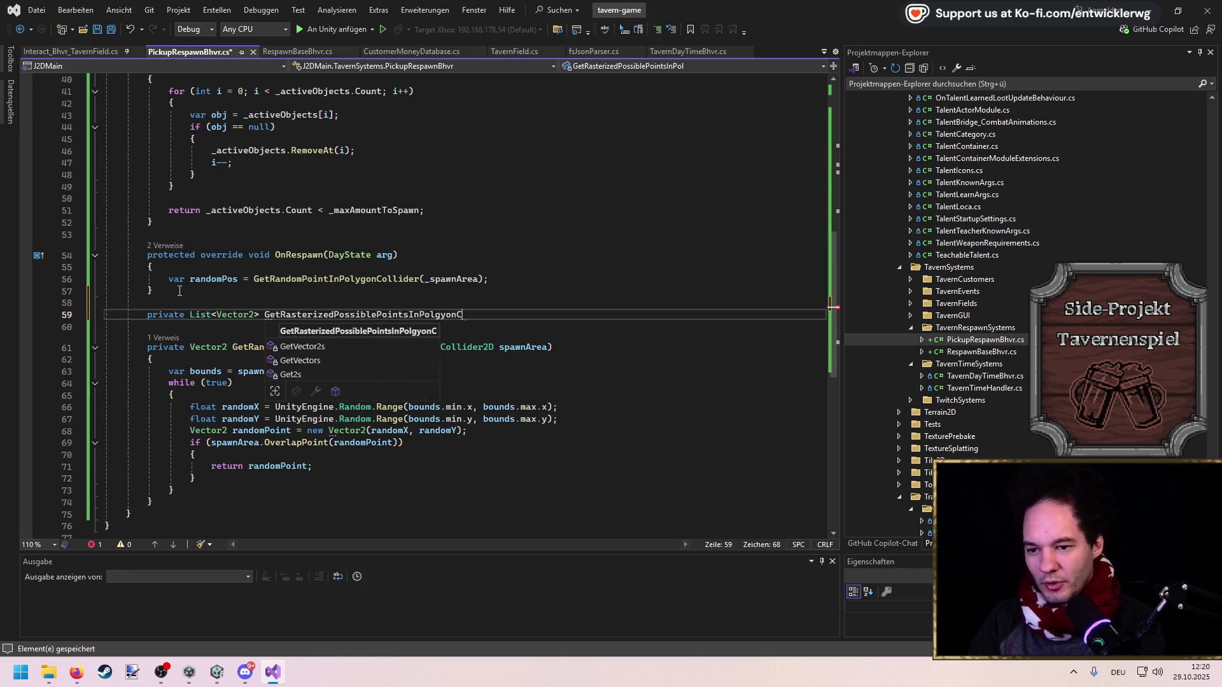
pyautogui.write('ollider(Polyg')
pyautogui.press('Tab')
pyautogui.write('c')
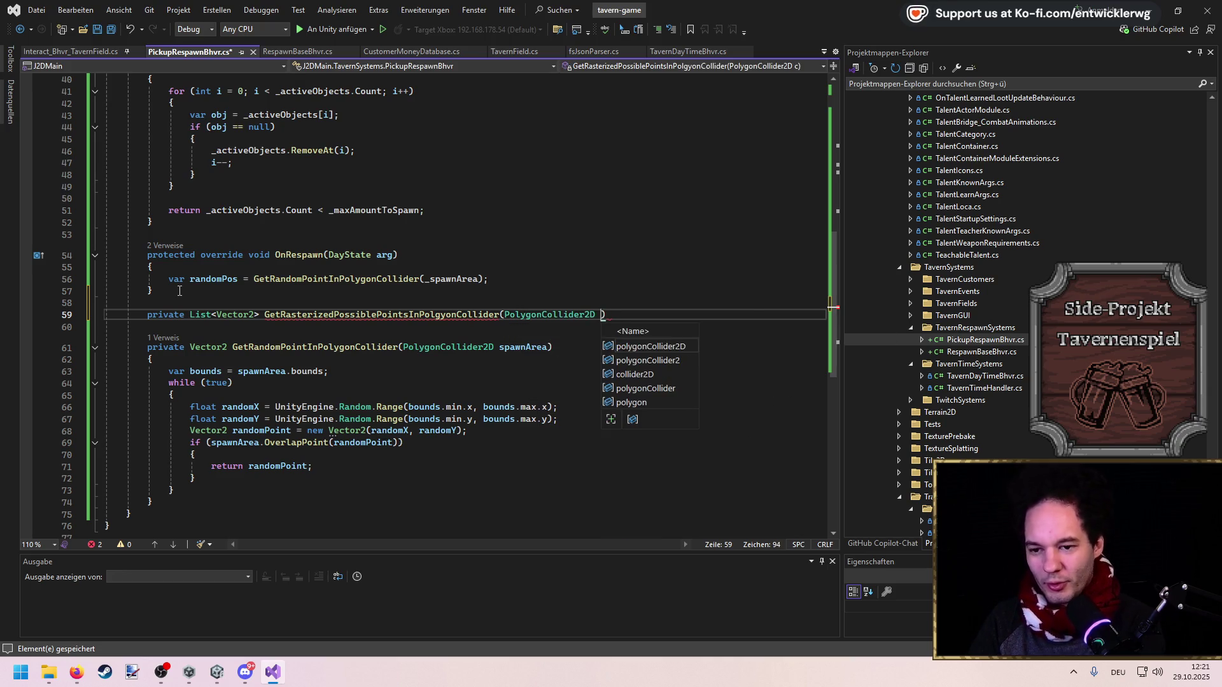
pyautogui.write('ollider, ')
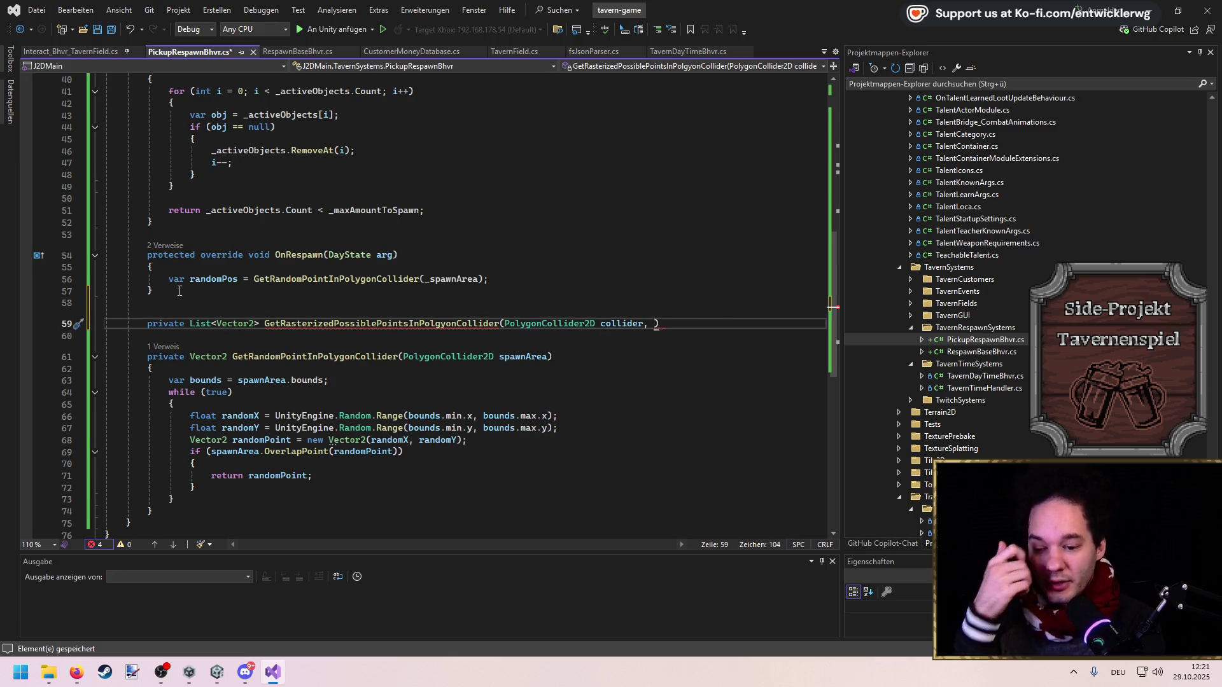
pyautogui.write('float ')
pyautogui.write('rasterizeDistance')
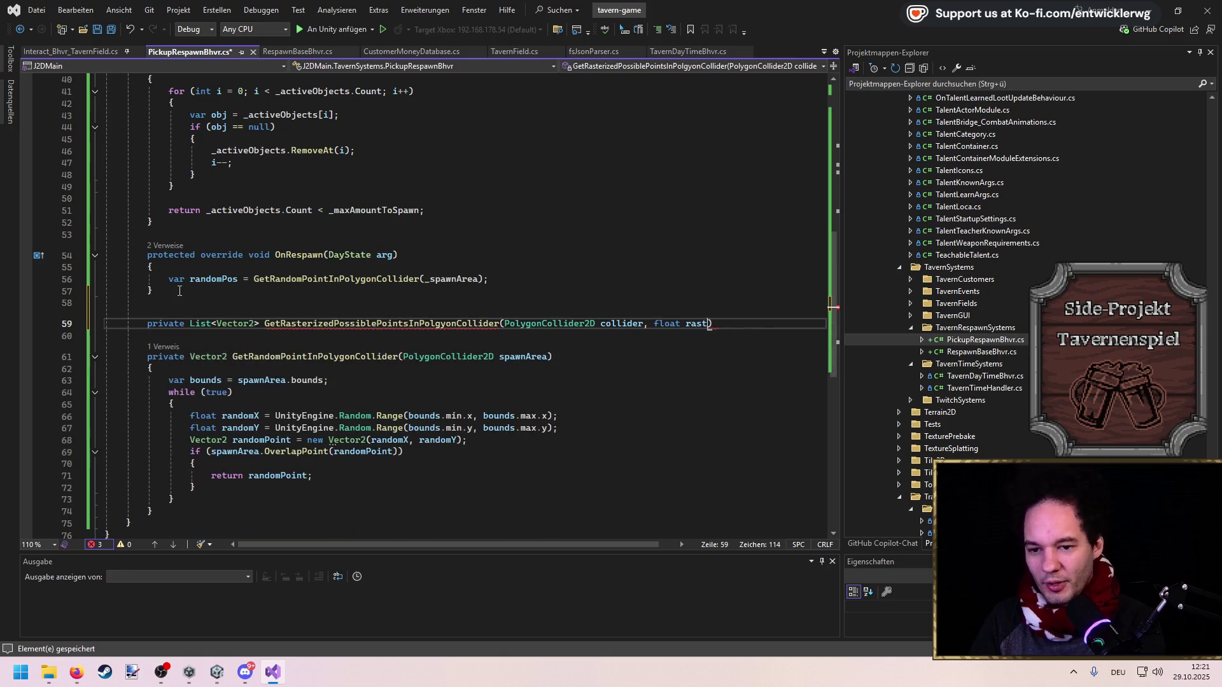
pyautogui.press('End')
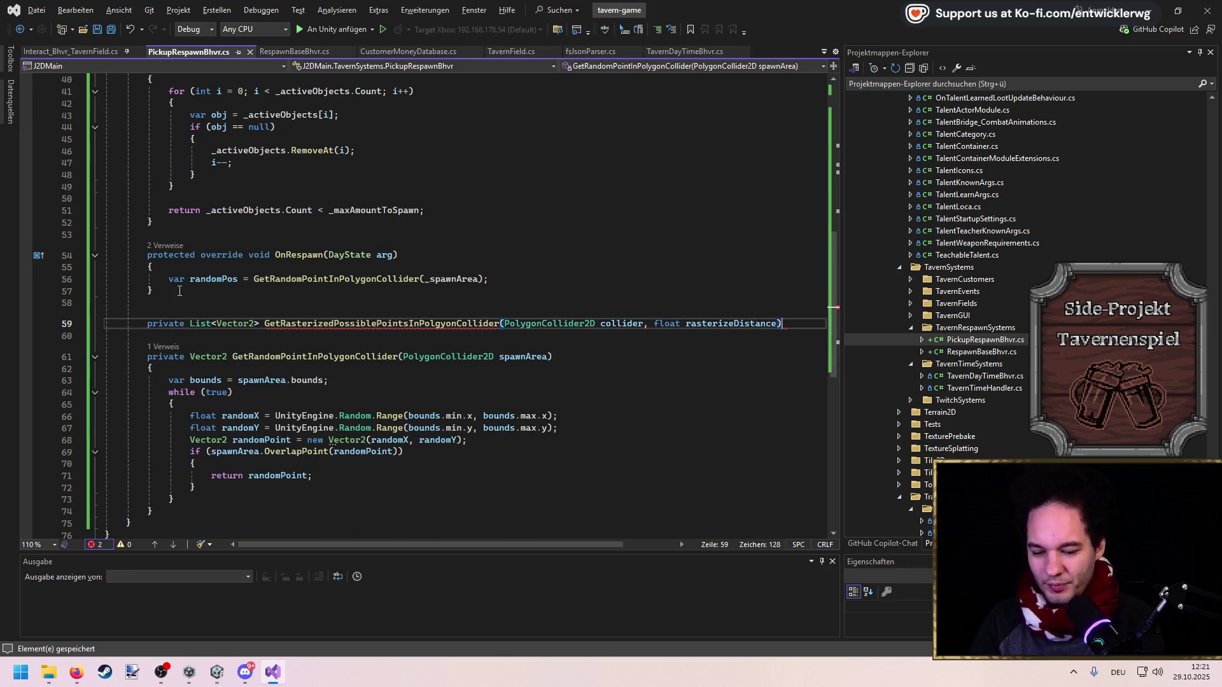
pyautogui.press('Return')
pyautogui.write('{')
pyautogui.press('Return')
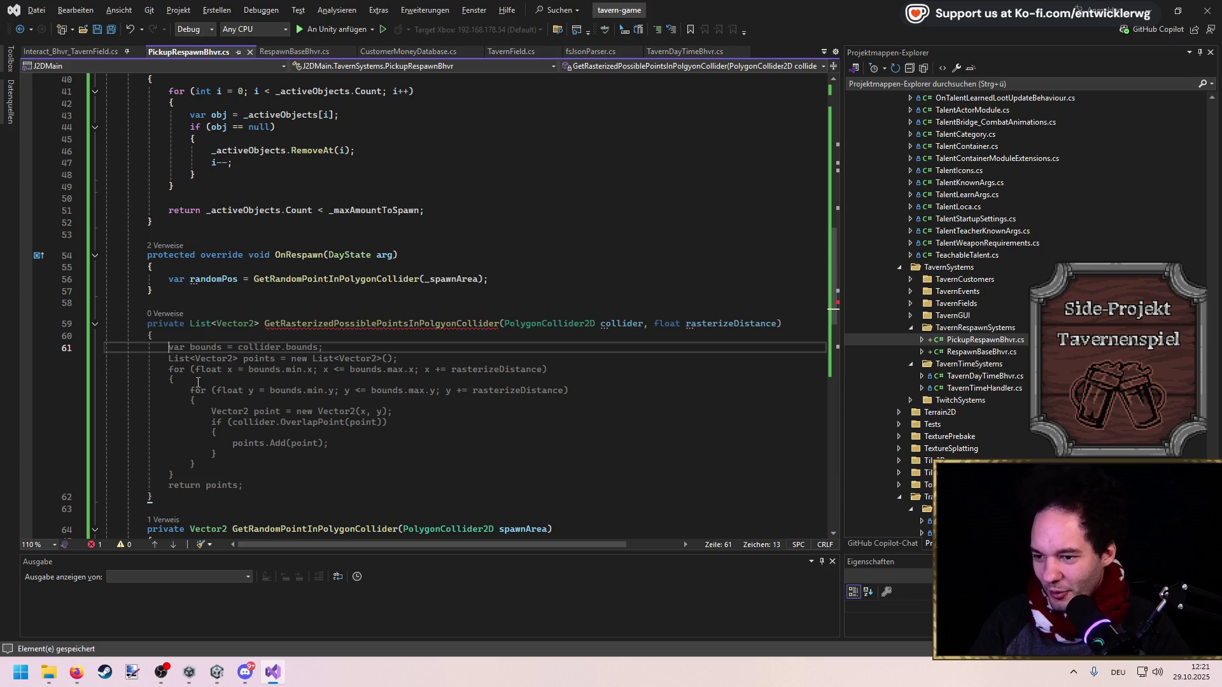
# Accept the suggested grid-loop body and check its bounds.min.x/y loop starts and points usage
pyautogui.press('Tab')
pyautogui.scroll(-2, 254, 318)
pyautogui.click(324, 275)
pyautogui.moveTo(324, 275); pyautogui.dragTo(169, 276)
pyautogui.moveTo(397, 288); pyautogui.dragTo(169, 288)
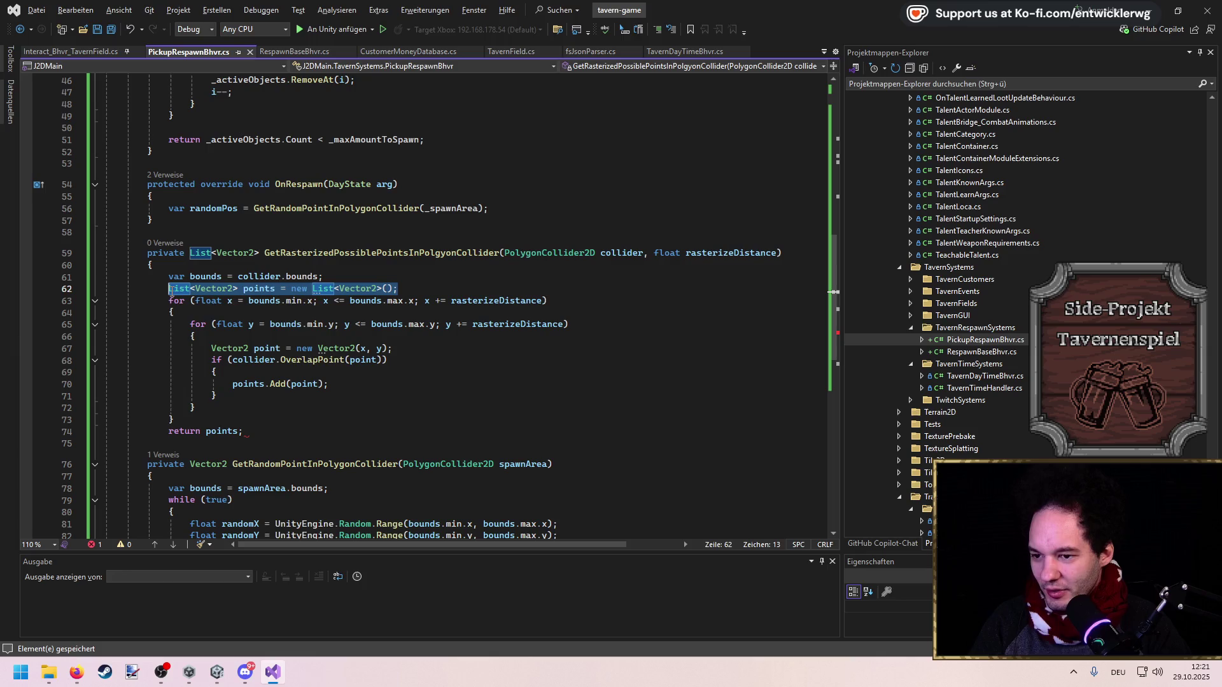
pyautogui.press('Up')
pyautogui.press('Up')
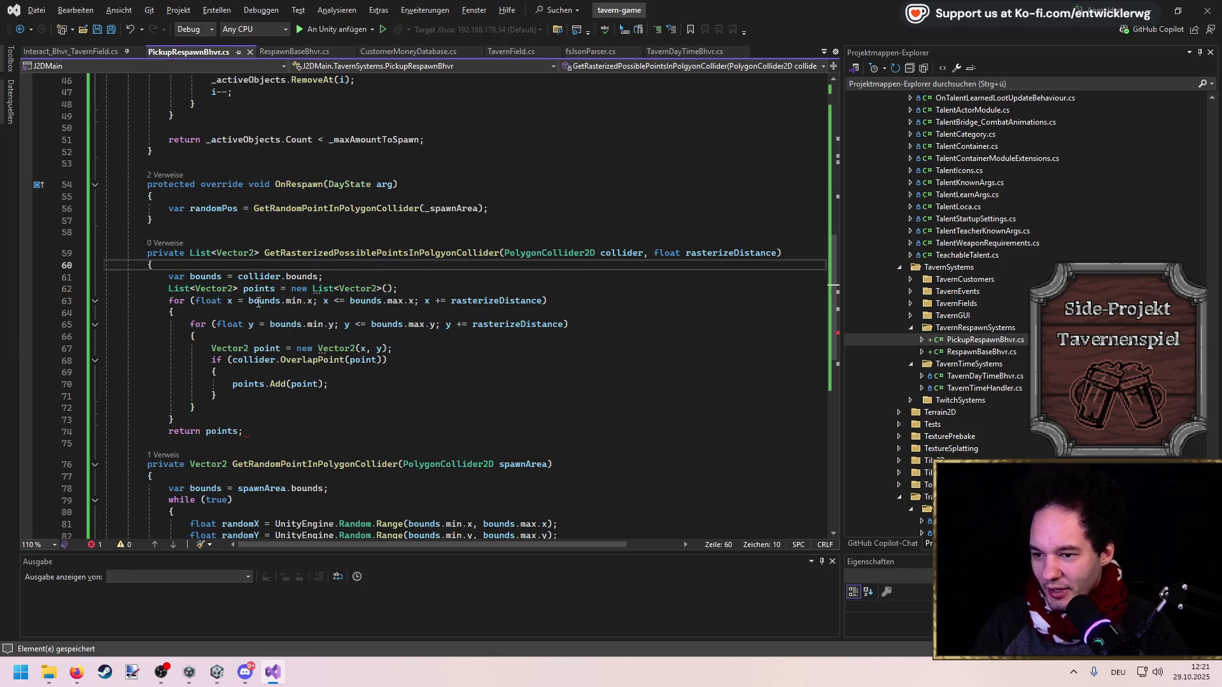
pyautogui.moveTo(282, 302); pyautogui.dragTo(314, 302)
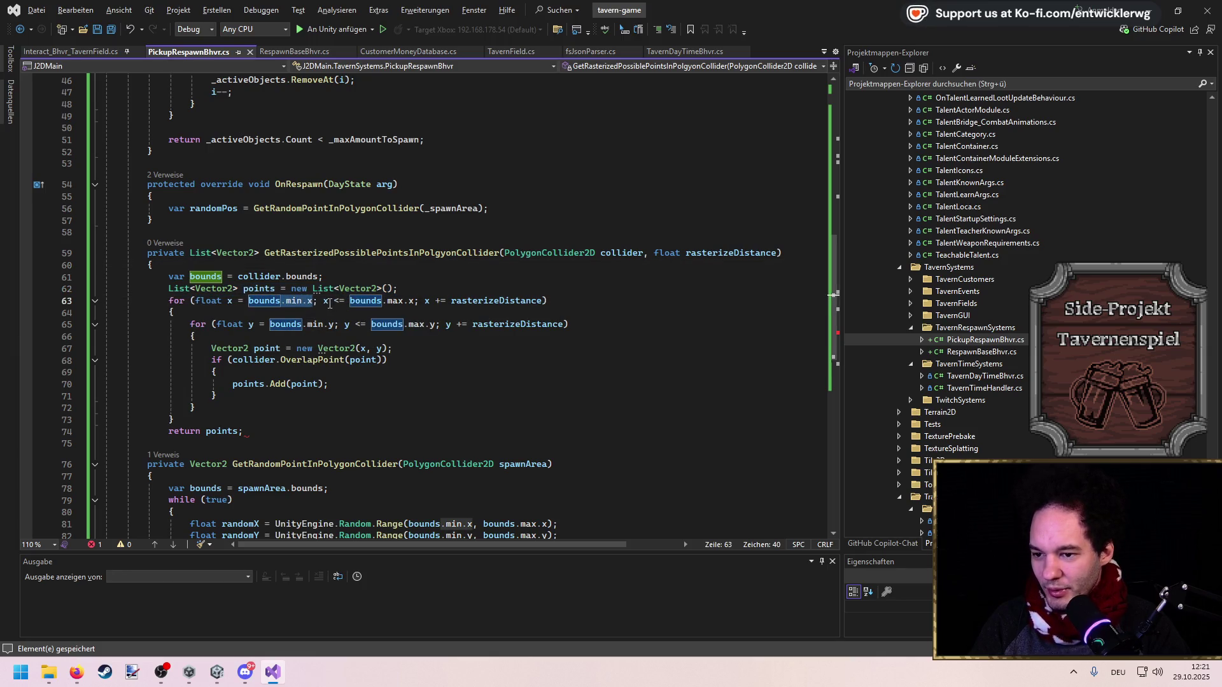
pyautogui.moveTo(274, 324)
pyautogui.mouseDown()
pyautogui.moveTo(403, 325)
pyautogui.moveTo(543, 300)
pyautogui.mouseUp()
pyautogui.click(273, 349)
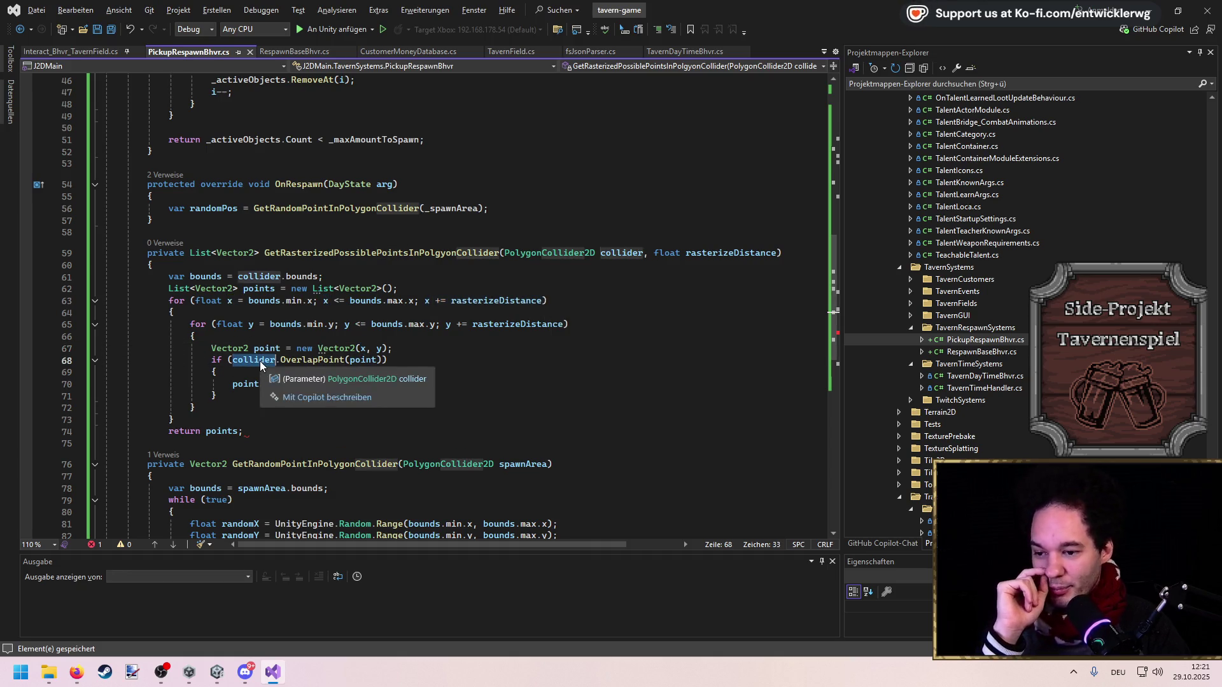
pyautogui.doubleClick(252, 386)
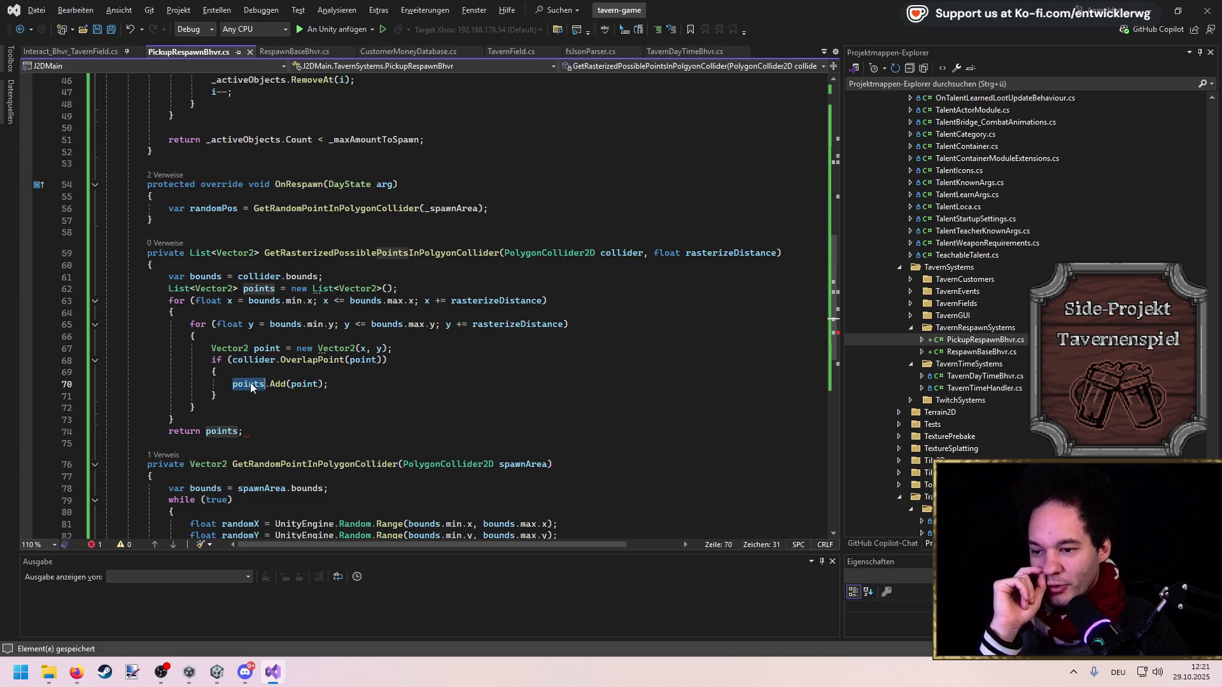
# Add a blank line after the bounds line and the closing brace after return points, then save
pyautogui.click(219, 424)
pyautogui.click(334, 280)
pyautogui.press('Return')
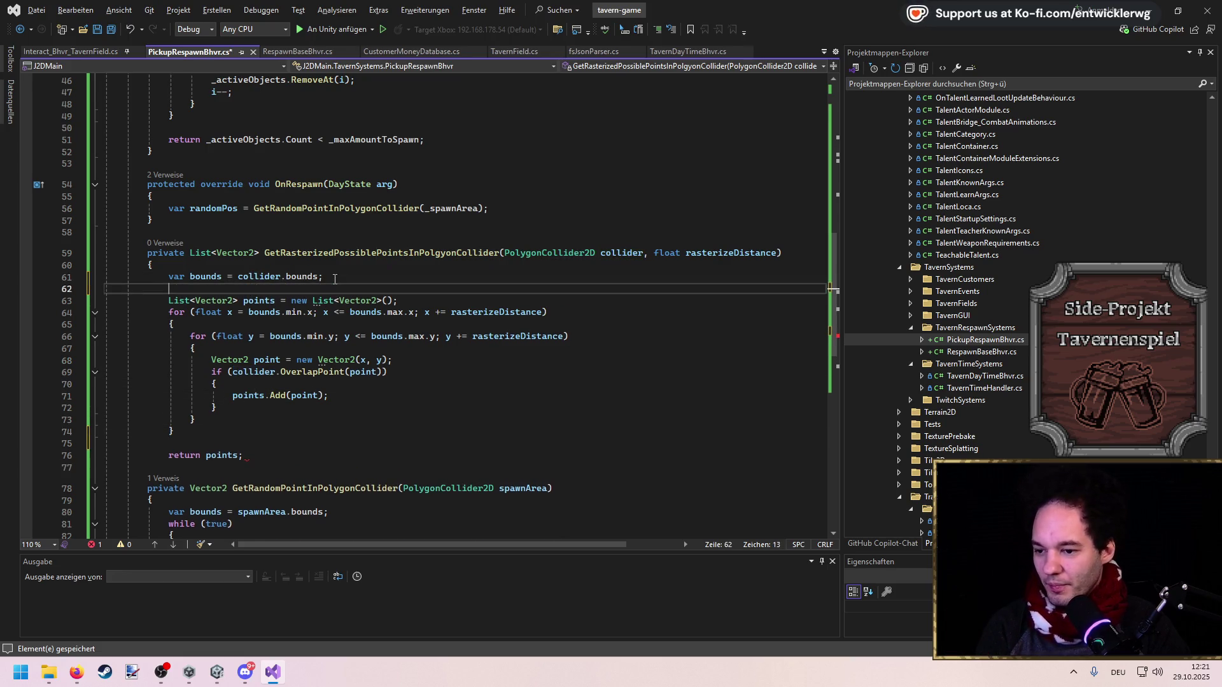
pyautogui.click(280, 455)
pyautogui.press('Return')
pyautogui.write('}')
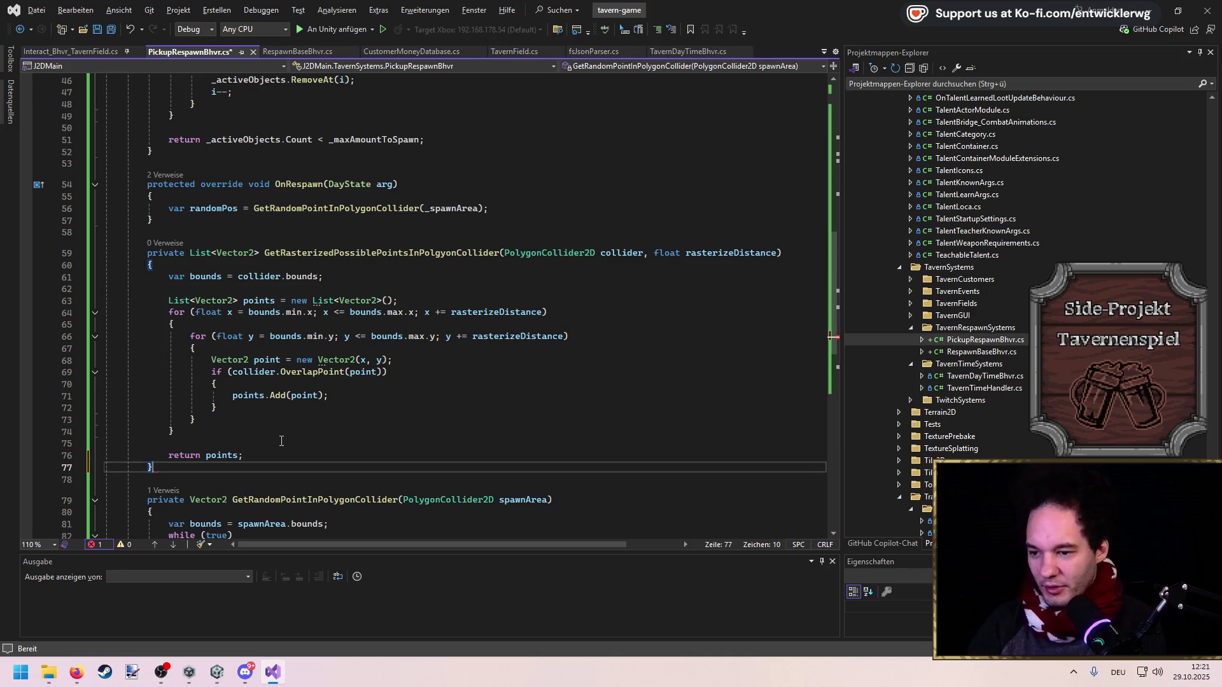
pyautogui.hotkey('ctrl', 's')
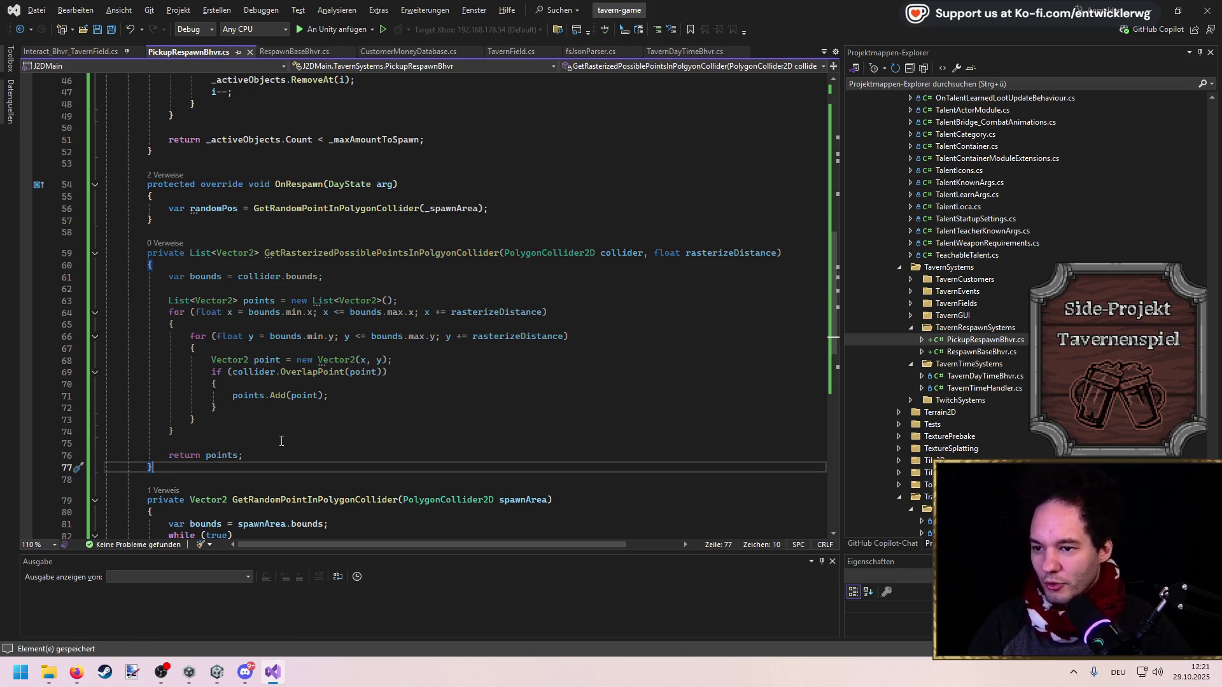
# In Awake, assign _possibleSpawnPoints = GetRasterizedPossiblePointsInPolygonCollider(_spawnArea, 0.5f) and save
pyautogui.doubleClick(388, 254)
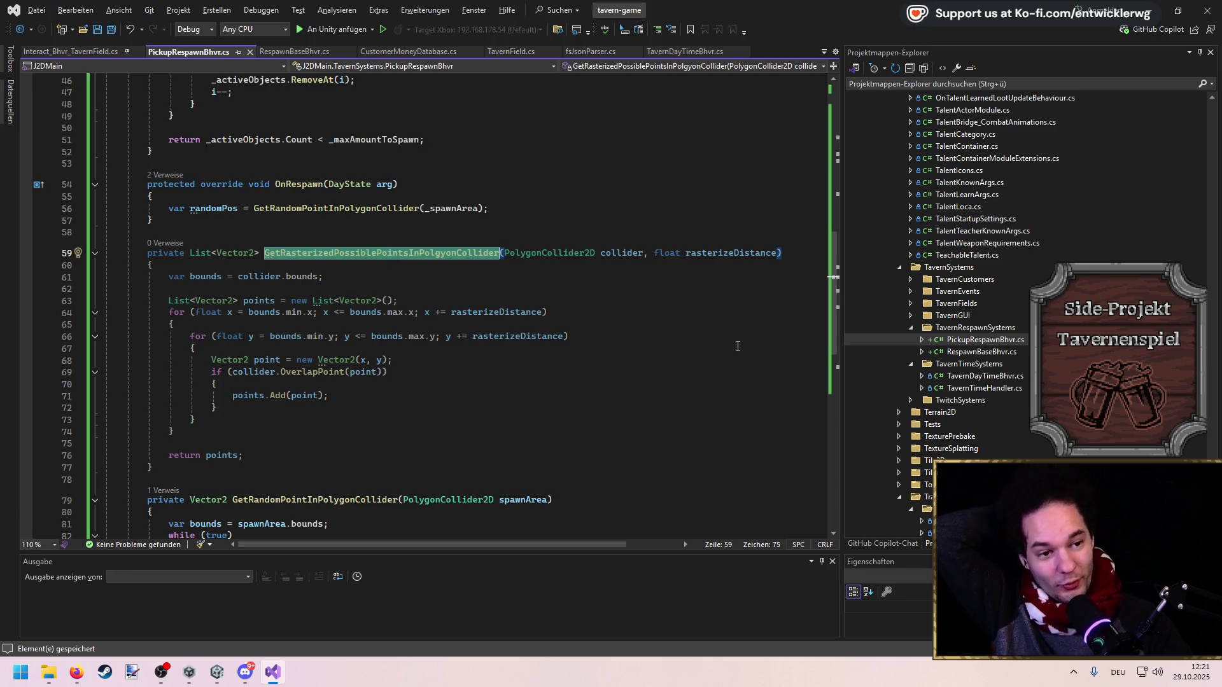
pyautogui.scroll(1, 400, 235)
pyautogui.click(400, 199)
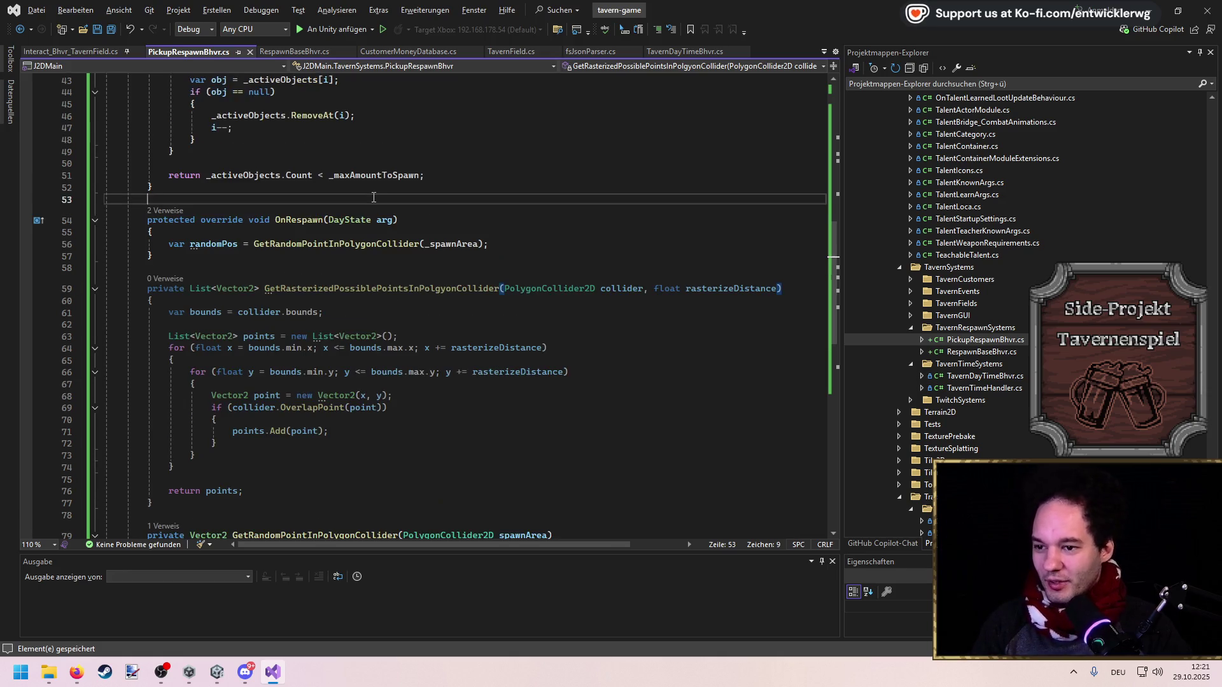
pyautogui.scroll(11, 400, 235)
pyautogui.scroll(-3, 356, 267)
pyautogui.click(297, 308)
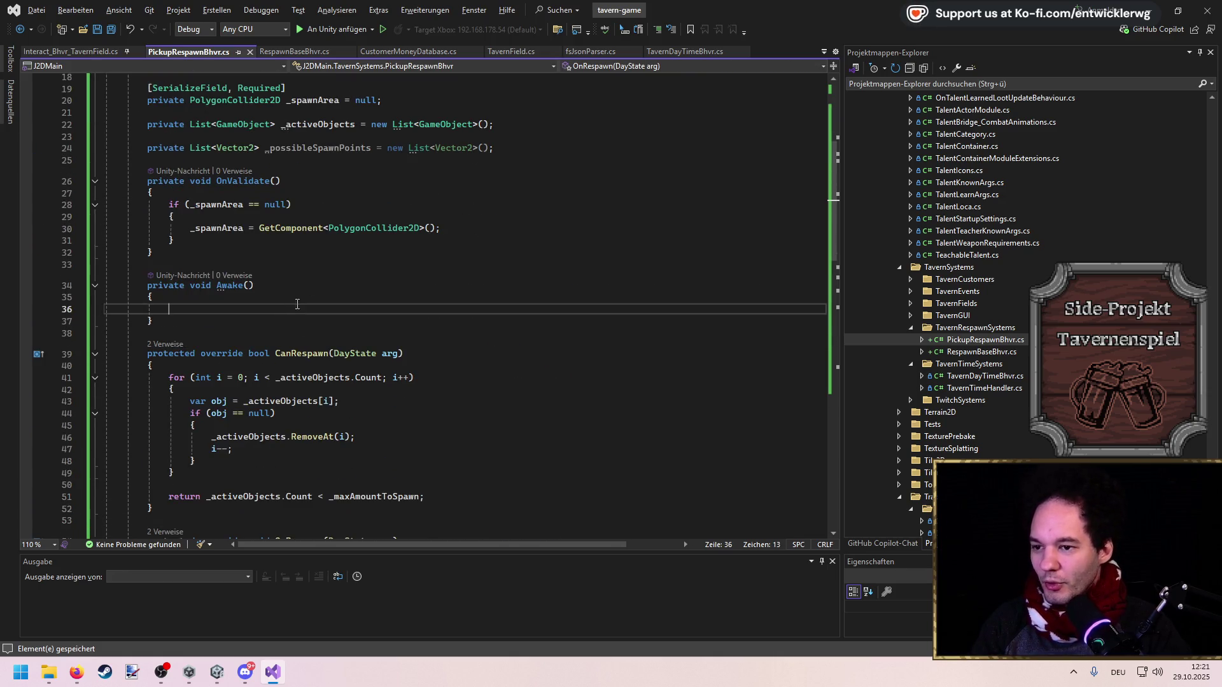
pyautogui.write('_possibleSpawnPoints =')
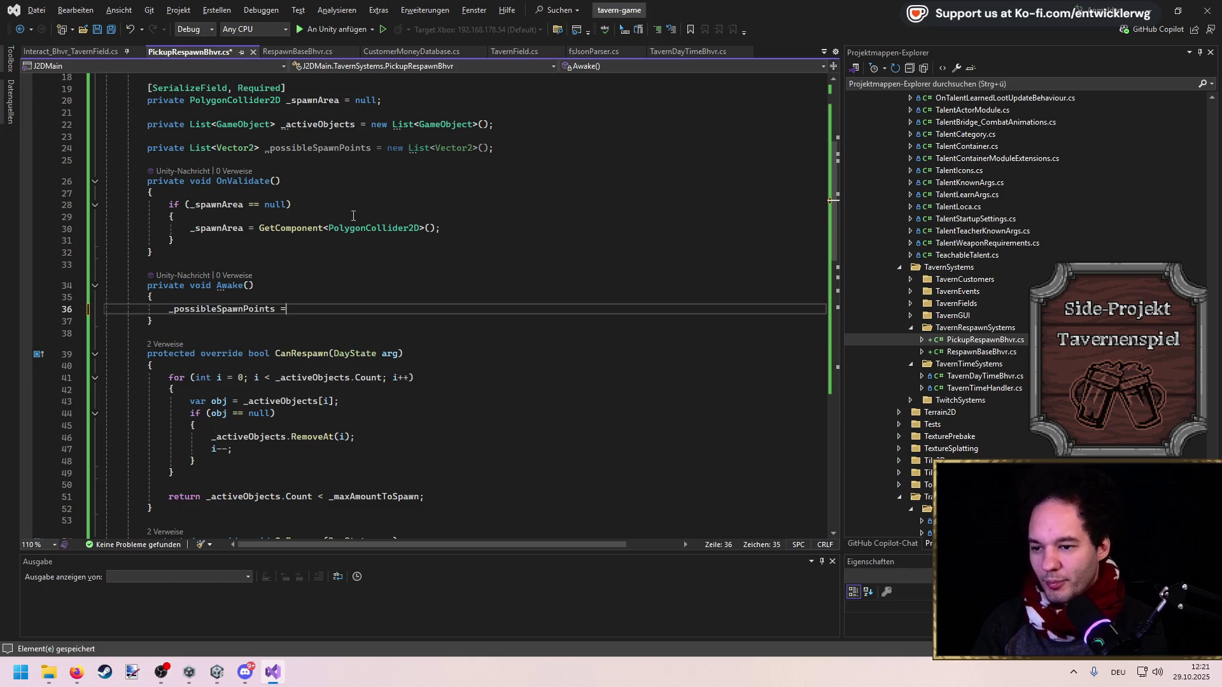
pyautogui.write(' GetRasterizedPossiblePointsInPolgyonCollider(')
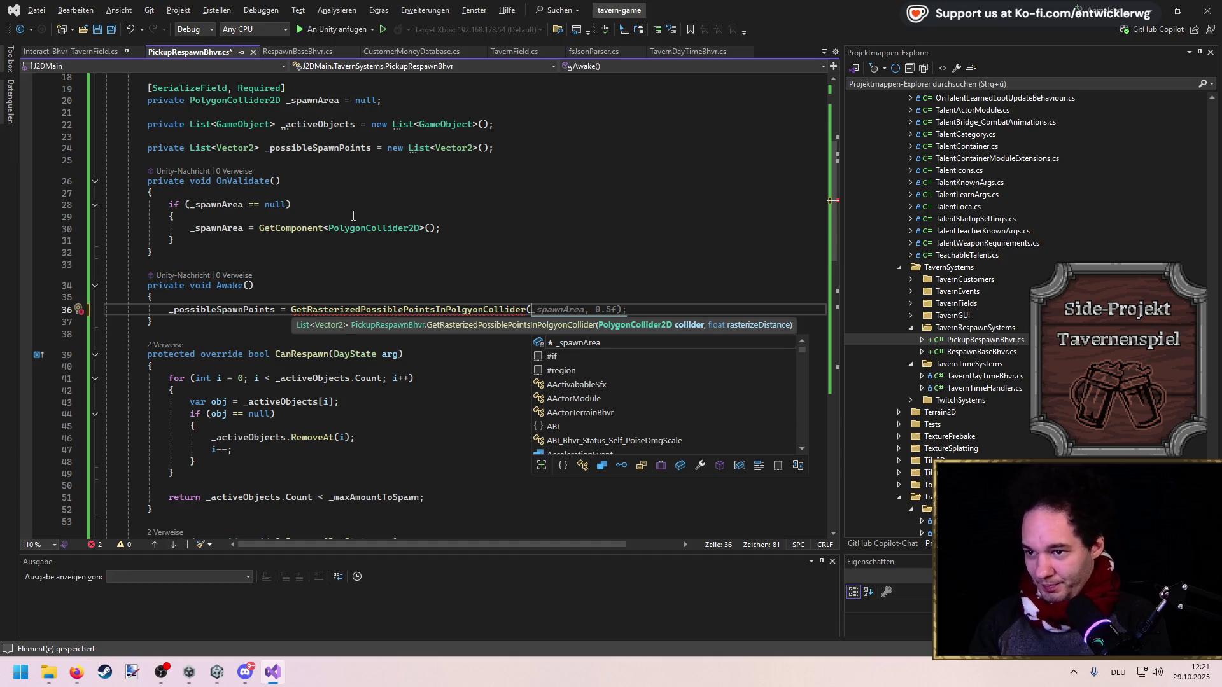
pyautogui.write('_spawnArea, 0.5')
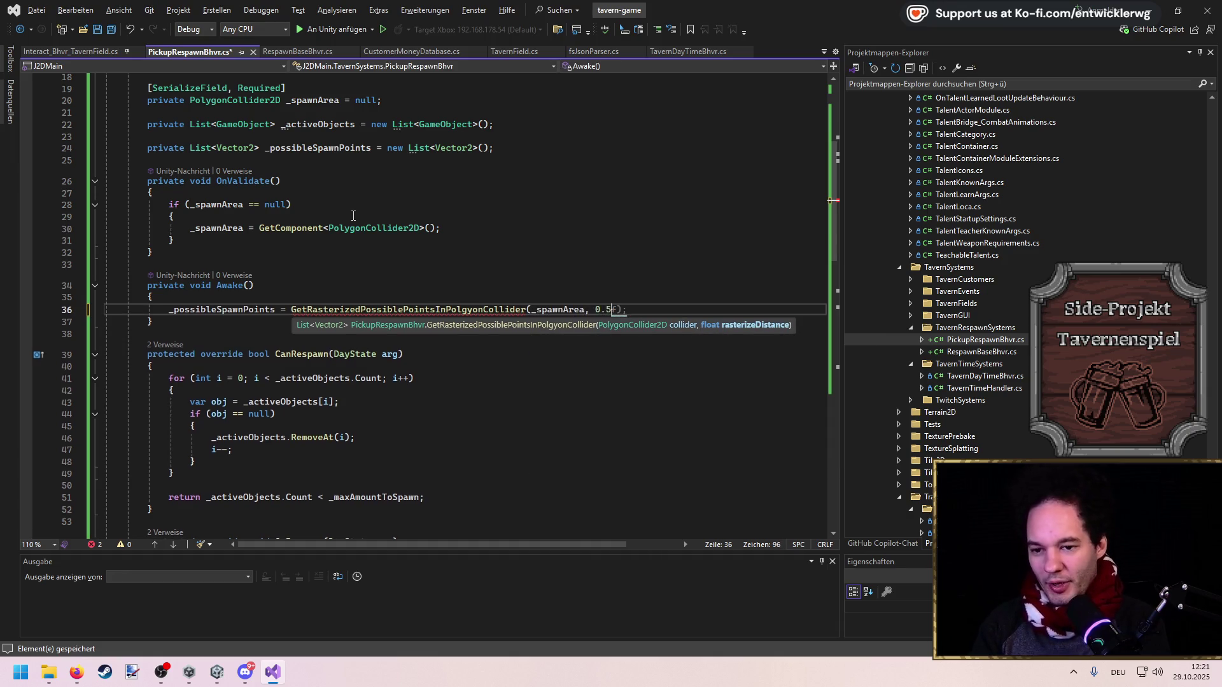
pyautogui.write('f)')
pyautogui.hotkey('ctrl', 's')
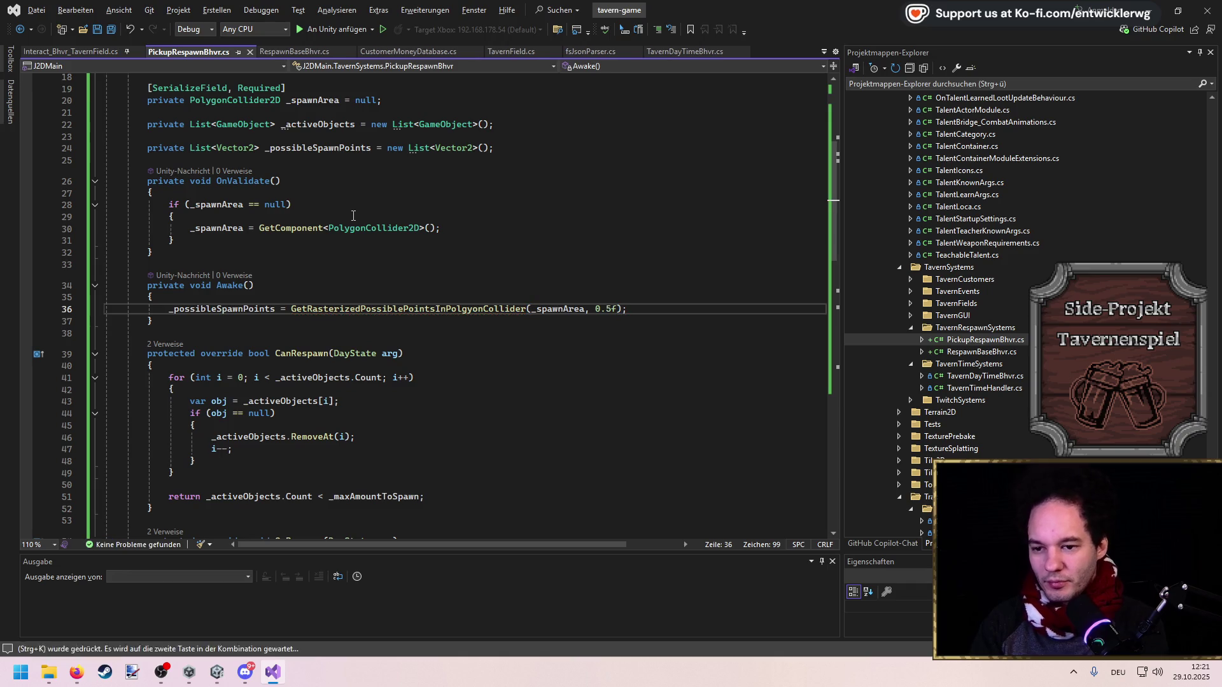
# Delete the old GetRandomPointInPolygonCollider method, briefly undoing once before removing it for good
pyautogui.scroll(-6, 498, 343)
pyautogui.click(515, 268)
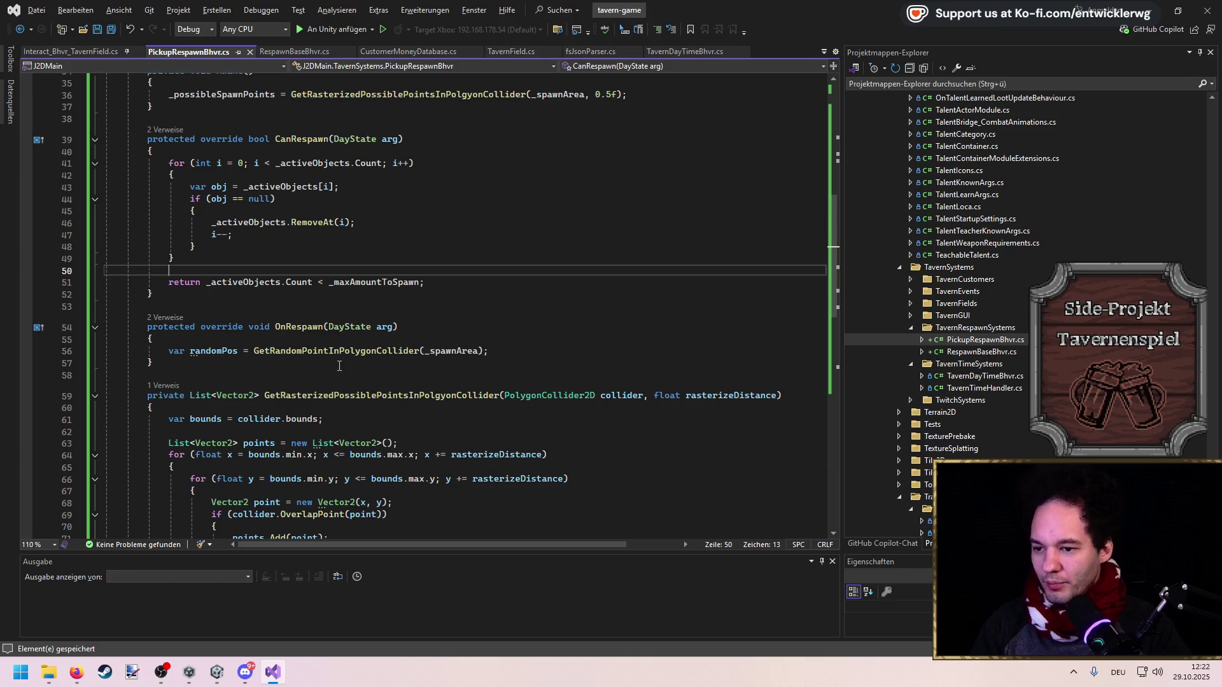
pyautogui.scroll(-8, 339, 366)
pyautogui.moveTo(185, 471)
pyautogui.mouseDown()
pyautogui.moveTo(152, 395)
pyautogui.moveTo(141, 318)
pyautogui.mouseUp()
pyautogui.press('Delete')
pyautogui.scroll(2, 180, 290)
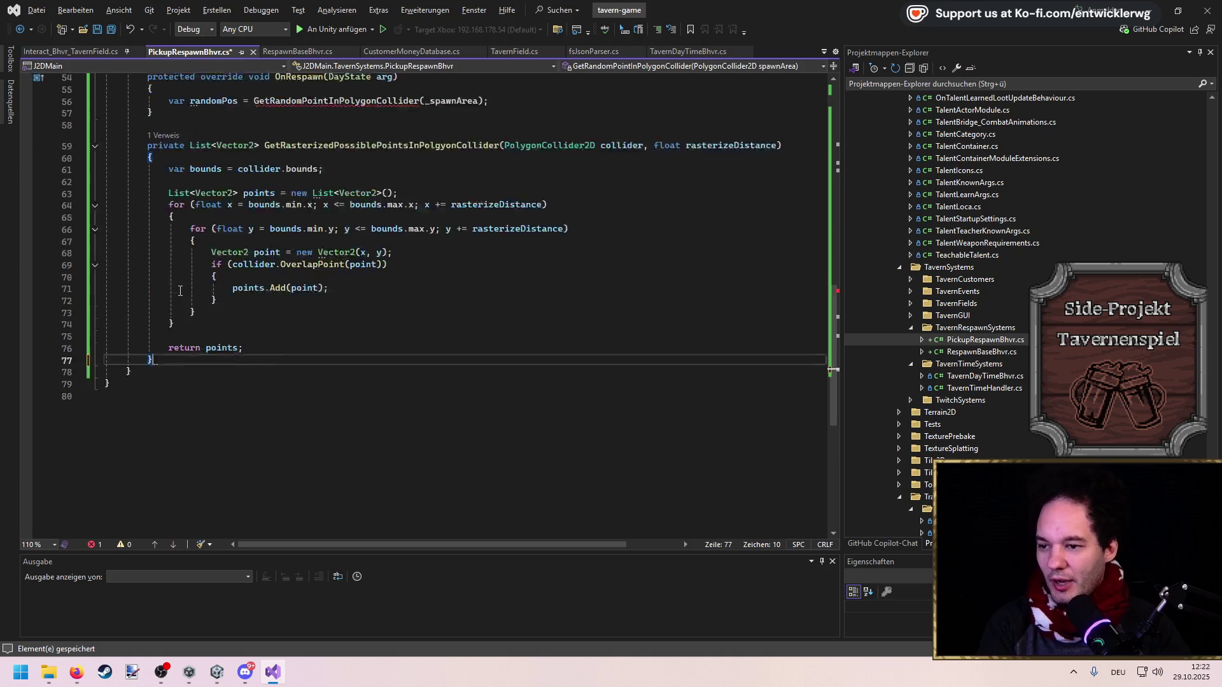
pyautogui.scroll(2, 181, 268)
pyautogui.hotkey('ctrl', 'z')
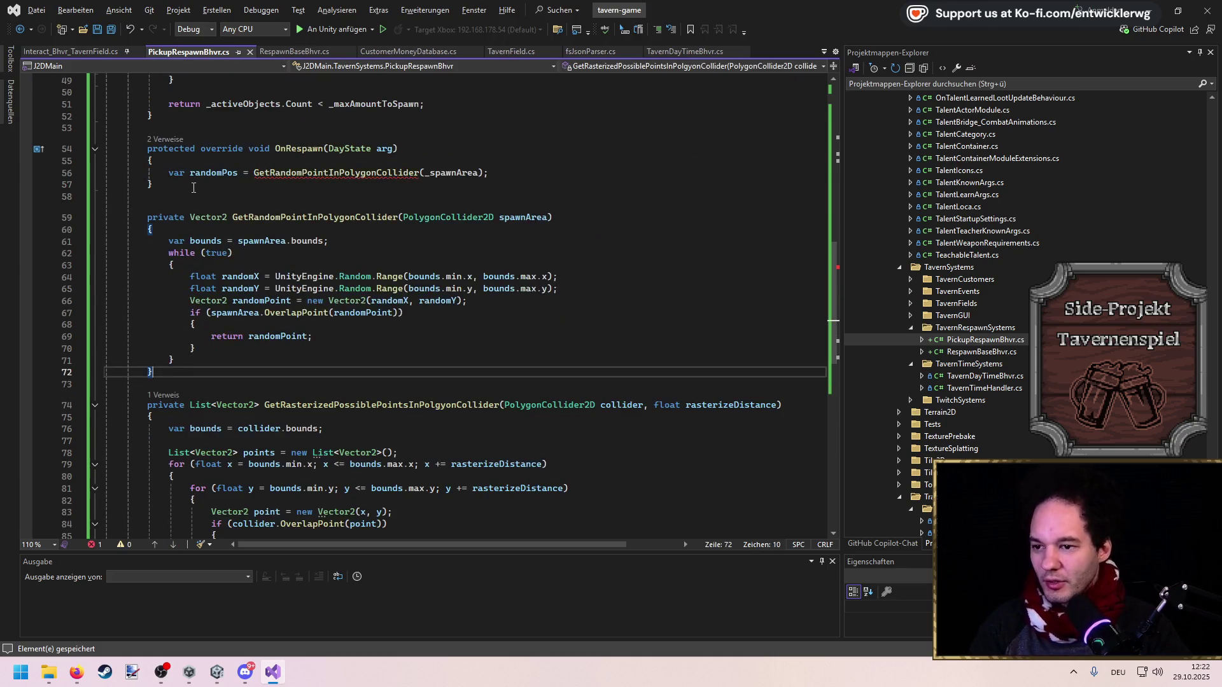
pyautogui.scroll(2, 194, 188)
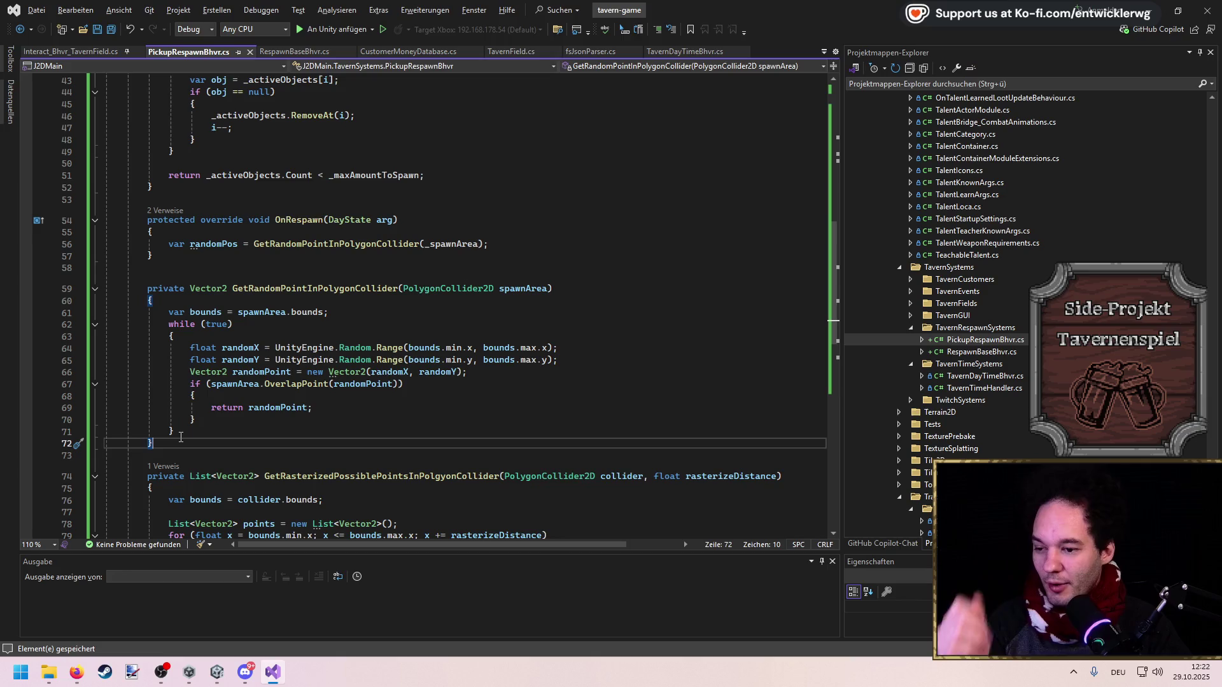
pyautogui.moveTo(173, 443); pyautogui.dragTo(105, 280)
pyautogui.press('Delete')
# In OnRespawn, replace the old random-point call with a random-index _possibleSpawnPoints lookup
pyautogui.moveTo(488, 243); pyautogui.dragTo(249, 241)
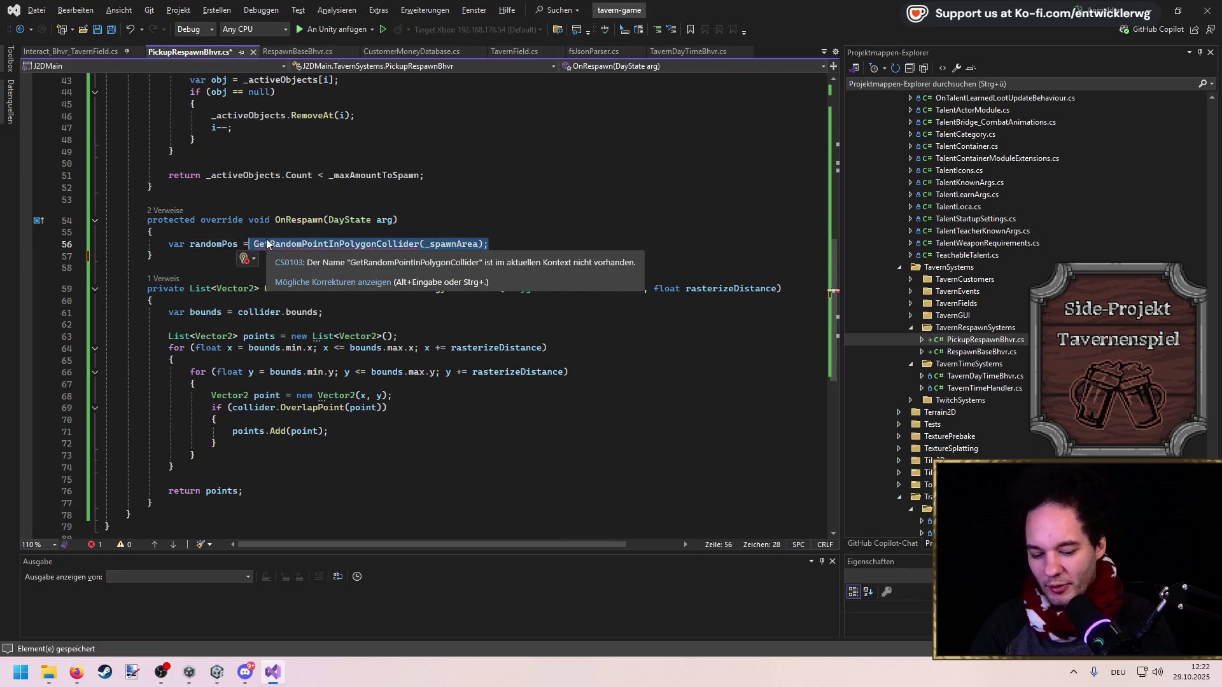
pyautogui.press('Delete')
pyautogui.write('_')
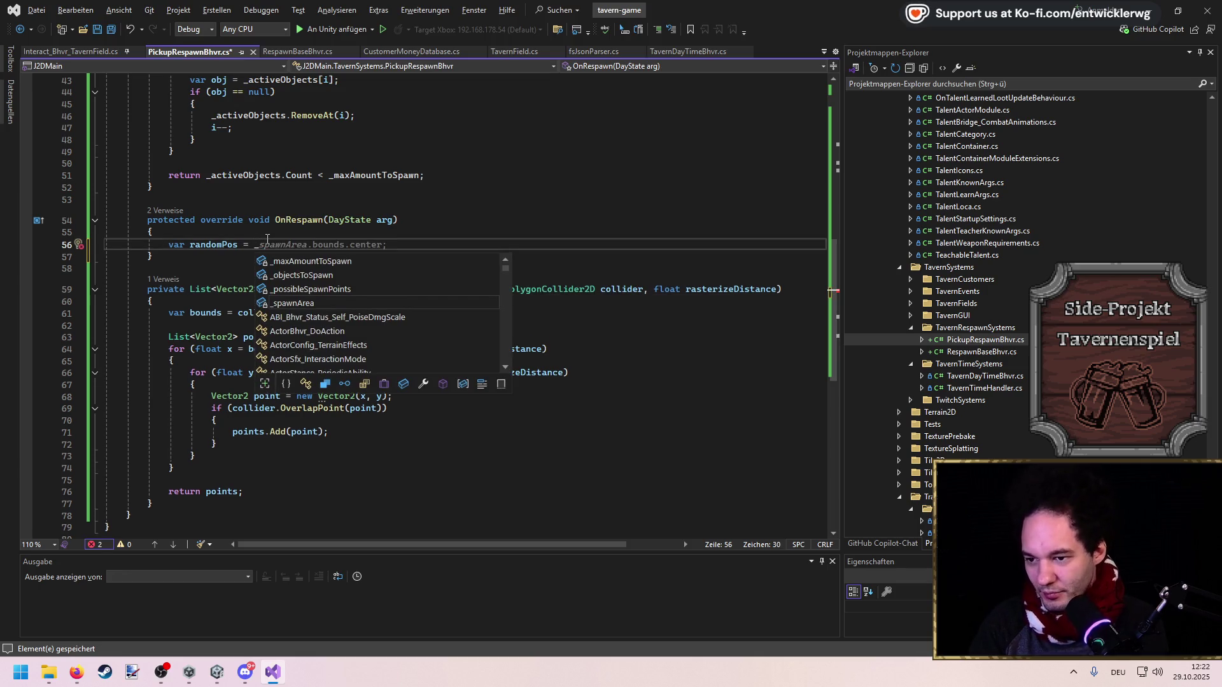
pyautogui.write('pos')
pyautogui.press('Tab')
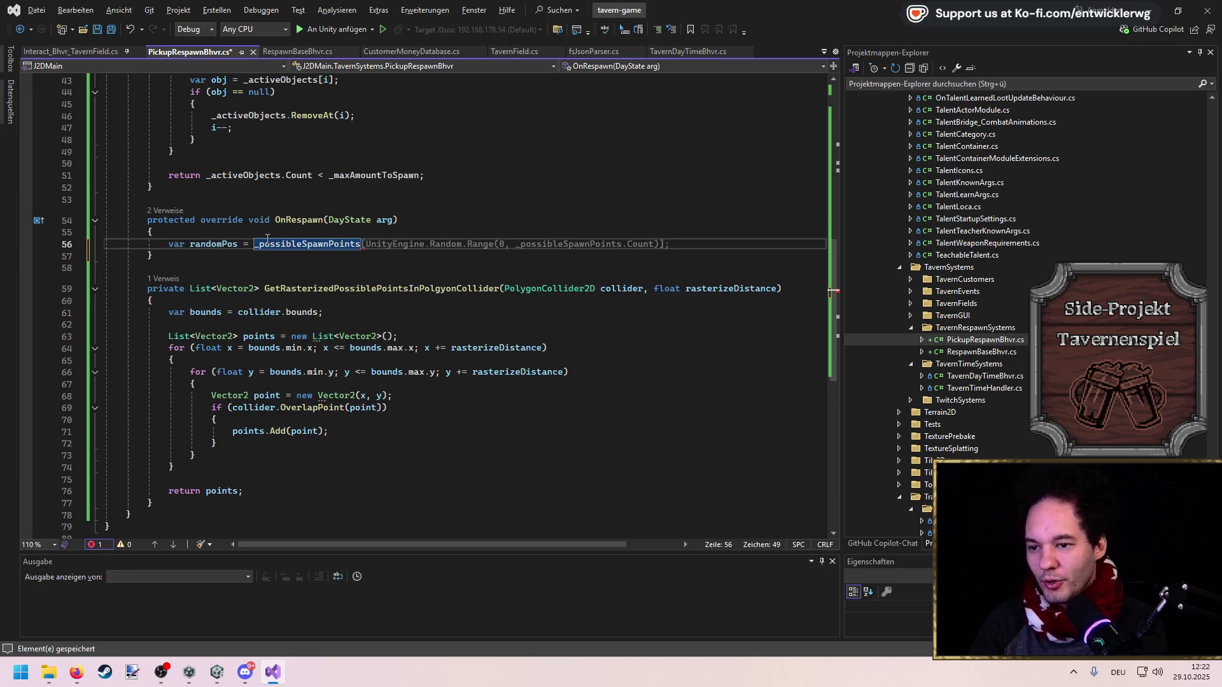
pyautogui.write('[UnityEngine')
pyautogui.press('Tab')
pyautogui.hotkey('ctrl', 's')
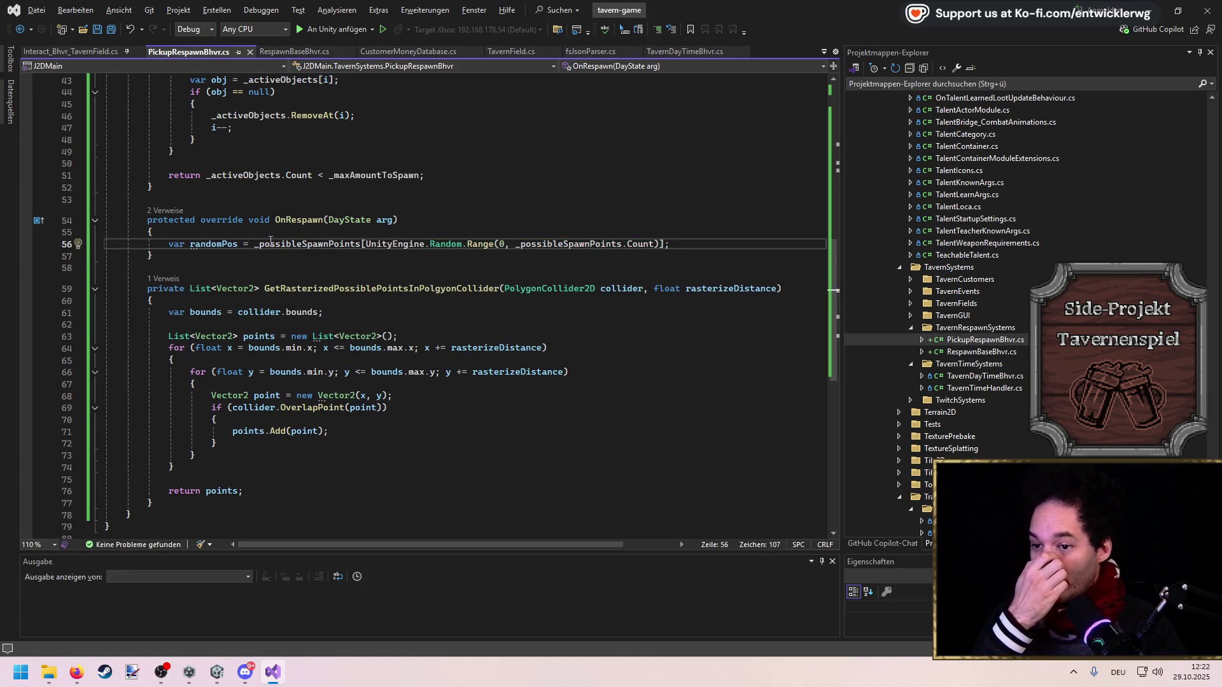
pyautogui.click(253, 244)
pyautogui.hotkey('shift', 'Up')
pyautogui.click(672, 241)
pyautogui.hotkey('ctrl', 's')
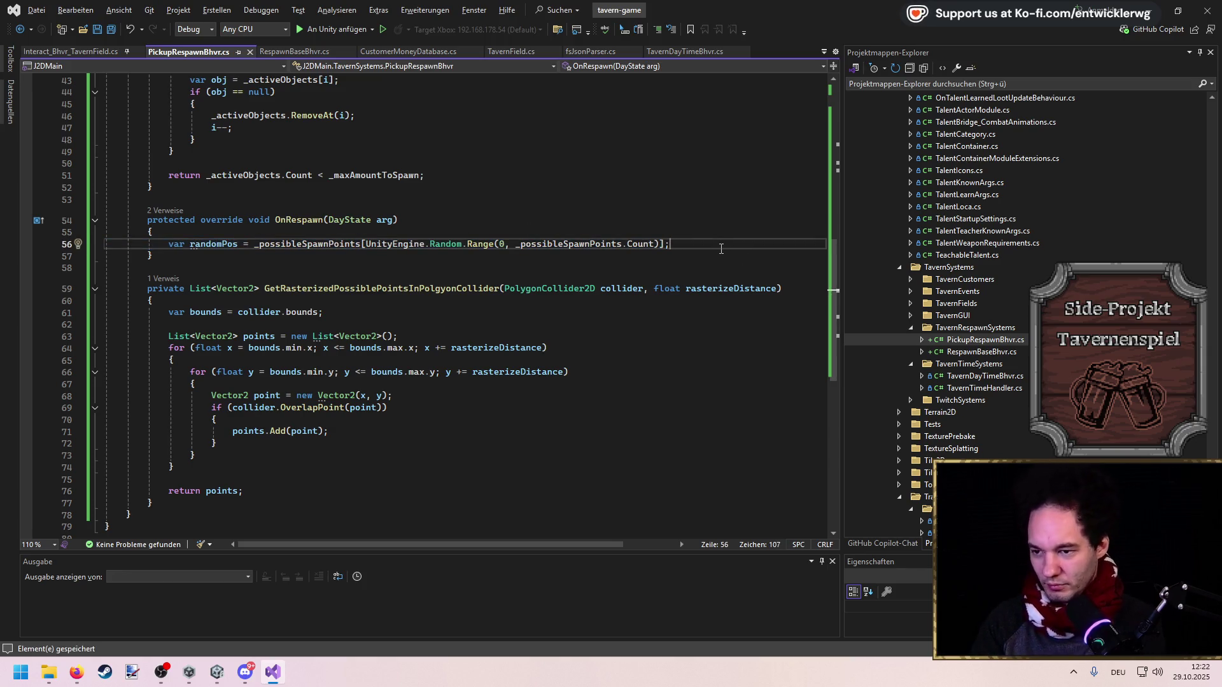
# Add a spawnObj variable picking a random _objectsToSpawn entry and an Instantiate line
pyautogui.press('Return')
pyautogui.press('Return')
pyautogui.press('Up')
pyautogui.write('var sp')
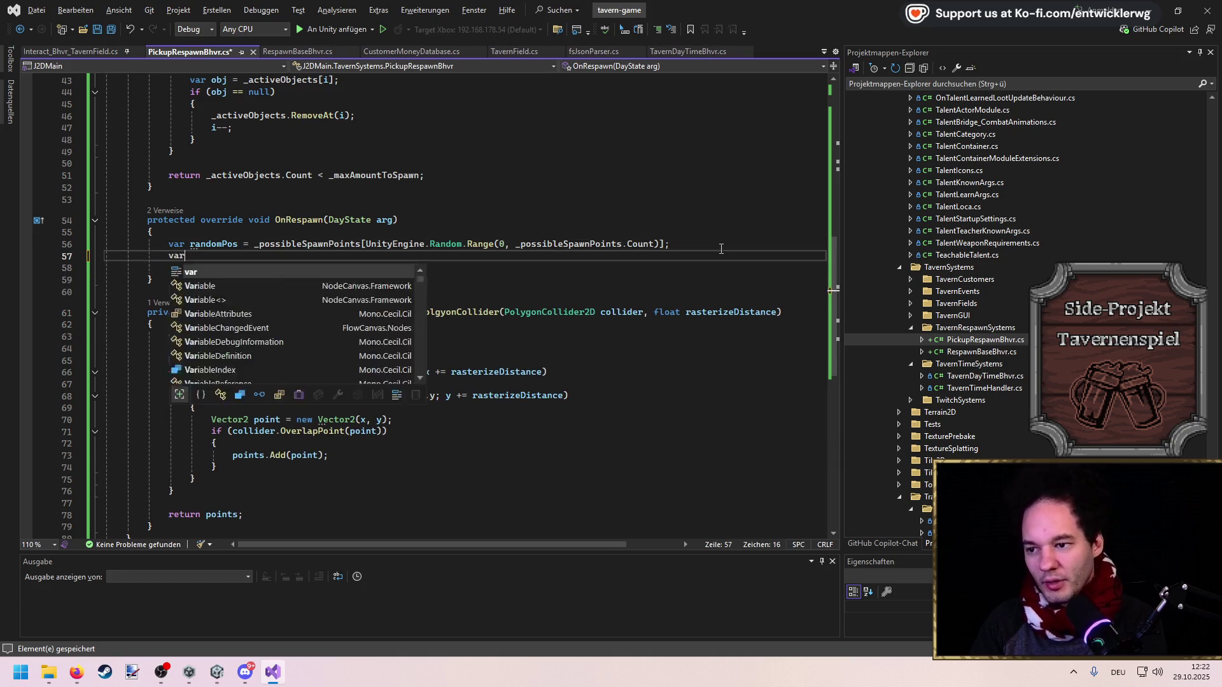
pyautogui.press('BackSpace')
pyautogui.press('BackSpace')
pyautogui.write('obj')
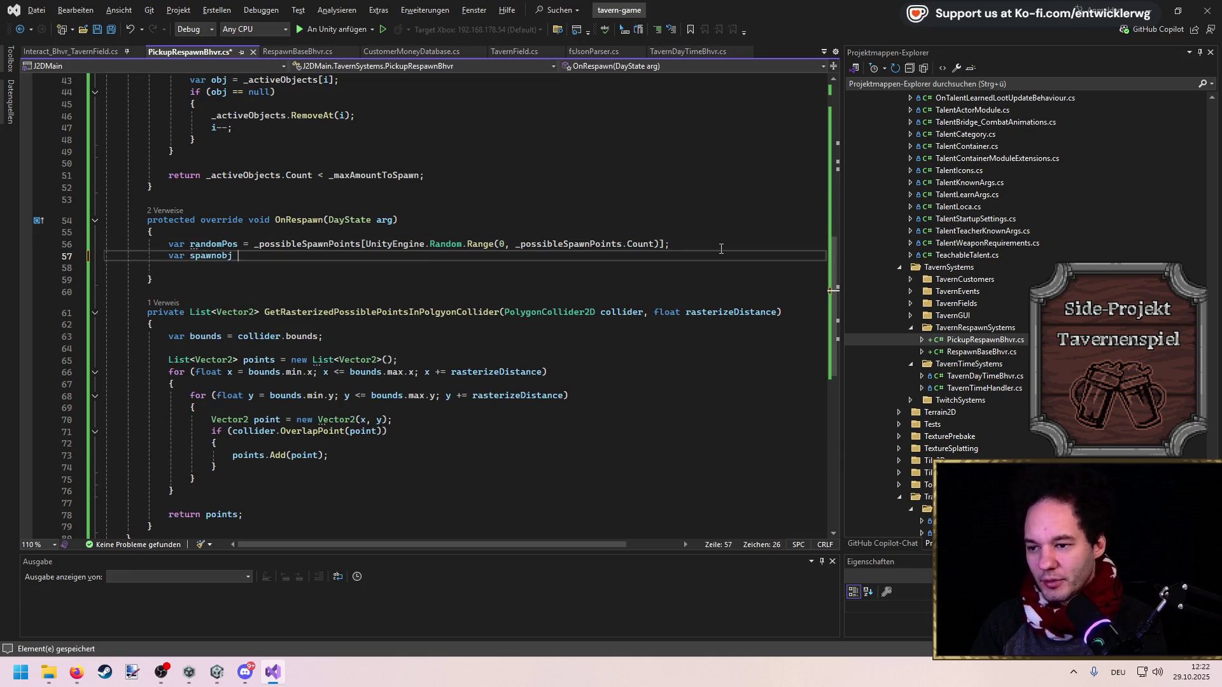
pyautogui.press('BackSpace')
pyautogui.press('BackSpace')
pyautogui.press('BackSpace')
pyautogui.write('=')
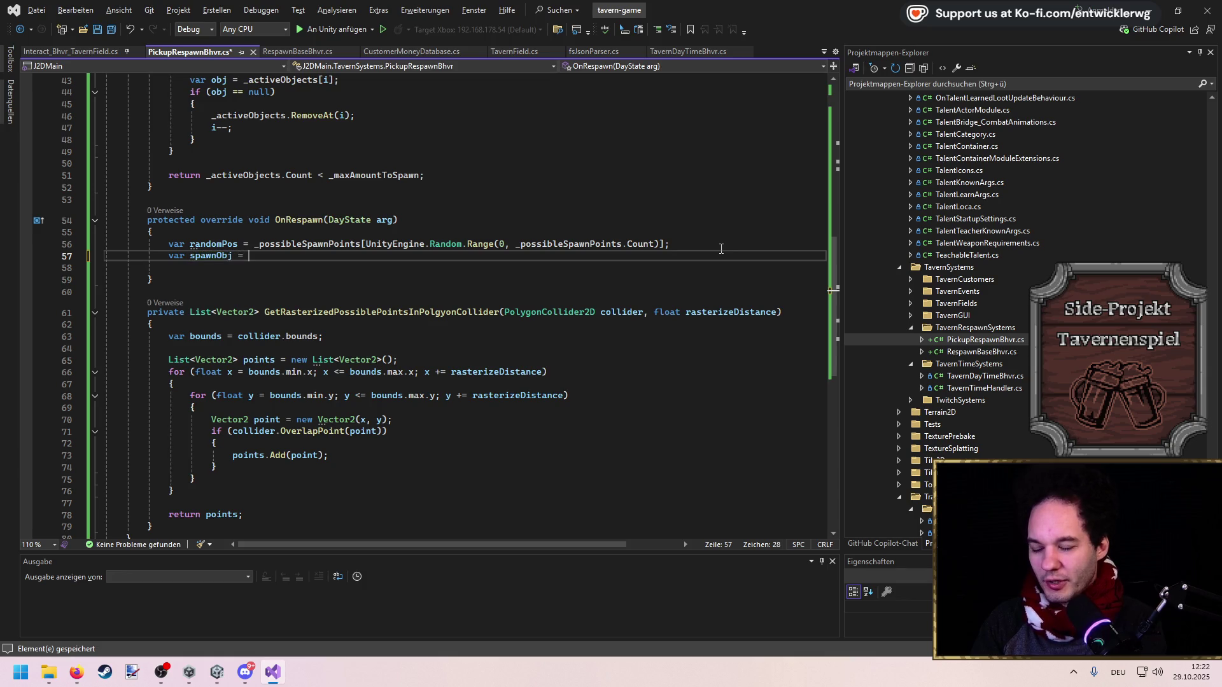
pyautogui.press('Tab')
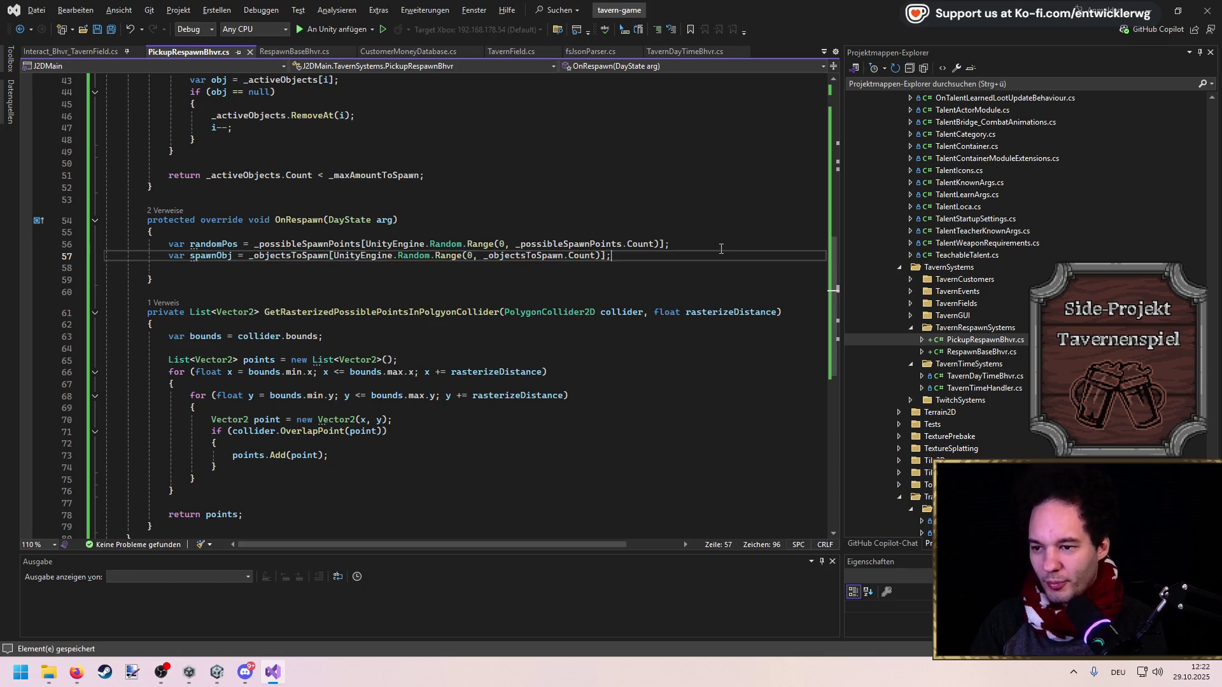
pyautogui.press('Return')
pyautogui.press('Return')
pyautogui.press('Tab')
pyautogui.hotkey('ctrl', 's')
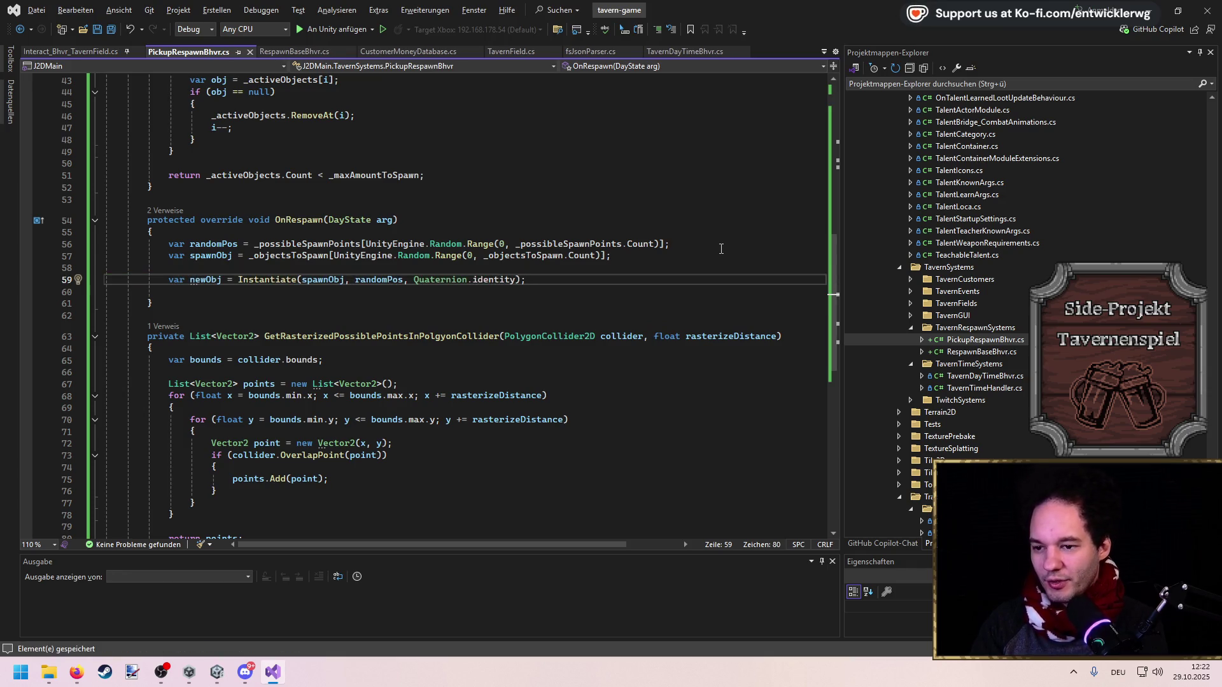
# Pass transform as the Instantiate parent, add _activeObjects.Add(newObj), and save
pyautogui.hotkey('ctrl', 'shift', 'space')
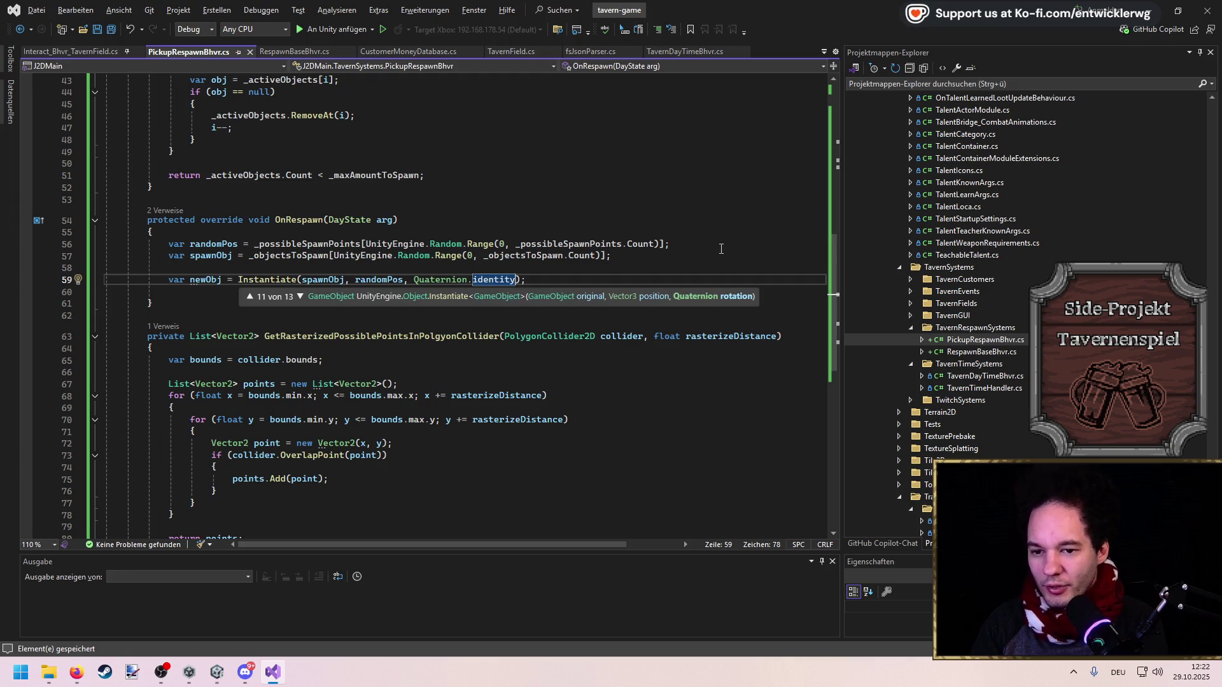
pyautogui.write(', tran')
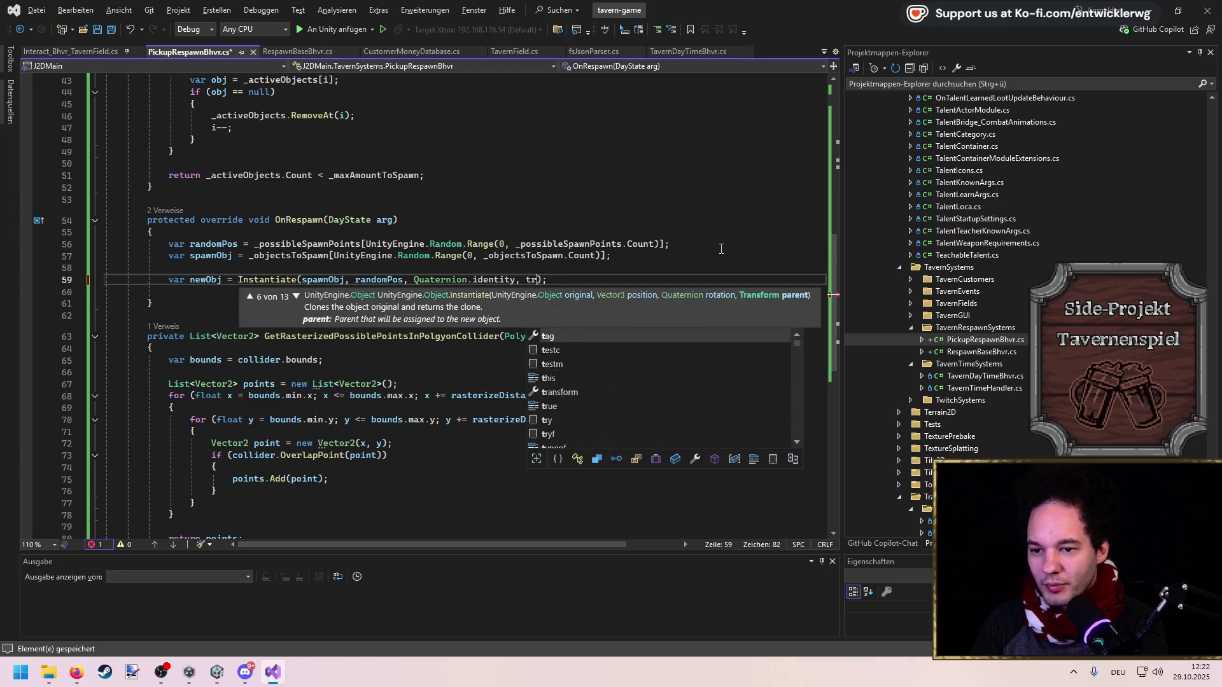
pyautogui.write('sform')
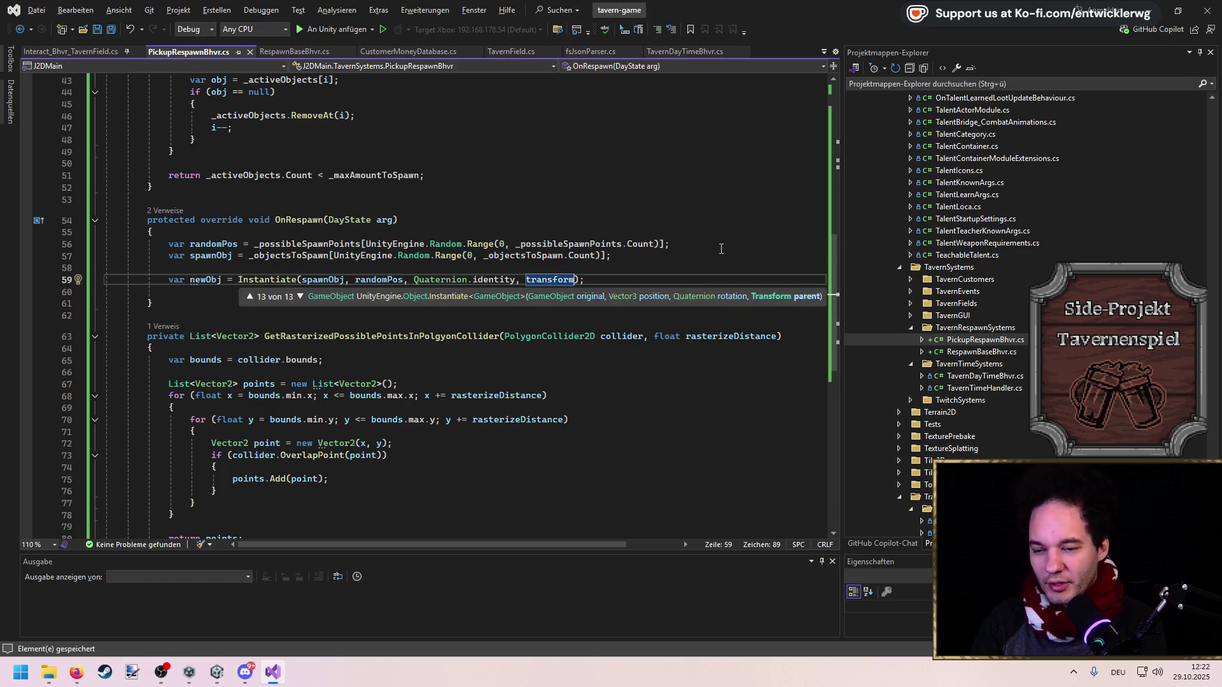
pyautogui.press('Escape')
pyautogui.press('End')
pyautogui.press('Return')
pyautogui.write('_activeObjects.Add')
pyautogui.write('(newO')
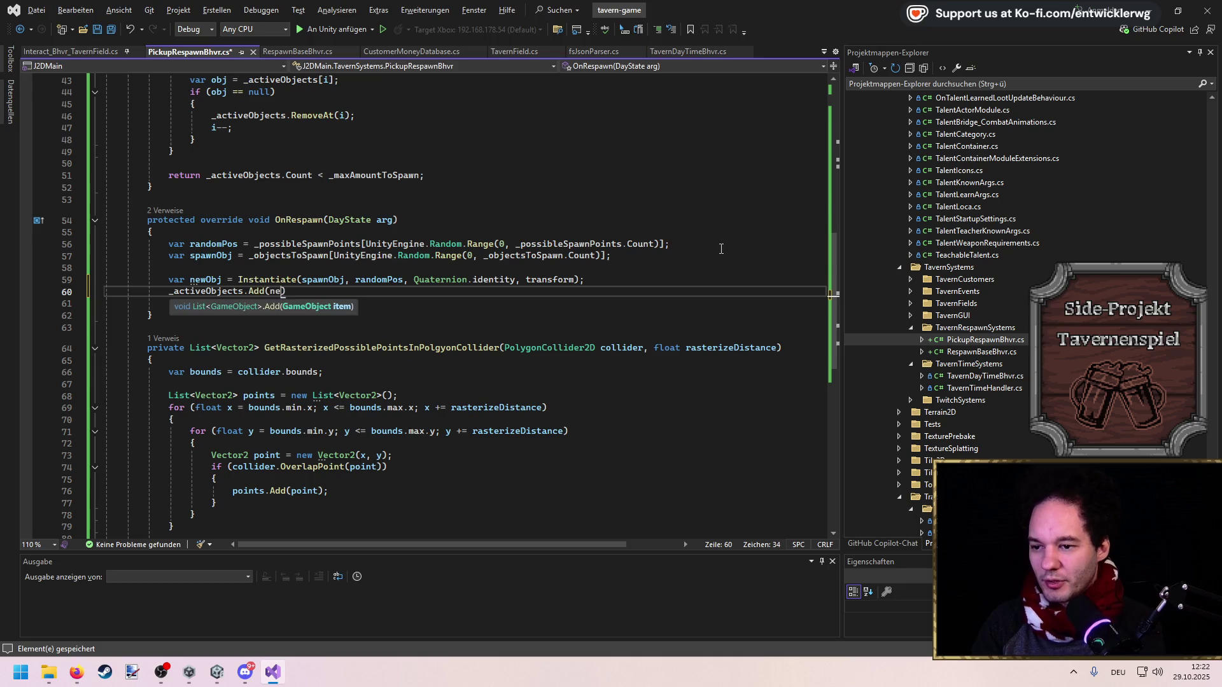
pyautogui.write('bj')
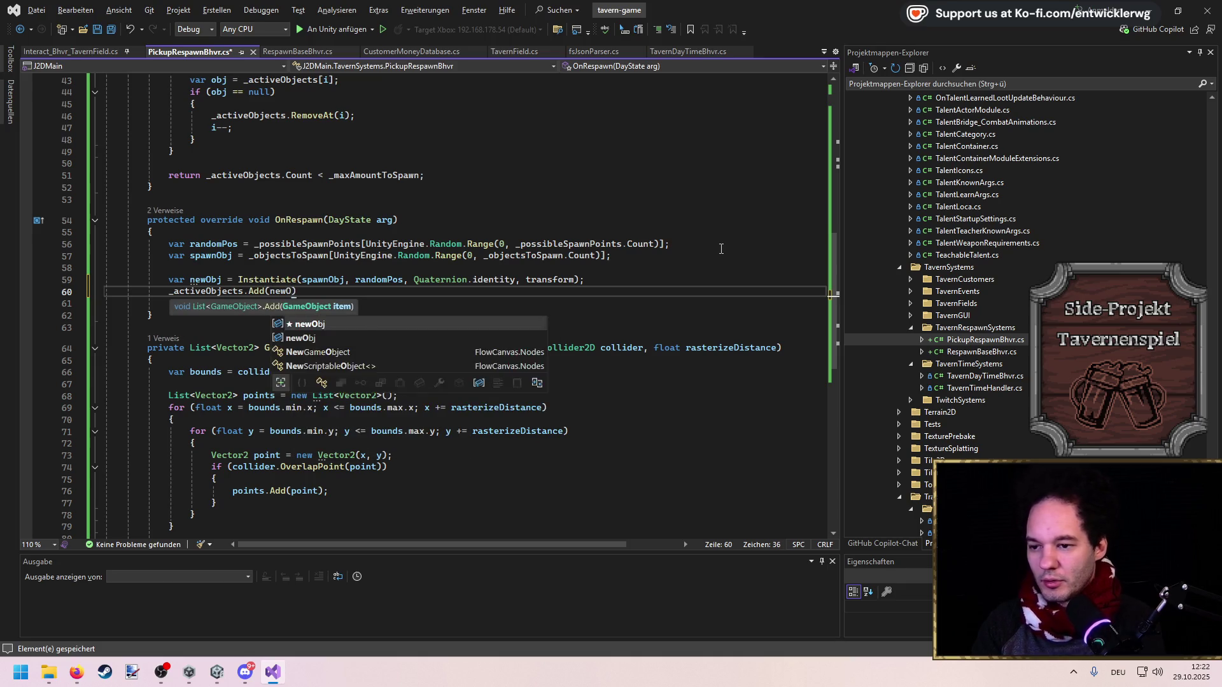
pyautogui.write(');')
pyautogui.press('Delete')
pyautogui.press('Delete')
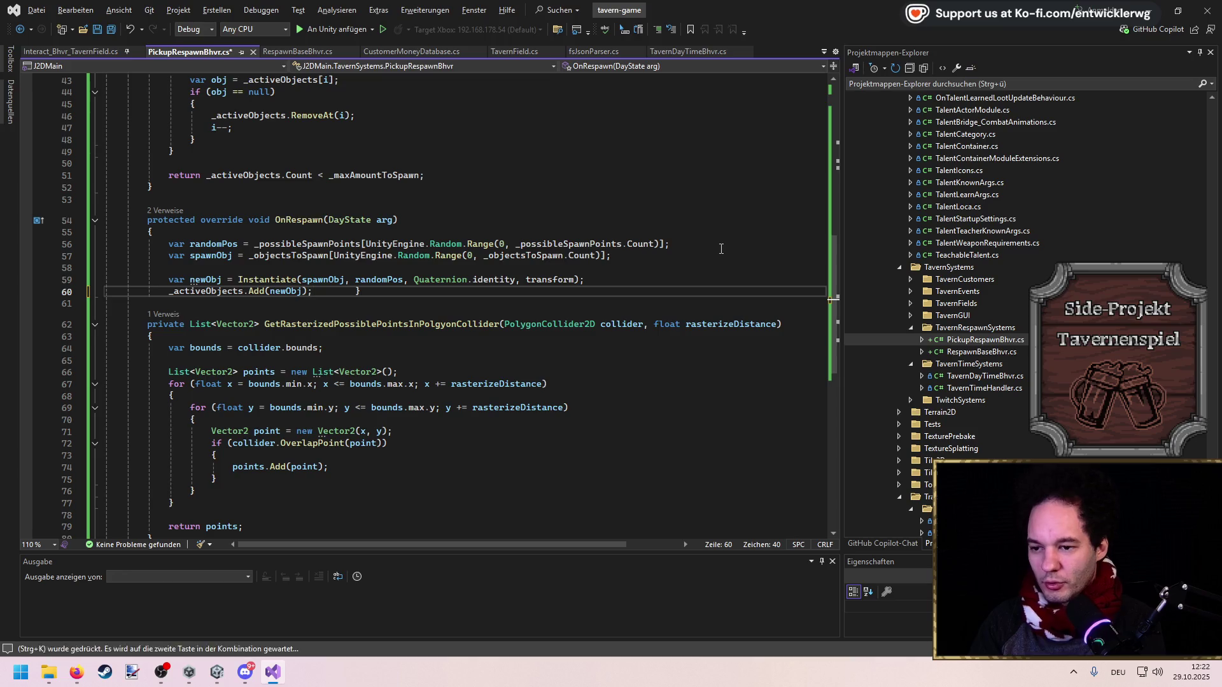
pyautogui.press('Return')
pyautogui.hotkey('ctrl', 's')
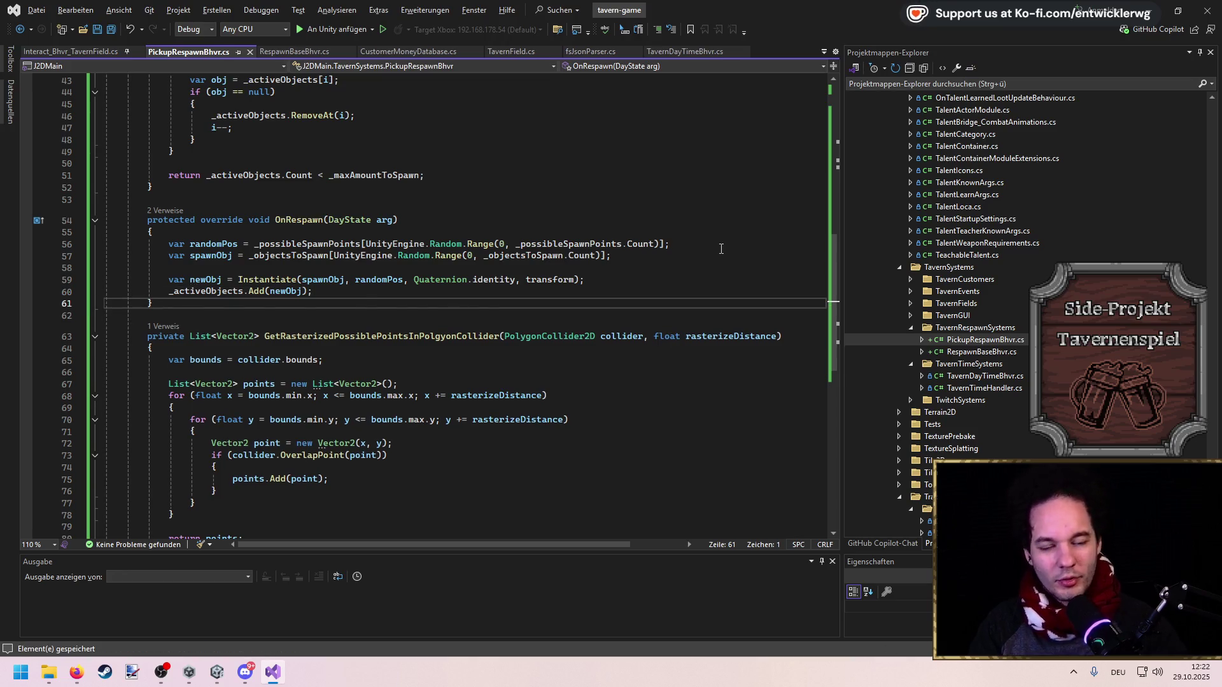
# Scroll back through CanRespawn's cleanup loop and the fields, then switch to Unity to recompile
pyautogui.scroll(5, 721, 248)
pyautogui.click(778, 260)
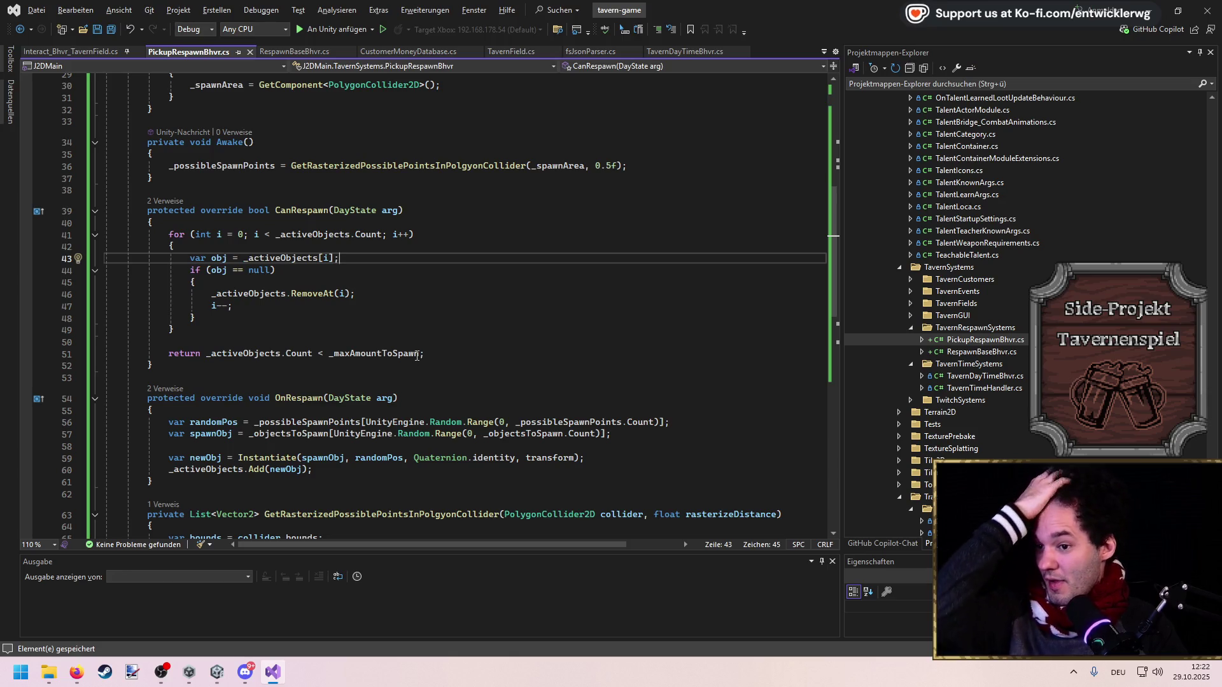
pyautogui.scroll(3, 420, 359)
pyautogui.moveTo(156, 472); pyautogui.dragTo(110, 330)
pyautogui.scroll(-7, 322, 250)
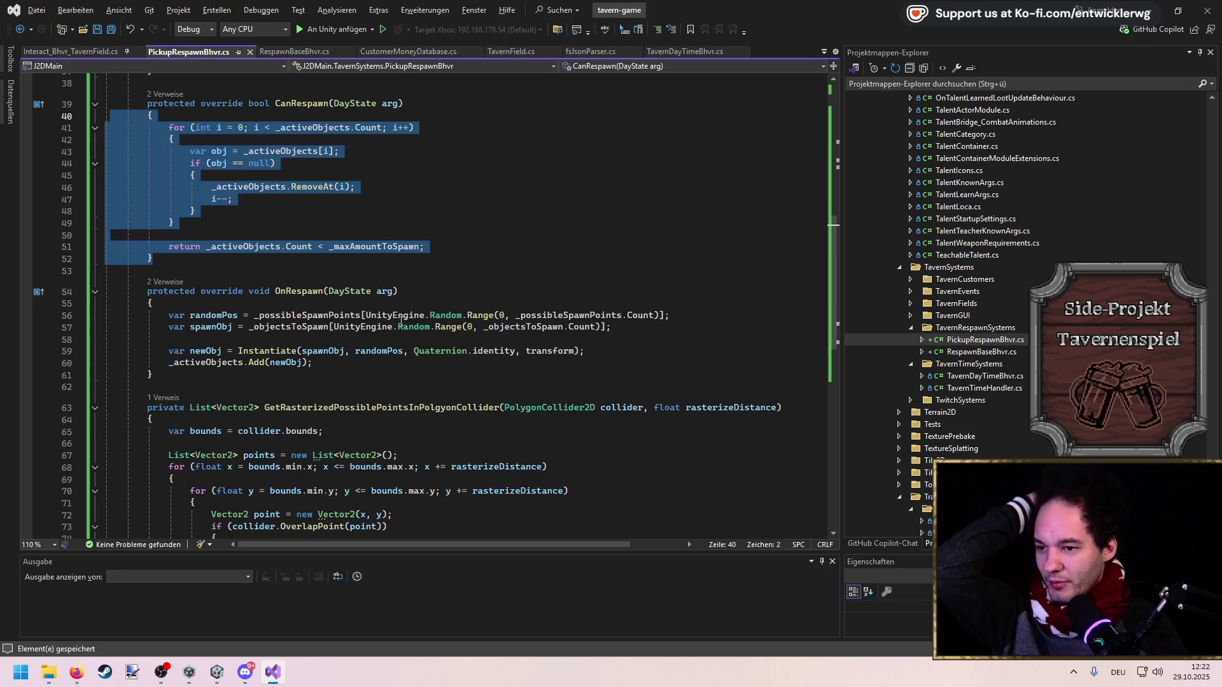
pyautogui.click(321, 250)
pyautogui.click(446, 191)
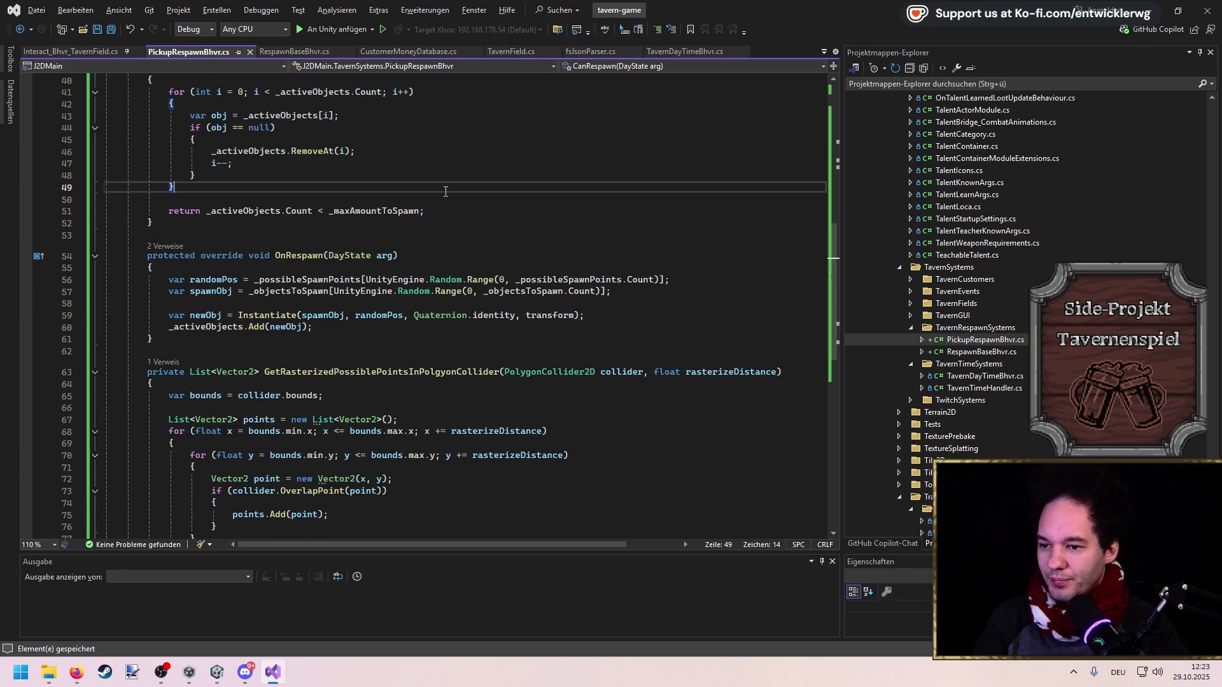
pyautogui.scroll(12, 439, 238)
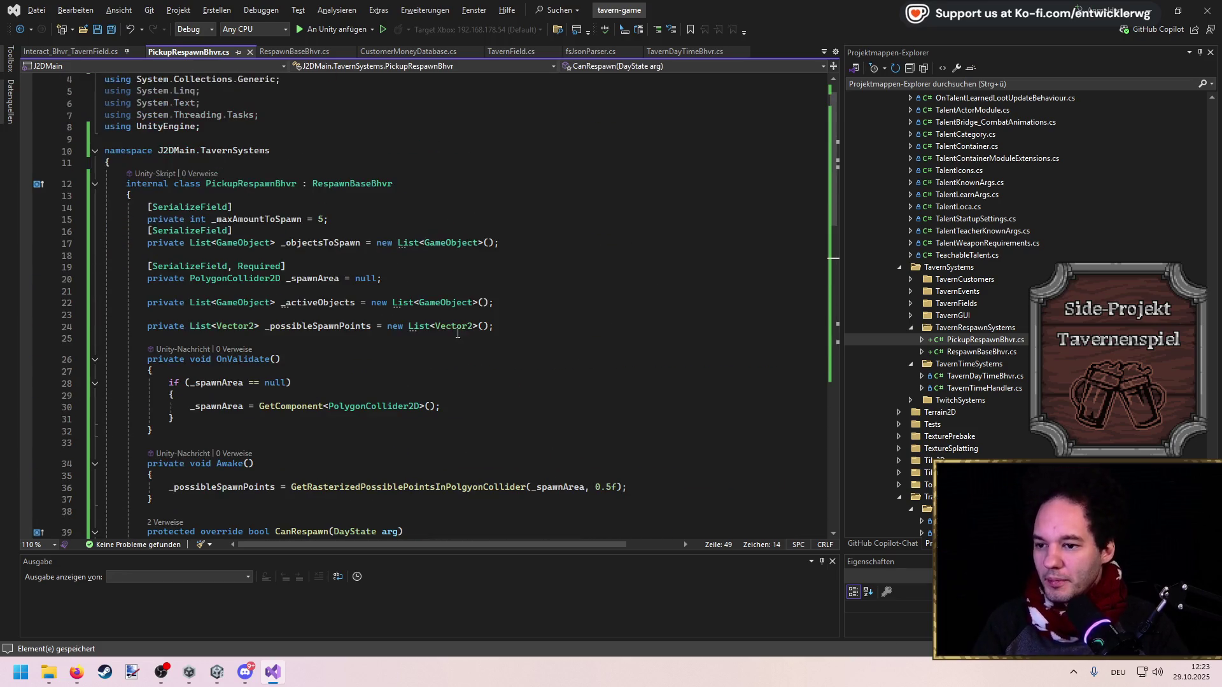
pyautogui.click(1107, 20)
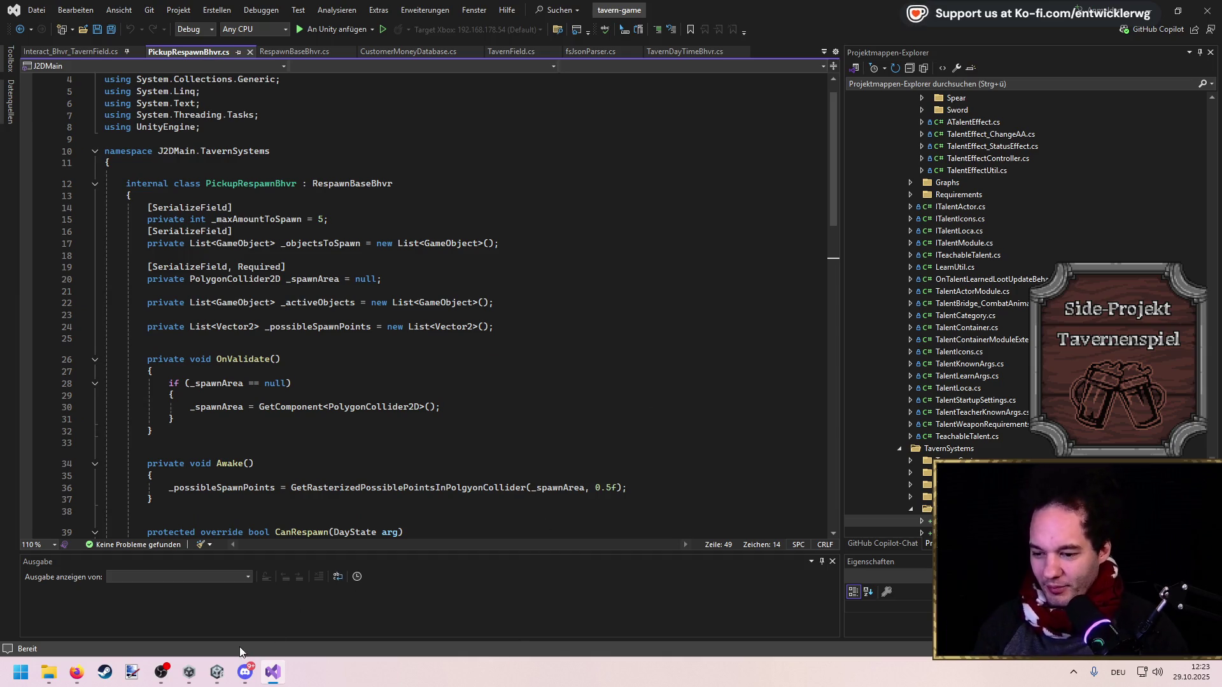
# Select Cave_Mushrooms under SpawnZones and peek at Add Component without adding anything
pyautogui.moveTo(217, 672)
pyautogui.click(159, 609)
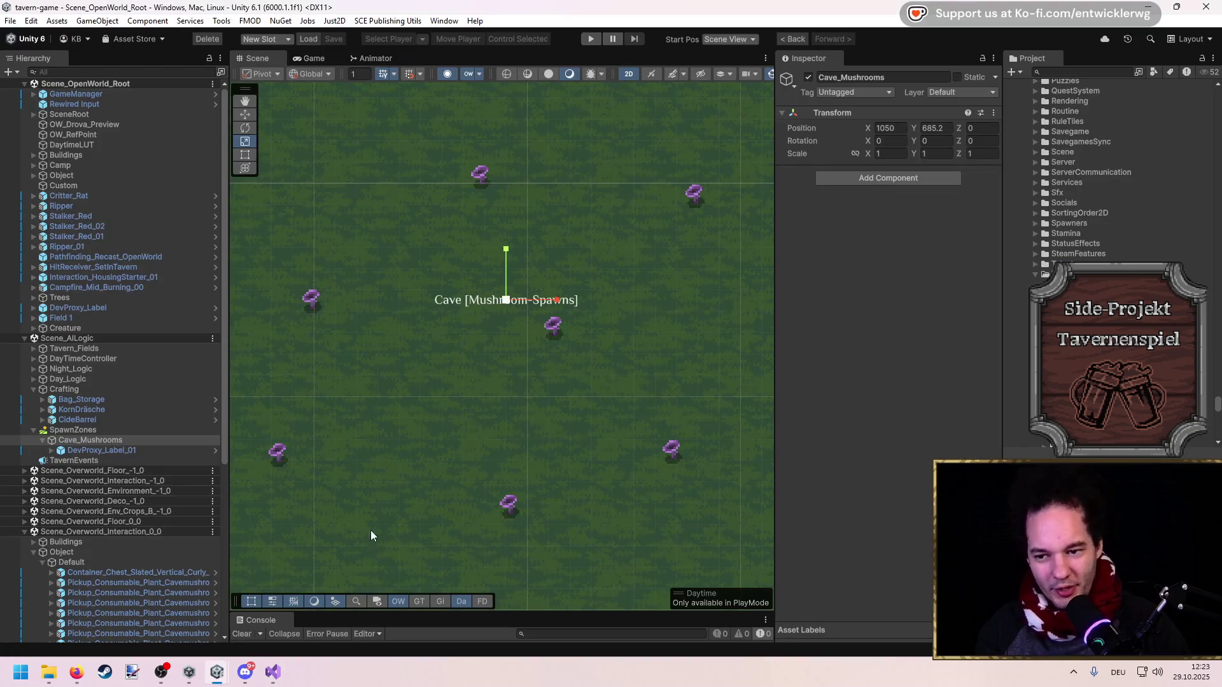
pyautogui.scroll(-2, 425, 356)
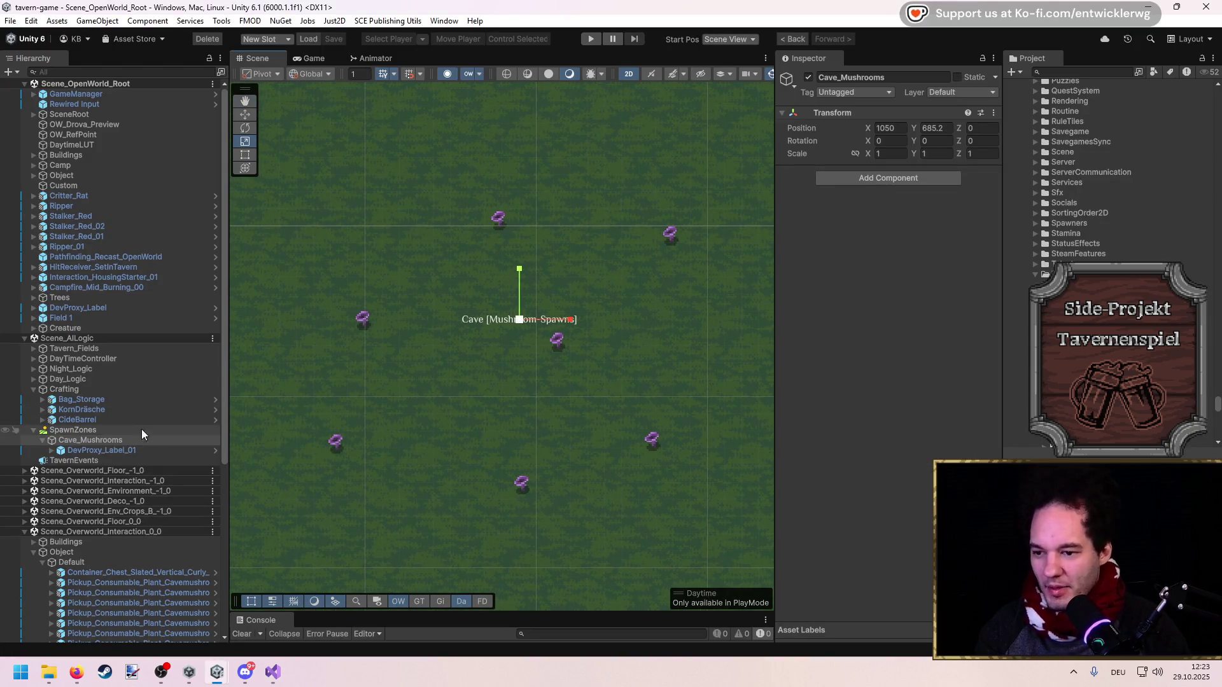
pyautogui.click(105, 439)
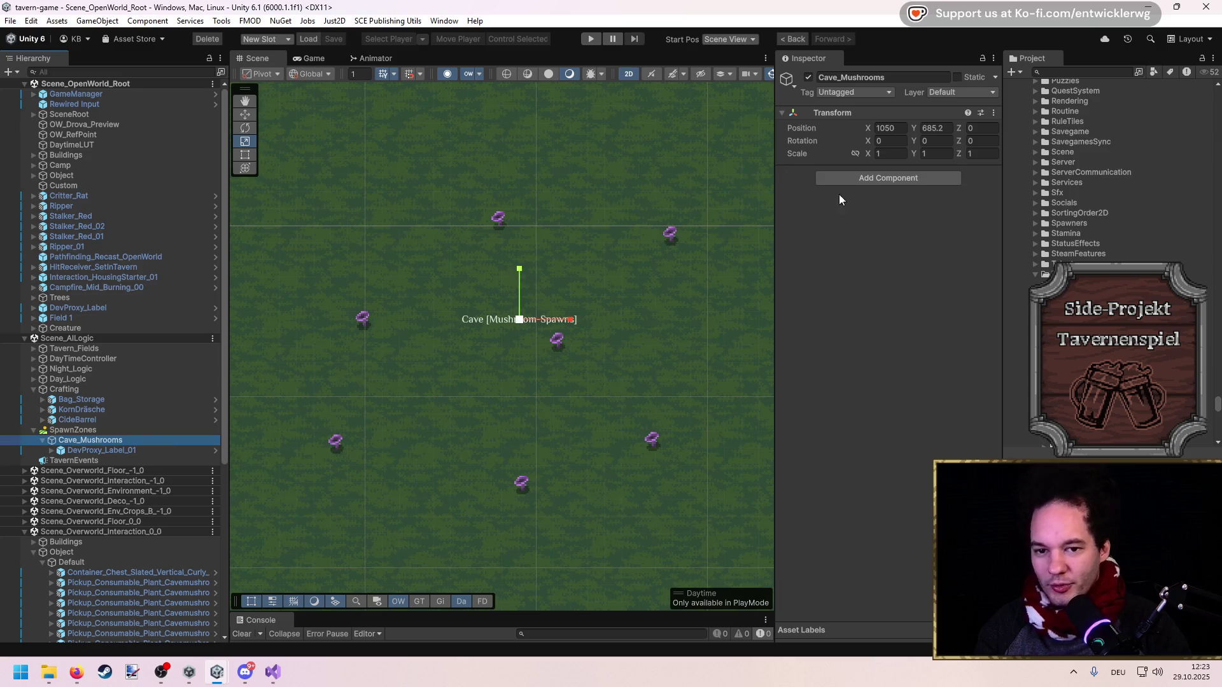
pyautogui.click(863, 181)
pyautogui.click(909, 509)
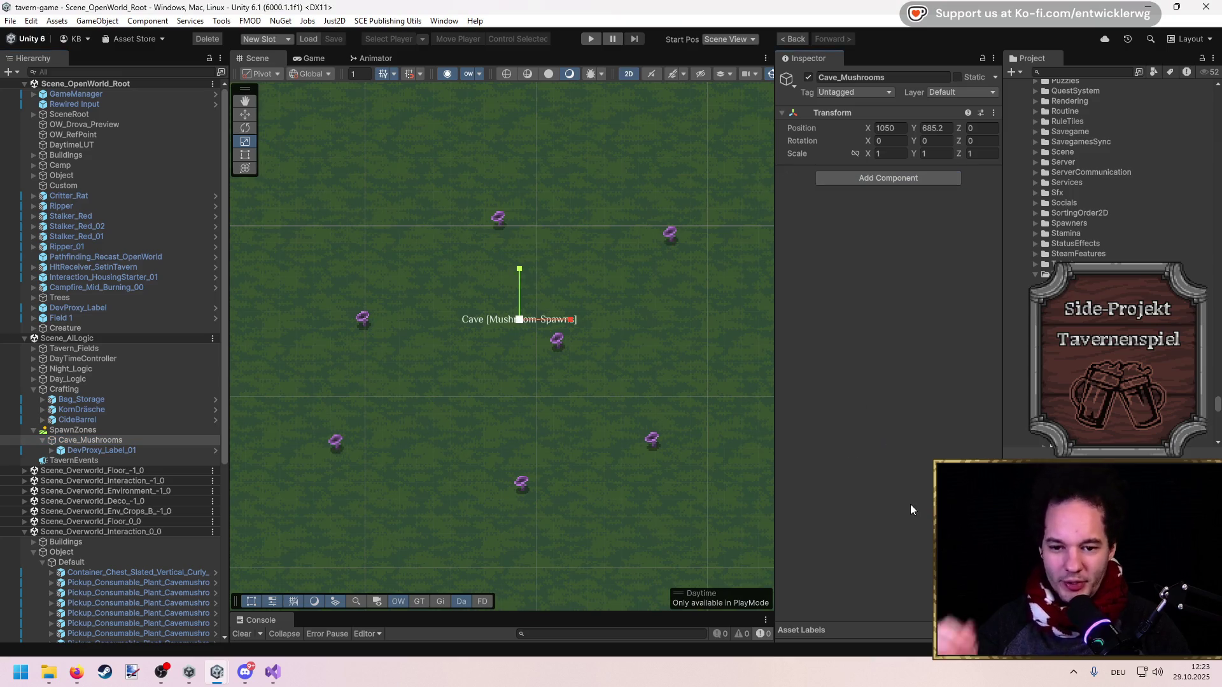
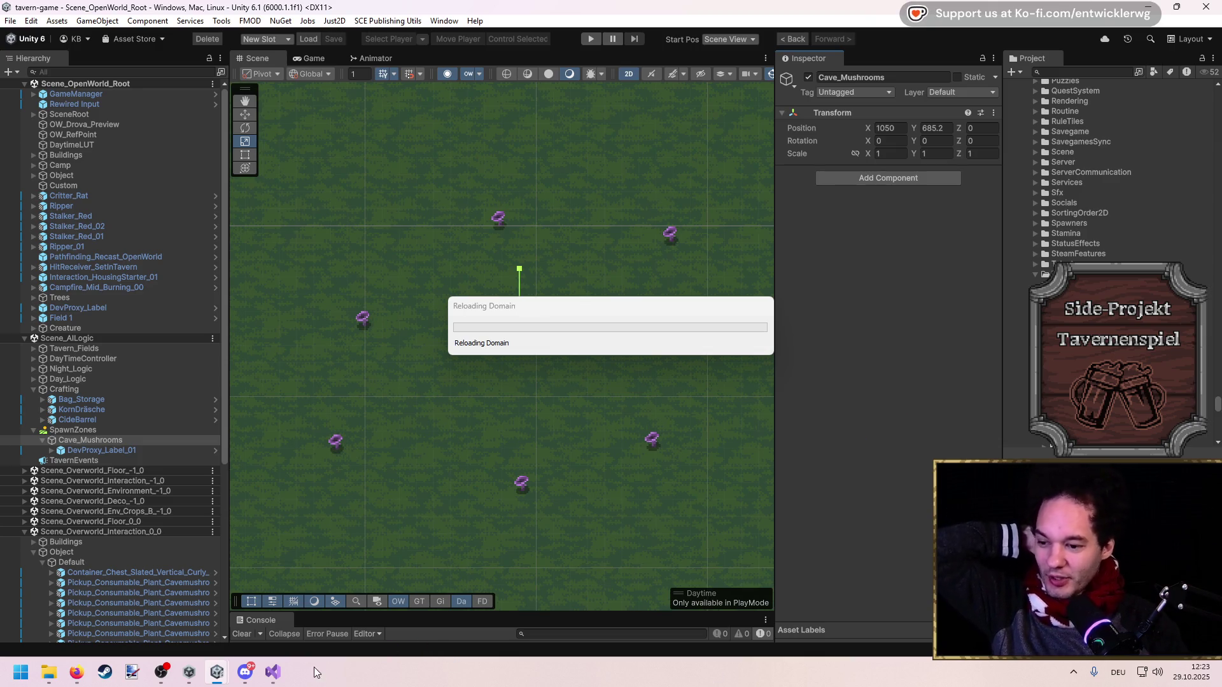
# Switch from the reloading Unity editor to the Visual Studio window
pyautogui.moveTo(283, 677)
pyautogui.click(282, 602)
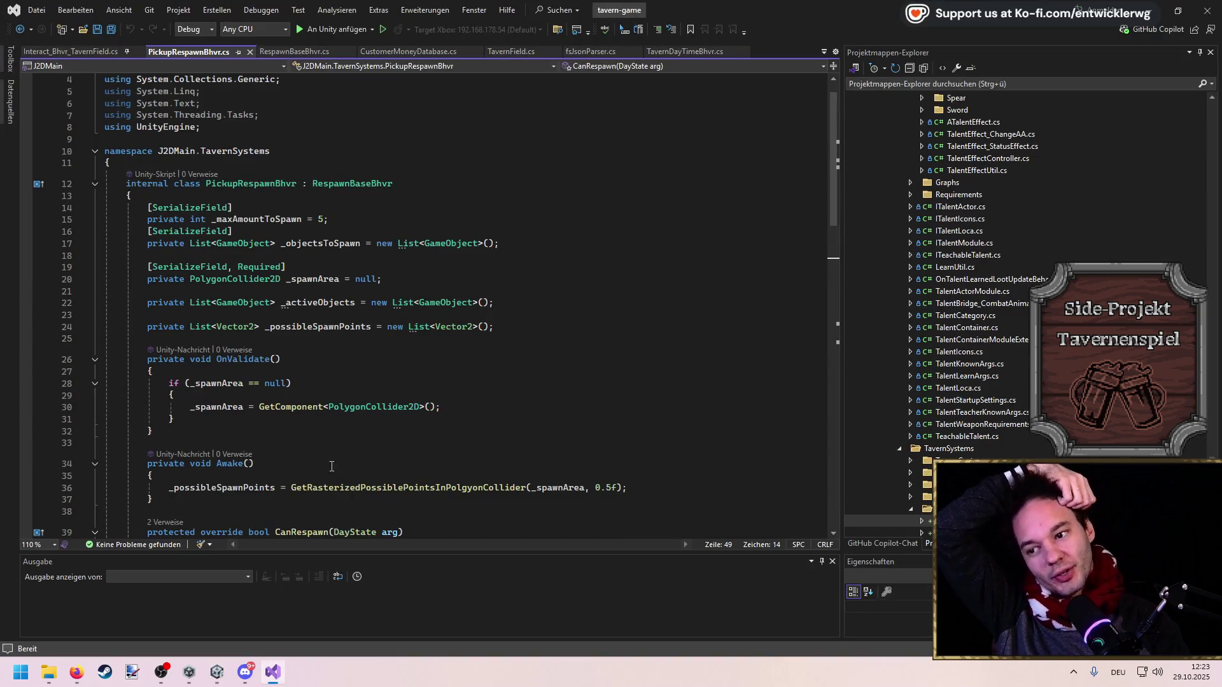
# Go to GetRasterizedPossiblePointsInPolygonCollider and place the caret after its outer loop
pyautogui.scroll(-7, 331, 466)
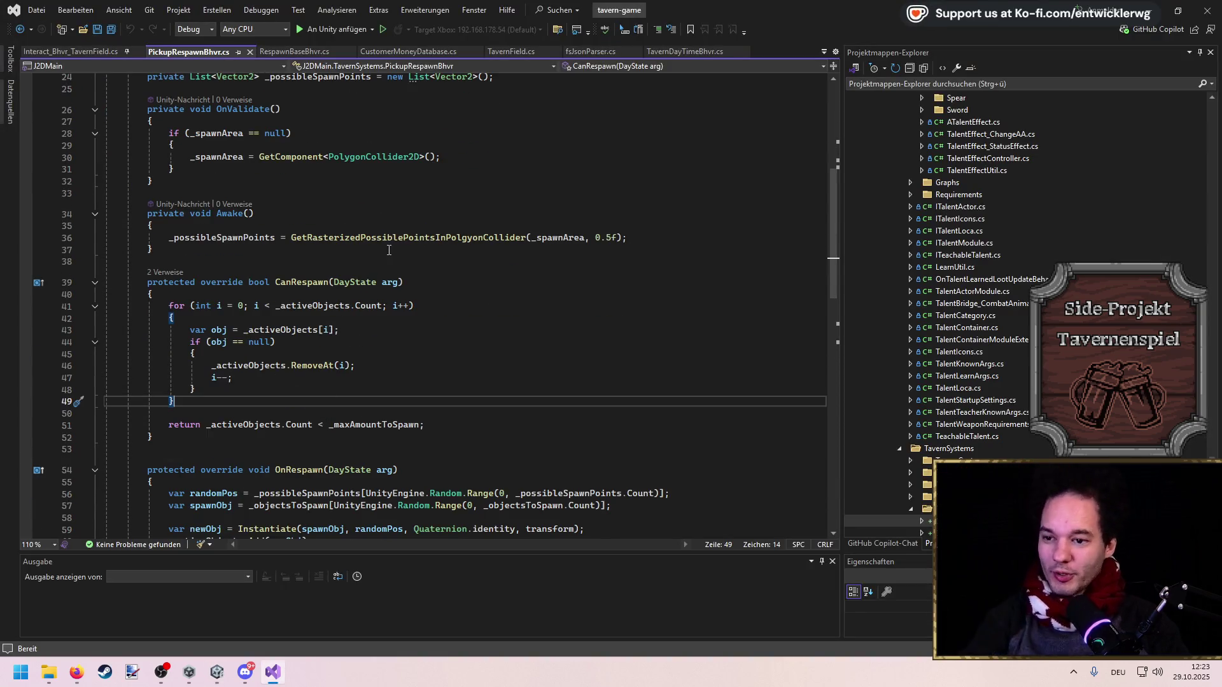
pyautogui.keyDown('ctrl'); pyautogui.click(388, 238); pyautogui.keyUp('ctrl')
pyautogui.click(348, 472)
pyautogui.click(371, 480)
pyautogui.hotkey('ctrl', 's')
# Add an if (points.Count == 0) block with the suggested fallback line, and save
pyautogui.press('Return')
pyautogui.press('Return')
pyautogui.write('if(po')
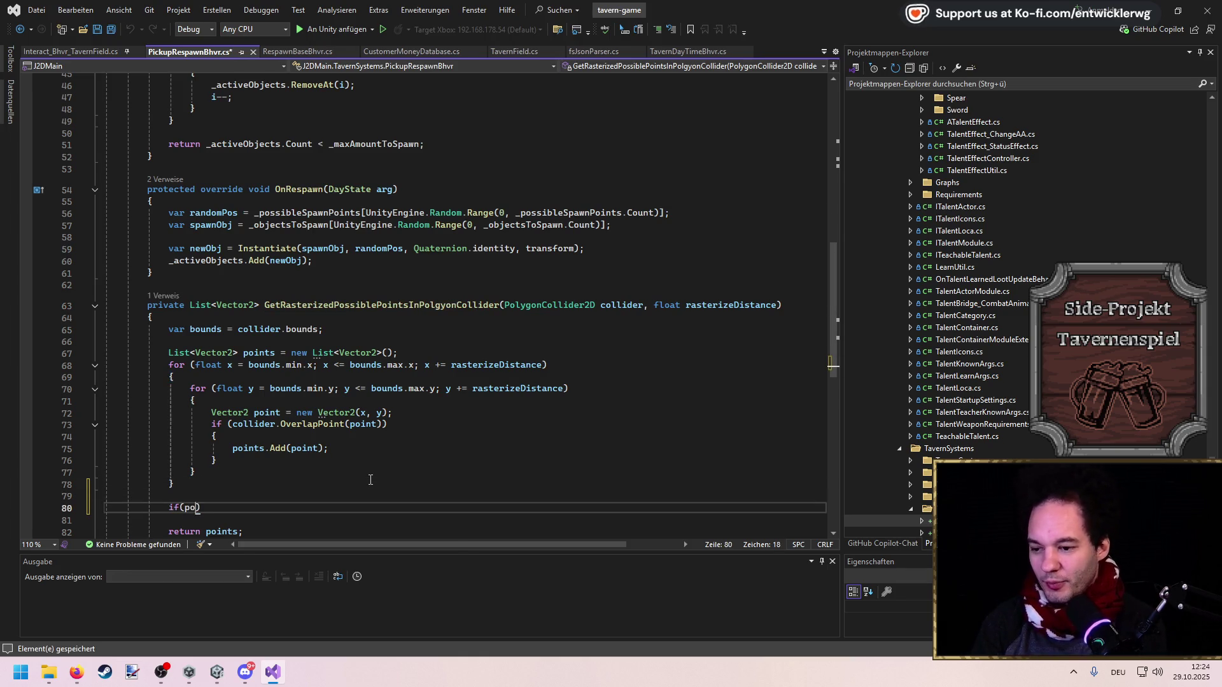
pyautogui.write('ints.Count == 0')
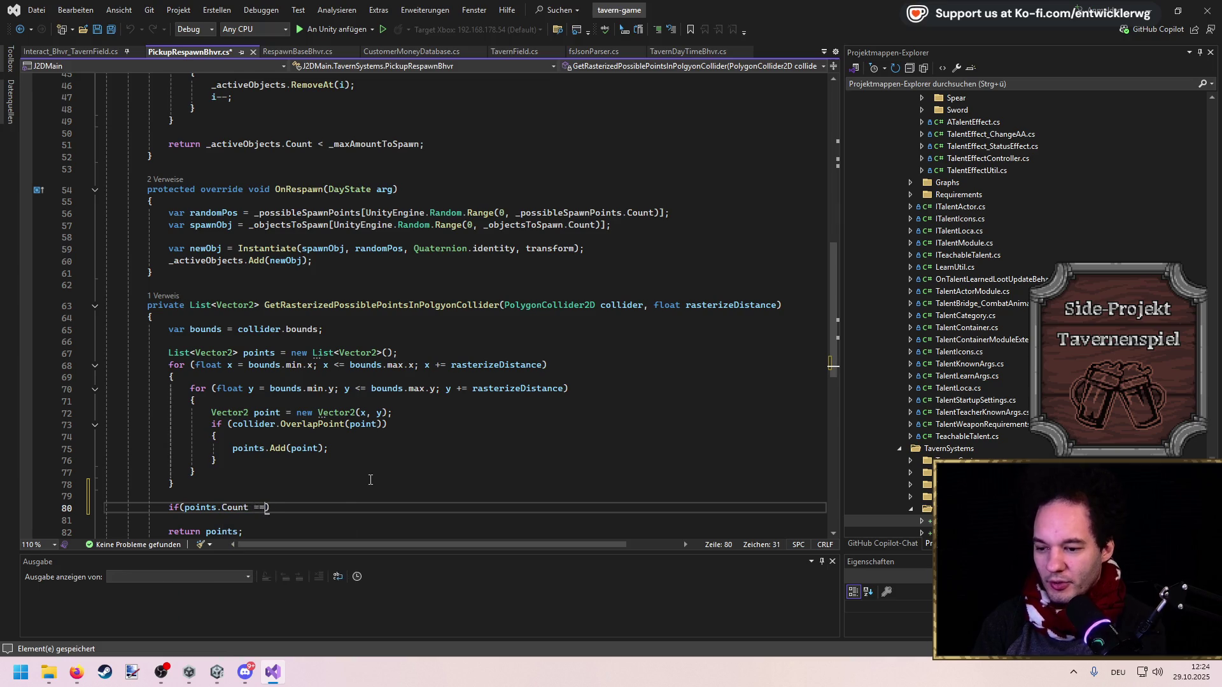
pyautogui.press('Tab')
pyautogui.press('Return')
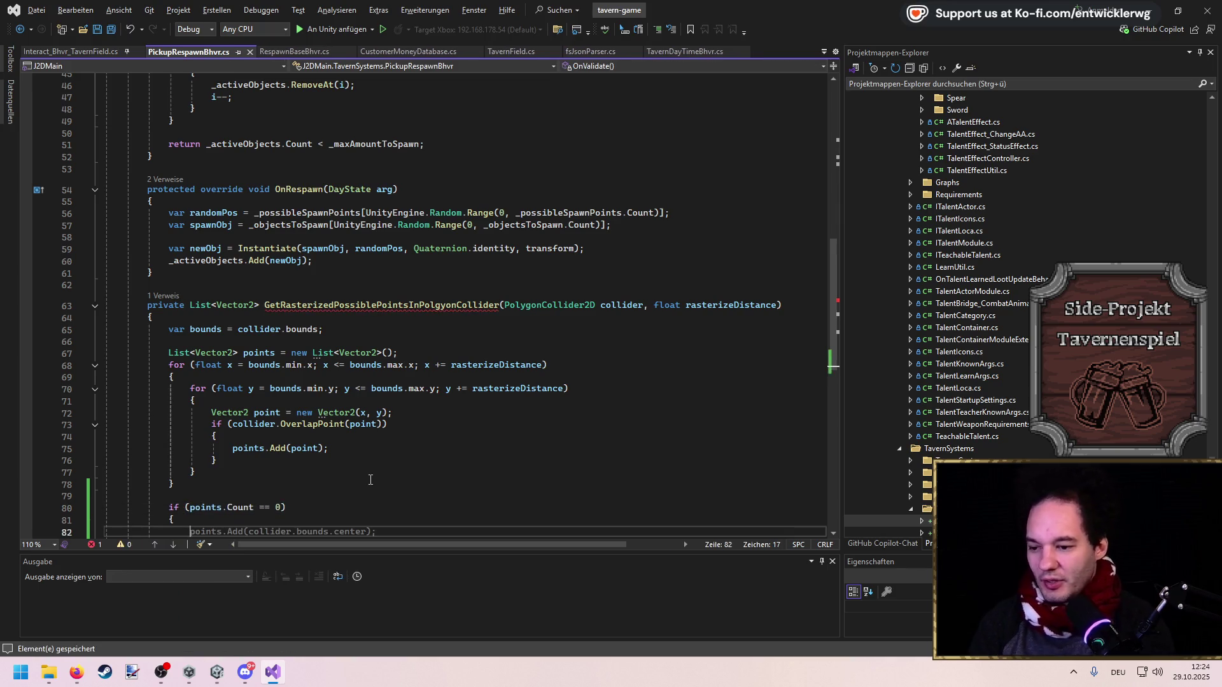
pyautogui.scroll(-2, 364, 329)
pyautogui.scroll(-1, 364, 329)
pyautogui.press('Tab')
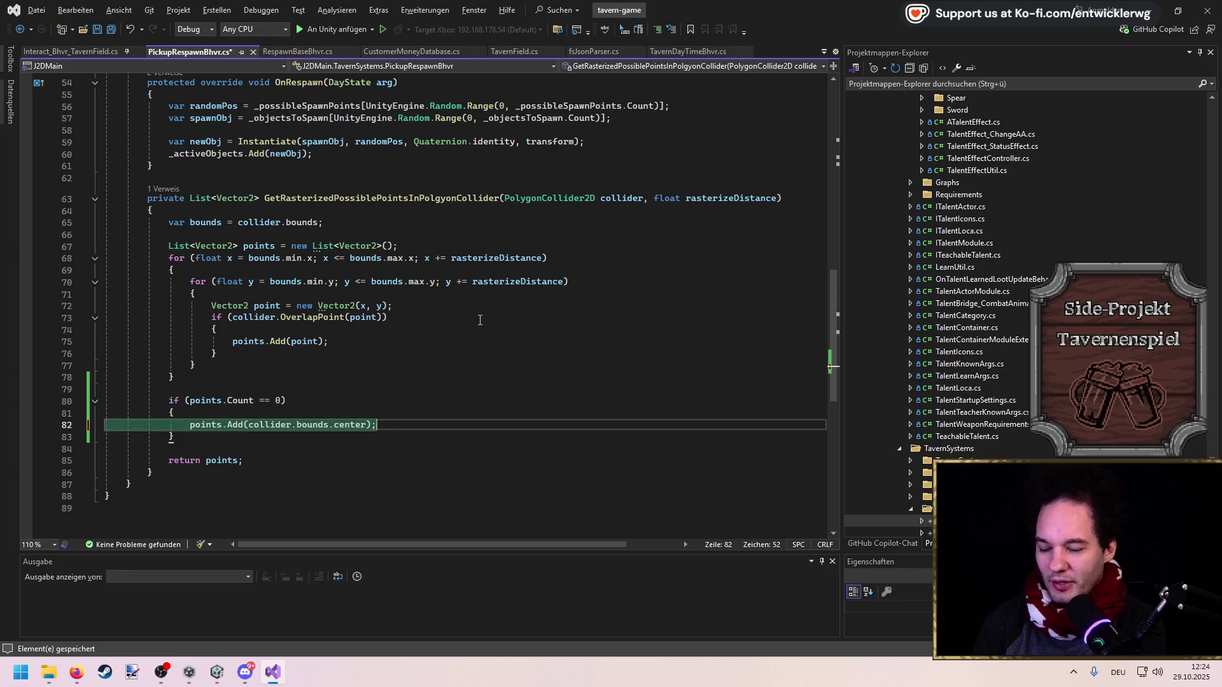
pyautogui.hotkey('ctrl', 's')
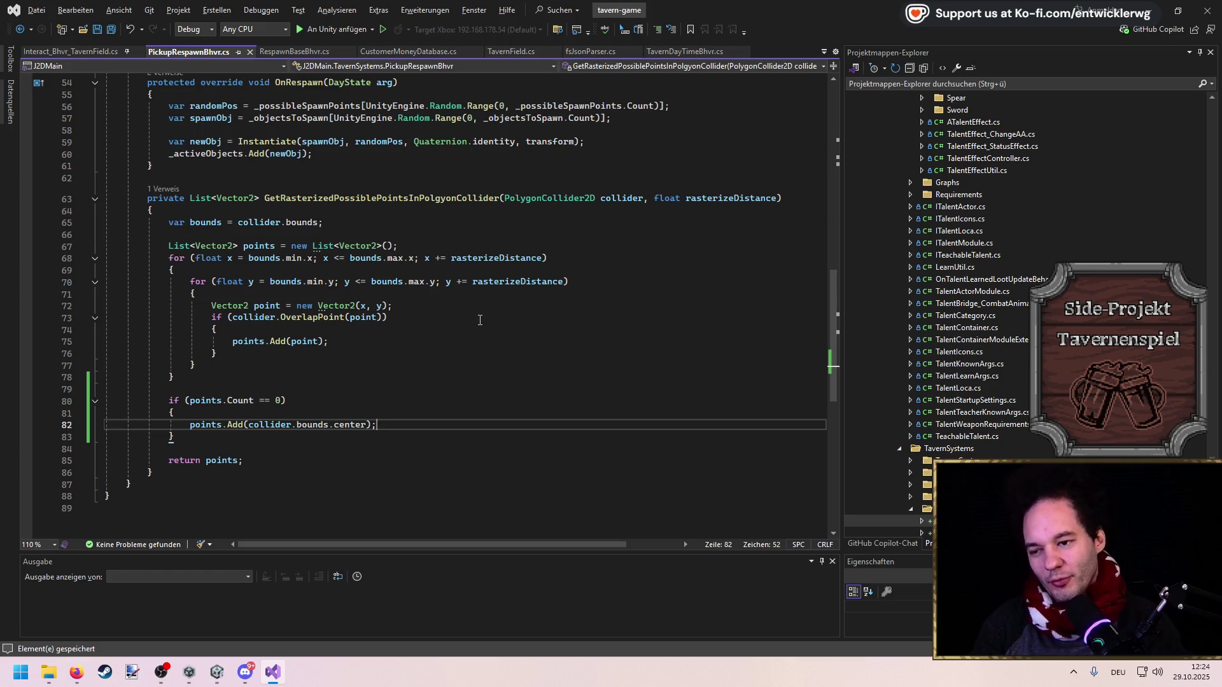
# Change the fallback from bounds.center to collider.points[0] and save
pyautogui.hotkey('ctrl', 'shift', 'Left')
pyautogui.hotkey('ctrl', 'shift', 'Left')
pyautogui.hotkey('ctrl', 'shift', 'Left')
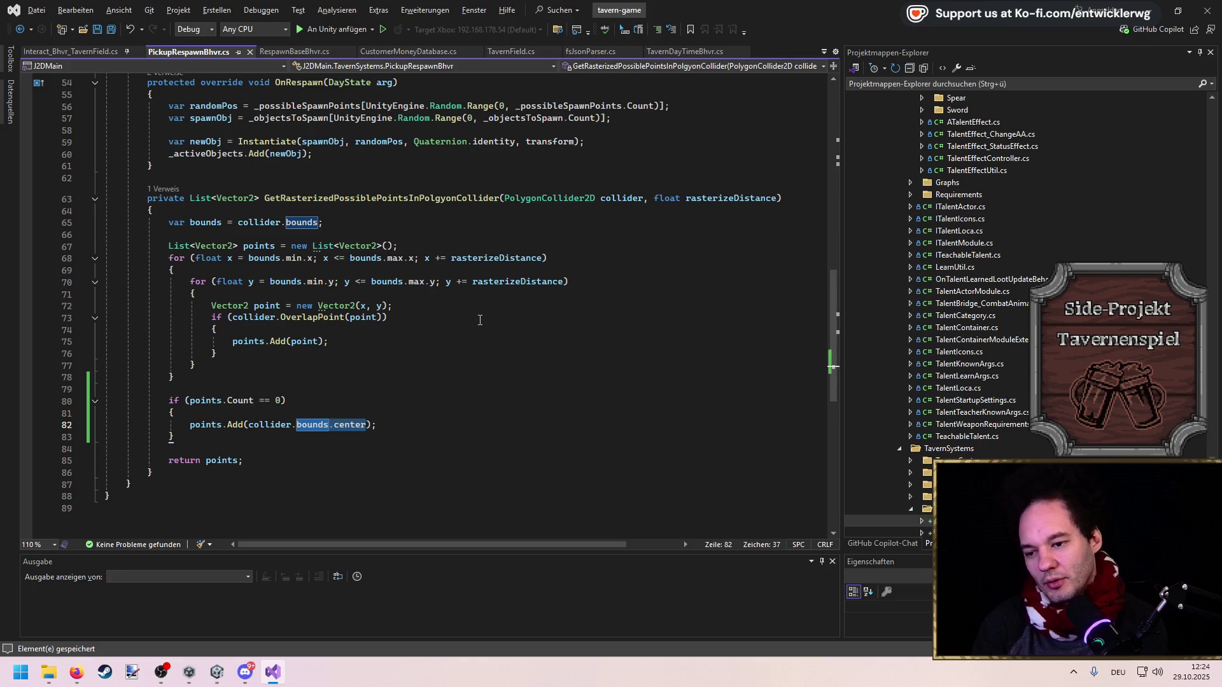
pyautogui.press('BackSpace')
pyautogui.press('BackSpace')
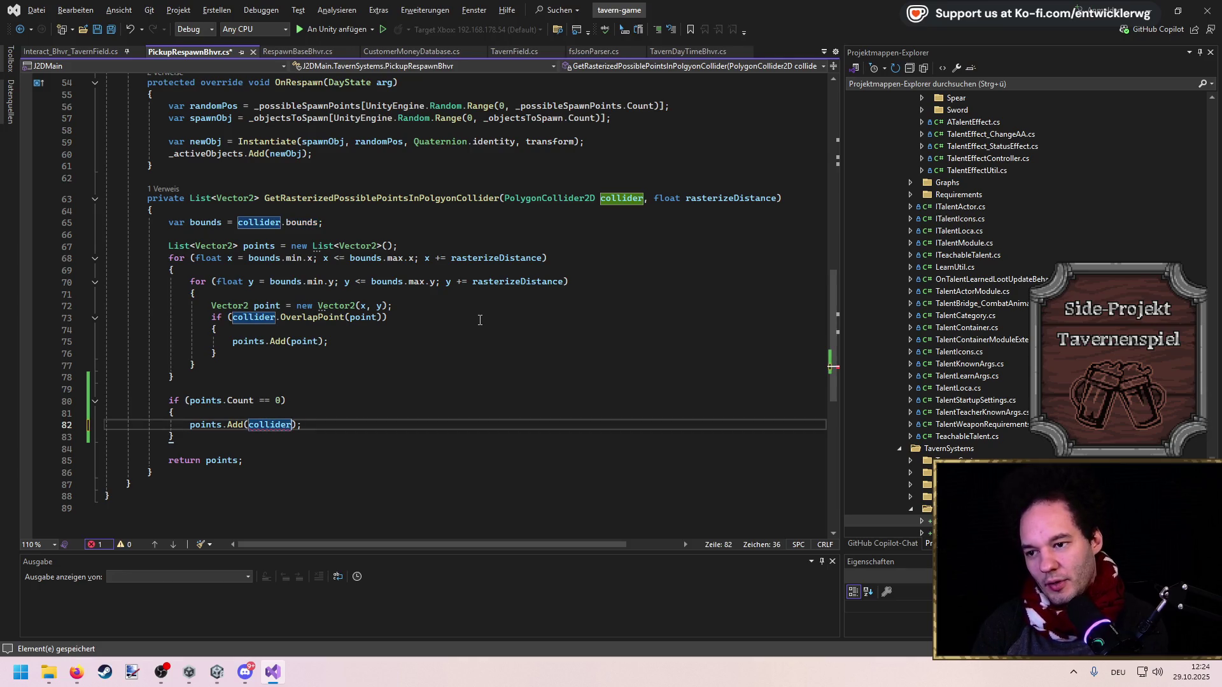
pyautogui.write('.points[0]')
pyautogui.hotkey('ctrl', 's')
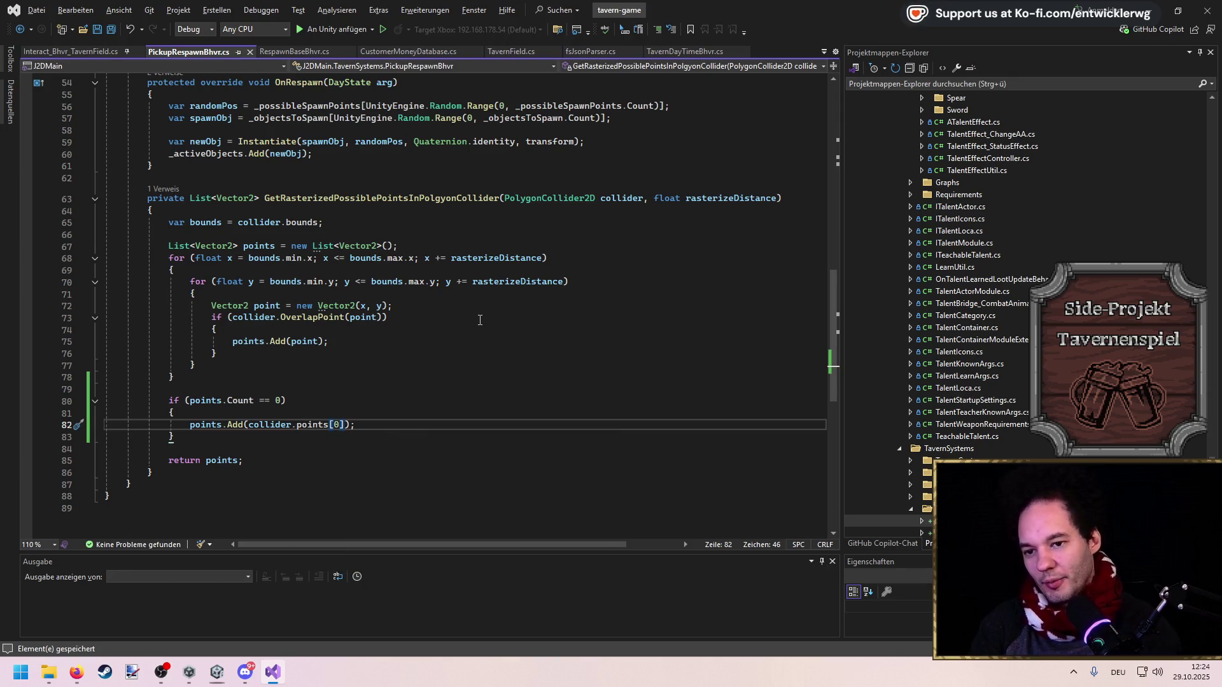
pyautogui.moveTo(829, 360)
pyautogui.mouseDown()
pyautogui.moveTo(827, 198)
pyautogui.moveTo(846, 368)
pyautogui.mouseUp()
pyautogui.moveTo(195, 399); pyautogui.dragTo(5, 191)
# Wrap the loop code in an if (collider.points.Length > 0) snippet and save
pyautogui.hotkey('ctrl', 'k')
pyautogui.hotkey('ctrl', 's')
pyautogui.press('Down')
pyautogui.press('Return')
pyautogui.write('i')
pyautogui.press('Return')
pyautogui.write('coll')
pyautogui.write('ider.points.')
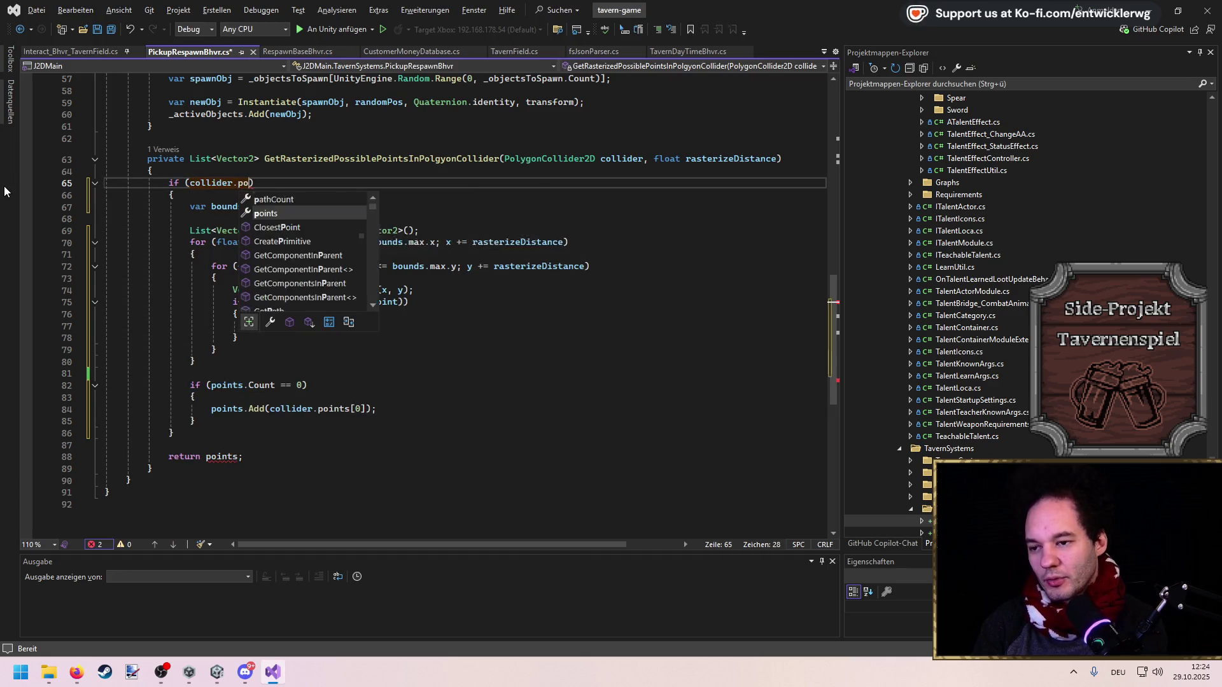
pyautogui.write('Length > ')
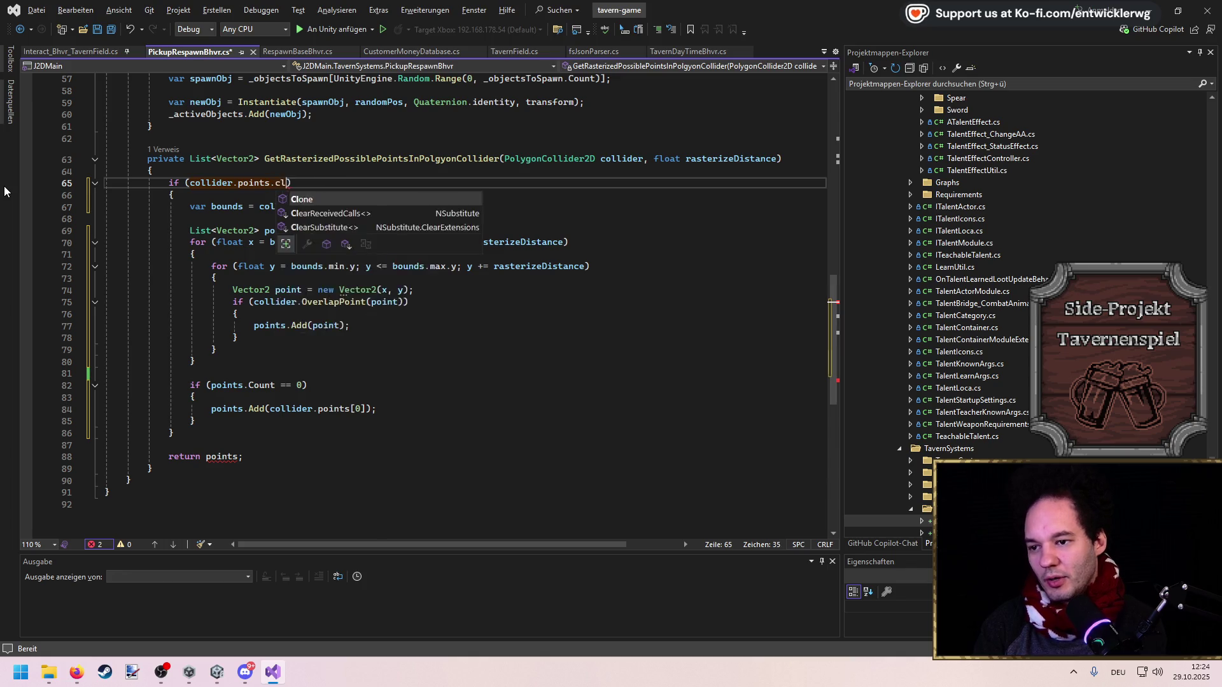
pyautogui.write('0')
pyautogui.press('Return')
pyautogui.hotkey('ctrl', 's')
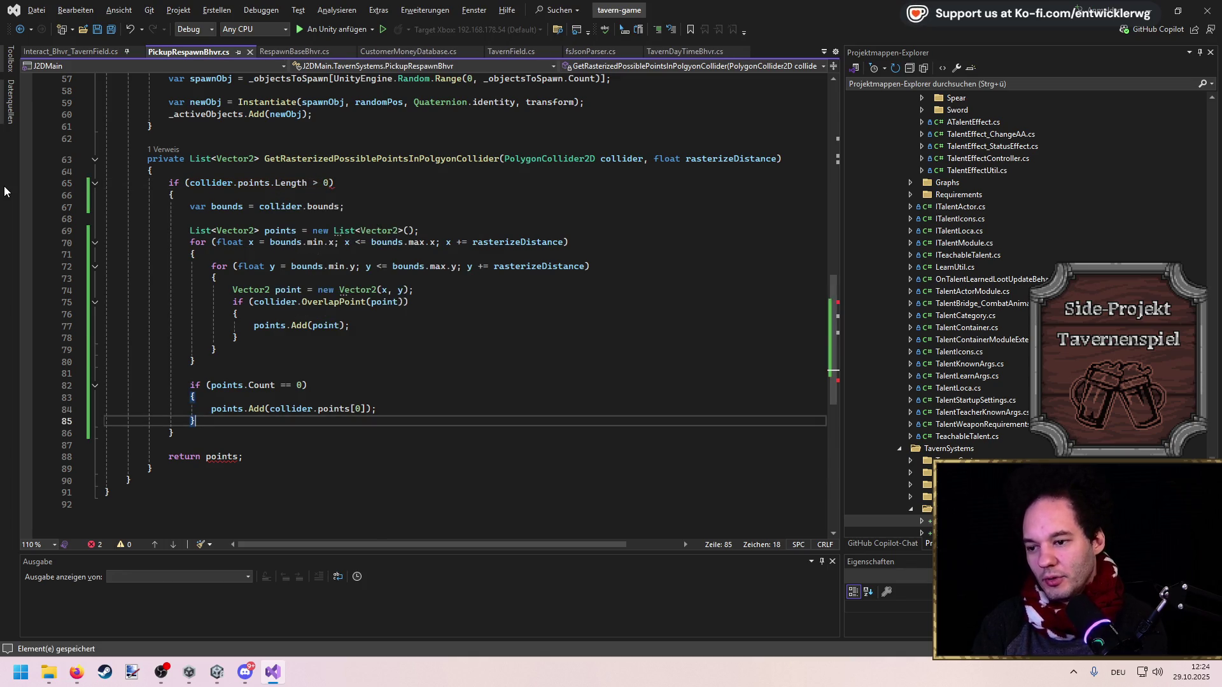
# Add an empty else block after the new if block
pyautogui.press('Up')
pyautogui.press('Up')
pyautogui.press('Up')
pyautogui.press('Down')
pyautogui.press('Down')
pyautogui.press('Down')
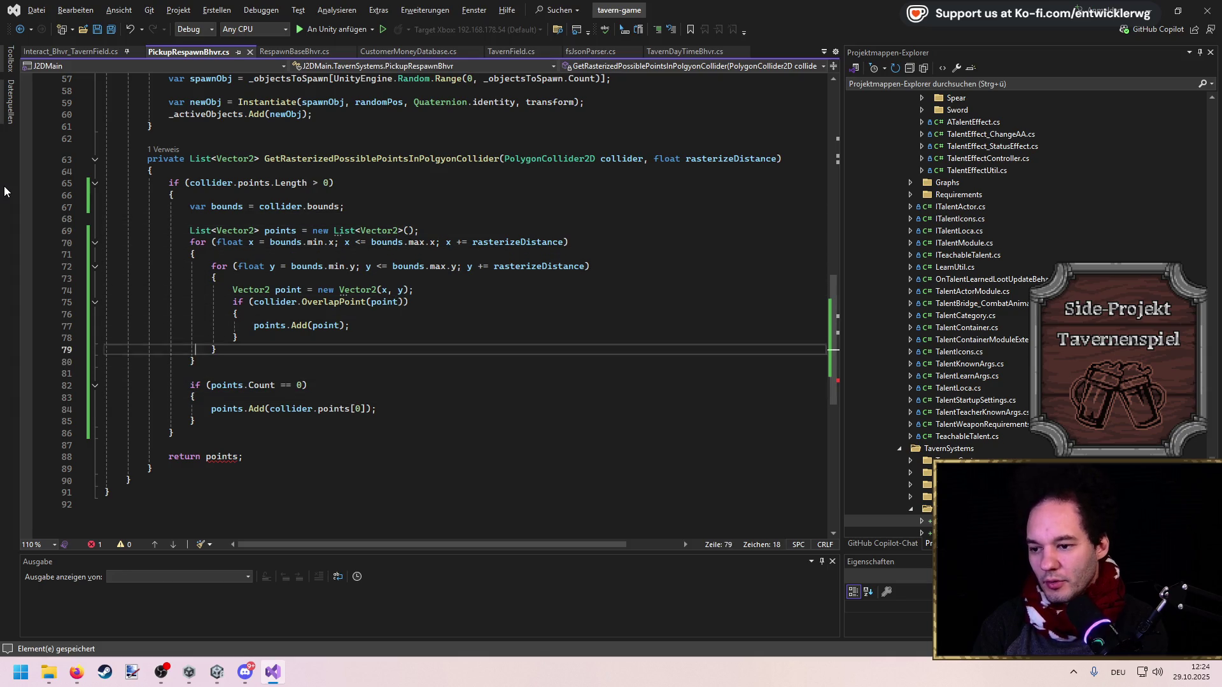
pyautogui.press('Up')
pyautogui.press('End')
pyautogui.press('Return')
pyautogui.write('else')
pyautogui.press('Return')
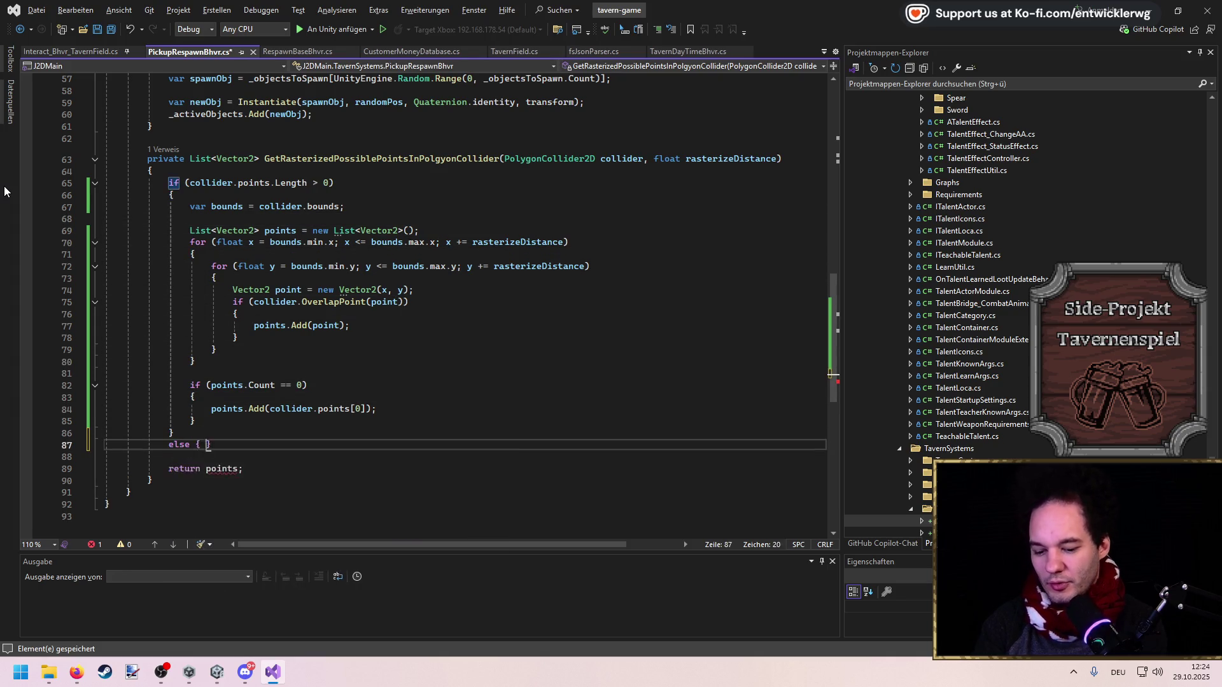
pyautogui.write('{')
pyautogui.press('Return')
# Move the points list declaration above the if statement
pyautogui.press('Up')
pyautogui.press('Up')
pyautogui.press('Up')
pyautogui.hotkey('ctrl', 'x')
pyautogui.click(402, 189)
pyautogui.hotkey('ctrl', 'v')
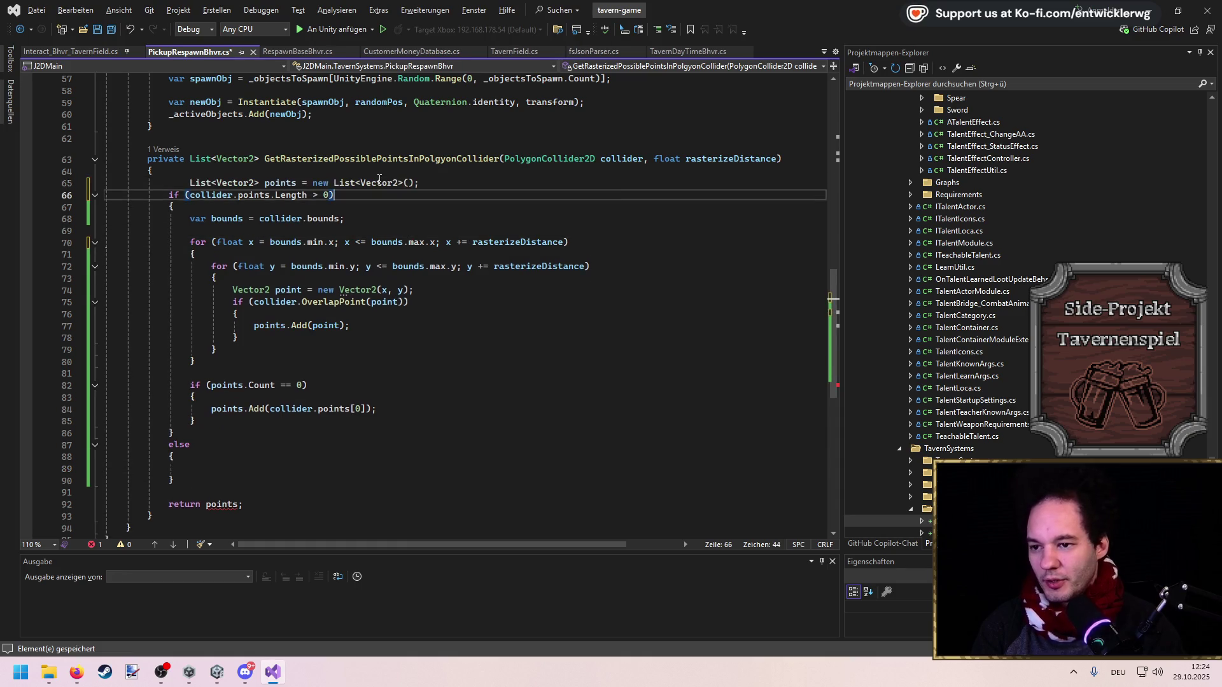
pyautogui.press('Up')
pyautogui.press('End')
pyautogui.press('Return')
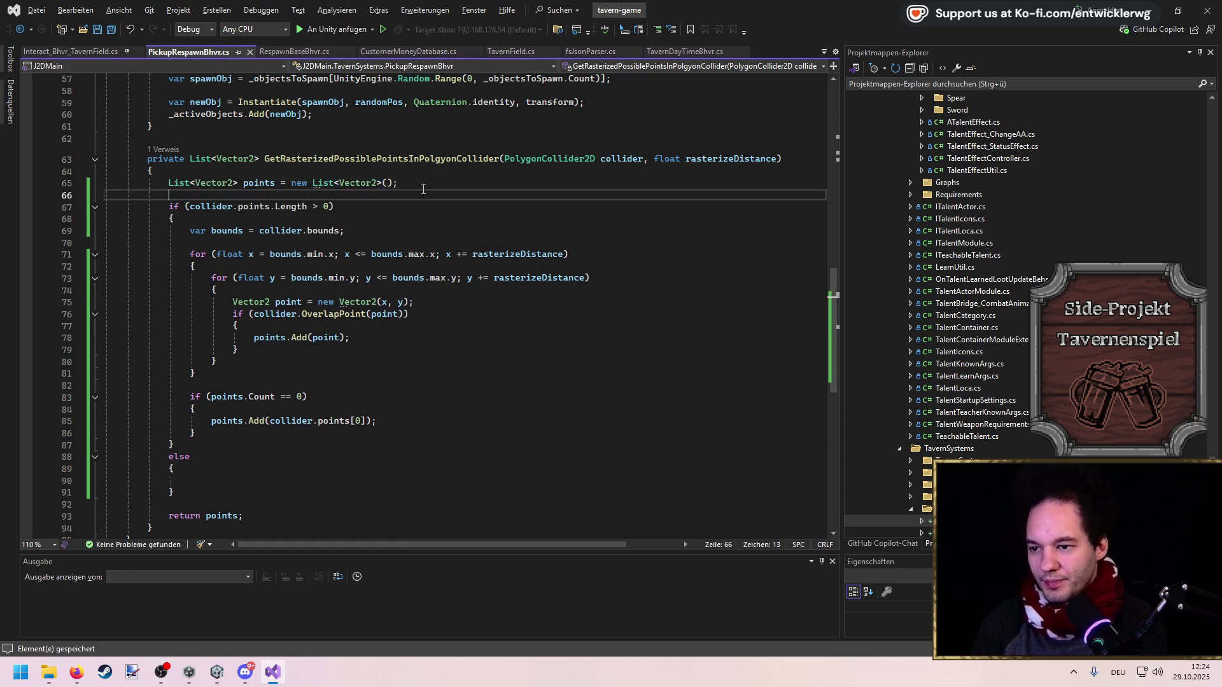
# Fill the else block with points.Add(transform.position);
pyautogui.click(245, 481)
pyautogui.write('poi')
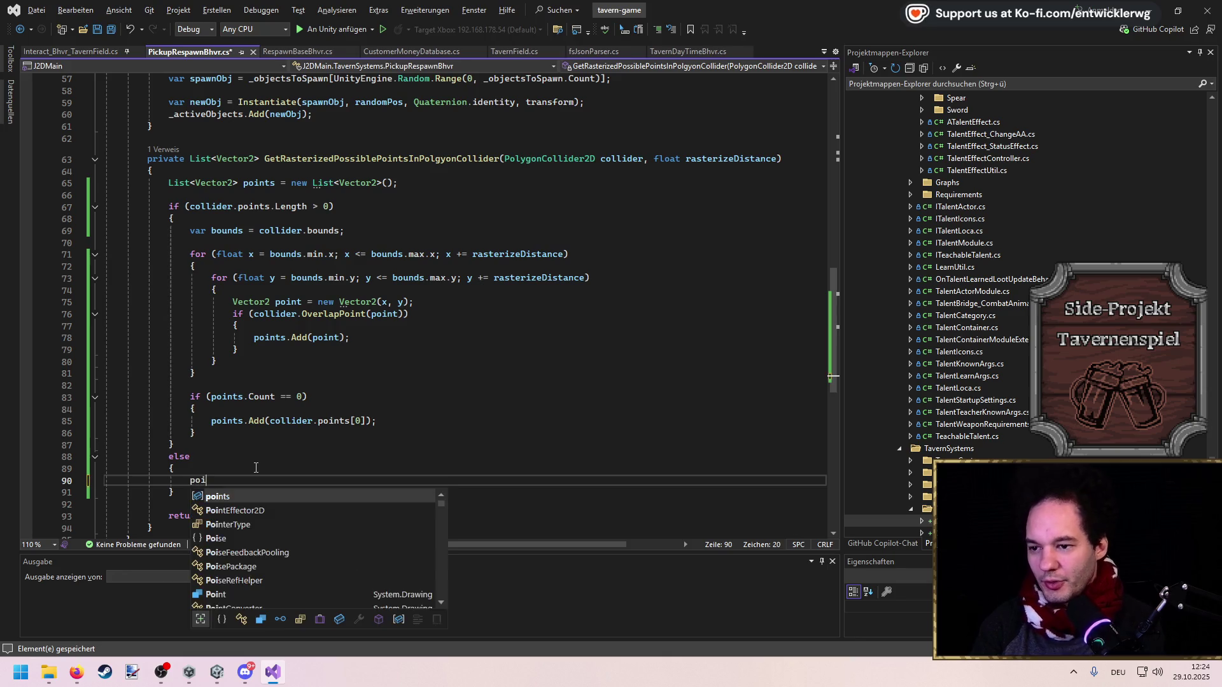
pyautogui.write('nts.Add(')
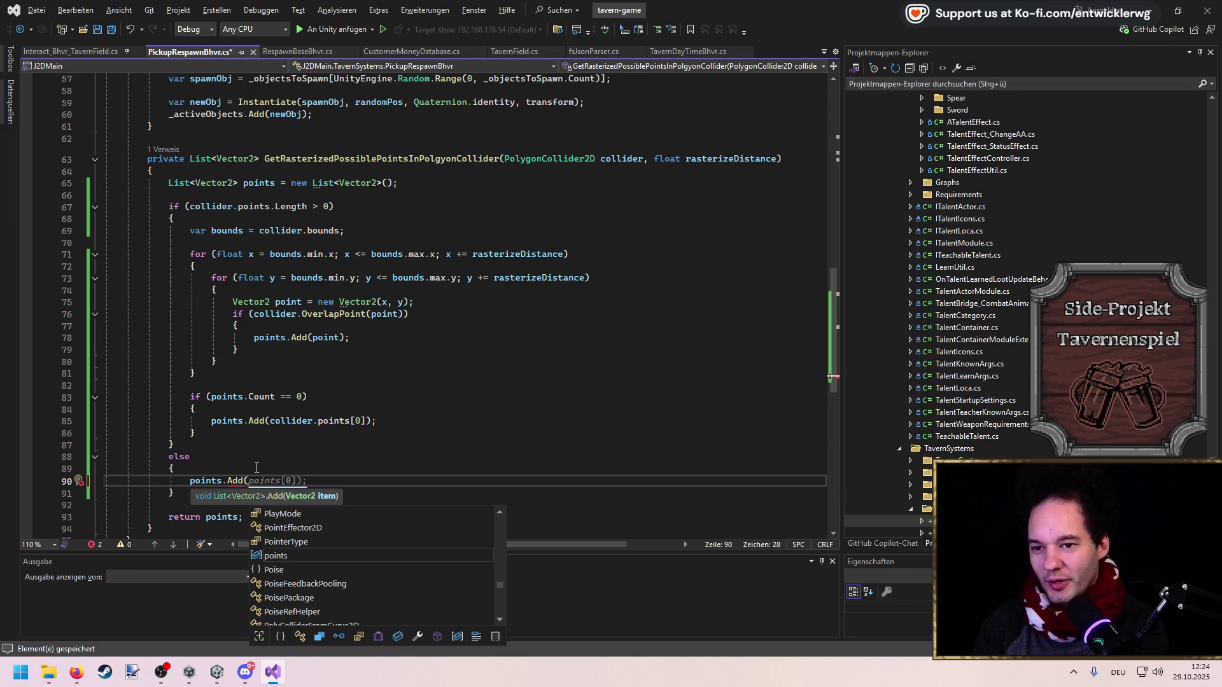
pyautogui.write('transform.po')
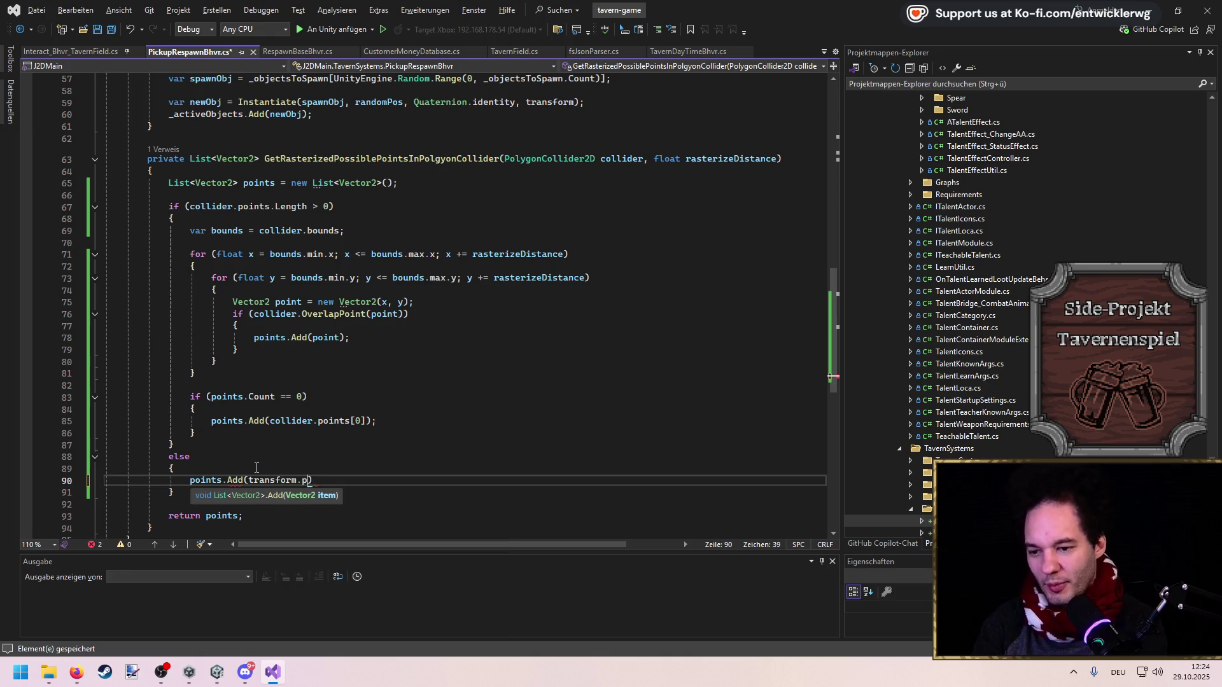
pyautogui.press('Tab')
pyautogui.write(');')
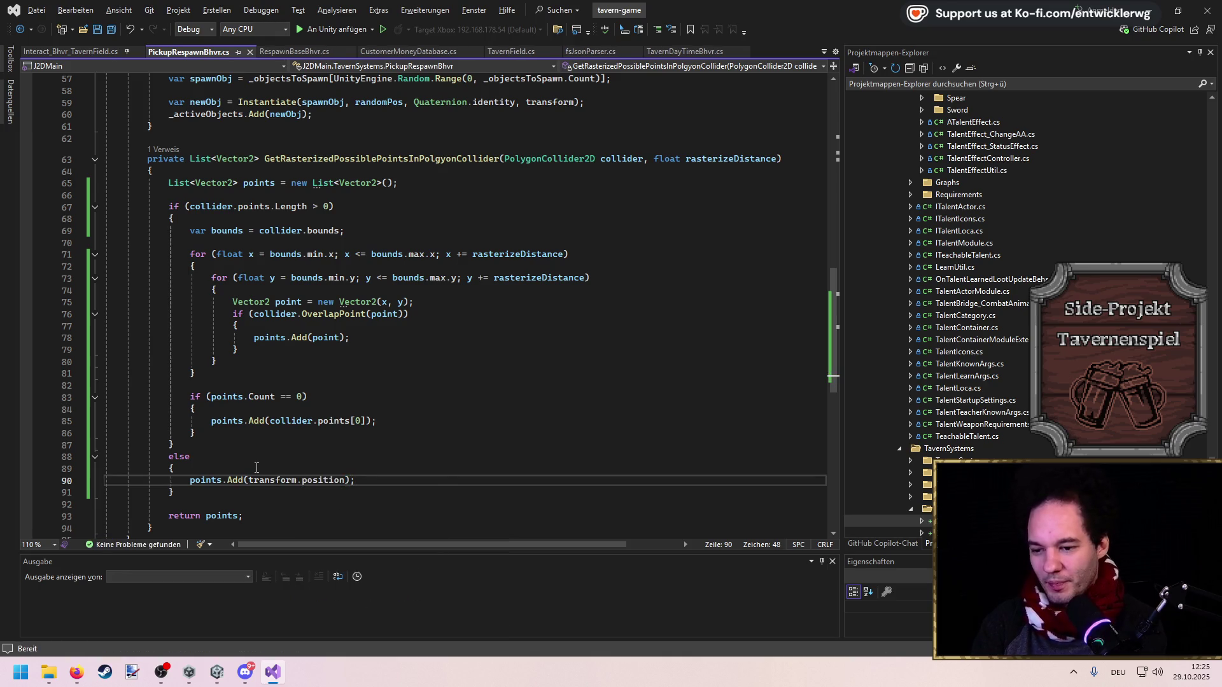
# Extract the rasterizing code into a new method named RasterizeColliderAndAddToList
pyautogui.moveTo(222, 433)
pyautogui.mouseDown()
pyautogui.moveTo(13, 258)
pyautogui.moveTo(3, 235)
pyautogui.mouseUp()
pyautogui.hotkey('ctrl', '.')
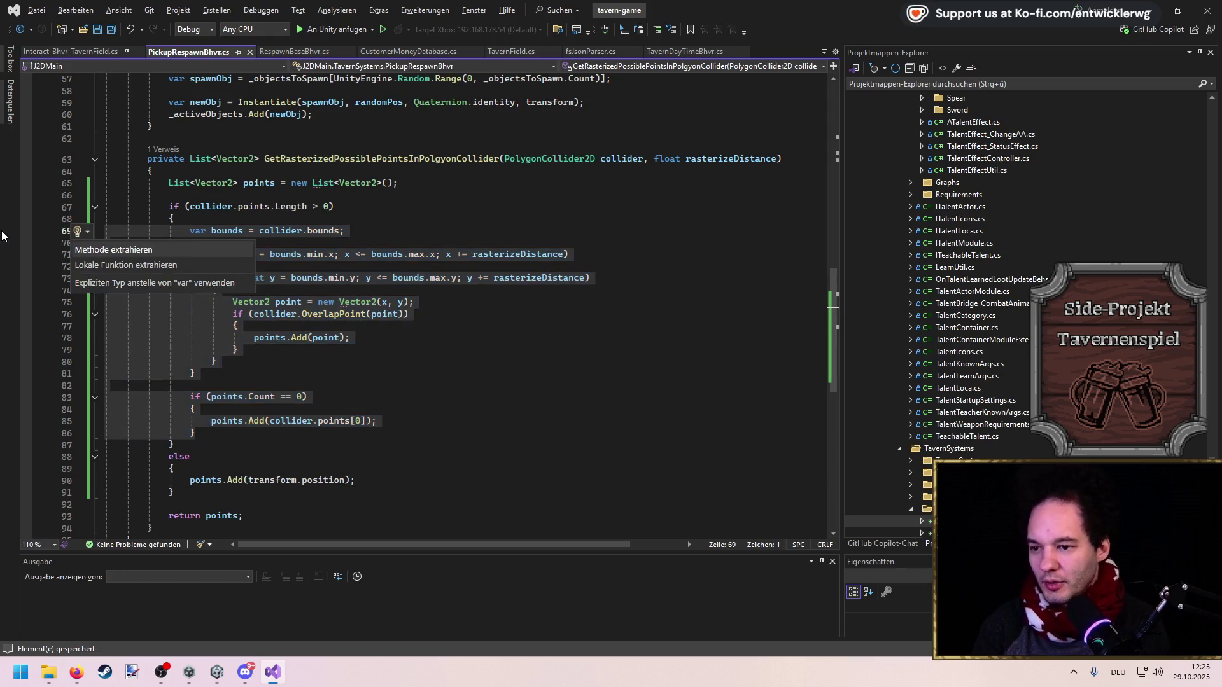
pyautogui.press('Return')
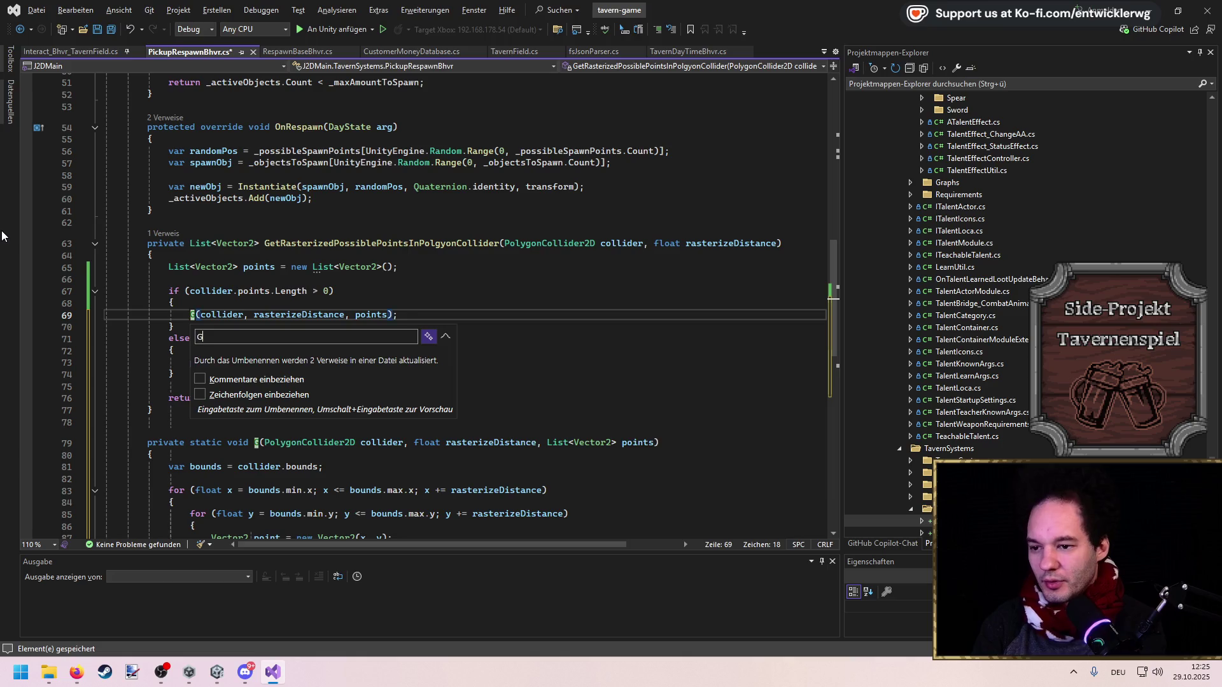
pyautogui.write('enerateRasteri')
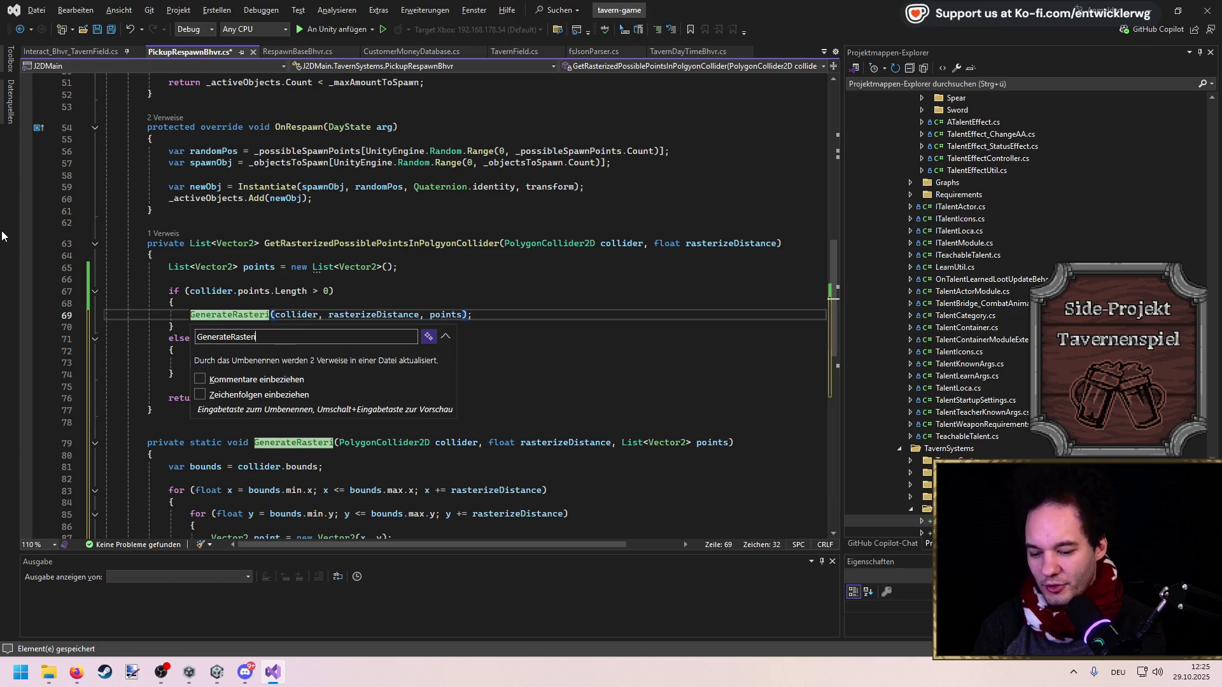
pyautogui.hotkey('ctrl', 'a')
pyautogui.write('RasterizeCollider')
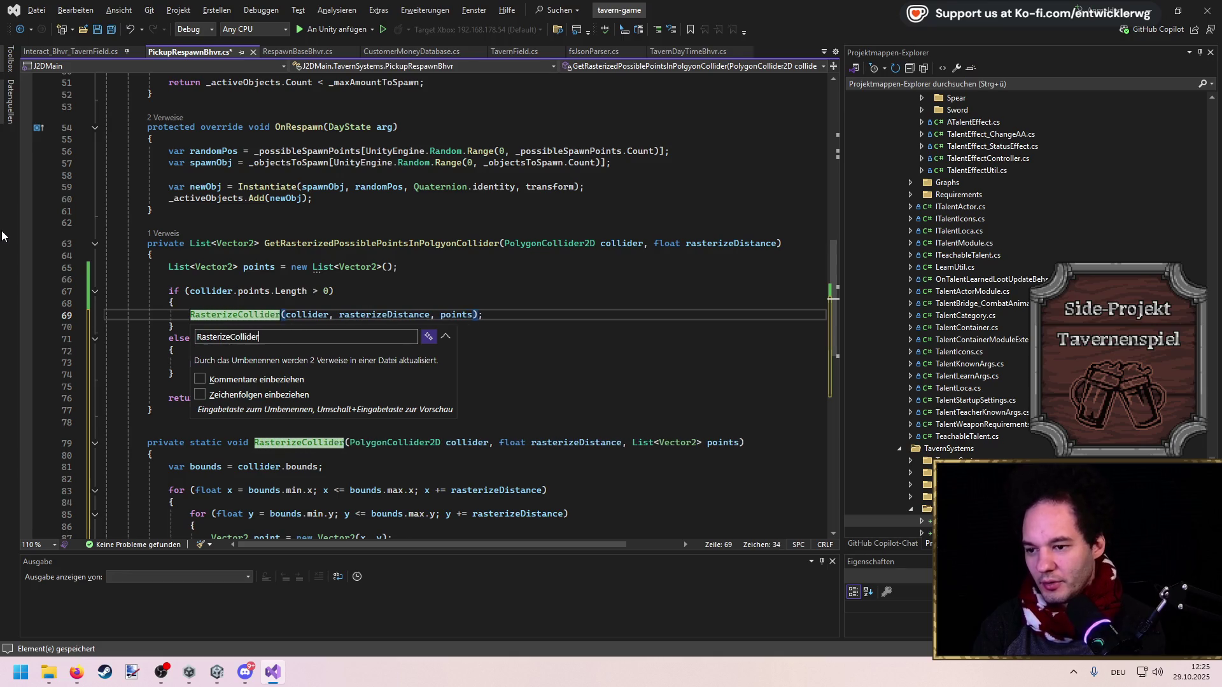
pyautogui.write('AndAddToList')
pyautogui.press('Return')
# Save the script and switch back to Unity to import it
pyautogui.hotkey('ctrl', 's')
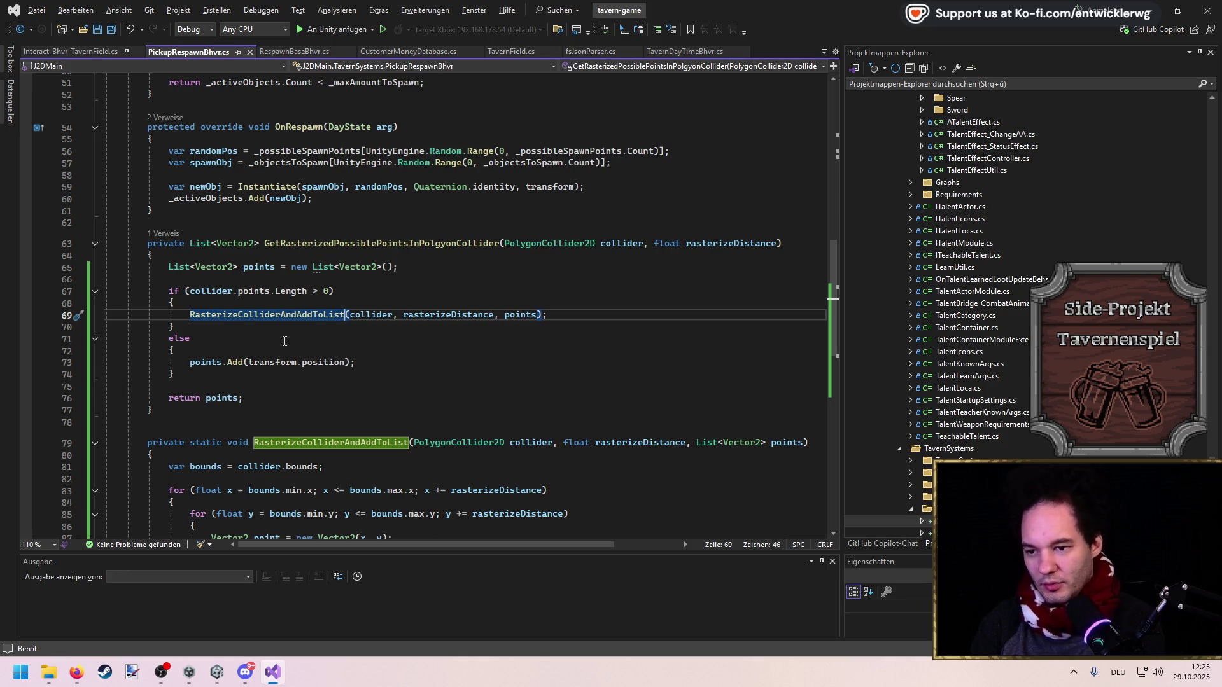
pyautogui.hotkey('ctrl', 's')
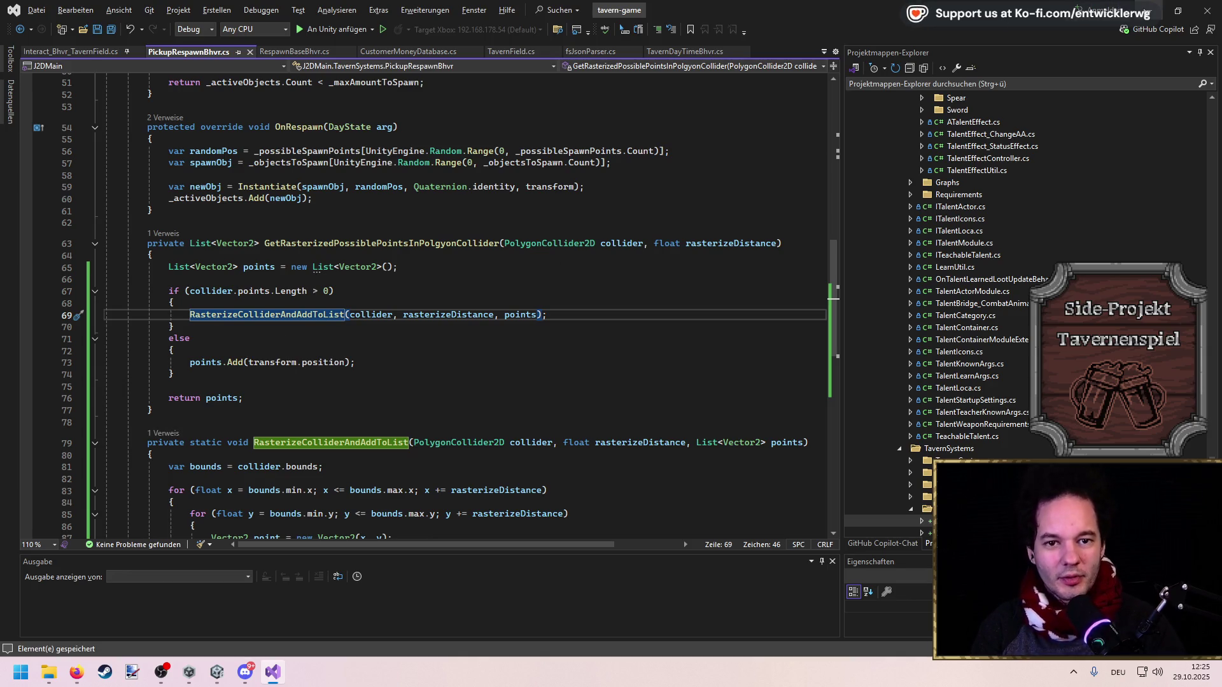
pyautogui.hotkey('alt', 'Tab')
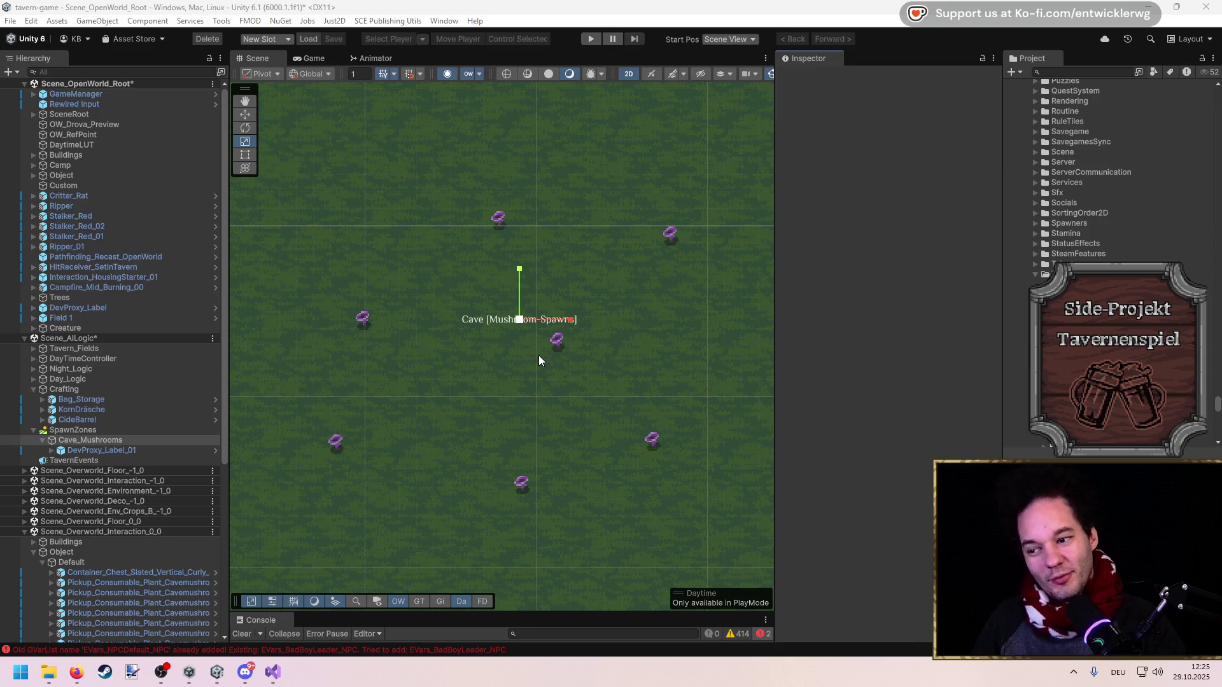
# Select Cave_Mushrooms, start Add Component, and enlarge the Console to read its errors
pyautogui.click(78, 439)
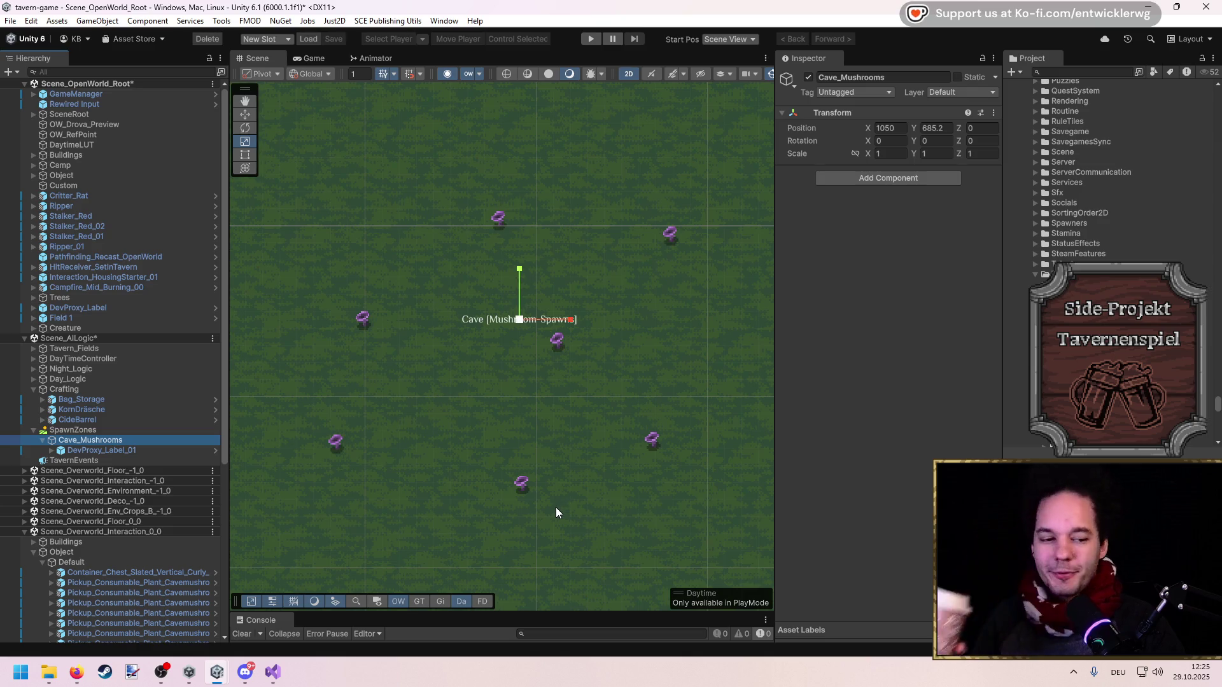
pyautogui.click(844, 249)
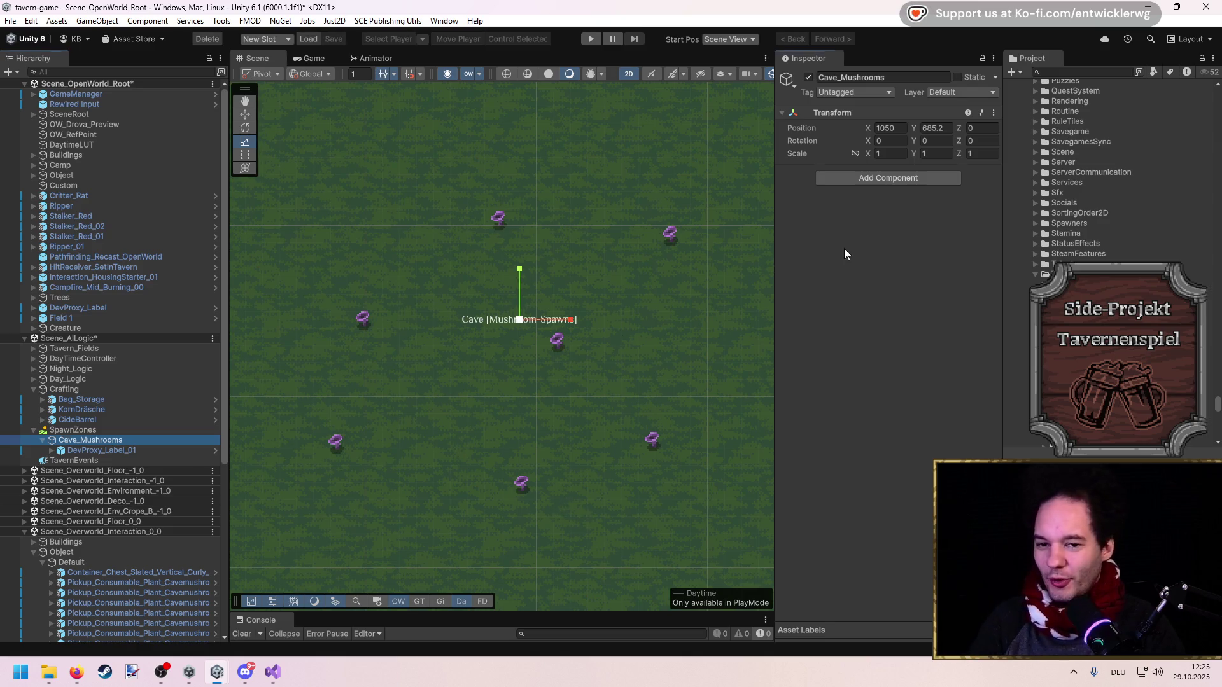
pyautogui.click(839, 179)
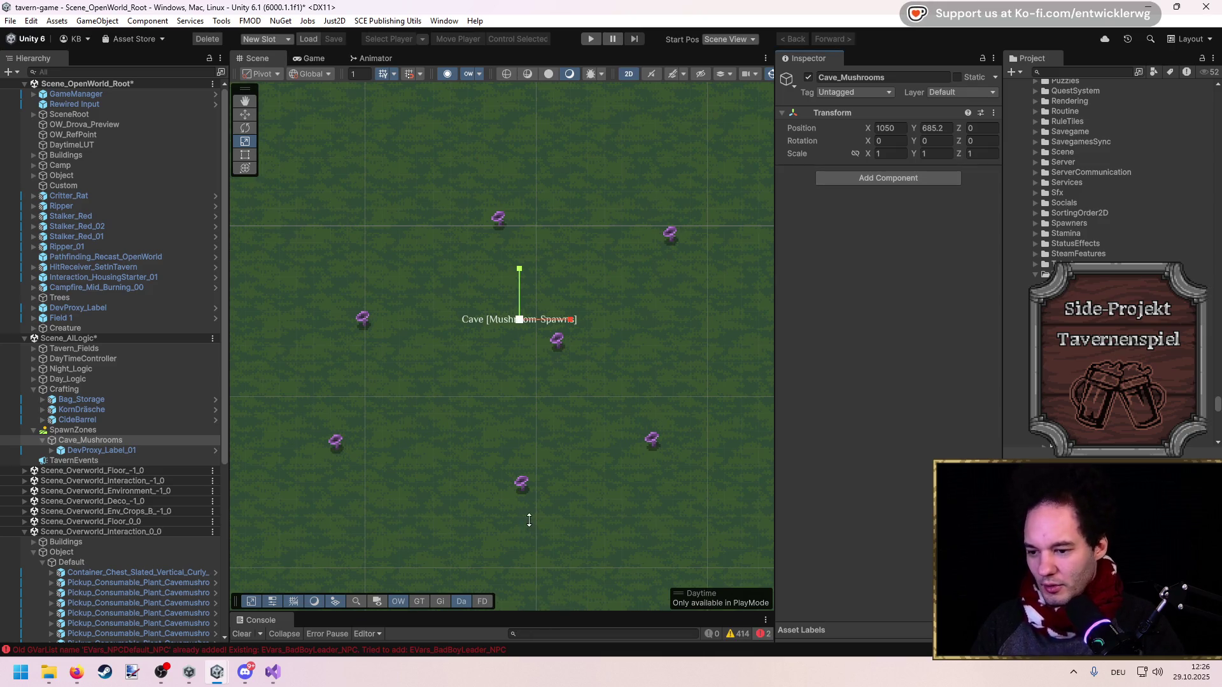
pyautogui.moveTo(532, 519); pyautogui.dragTo(543, 536)
# Clear the Console and add a Pickup Respawn Bhvr component to Cave_Mushrooms
pyautogui.click(240, 557)
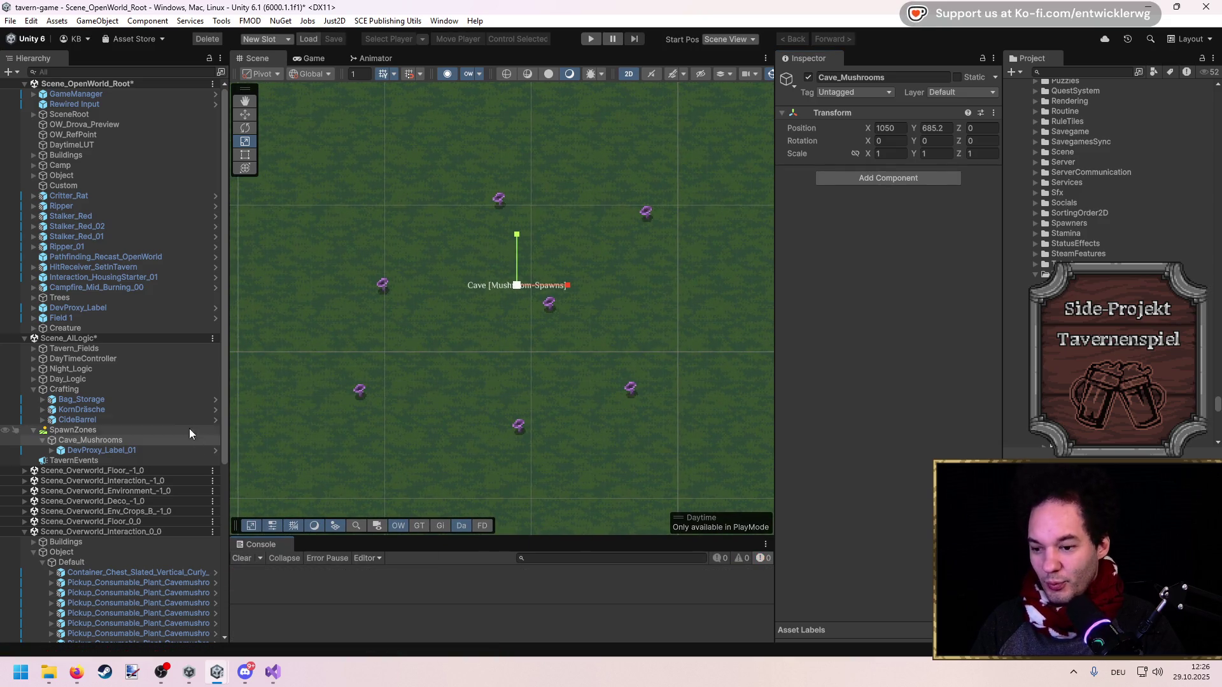
pyautogui.click(116, 440)
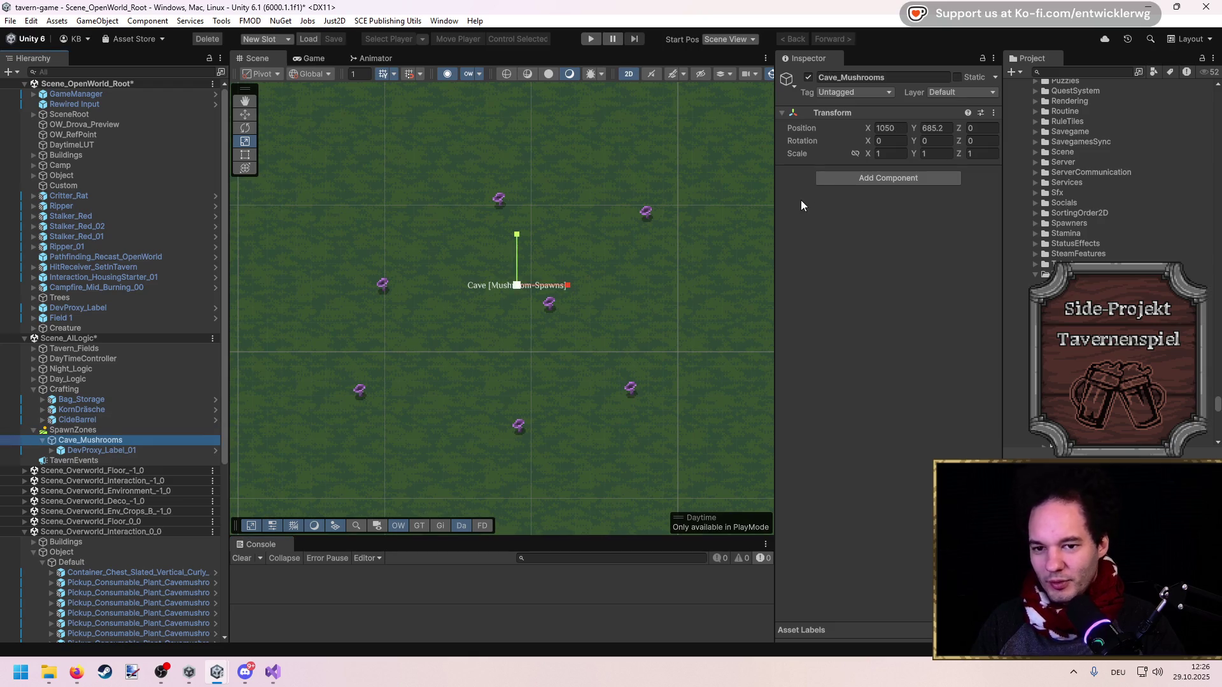
pyautogui.click(848, 177)
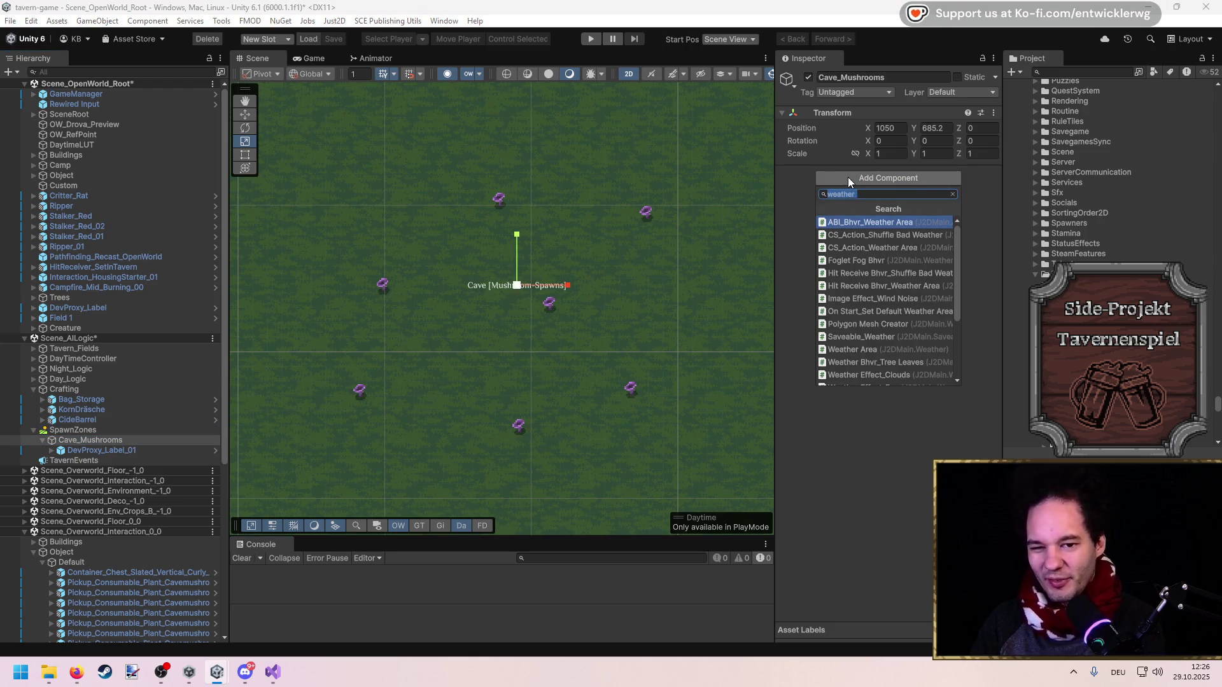
pyautogui.write('respawn')
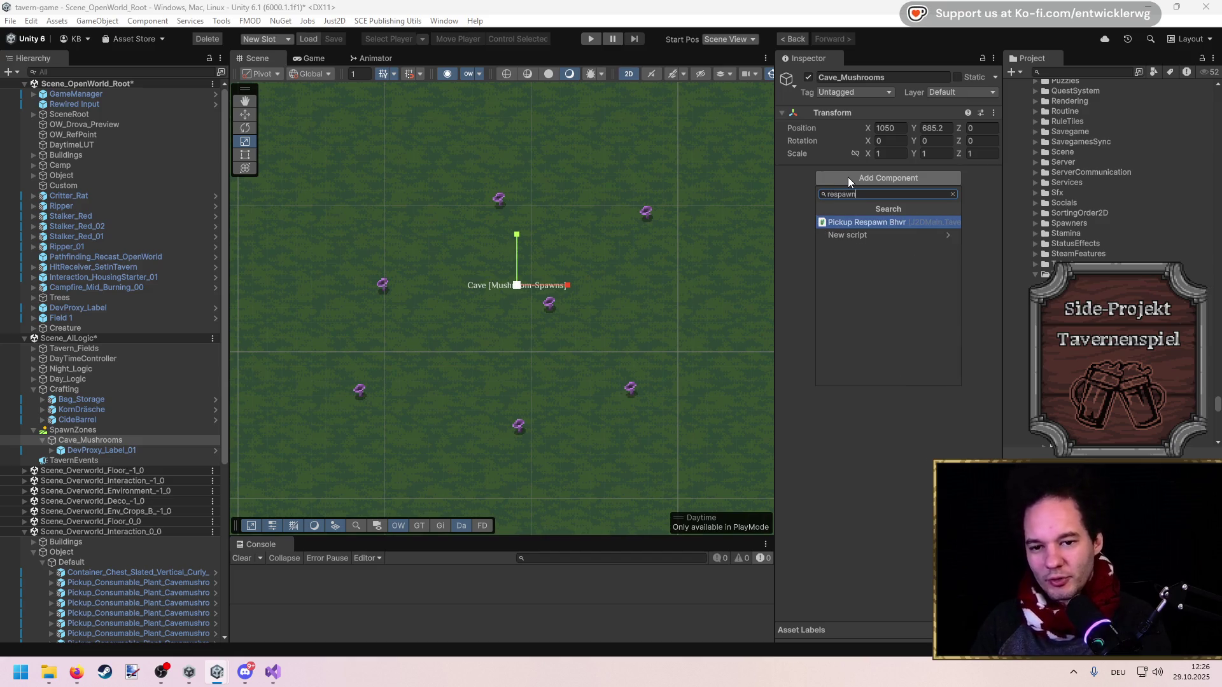
pyautogui.press('Return')
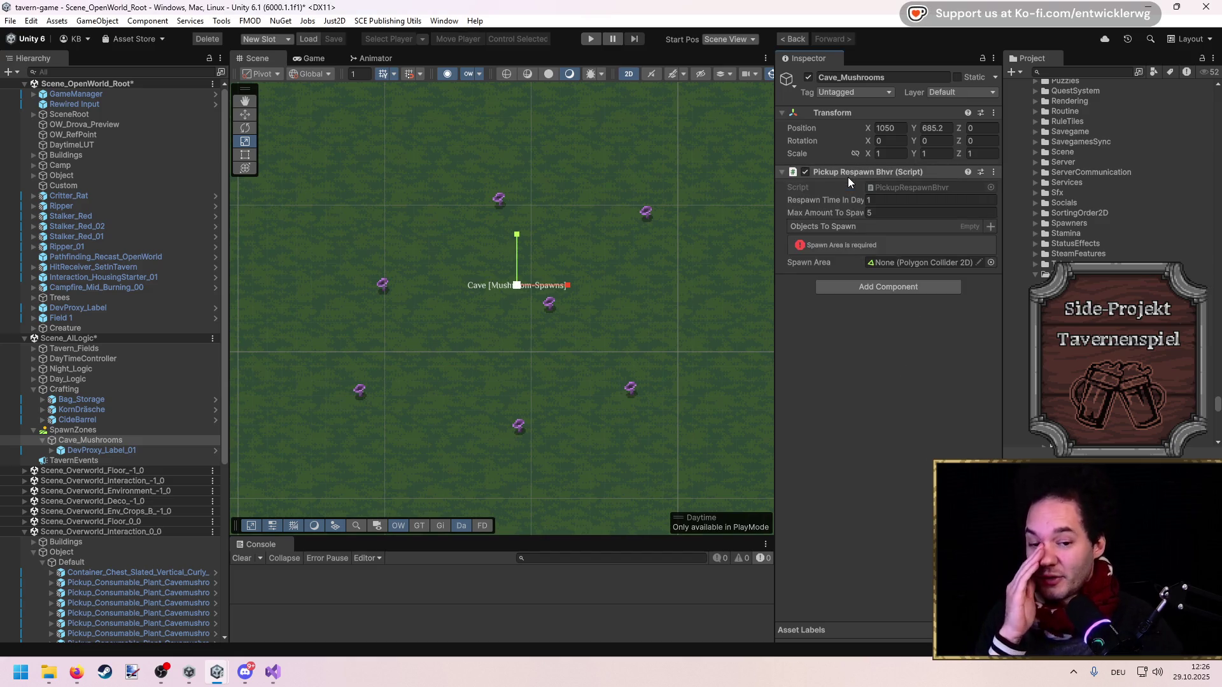
# Add a Polygon Collider 2D as the spawn area and keep Max Amount To Spawn at 5
pyautogui.click(906, 287)
pyautogui.write('poly')
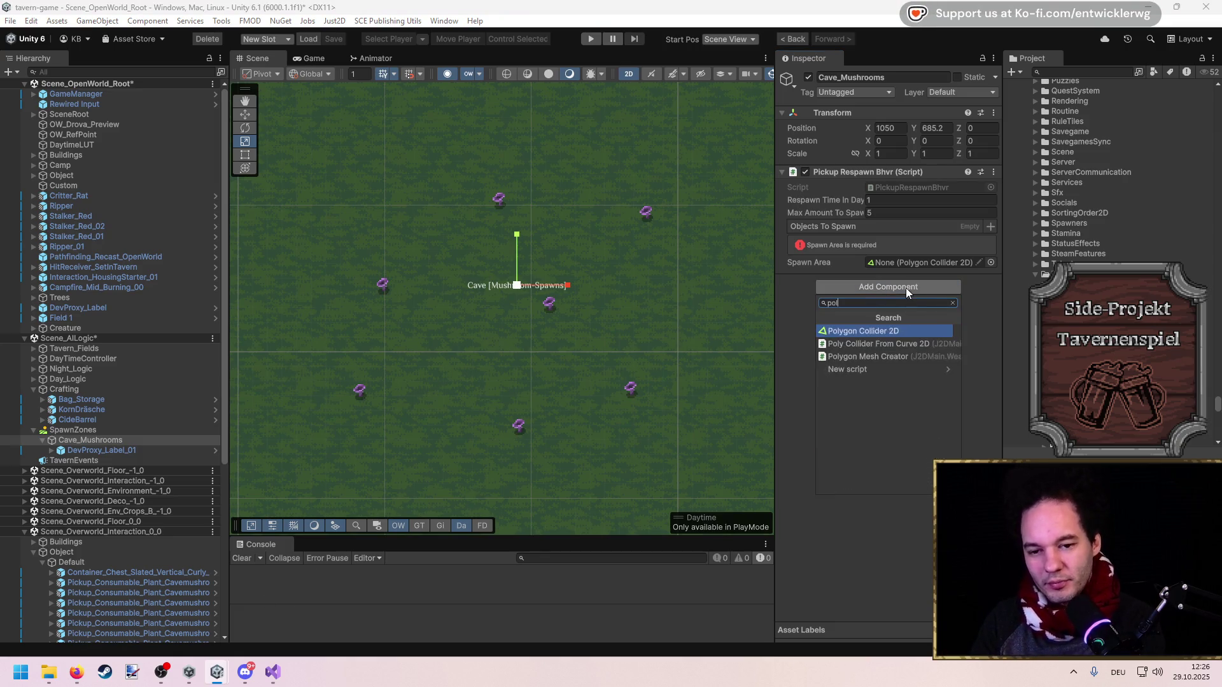
pyautogui.press('Return')
pyautogui.click(869, 212)
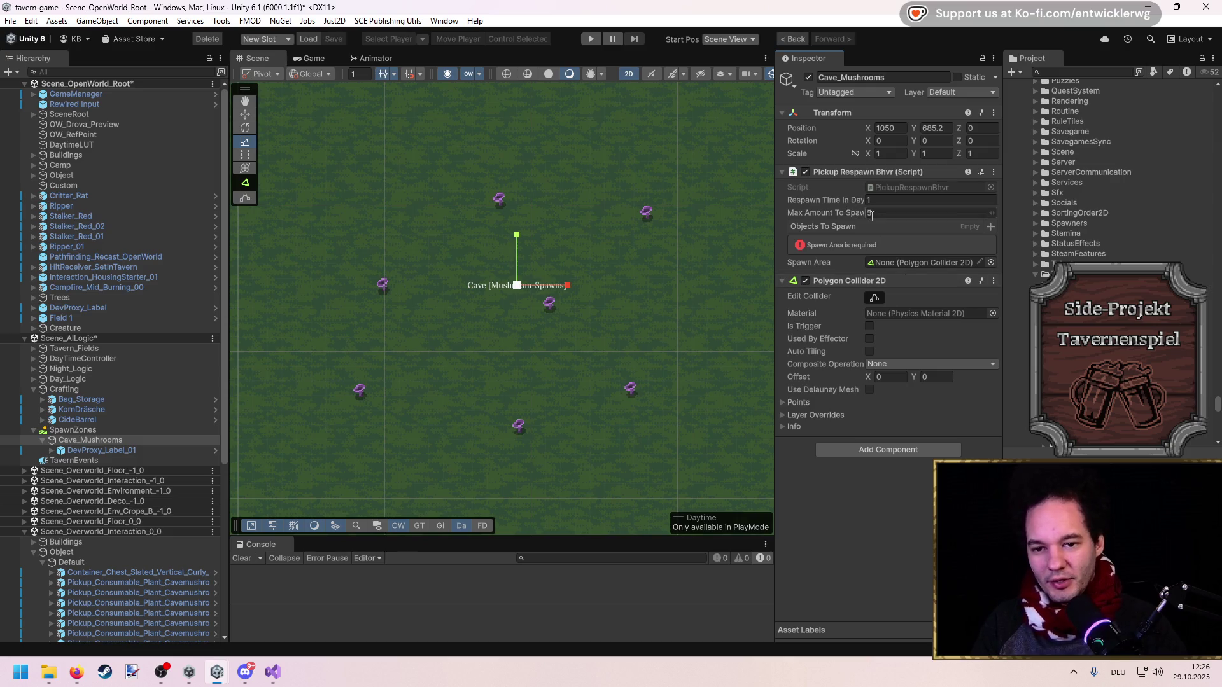
pyautogui.press('Return')
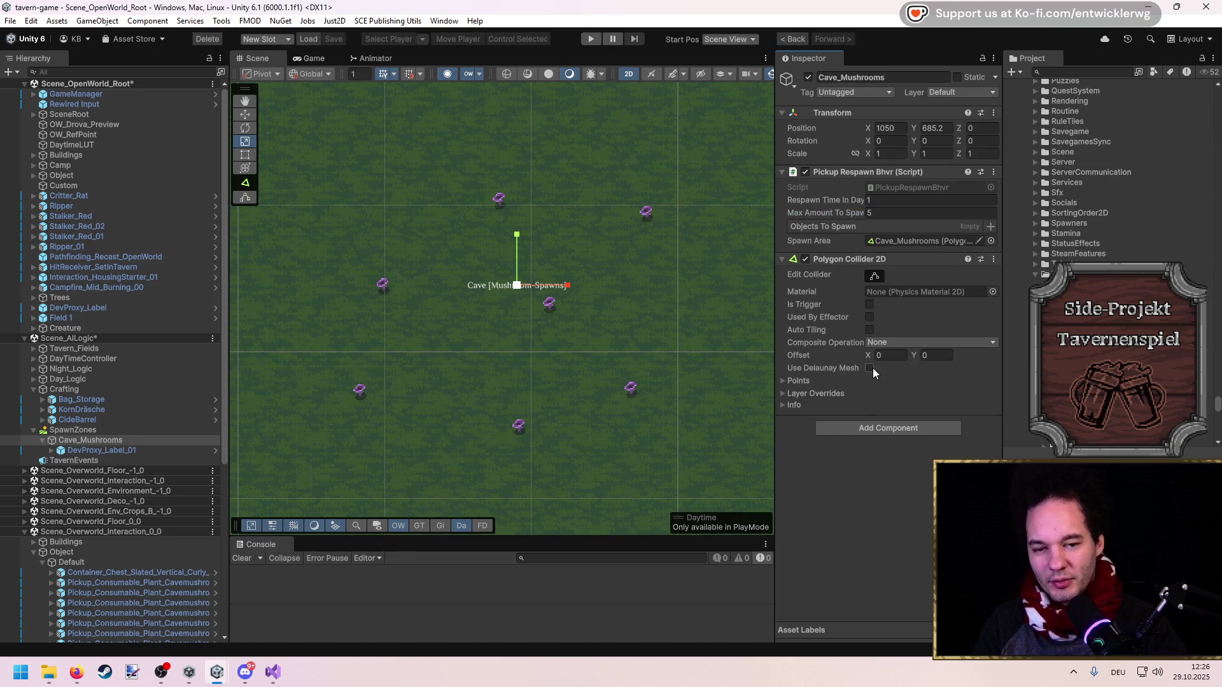
pyautogui.moveTo(1004, 245)
pyautogui.mouseDown()
pyautogui.moveTo(993, 241)
pyautogui.moveTo(1018, 252)
pyautogui.mouseUp()
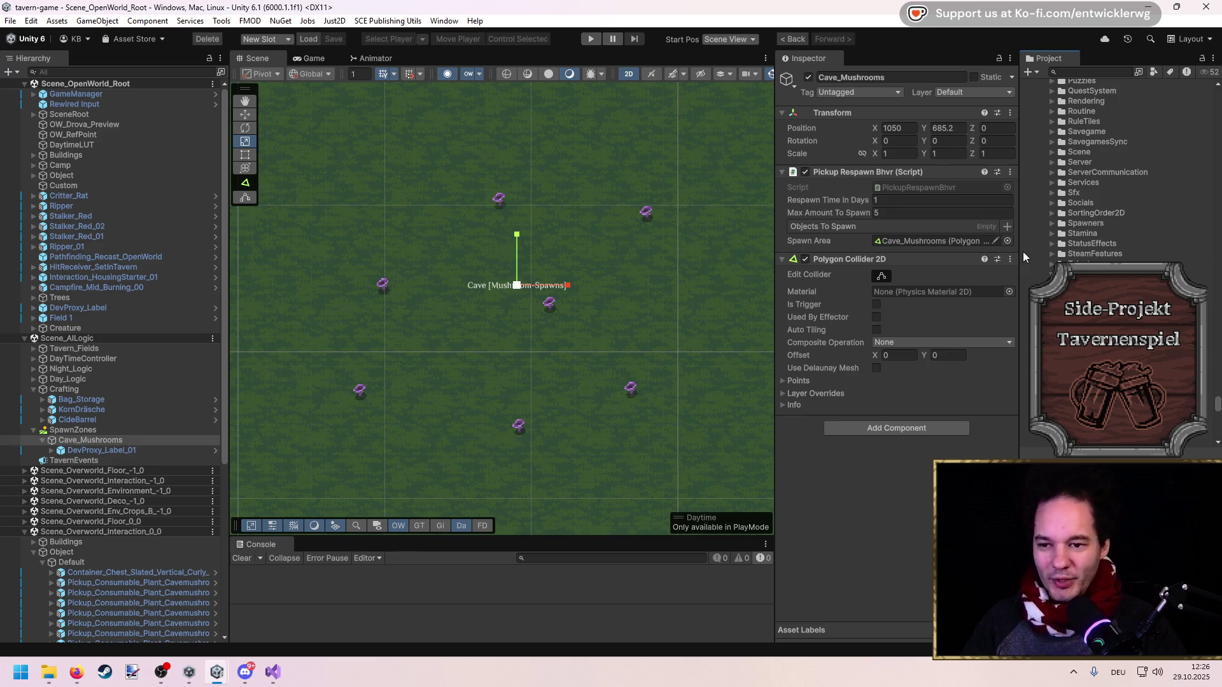
pyautogui.moveTo(776, 445)
pyautogui.mouseDown()
pyautogui.moveTo(799, 445)
pyautogui.moveTo(763, 444)
pyautogui.moveTo(777, 442)
pyautogui.mouseUp()
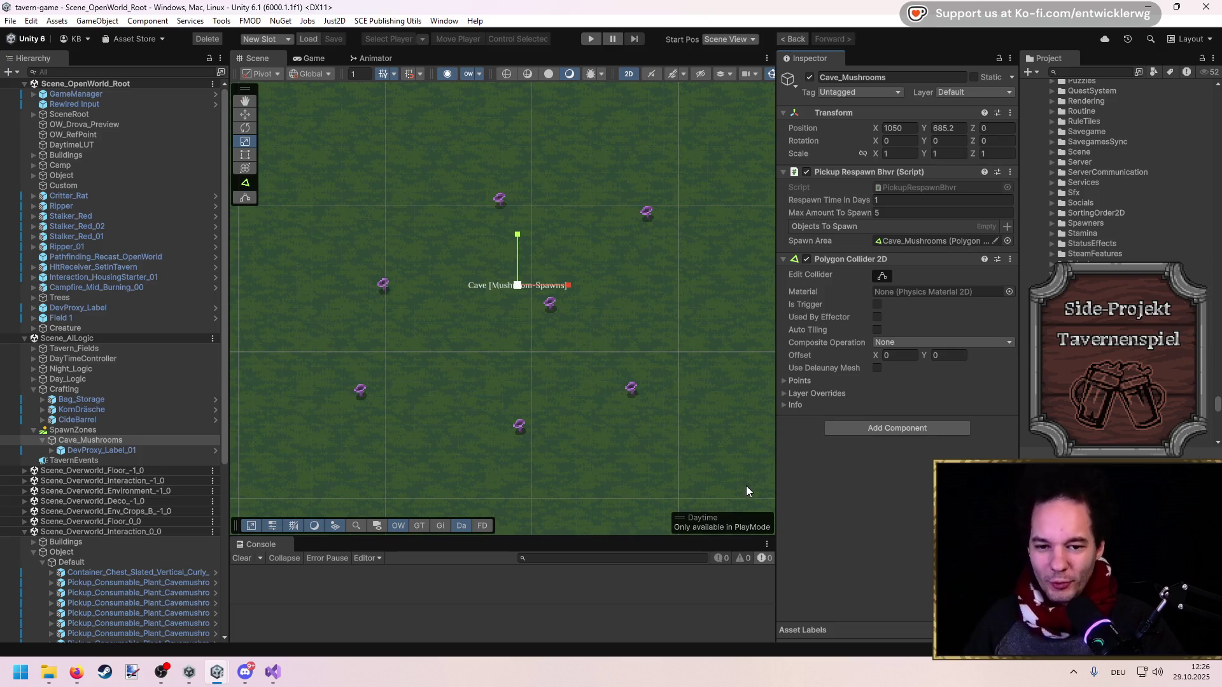
pyautogui.click(105, 438)
pyautogui.press('w')
pyautogui.click(809, 484)
pyautogui.scroll(2, 540, 301)
pyautogui.scroll(-1, 539, 304)
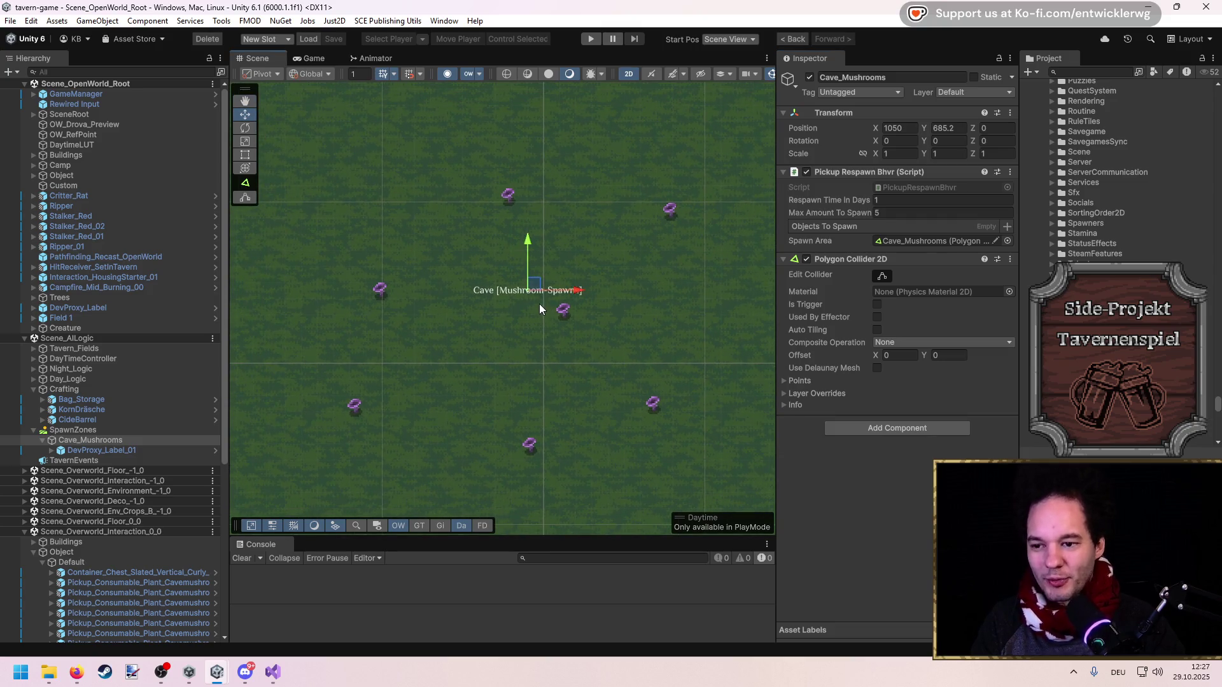
pyautogui.scroll(2, 539, 309)
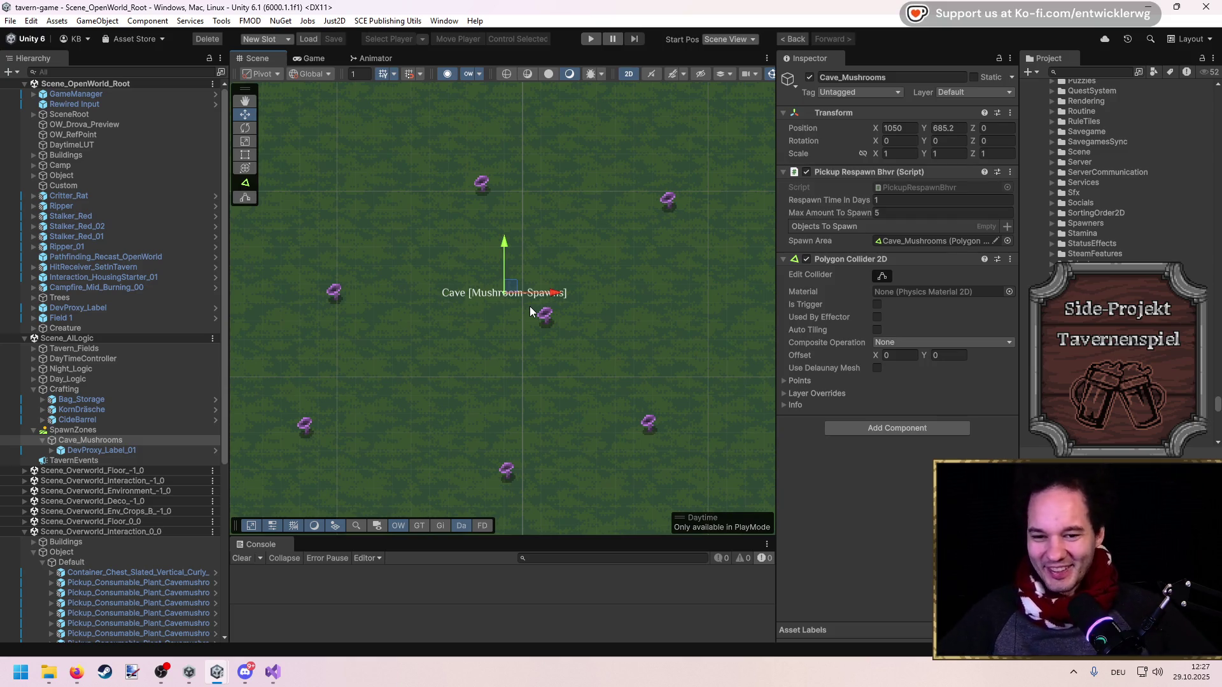
# Search t:prefab and drag three mushroom pickup prefabs into Objects To Spawn
pyautogui.click(1004, 228)
pyautogui.doubleClick(1037, 265)
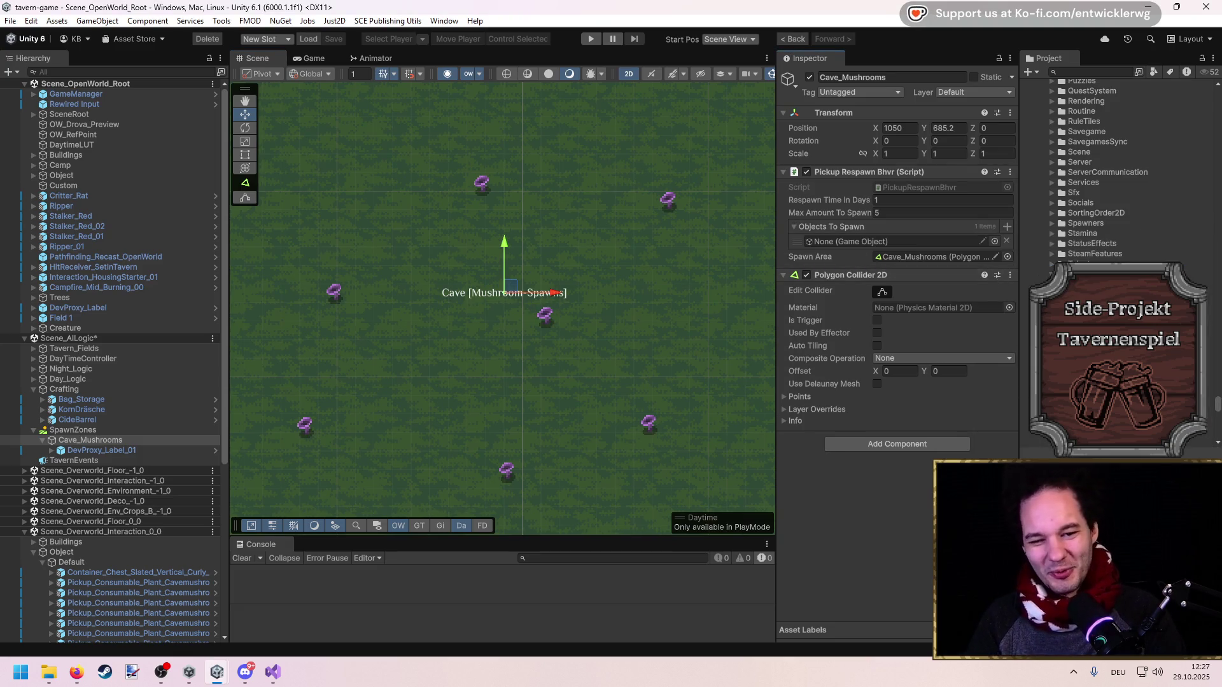
pyautogui.click(1085, 73)
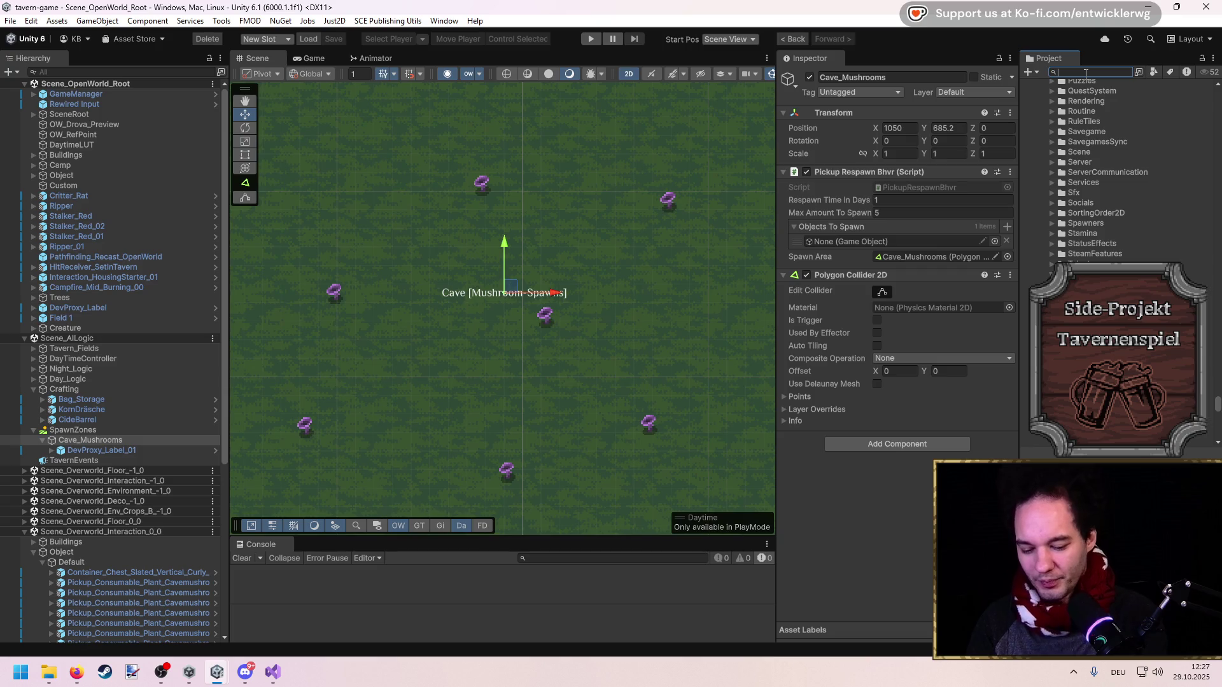
pyautogui.write('mush t:prefab')
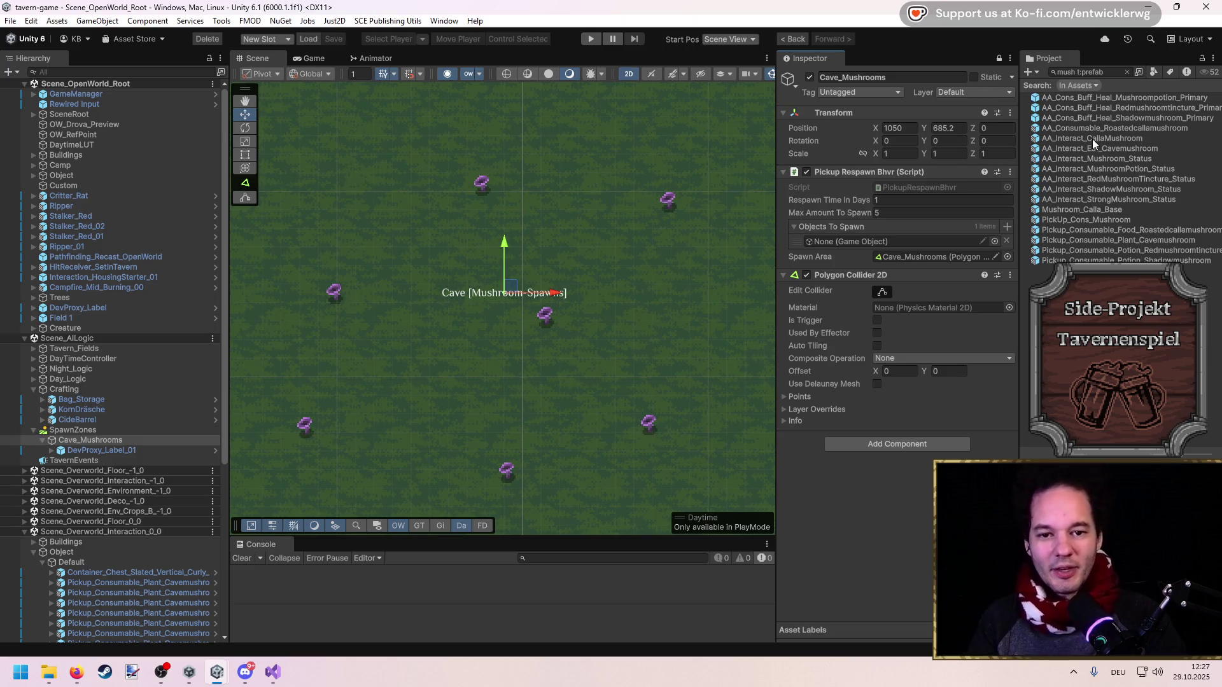
pyautogui.click(1099, 220)
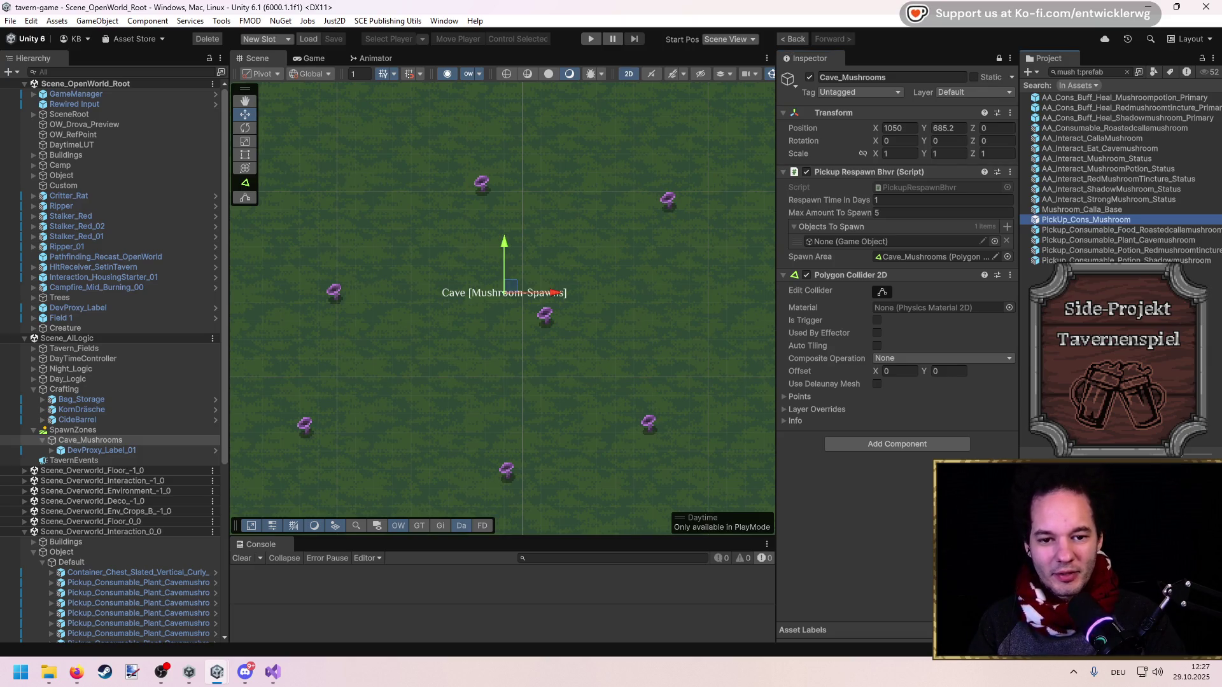
pyautogui.keyDown('shift'); pyautogui.click(1110, 257); pyautogui.keyUp('shift')
pyautogui.click(1118, 242)
pyautogui.moveTo(1118, 241)
pyautogui.mouseDown()
pyautogui.moveTo(1089, 221)
pyautogui.moveTo(872, 229)
pyautogui.mouseUp()
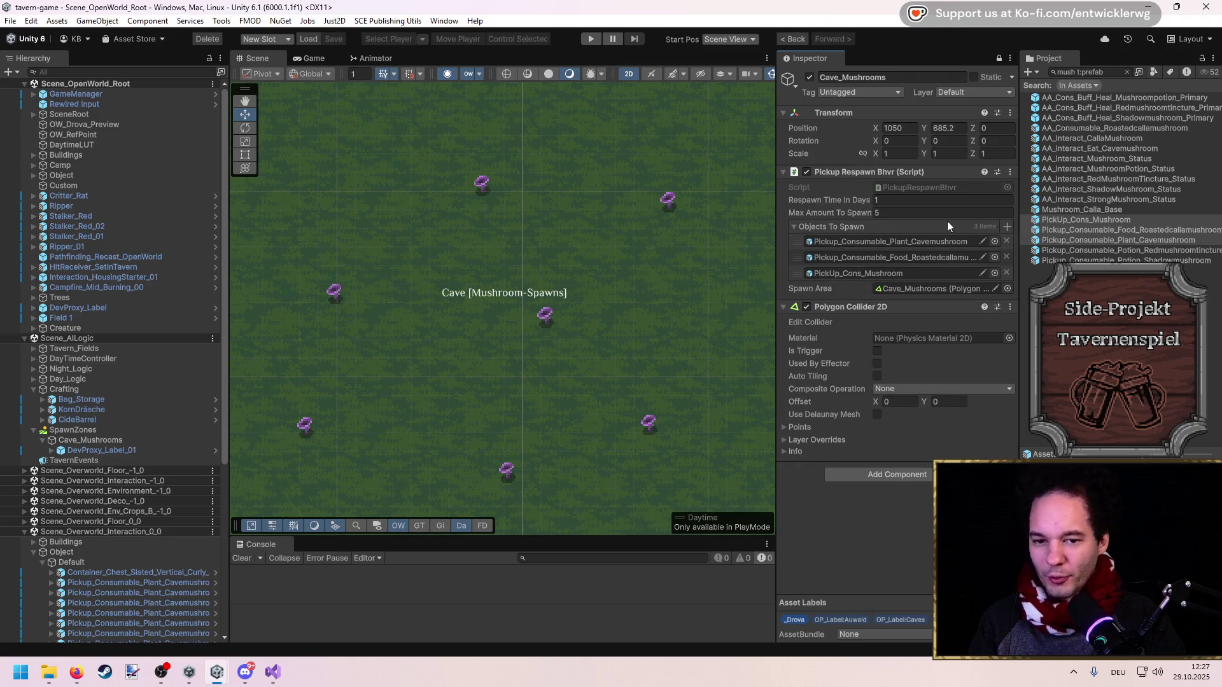
pyautogui.write('10')
# Set Max Amount To Spawn to 10, clear the asset search, and widen the panels
pyautogui.press('Return')
pyautogui.click(1124, 71)
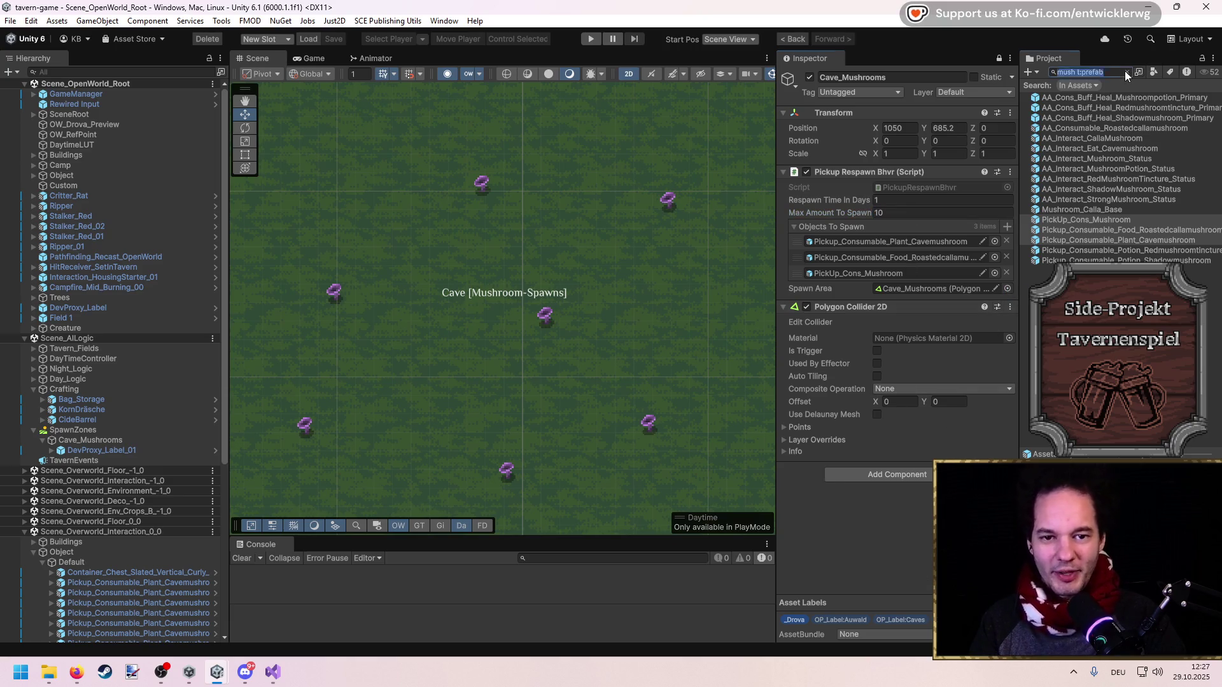
pyautogui.click(1125, 72)
pyautogui.moveTo(1014, 235); pyautogui.dragTo(1069, 237)
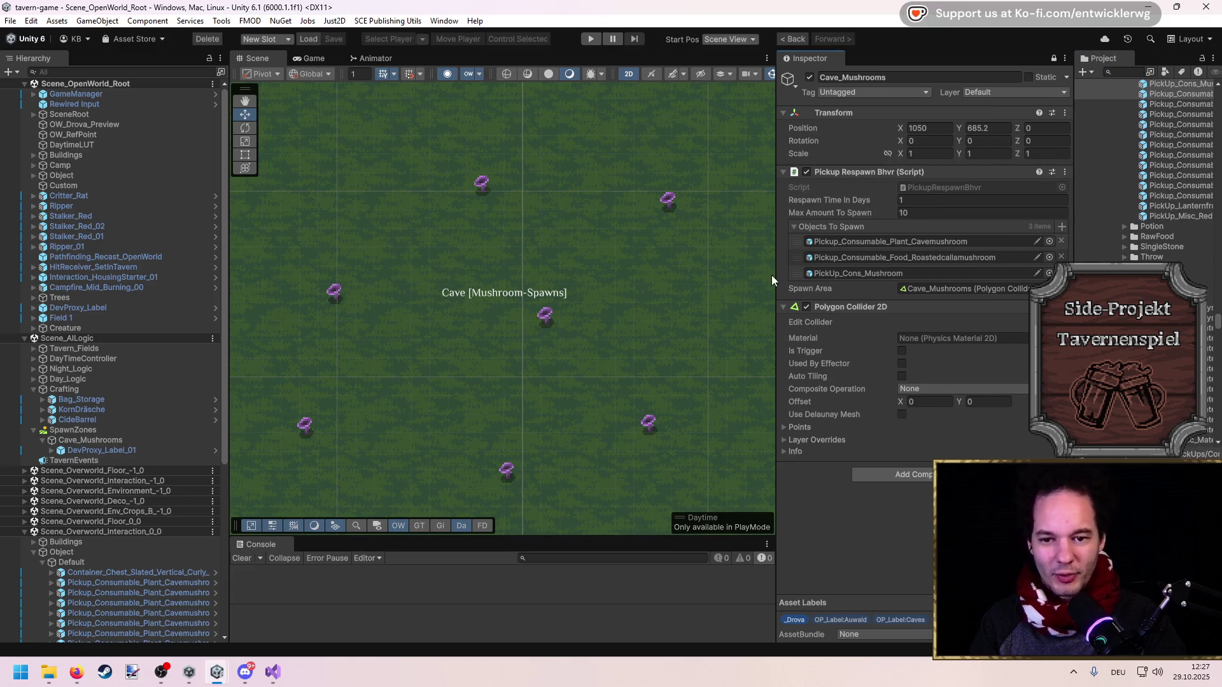
pyautogui.moveTo(781, 263)
pyautogui.mouseDown()
pyautogui.moveTo(851, 270)
pyautogui.moveTo(832, 274)
pyautogui.mouseUp()
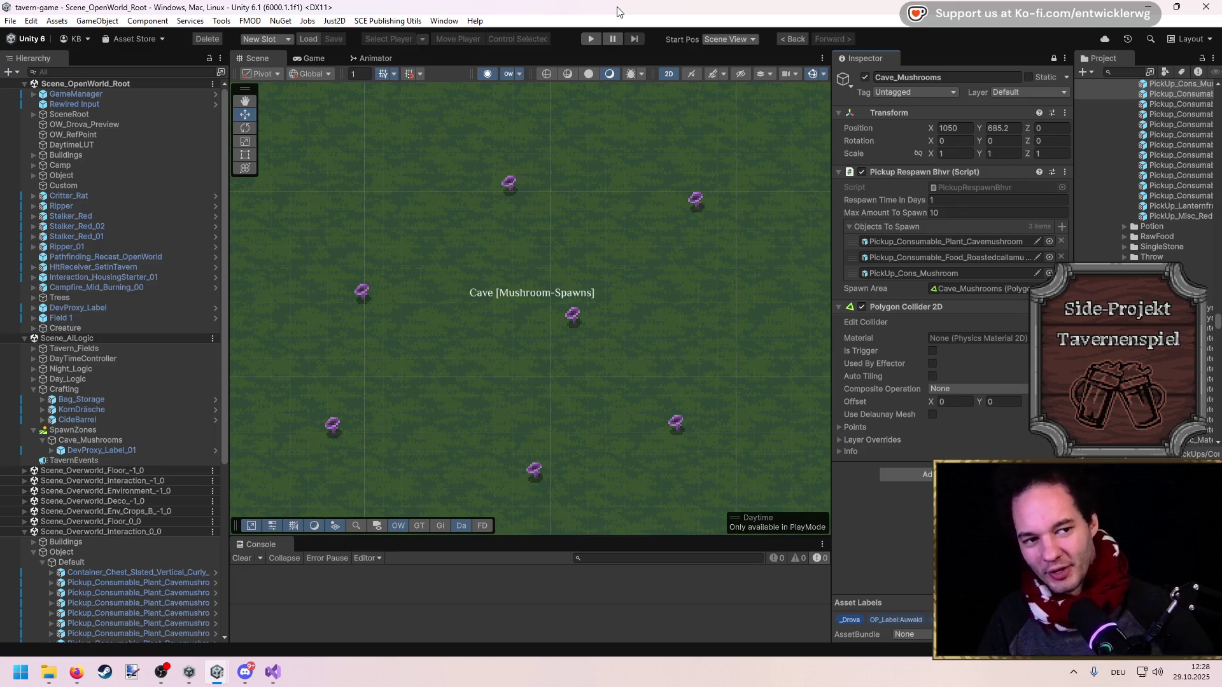
# Recentre the scene on the mushrooms, re-maximize Unity, and frame the Cave_Mushrooms zone
pyautogui.scroll(3, 595, 270)
pyautogui.moveTo(580, 268)
pyautogui.mouseDown()
pyautogui.moveTo(608, 256)
pyautogui.moveTo(582, 254)
pyautogui.mouseUp()
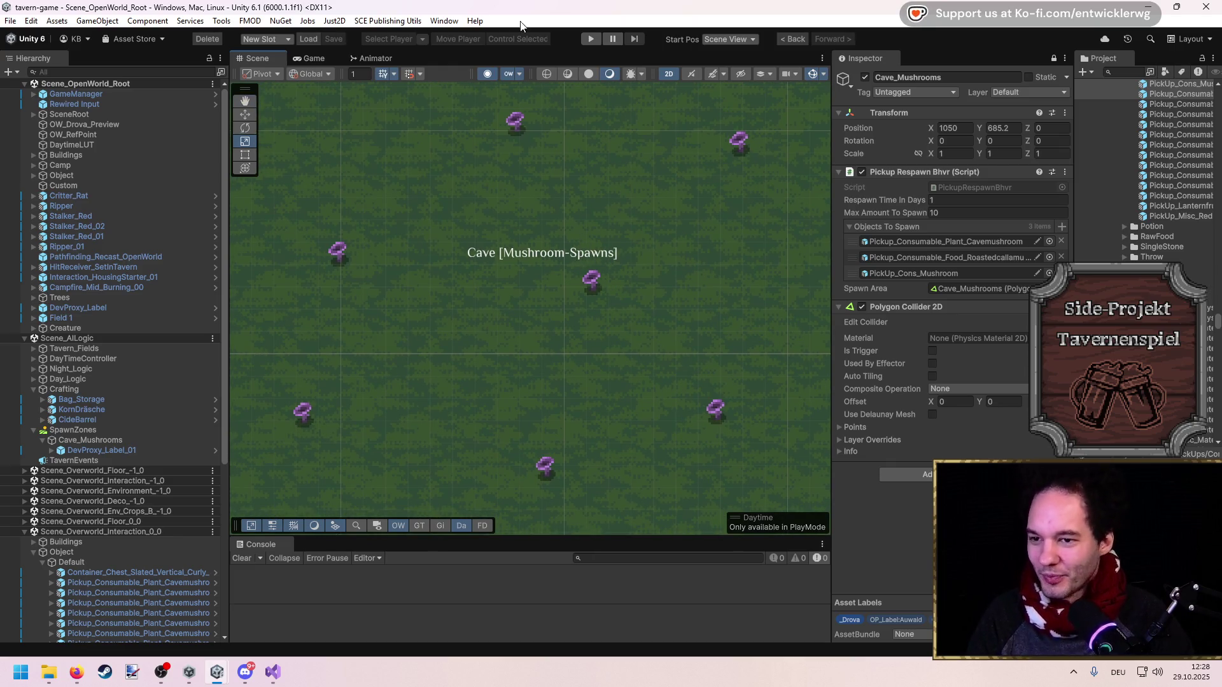
pyautogui.moveTo(570, 8); pyautogui.dragTo(569, 12)
pyautogui.click(1175, 11)
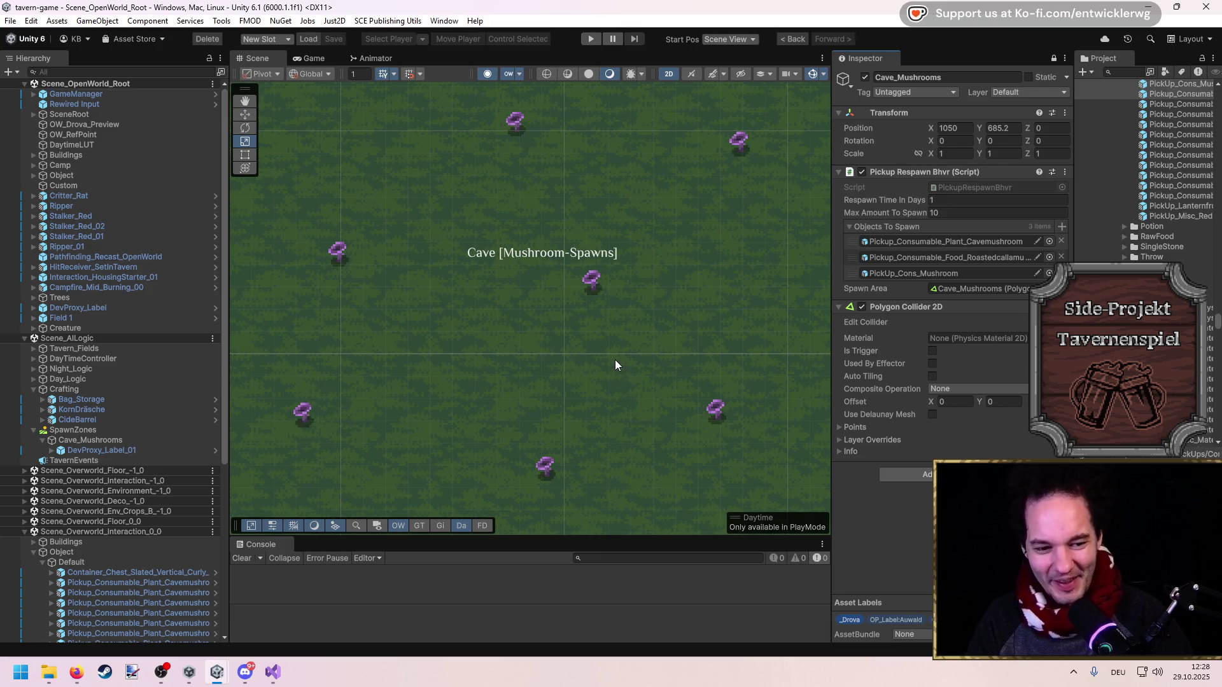
pyautogui.moveTo(615, 360); pyautogui.dragTo(629, 344)
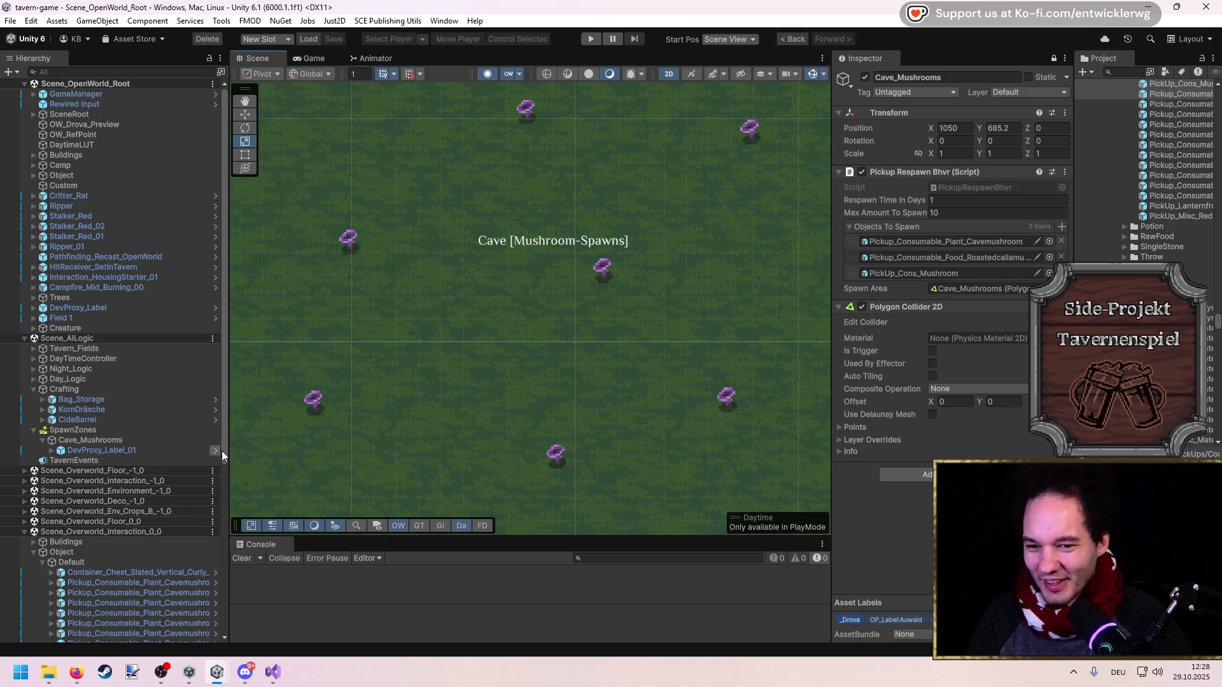
pyautogui.doubleClick(98, 441)
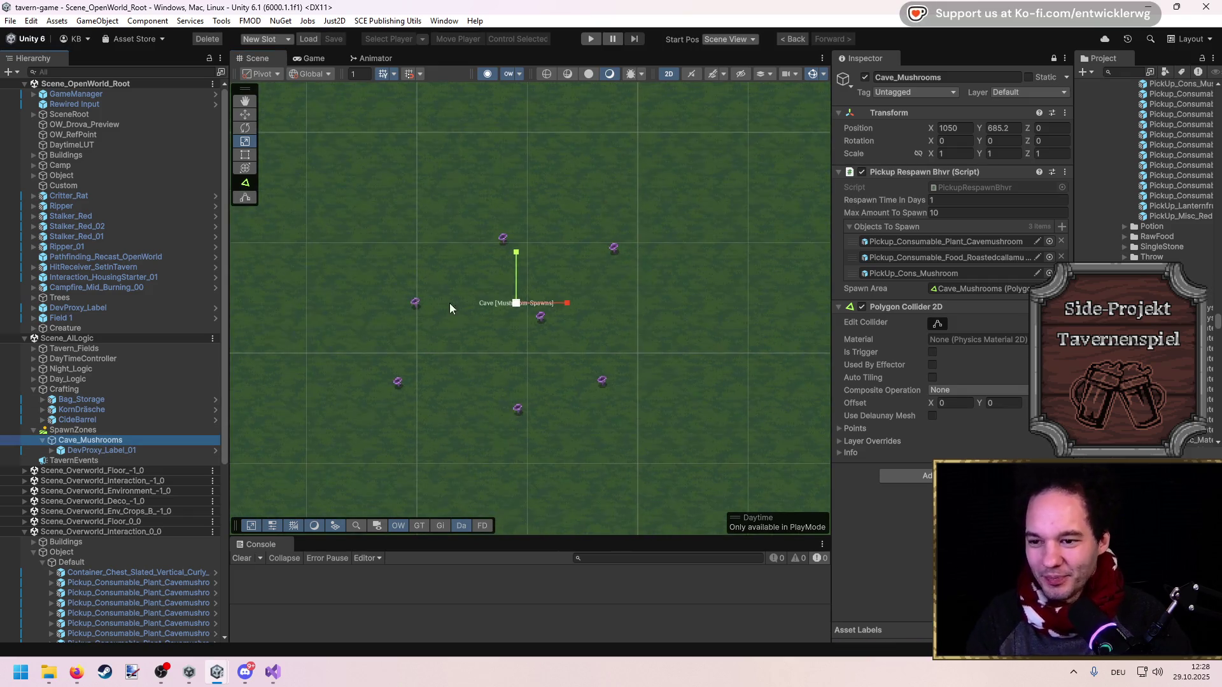
# Edit the Cave_Mushrooms collider and drag out new vertices into a wide polygon
pyautogui.click(245, 197)
pyautogui.scroll(5, 539, 308)
pyautogui.moveTo(553, 303); pyautogui.dragTo(305, 357)
pyautogui.scroll(-3, 356, 359)
pyautogui.moveTo(492, 322)
pyautogui.mouseDown()
pyautogui.moveTo(384, 506)
pyautogui.moveTo(612, 498)
pyautogui.mouseUp()
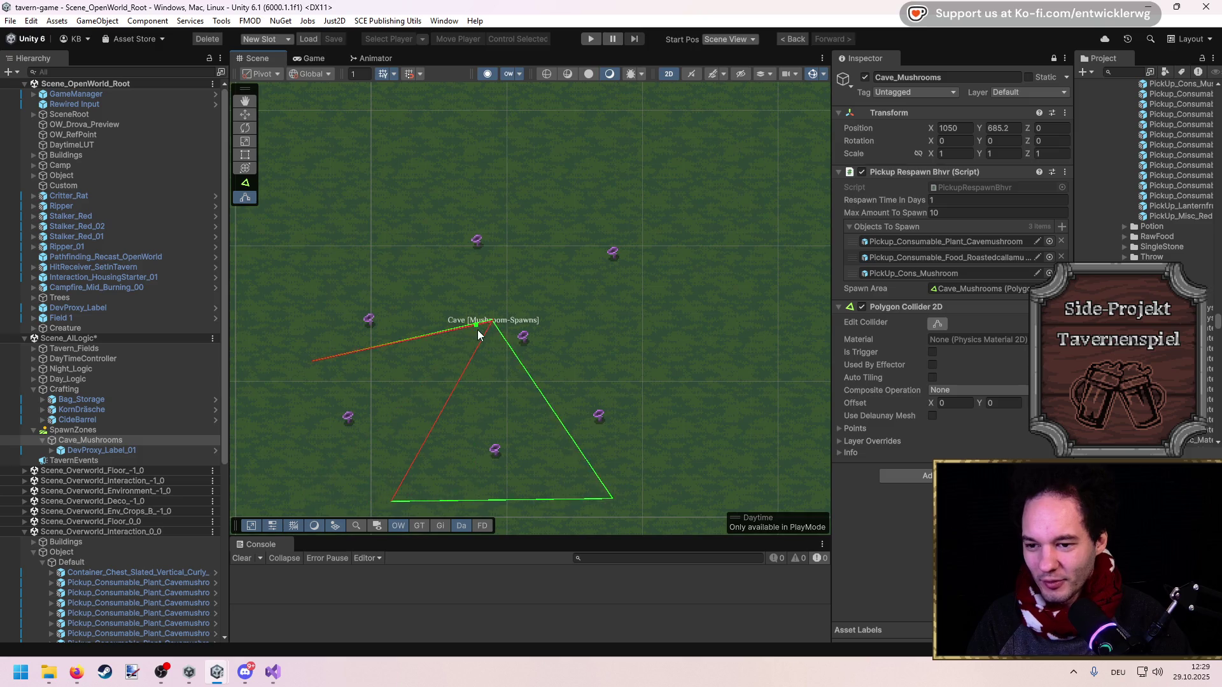
pyautogui.moveTo(490, 328)
pyautogui.mouseDown()
pyautogui.moveTo(557, 381)
pyautogui.moveTo(566, 249)
pyautogui.mouseUp()
pyautogui.scroll(4, 459, 331)
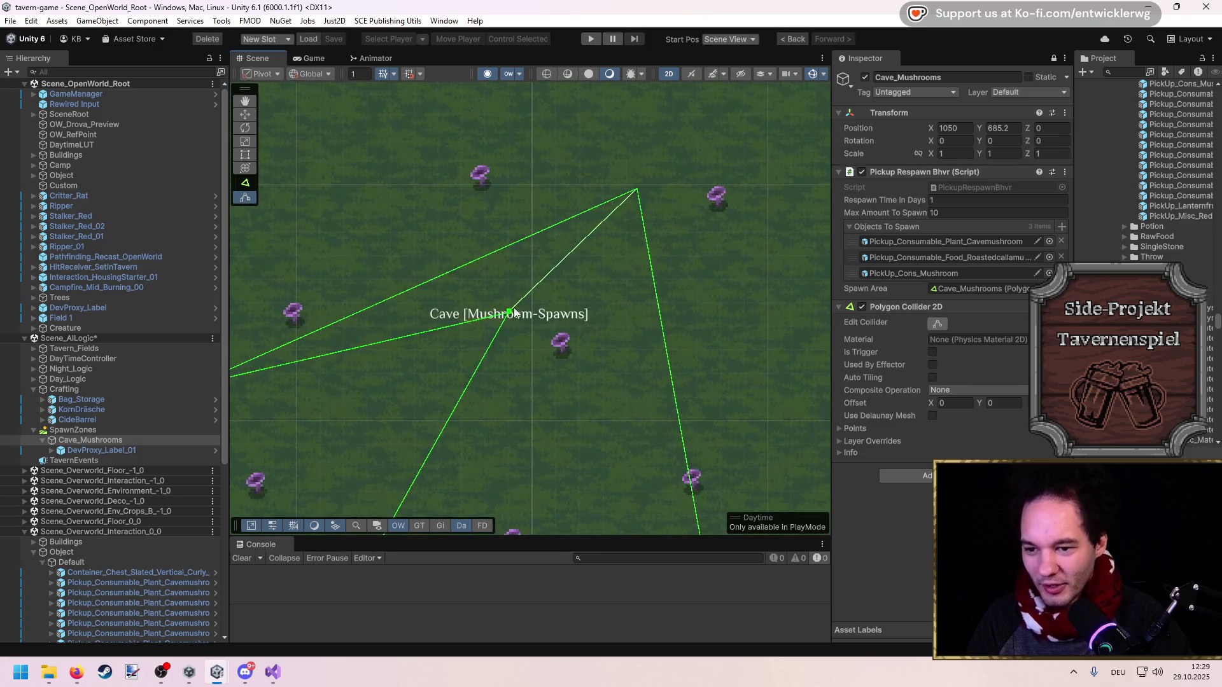
# Save the scene and locate the PickupRespawnBhvr script via the component's Script field
pyautogui.hotkey('ctrl', 'z')
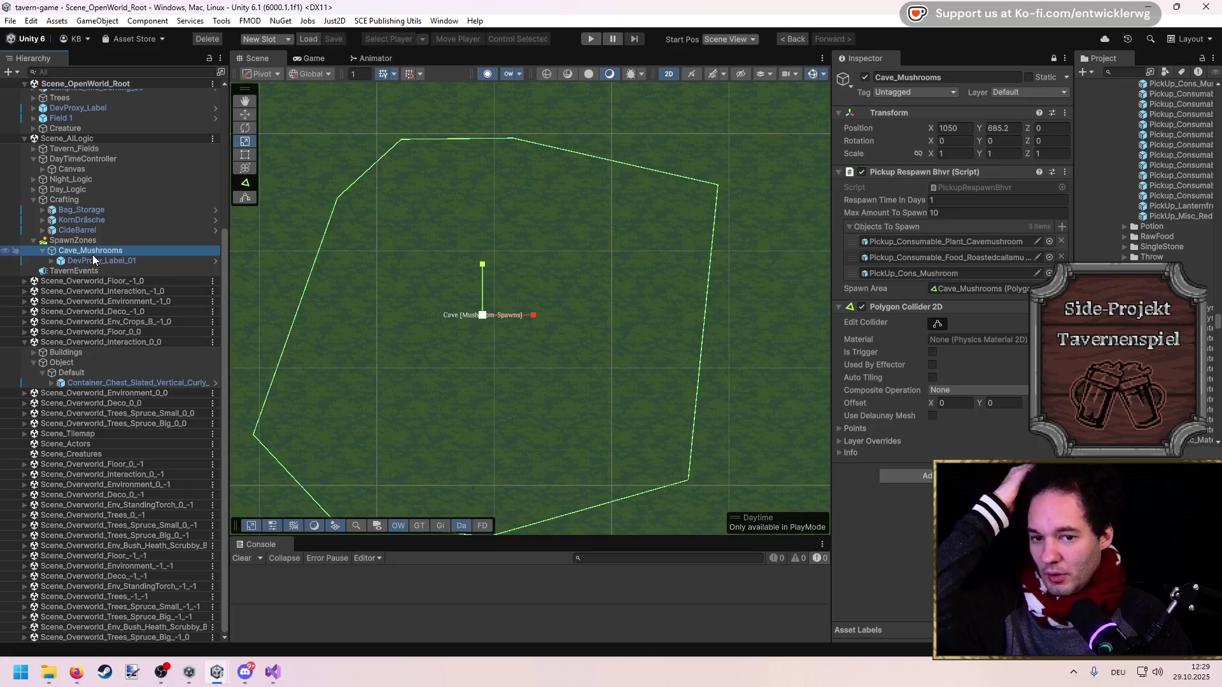
pyautogui.click(918, 188)
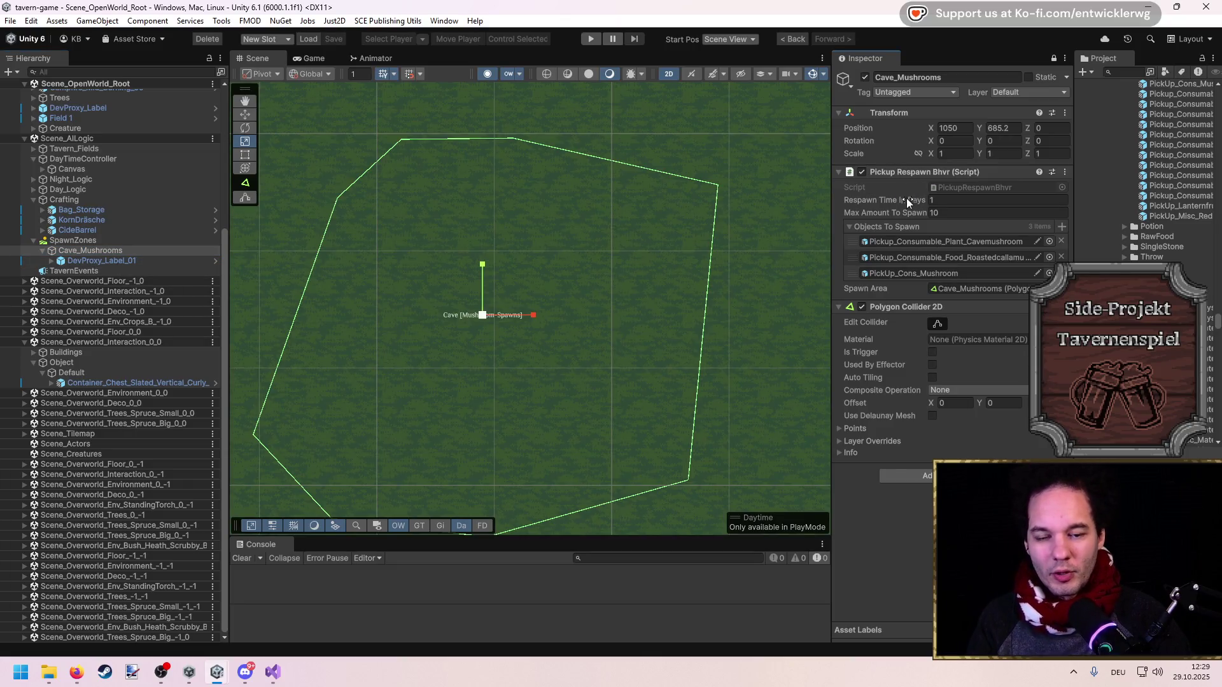
pyautogui.scroll(-3, 804, 251)
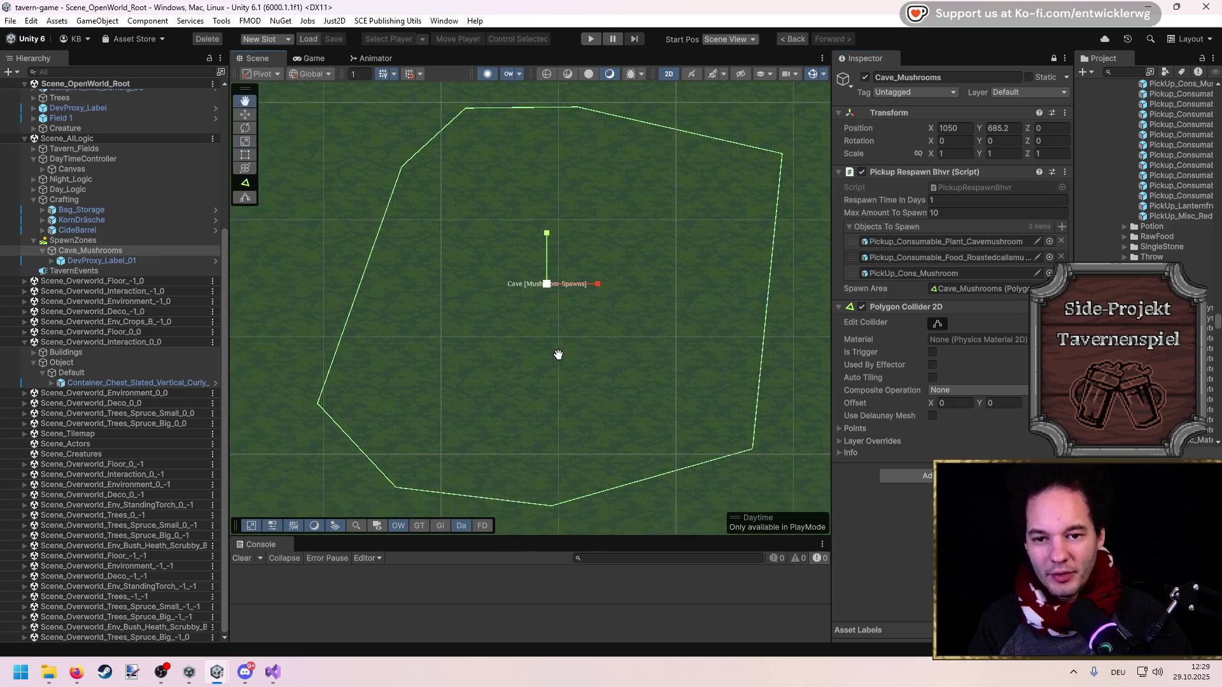
pyautogui.click(977, 186)
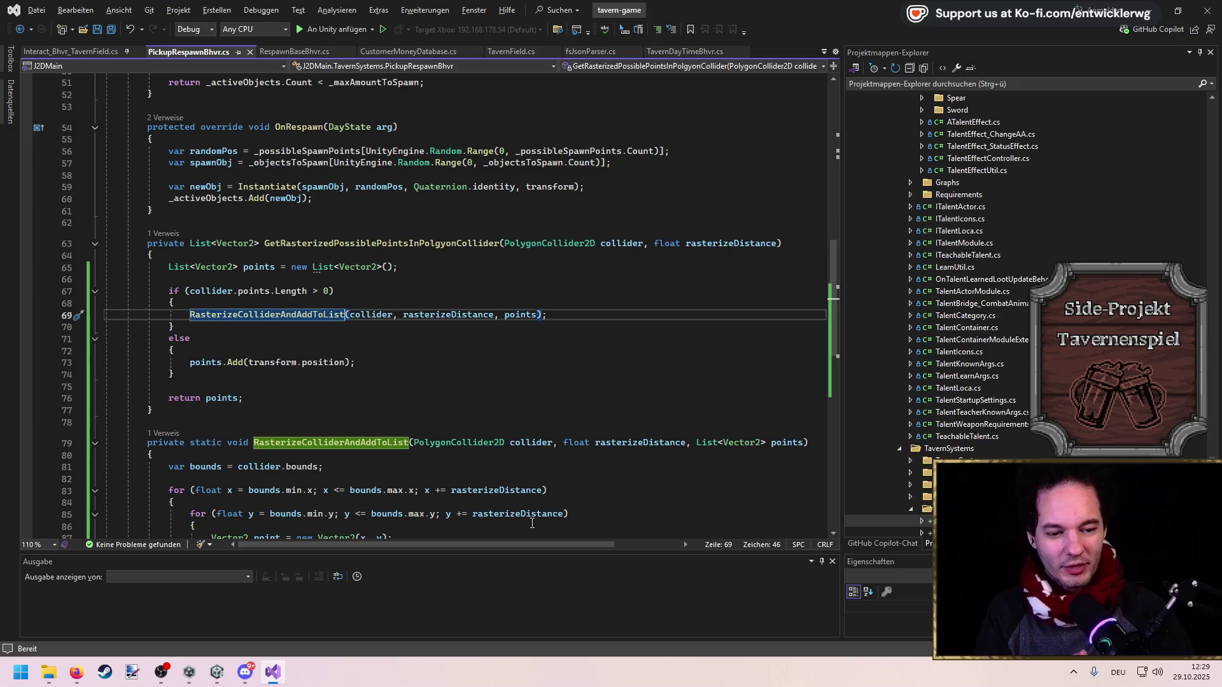
# Add a new serialized field _amountToSpawn, initially an int defaulting to 2
pyautogui.hotkey('ctrl', 's')
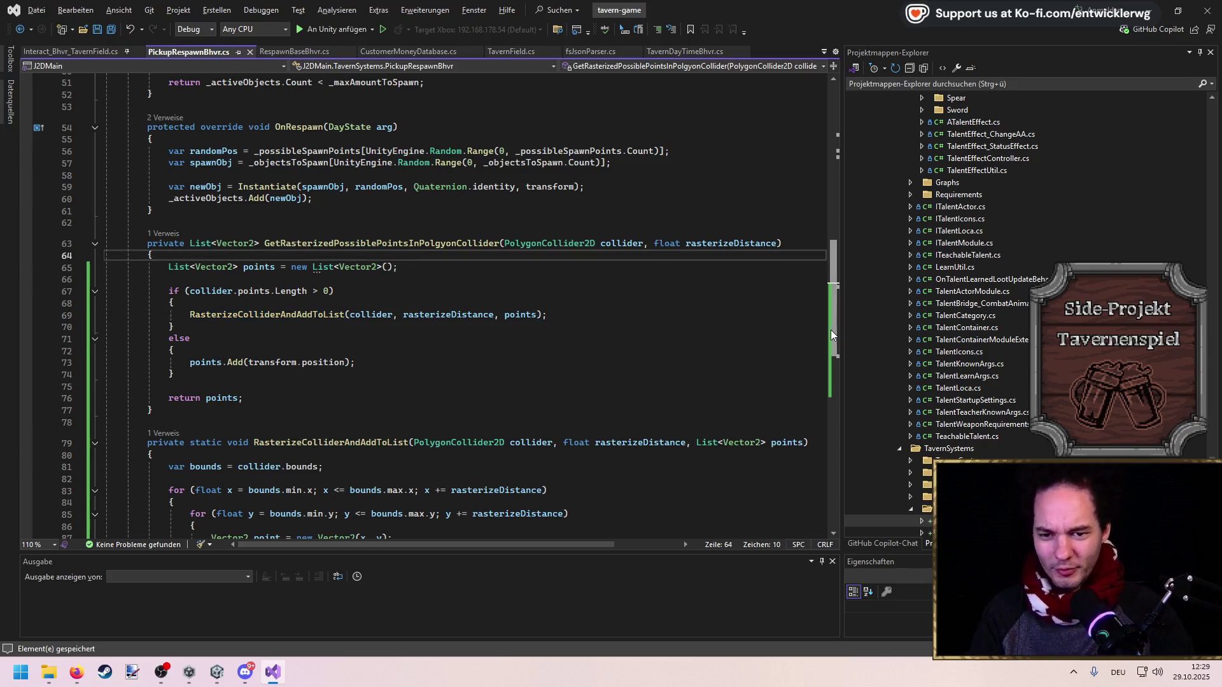
pyautogui.scroll(15, 382, 319)
pyautogui.click(544, 268)
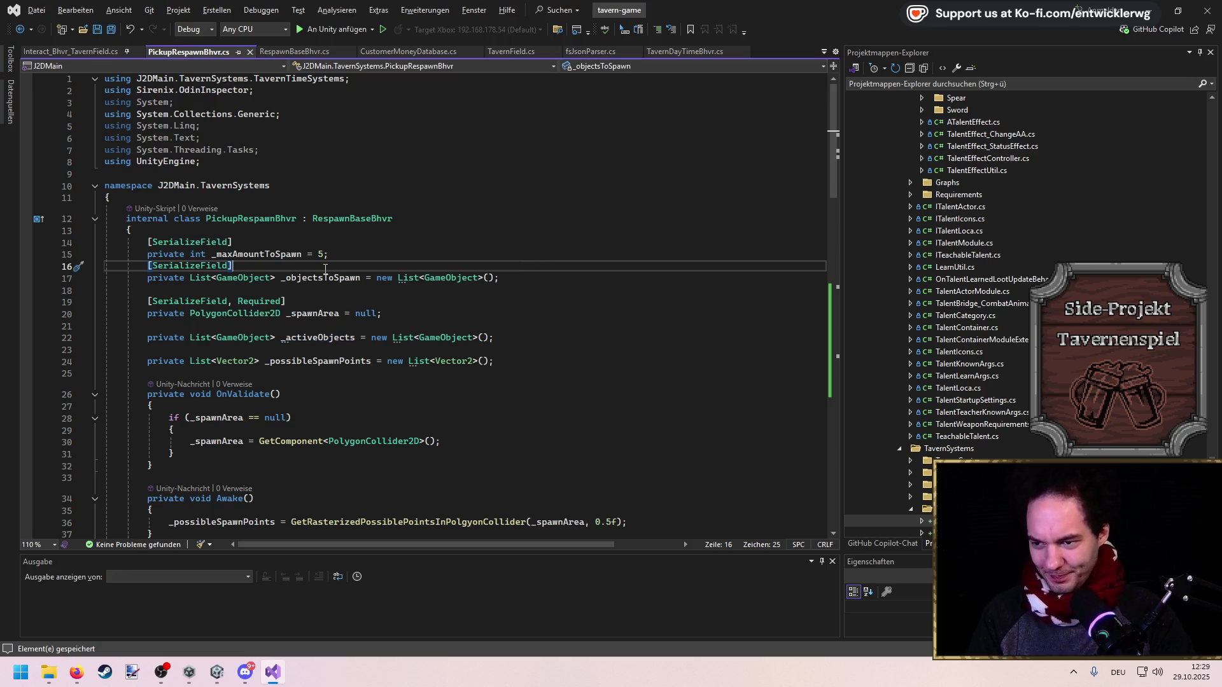
pyautogui.click(307, 243)
pyautogui.write('[SerializeField]')
pyautogui.press('Return')
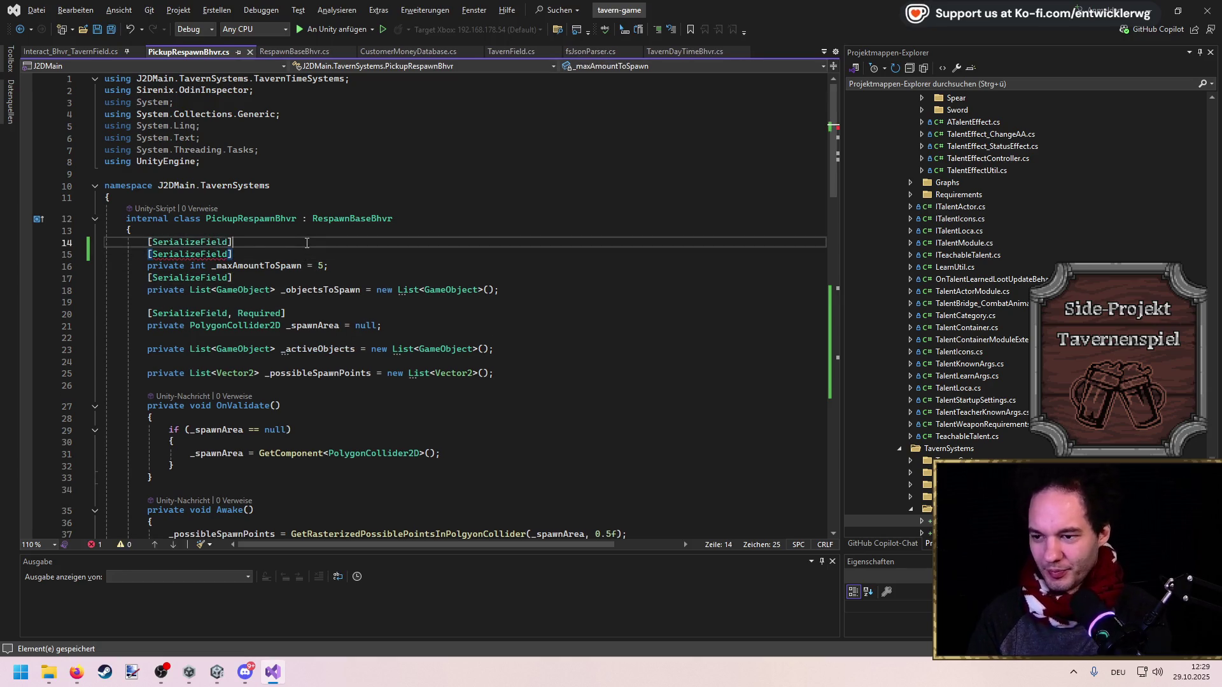
pyautogui.write('private int _amountToSpawn = 3')
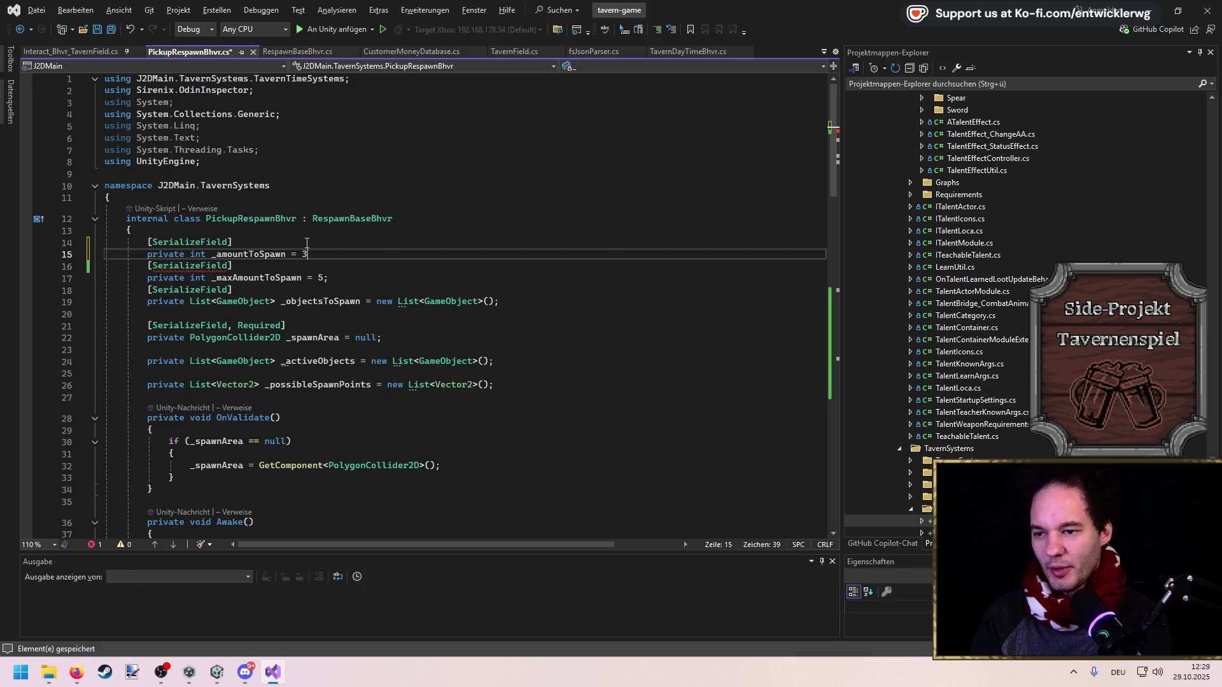
pyautogui.press('BackSpace')
pyautogui.write('2;')
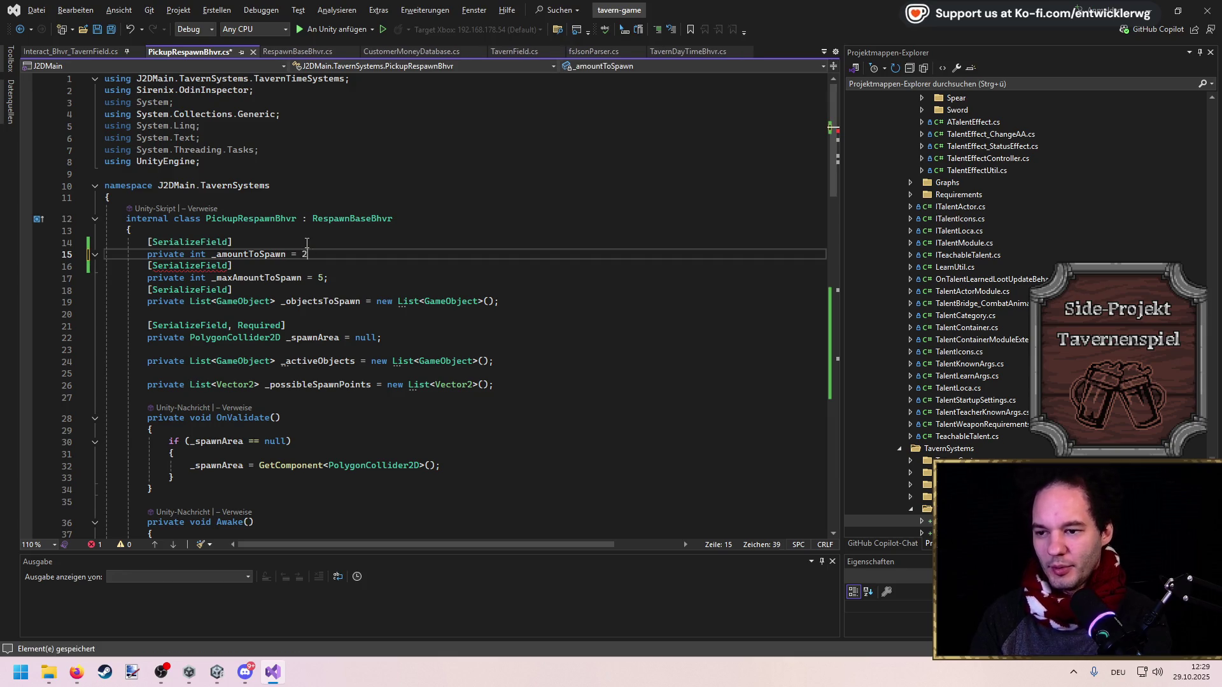
pyautogui.hotkey('ctrl', 's')
# Change _amountToSpawn to a Vector2Int defaulting to new Vector2Int(1, 3)
pyautogui.doubleClick(204, 254)
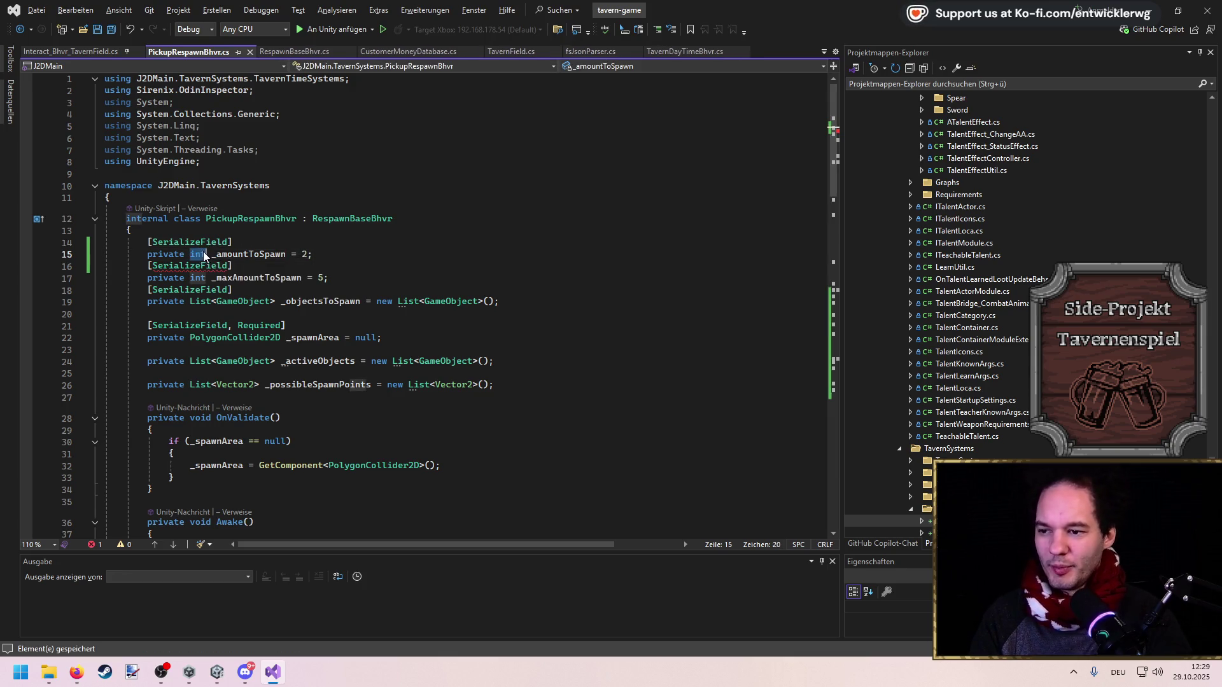
pyautogui.write('Vector2I')
pyautogui.press('Tab')
pyautogui.press('End')
pyautogui.press('Left')
pyautogui.press('BackSpace')
pyautogui.write('nt')
pyautogui.write('(1, 3)')
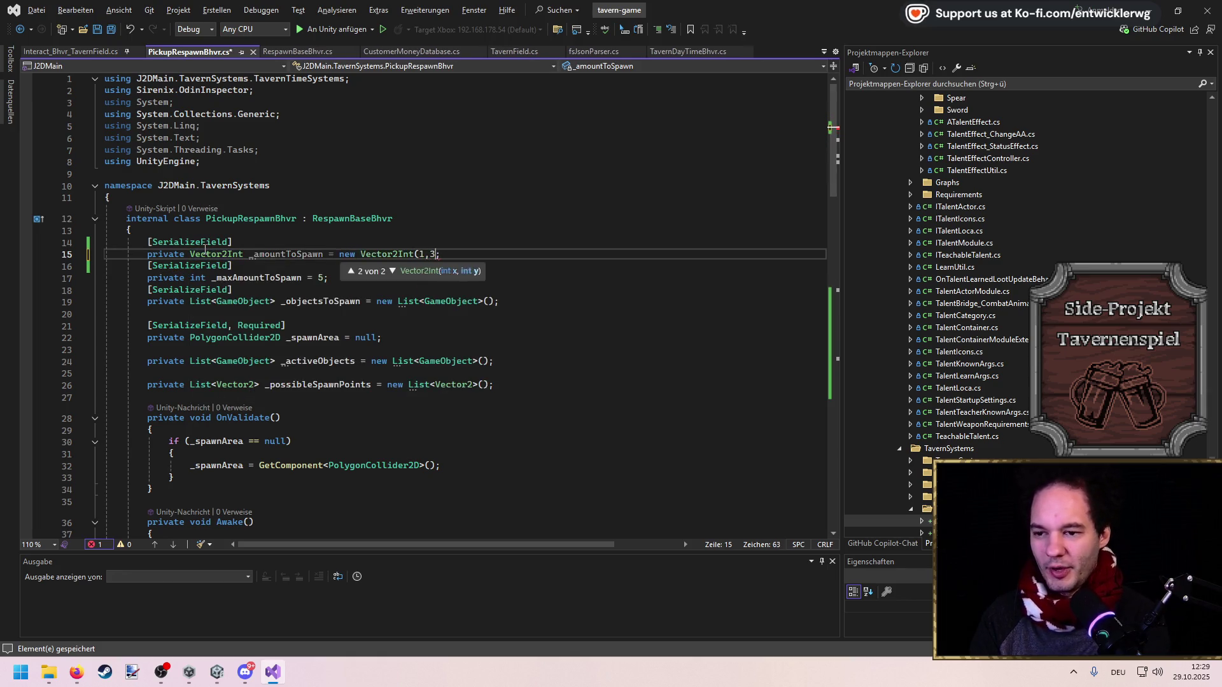
pyautogui.hotkey('ctrl', 's')
# Wrap OnRespawn's pickup-spawning code in a for loop snippet
pyautogui.scroll(-13, 280, 260)
pyautogui.click(404, 258)
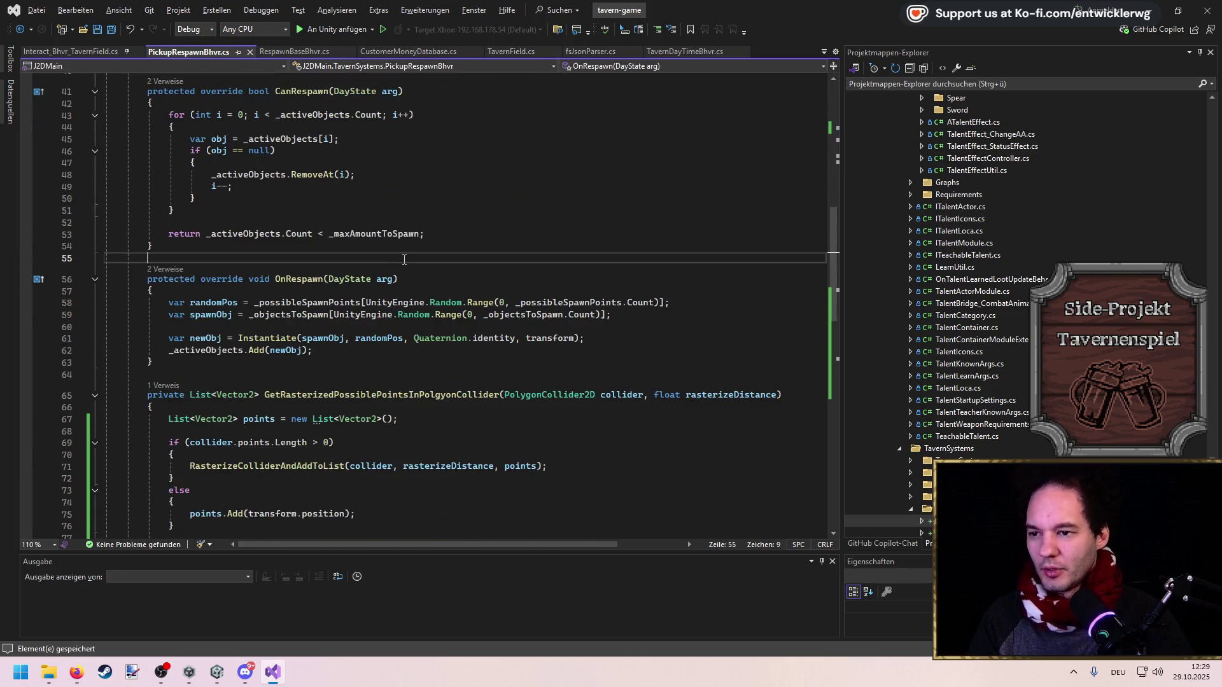
pyautogui.moveTo(313, 351); pyautogui.dragTo(13, 296)
pyautogui.hotkey('ctrl', 'k')
pyautogui.hotkey('ctrl', 's')
pyautogui.press('Down')
pyautogui.press('Return')
pyautogui.write('for')
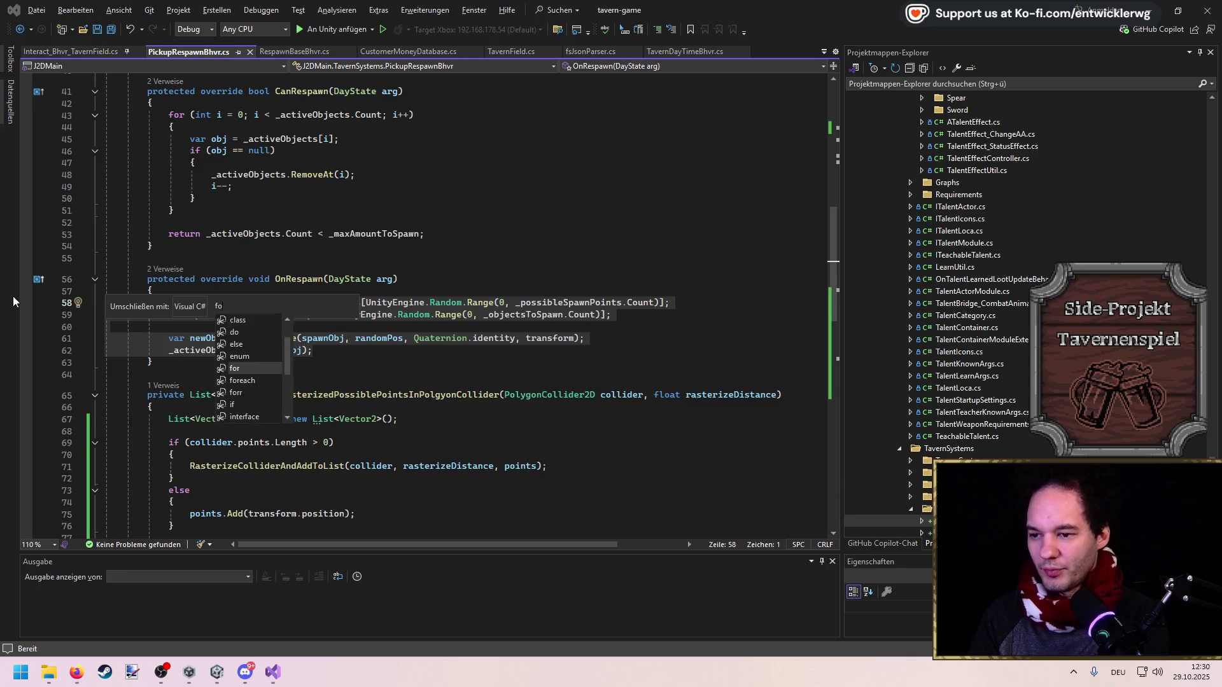
pyautogui.press('Return')
pyautogui.press('Return')
pyautogui.hotkey('ctrl', 's')
# Compute spawns with Random.Range over _amountToSpawn, loop that many times, and save
pyautogui.hotkey('ctrl', 'Return')
pyautogui.write('var spawns =')
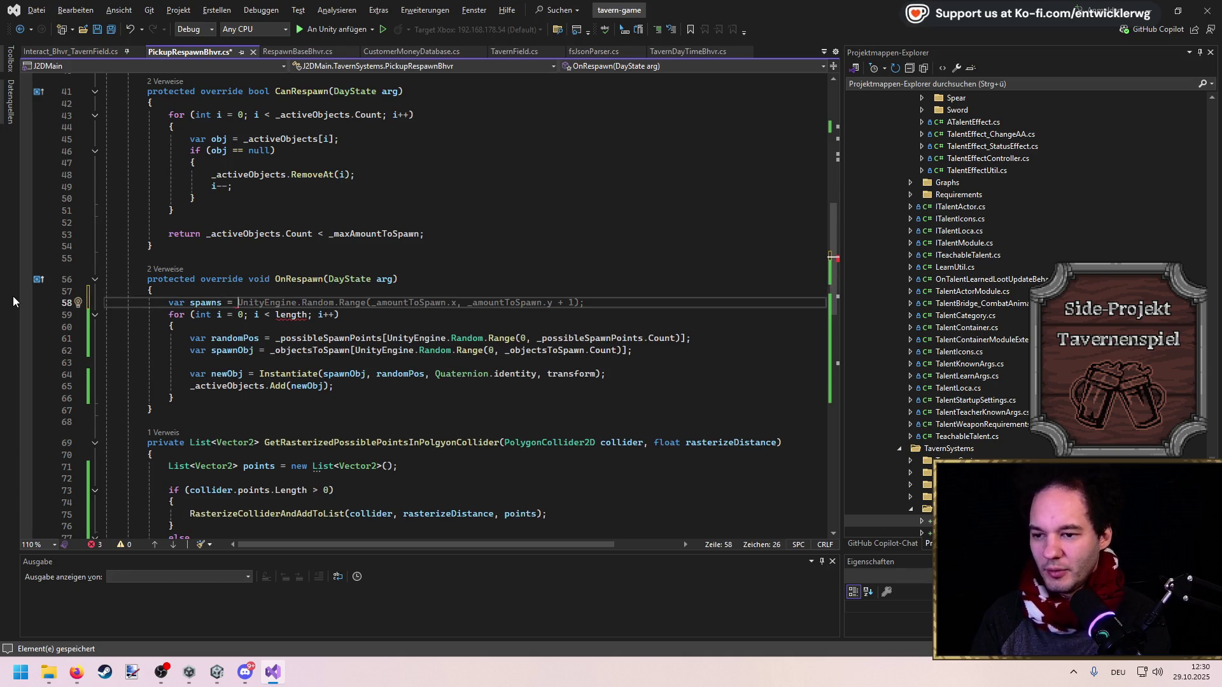
pyautogui.press('Tab')
pyautogui.hotkey('ctrl', 's')
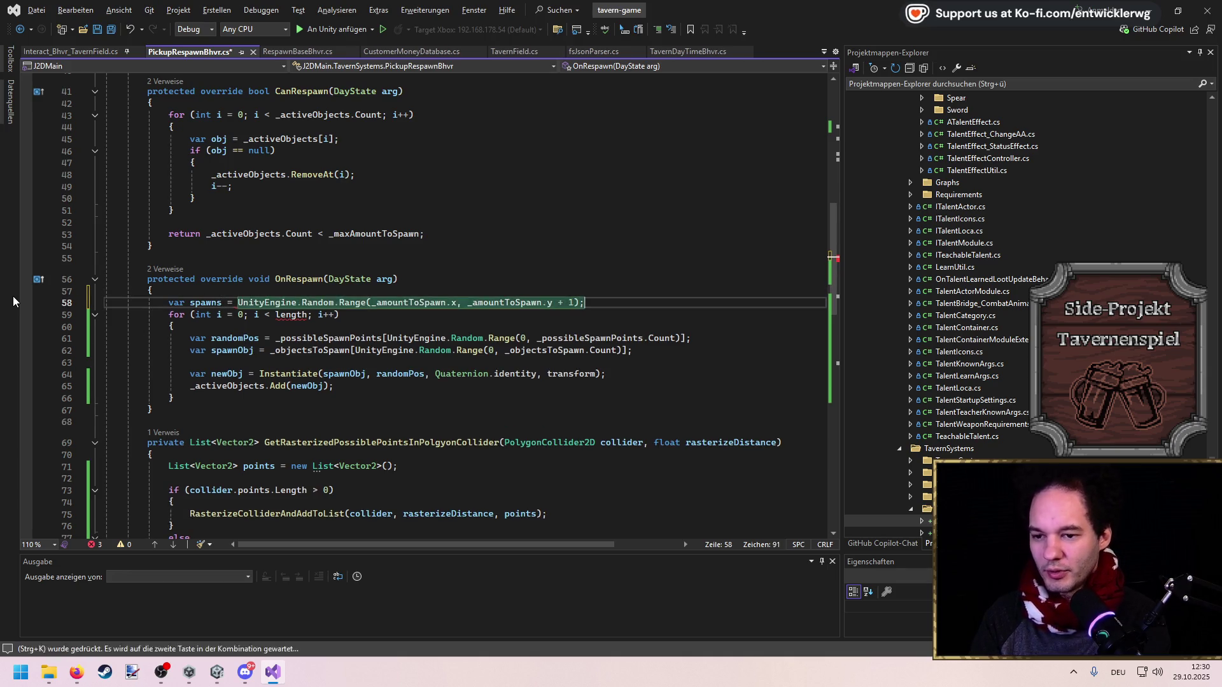
pyautogui.press('Down')
pyautogui.hotkey('ctrl', 'Left')
pyautogui.hotkey('ctrl', 'Left')
pyautogui.hotkey('ctrl', 'Left')
pyautogui.hotkey('ctrl', 'shift', 'Left')
pyautogui.write('s')
pyautogui.press('Tab')
pyautogui.hotkey('ctrl', 's')
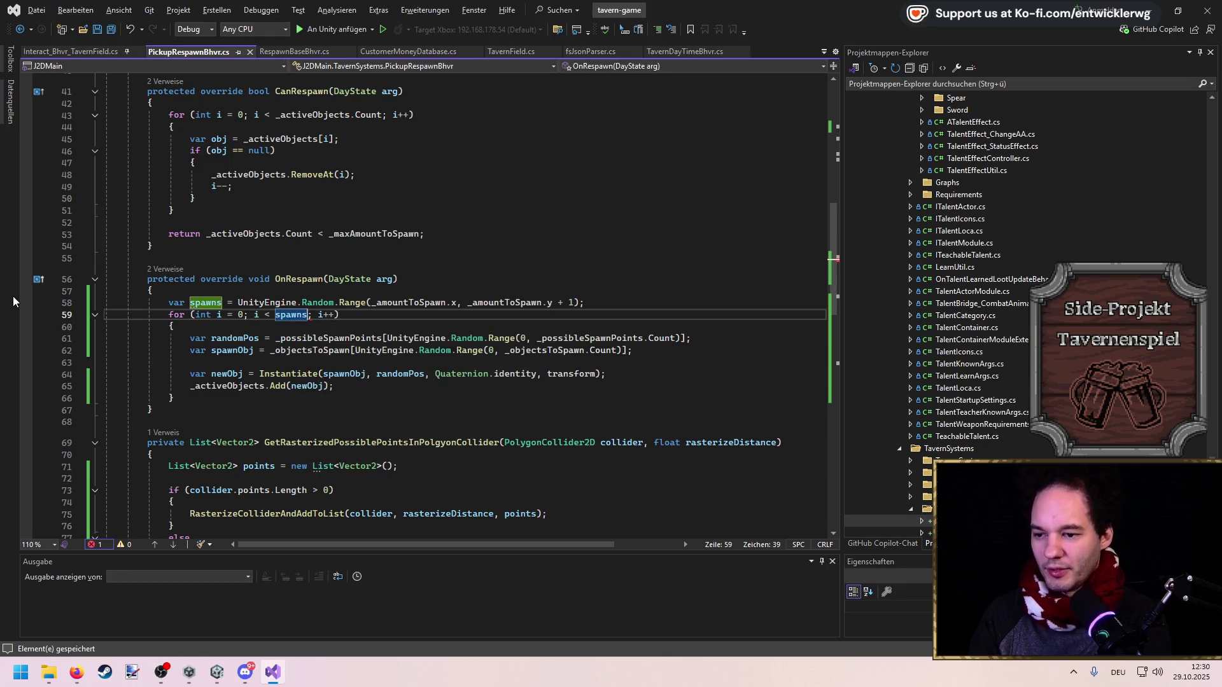
pyautogui.click(1151, 9)
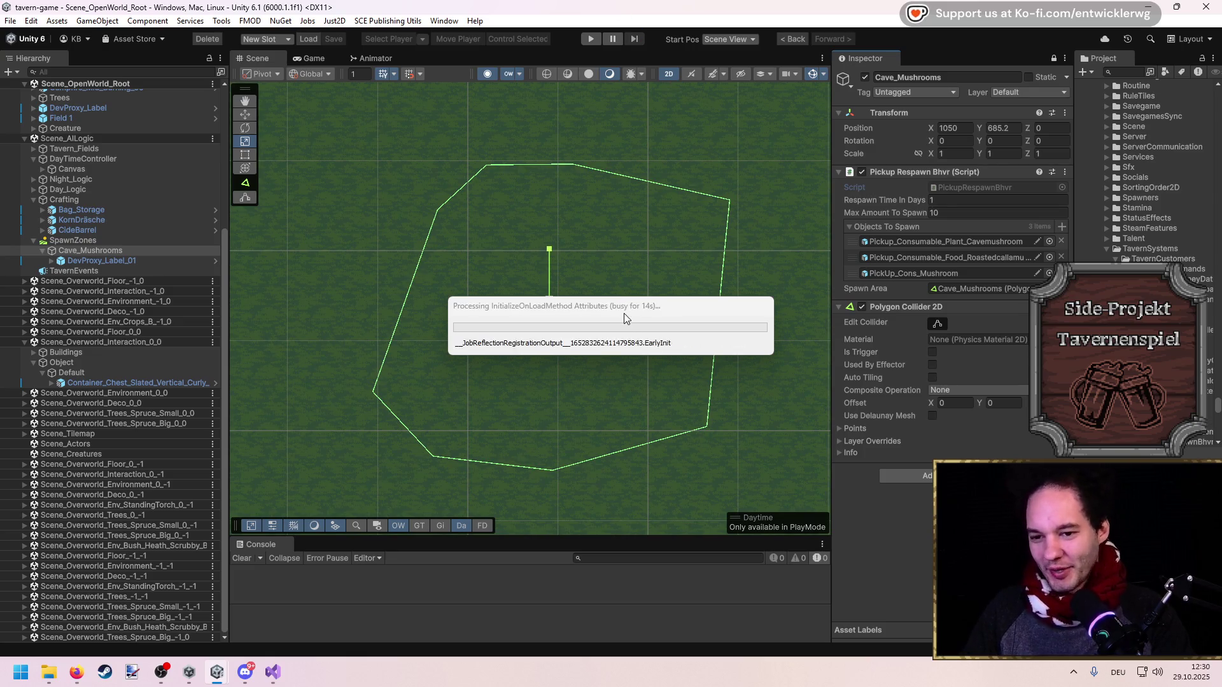
# Wait out the recompile, confirm Amount To Spawn reads 1–3, and enter Play mode
pyautogui.moveTo(627, 322)
pyautogui.mouseDown()
pyautogui.moveTo(575, 372)
pyautogui.moveTo(570, 329)
pyautogui.mouseUp()
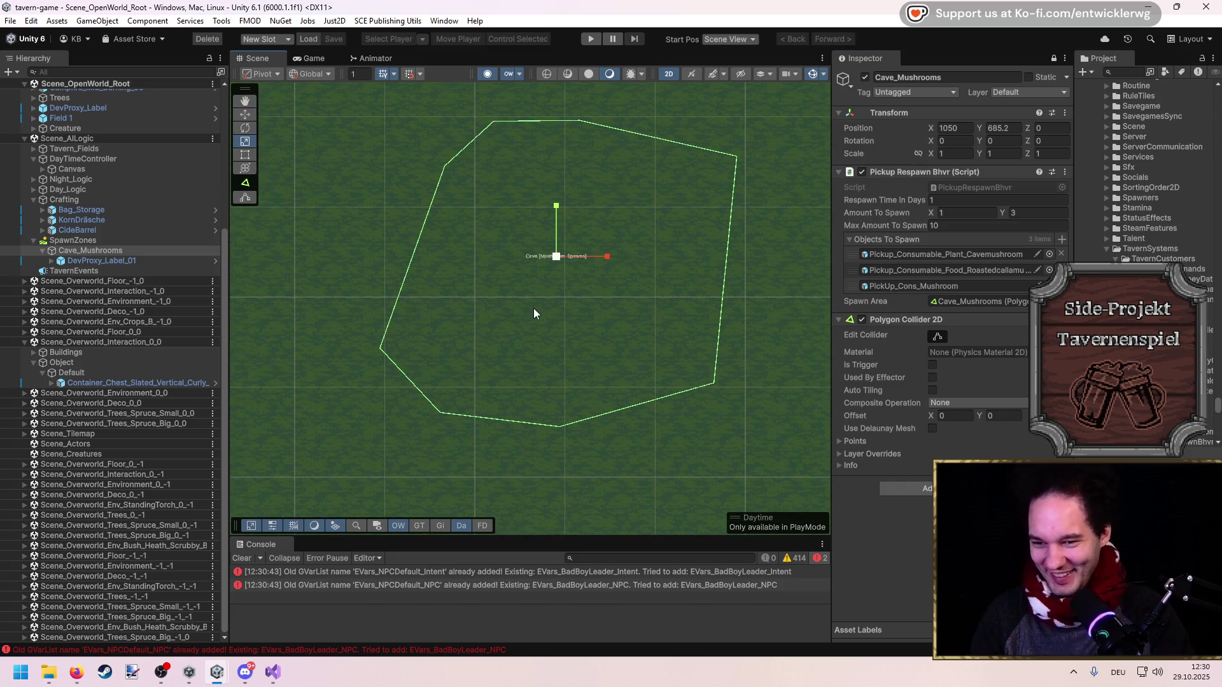
pyautogui.scroll(1, 495, 296)
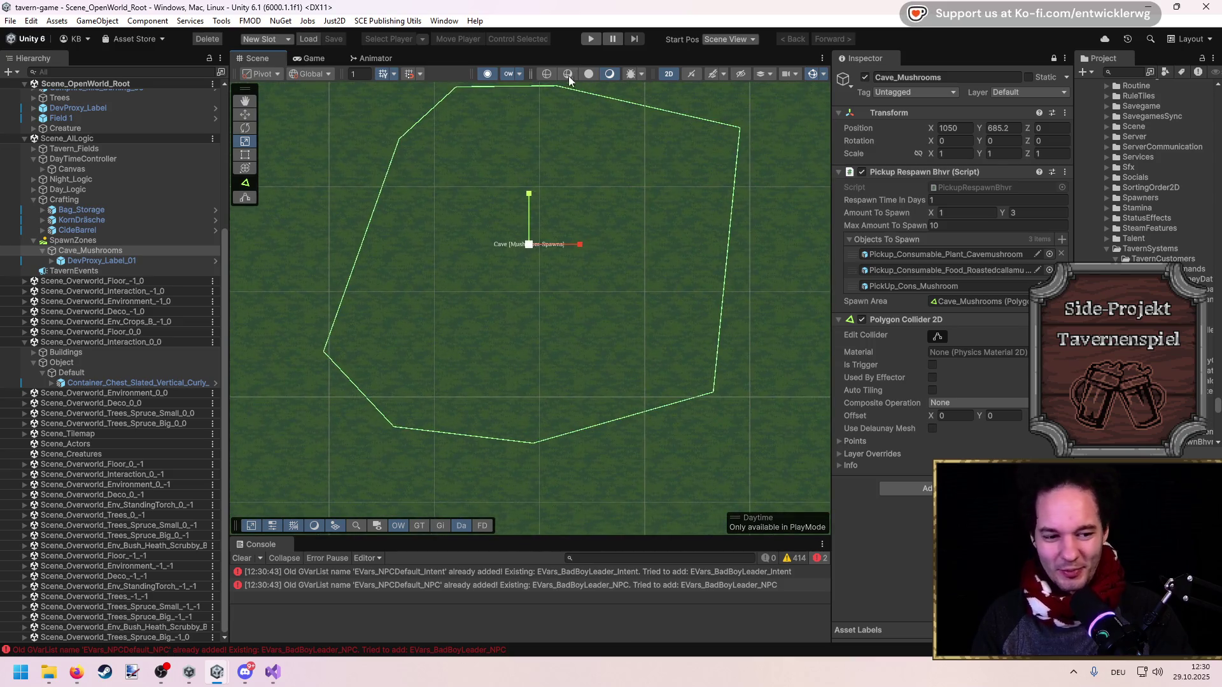
pyautogui.click(592, 39)
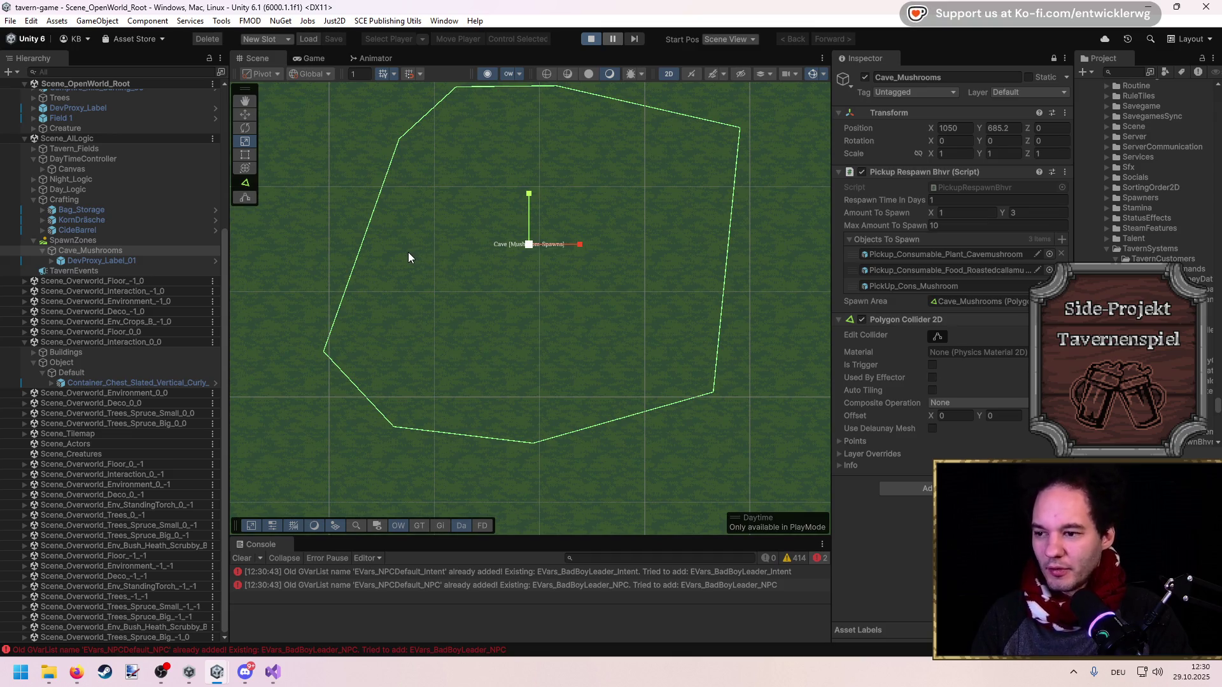
# Noclip the player over to the Cave_Mushrooms zone, then turn noclip off there
pyautogui.press('n')
pyautogui.press('d')
pyautogui.press('s')
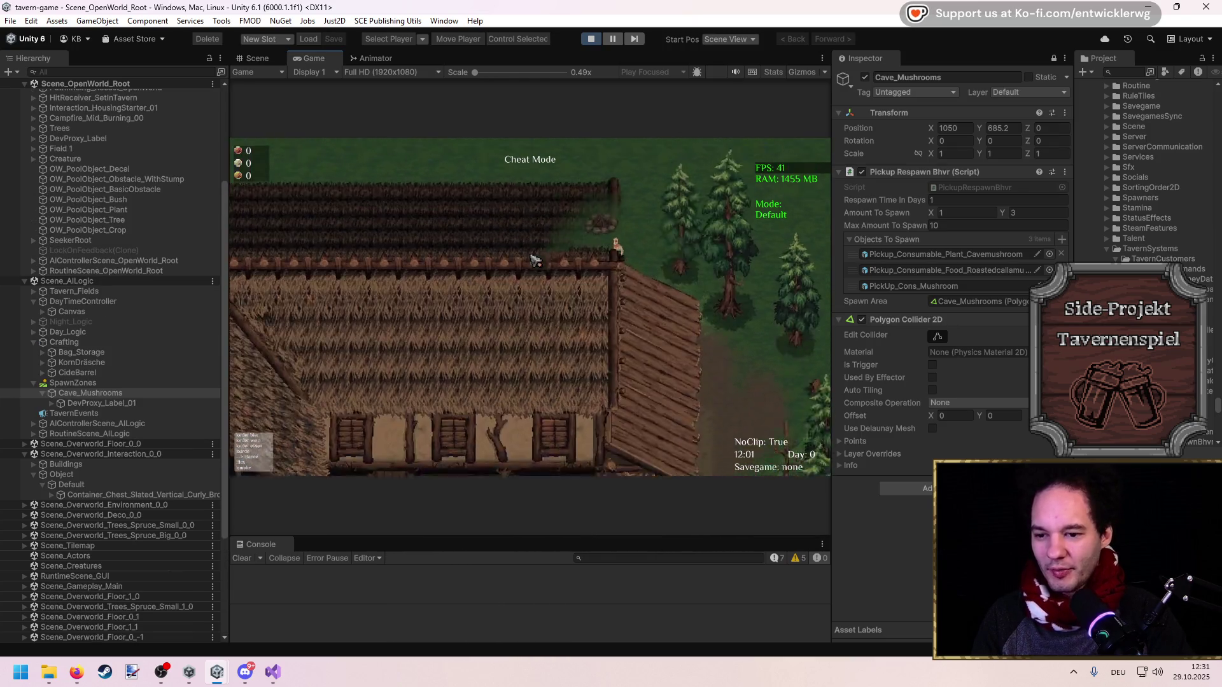
pyautogui.press('n')
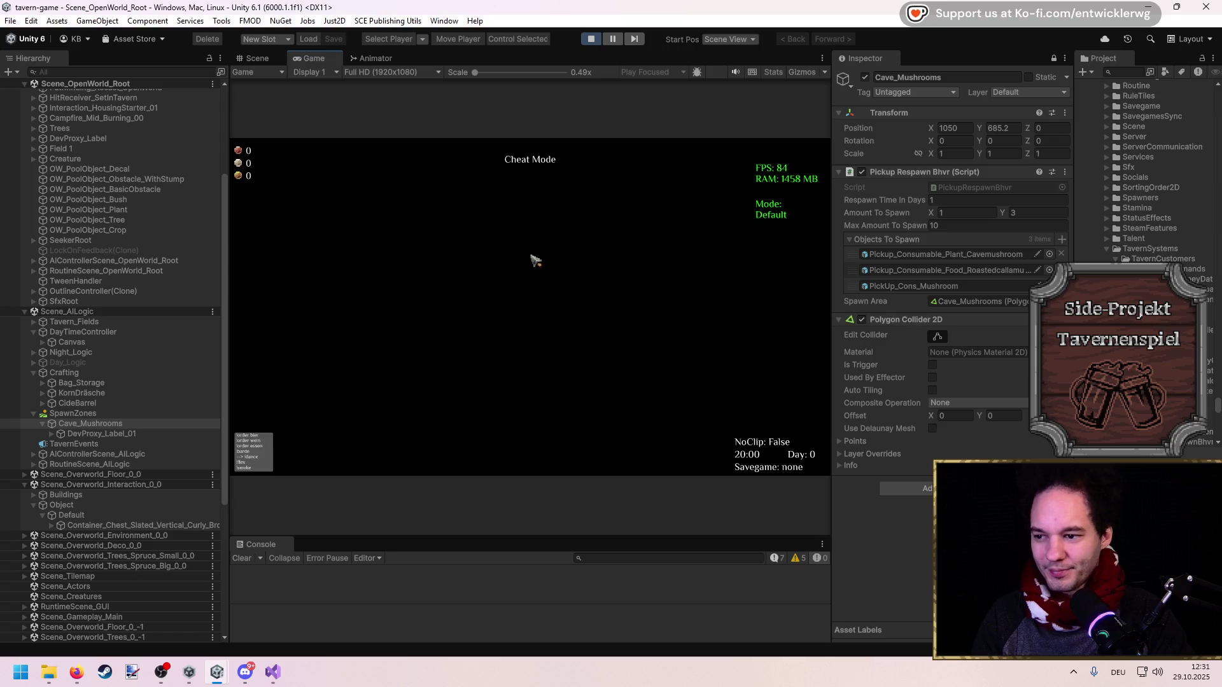
pyautogui.press('n')
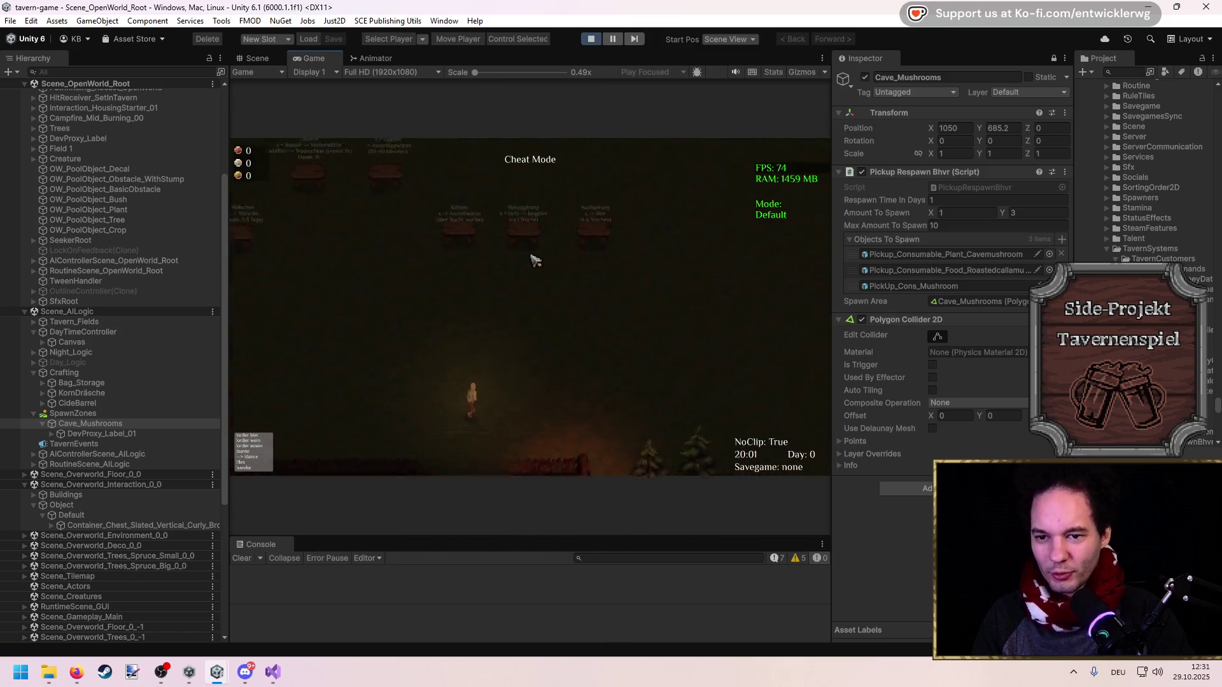
pyautogui.press('w')
pyautogui.press('d')
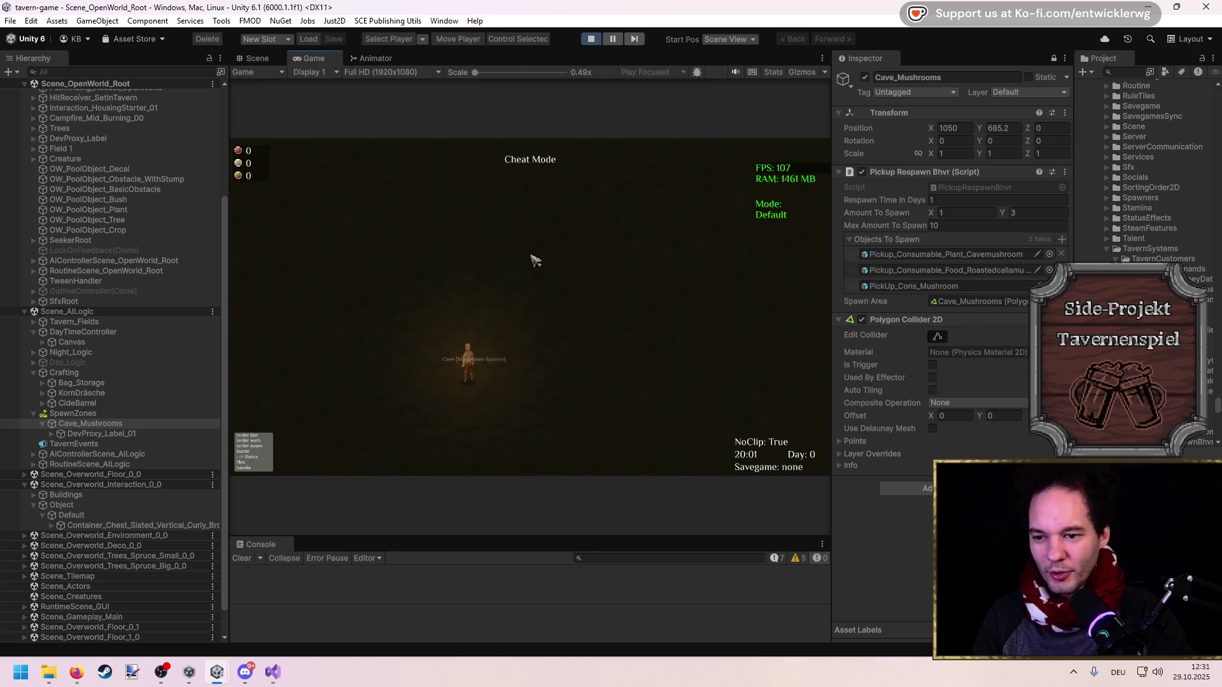
pyautogui.press('n')
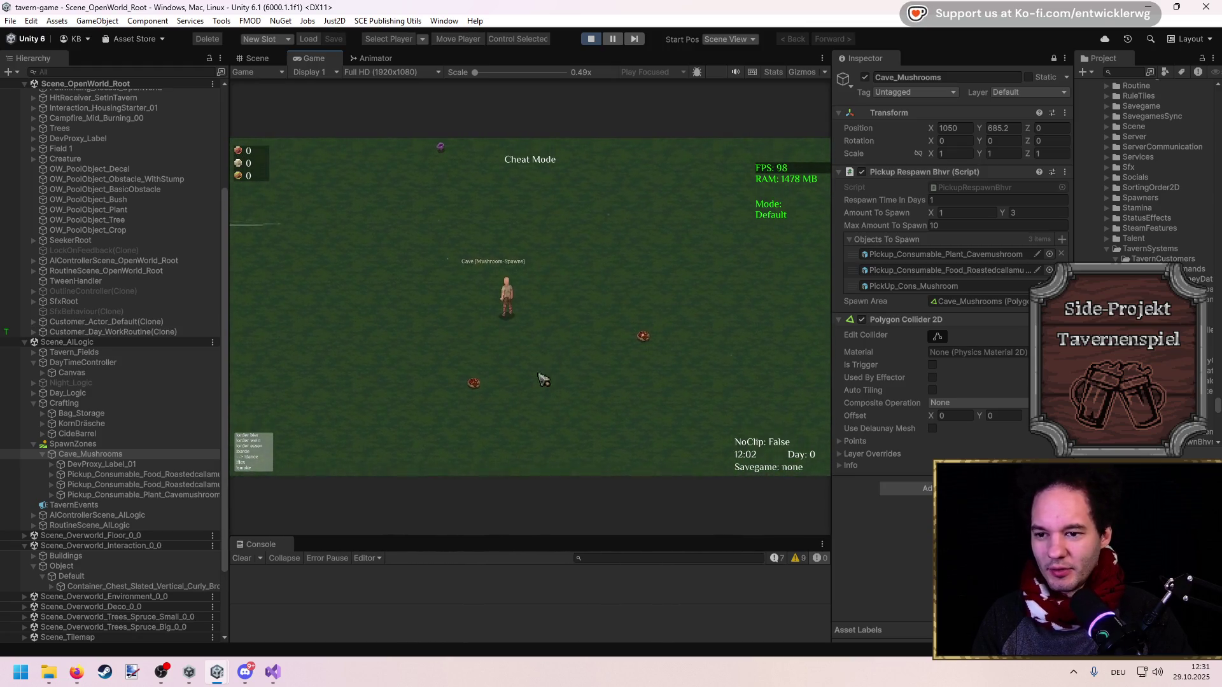
pyautogui.doubleClick(547, 59)
# Check the Cave_Mushrooms spawn area in the Scene view, then return to the maximized Game view
pyautogui.press('s')
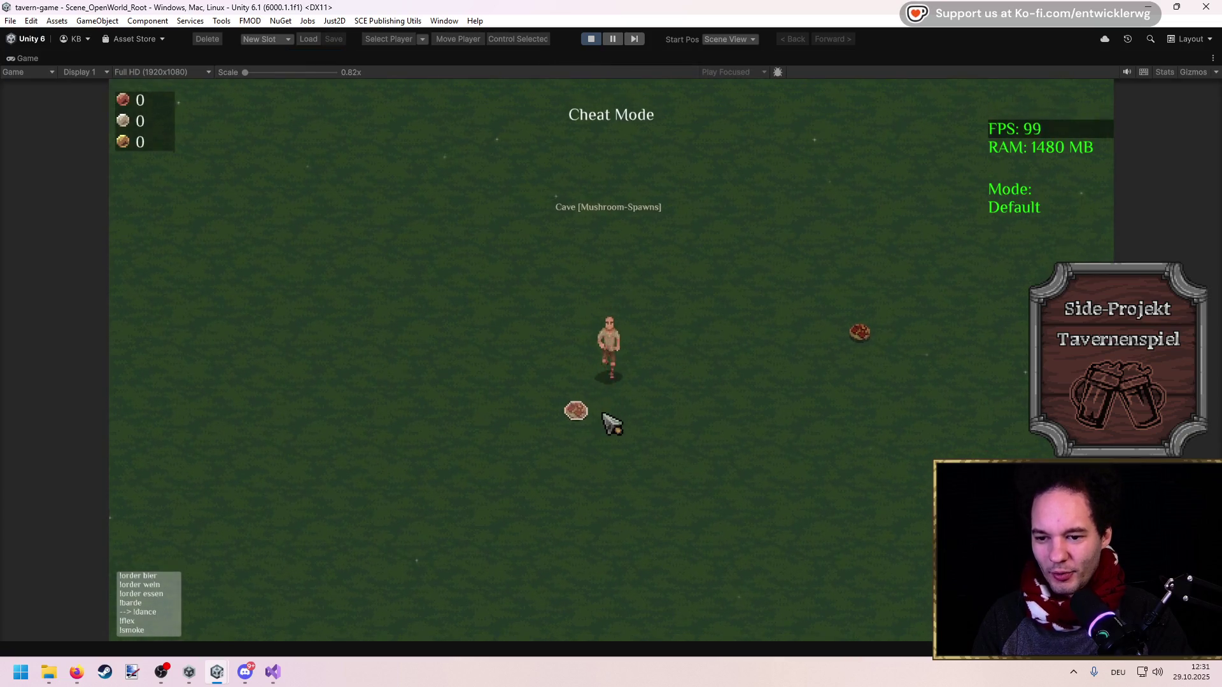
pyautogui.press('w')
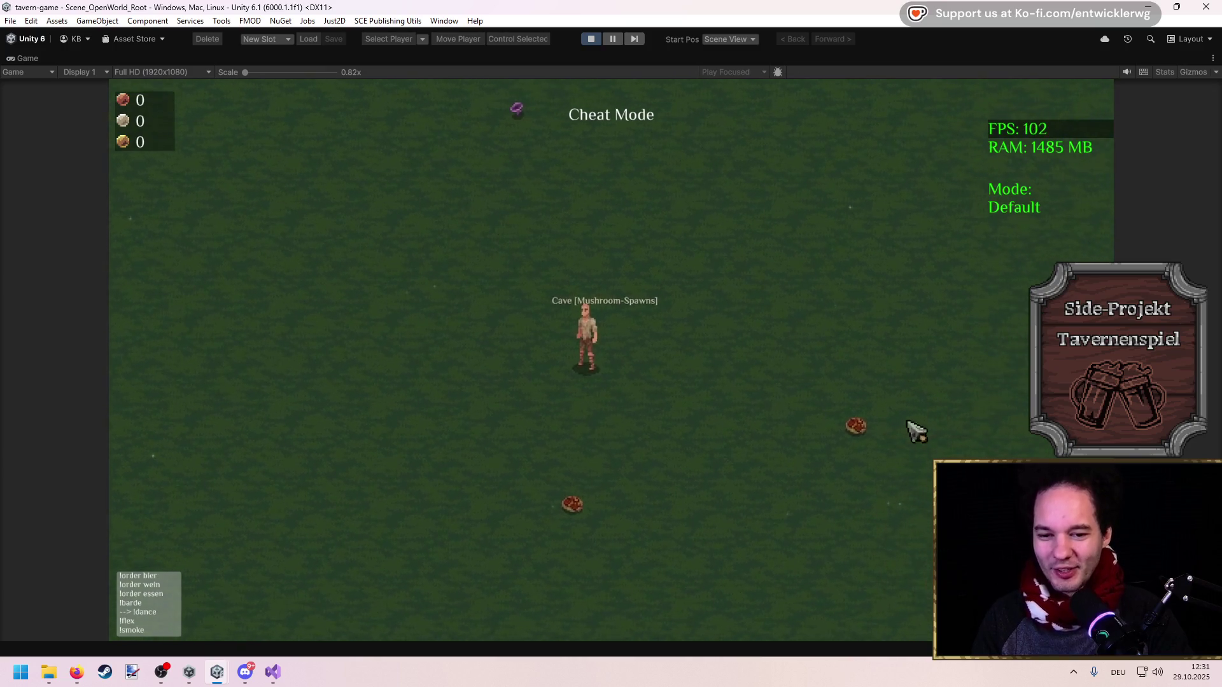
pyautogui.hotkey('shift', 'space')
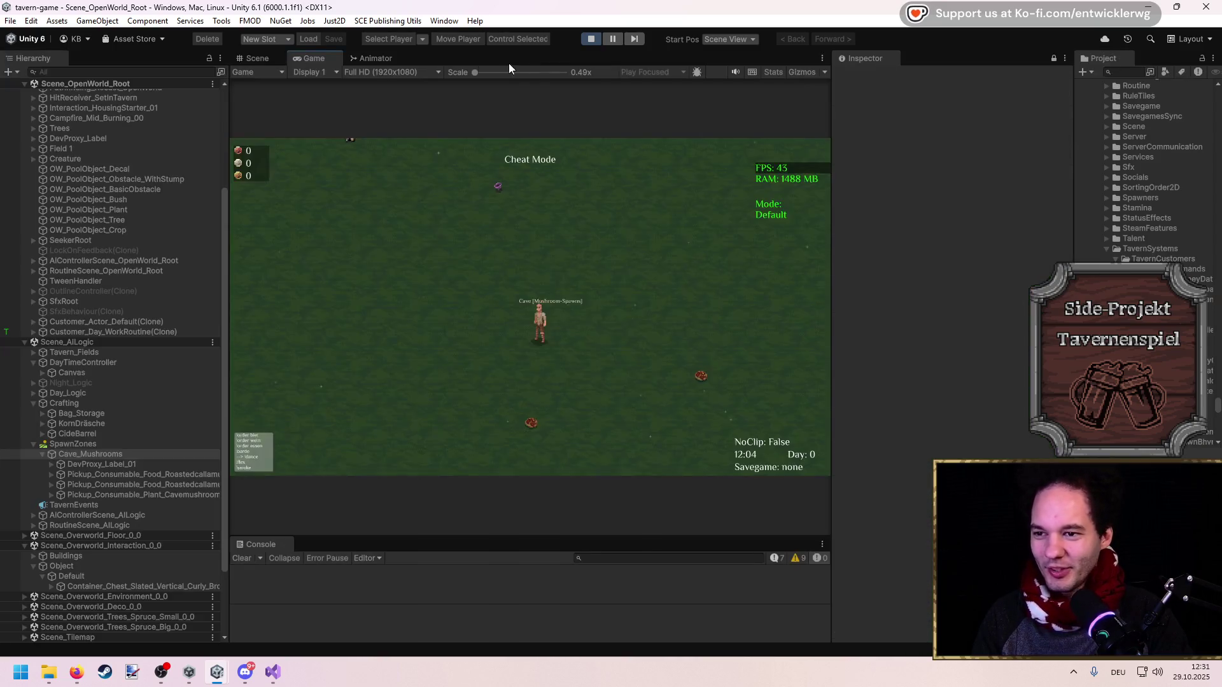
pyautogui.click(545, 307)
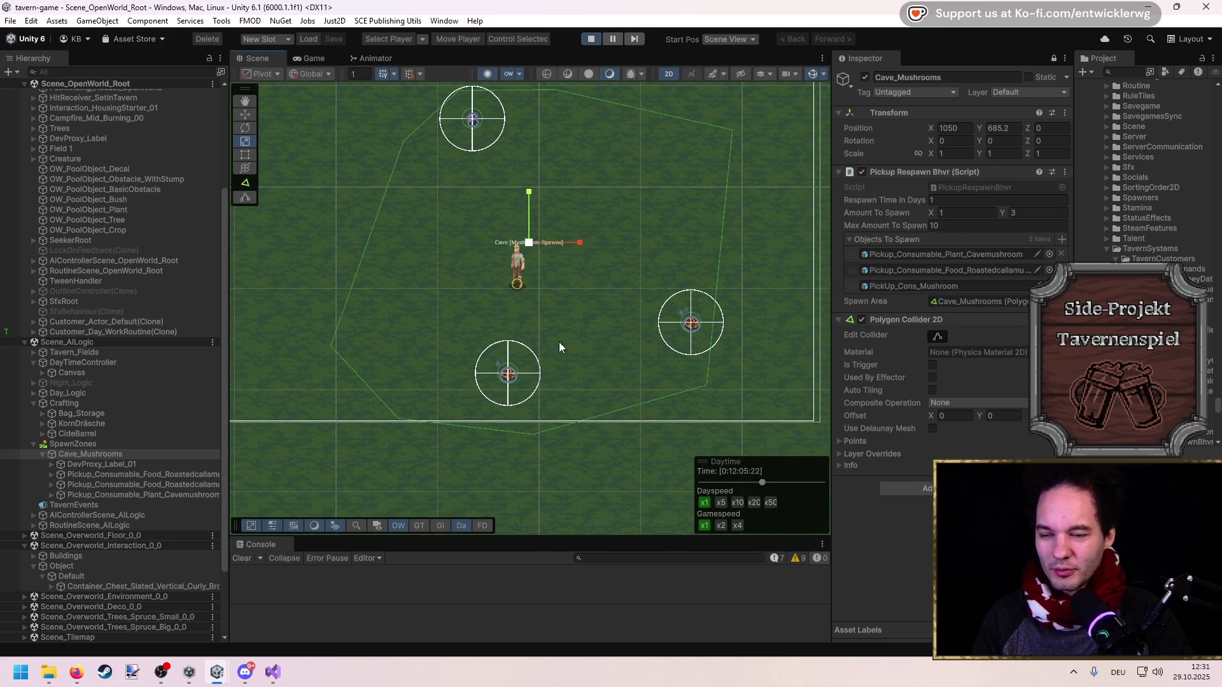
pyautogui.click(312, 58)
pyautogui.hotkey('shift', 'space')
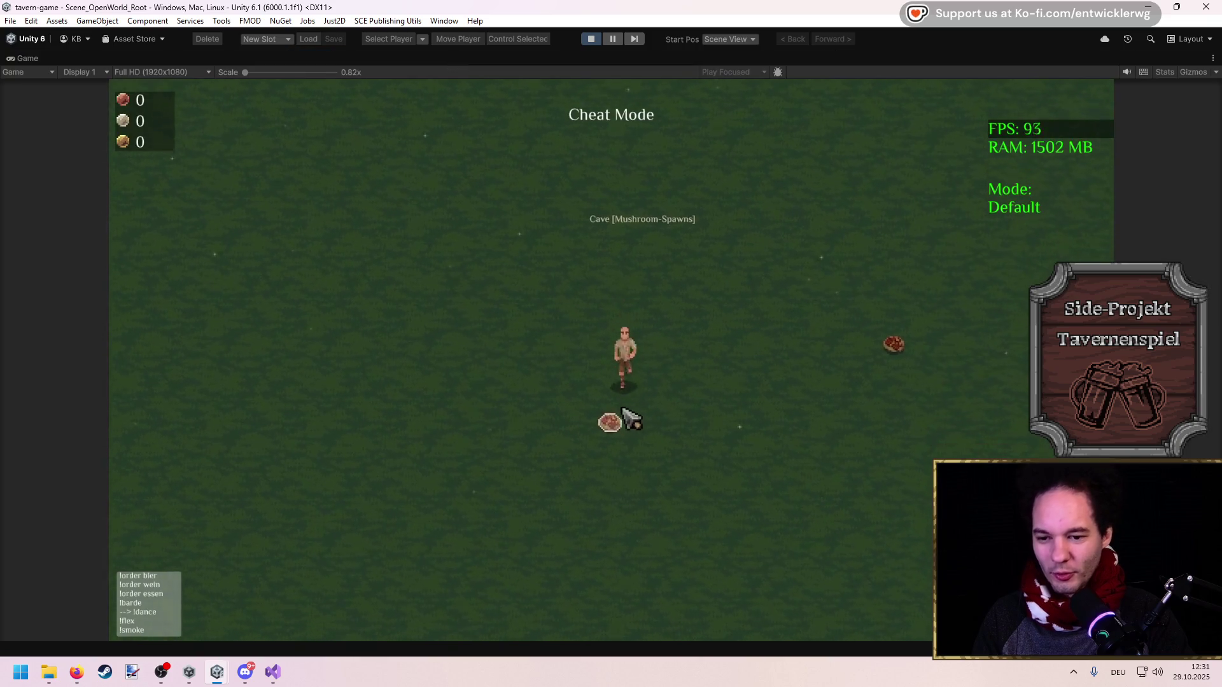
# Pick up the three spawned mushrooms around the player
pyautogui.click(620, 417)
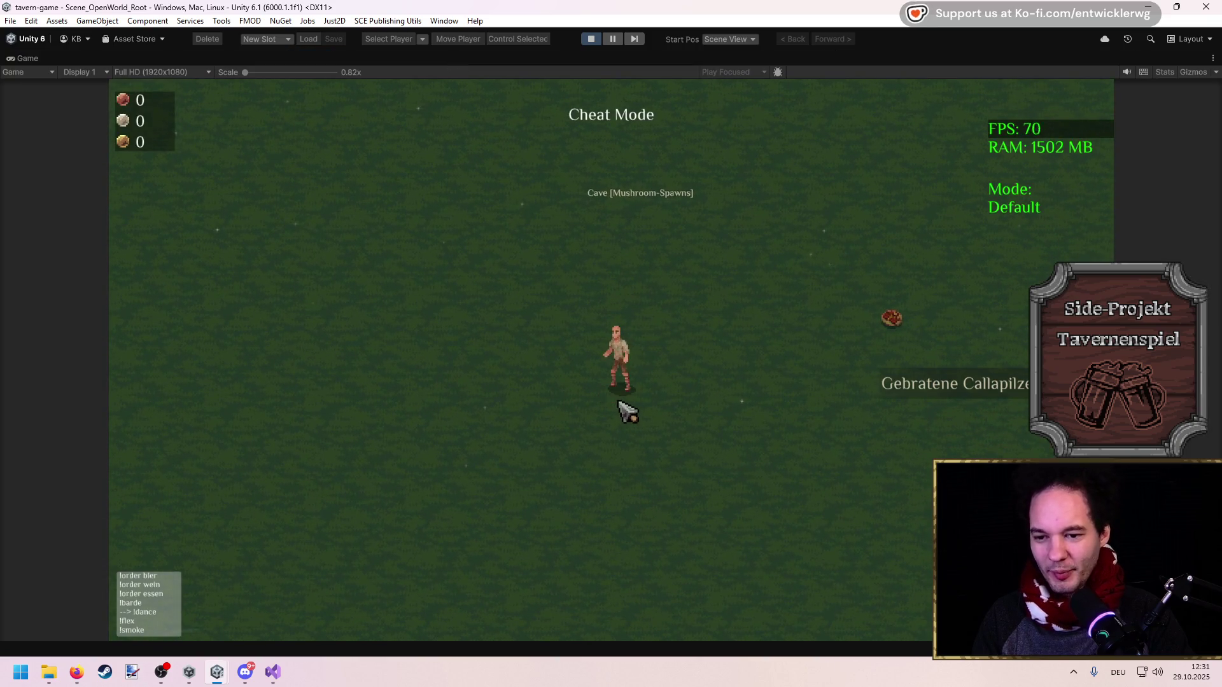
pyautogui.click(669, 365)
pyautogui.click(548, 265)
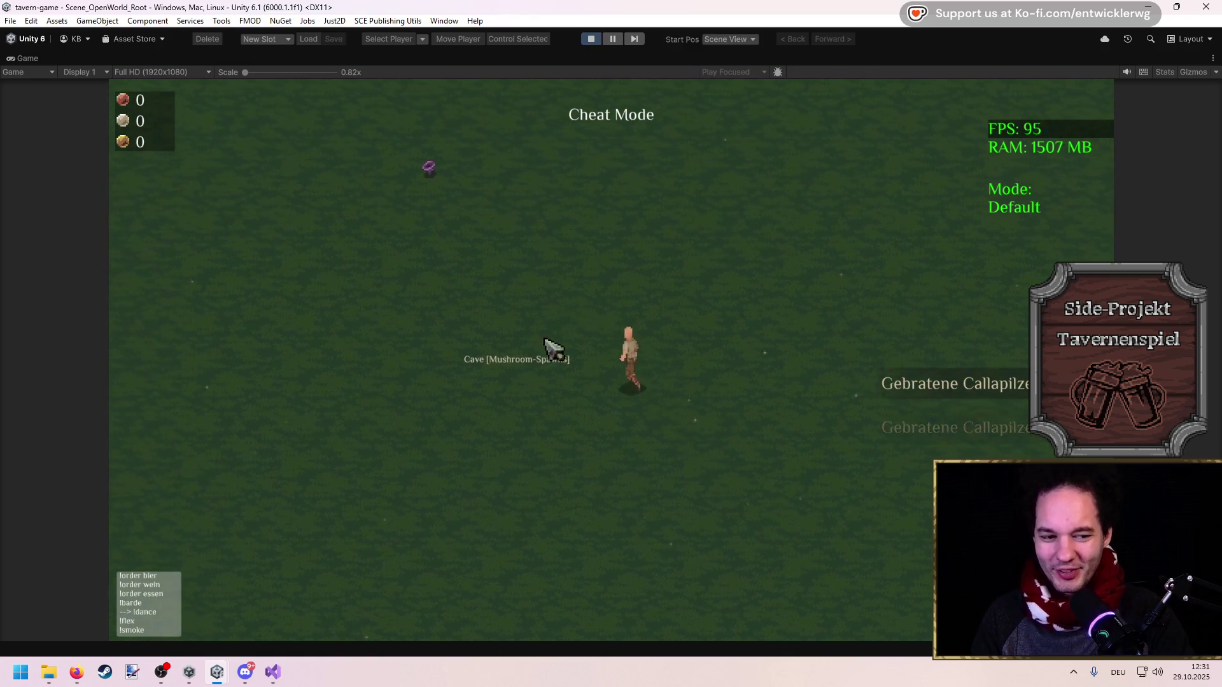
pyautogui.click(690, 426)
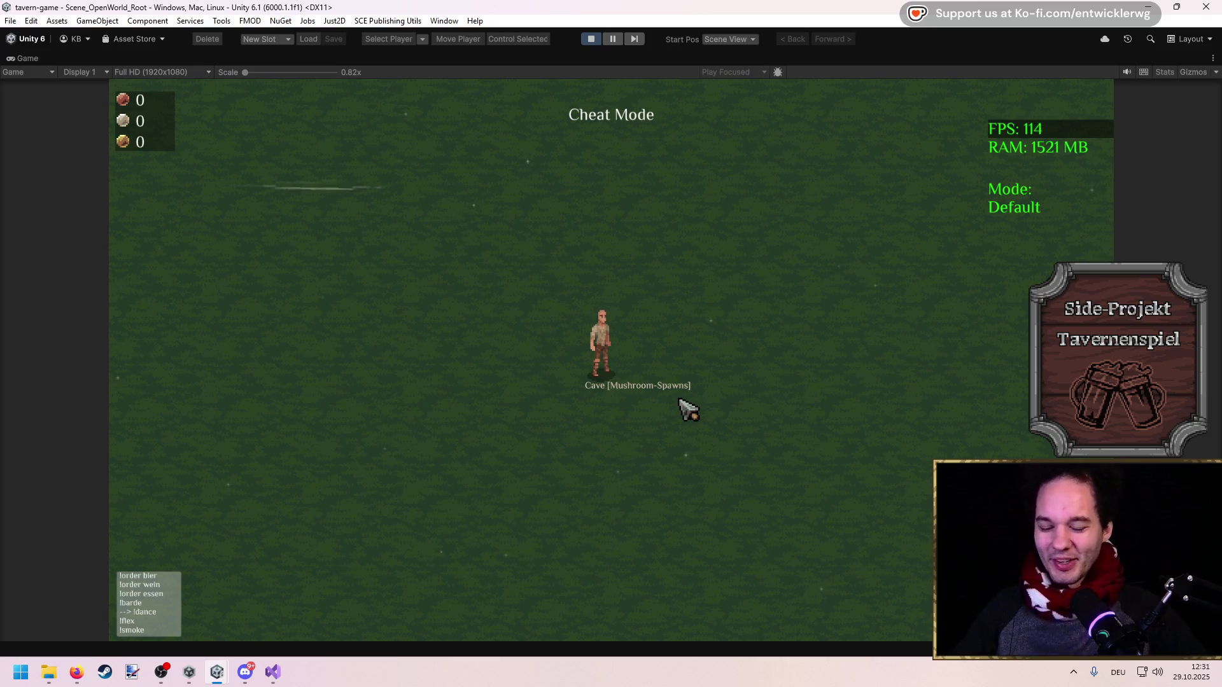
# Walk the player into the tavern and back out to pass a new day
pyautogui.press('a')
pyautogui.press('s')
pyautogui.press('w')
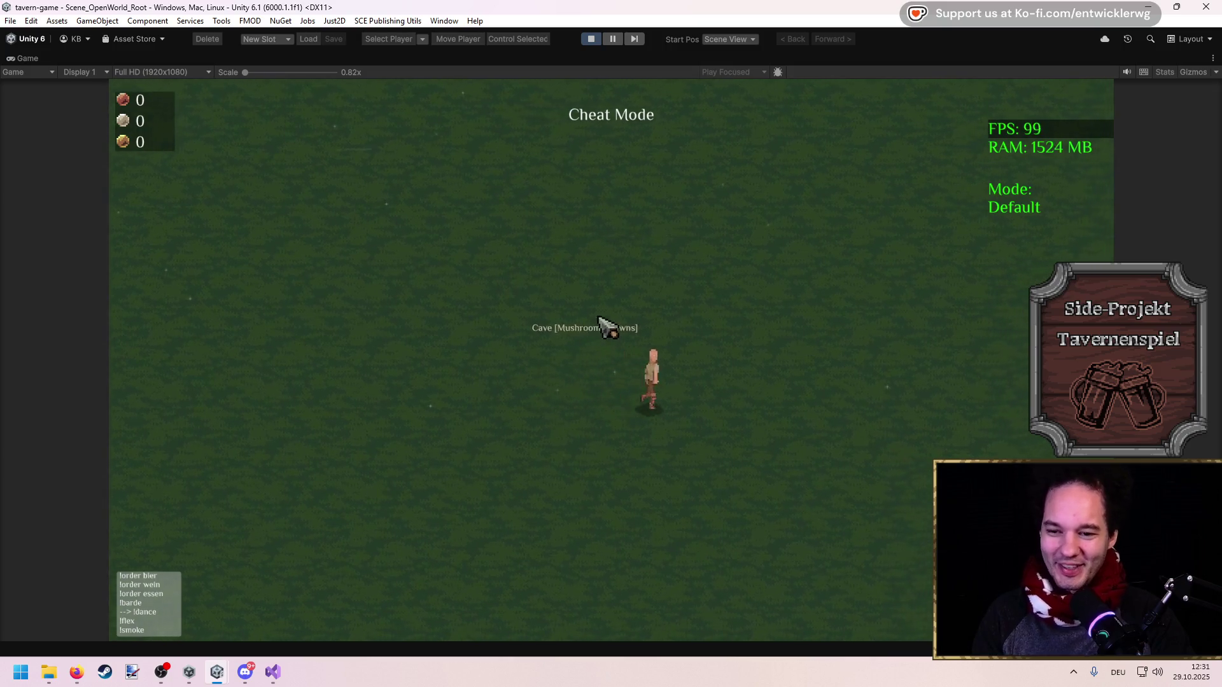
pyautogui.press('s')
pyautogui.press('d')
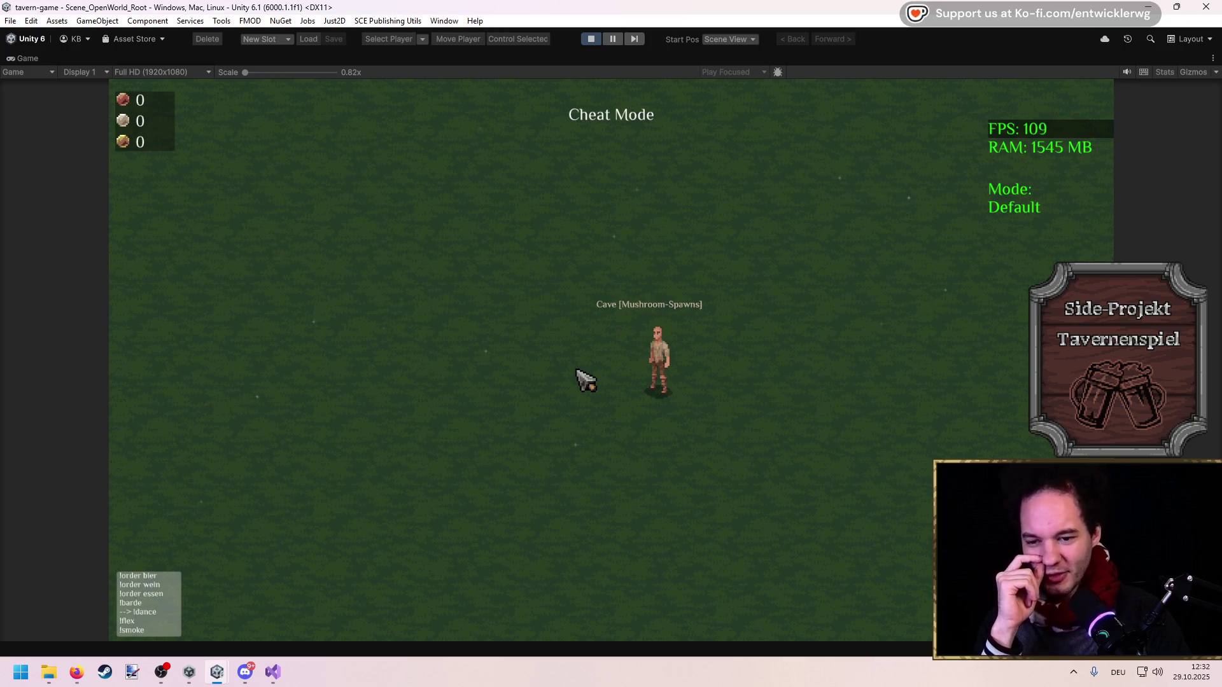
pyautogui.press('s')
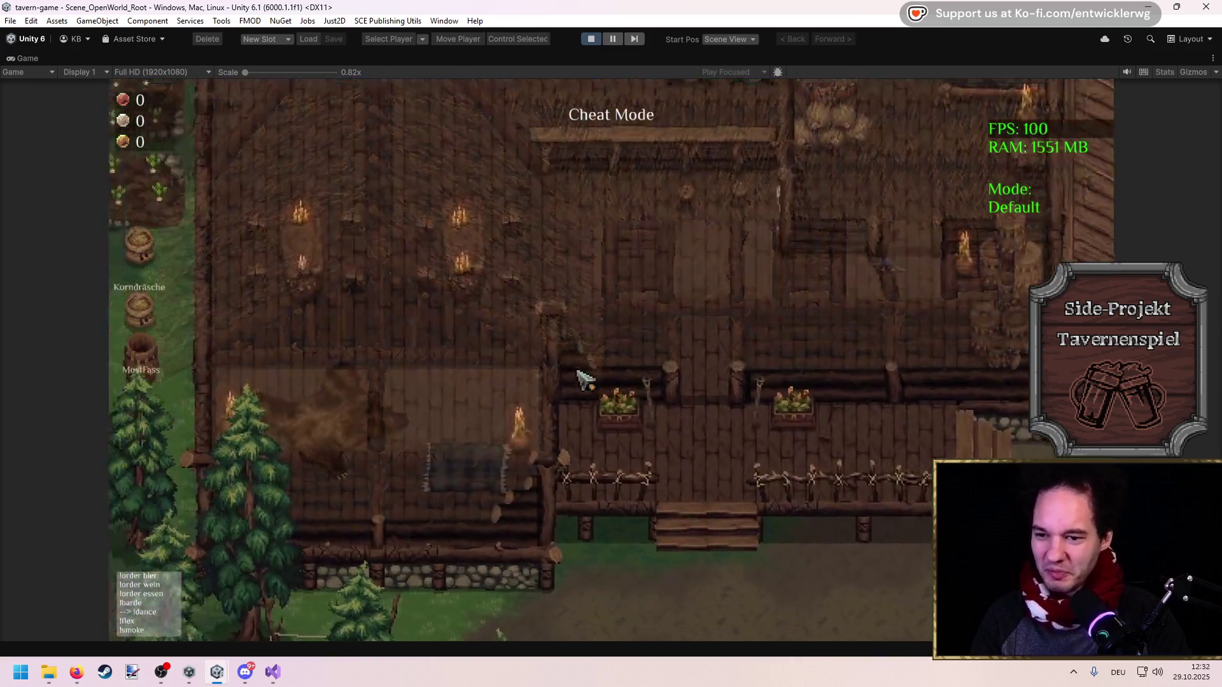
pyautogui.press('w')
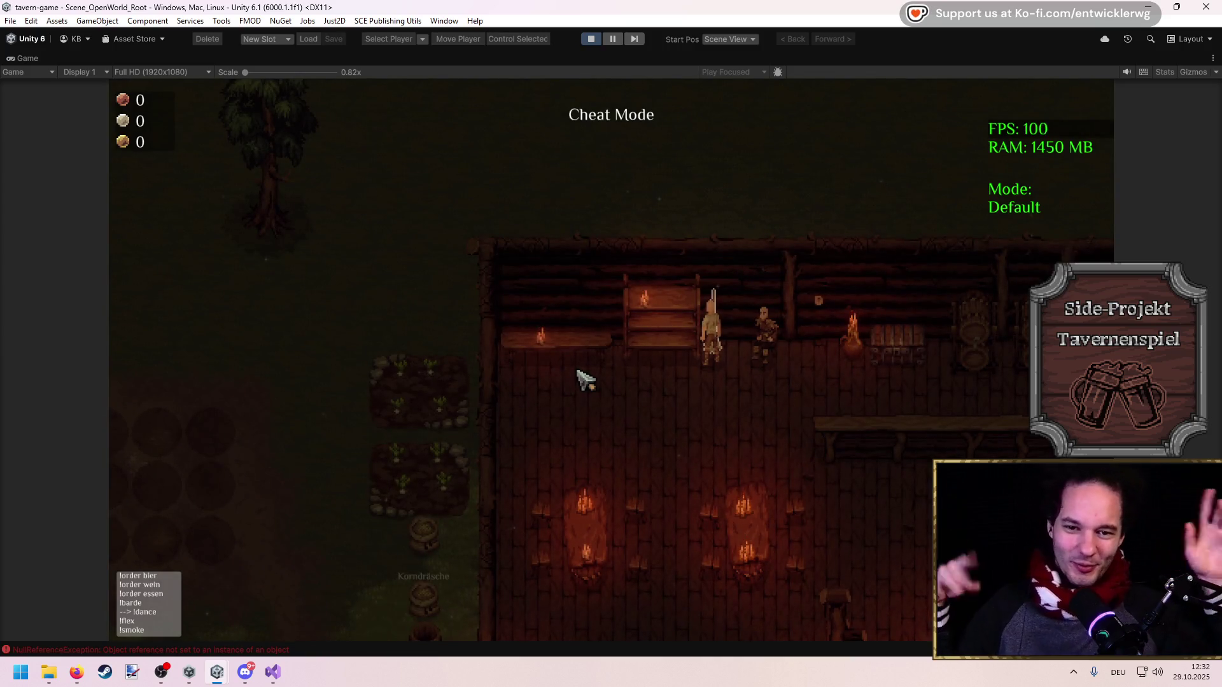
pyautogui.press('s')
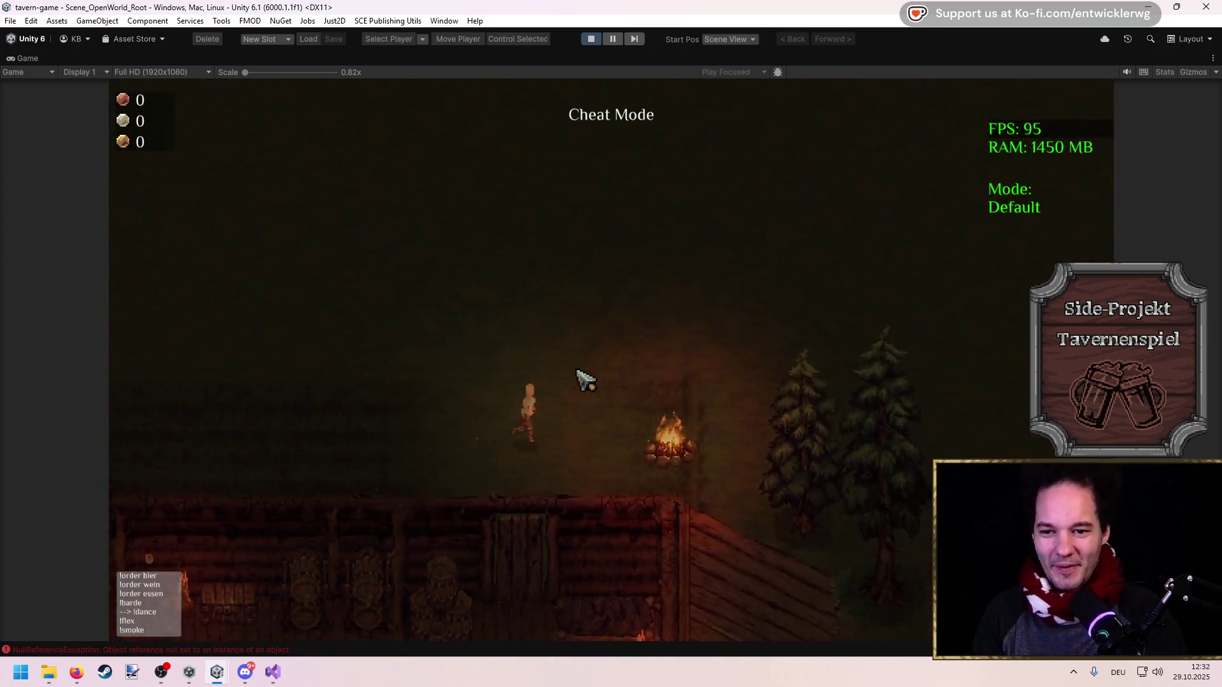
pyautogui.press('s')
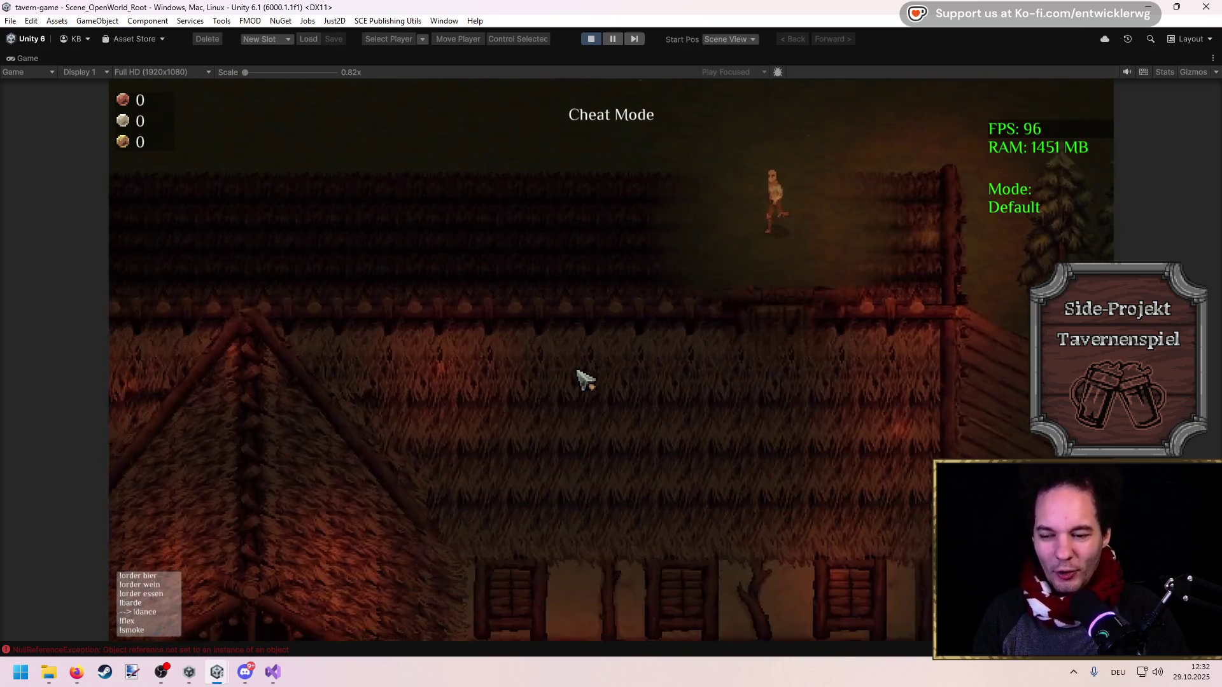
pyautogui.press('w')
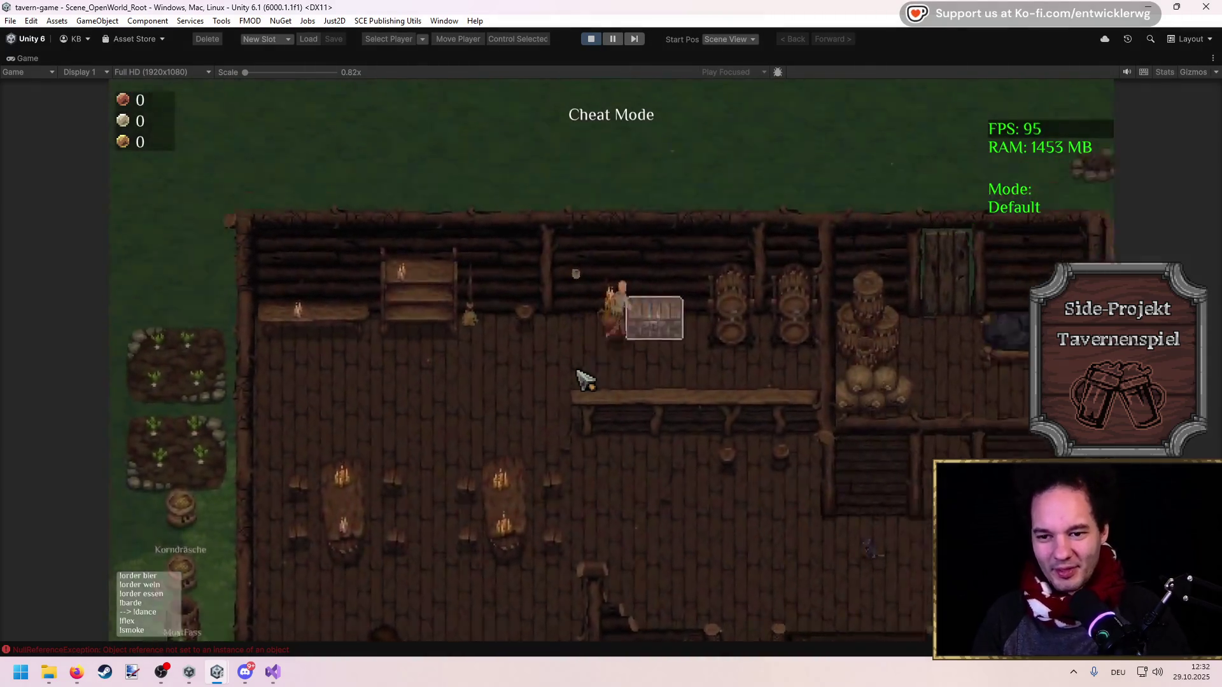
# Collect the respawned Gewöhnlicher Pilz and Gebratene Callapilze, then stop Play mode
pyautogui.press('w')
pyautogui.press('d')
pyautogui.press('s')
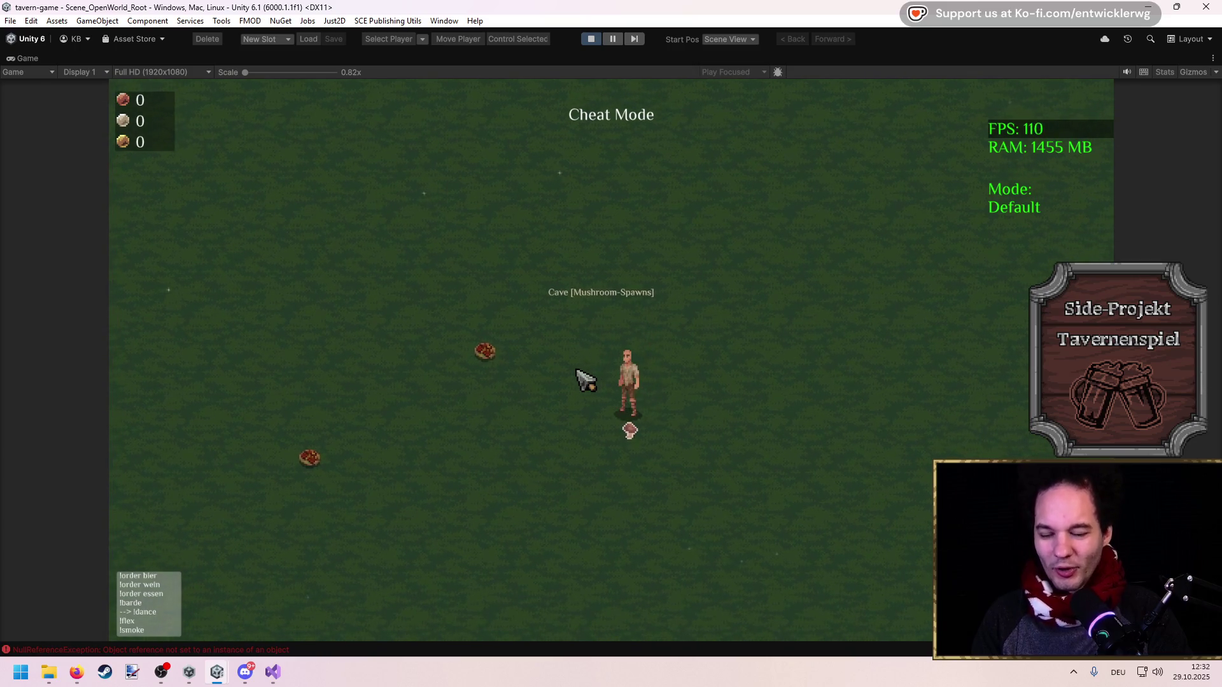
pyautogui.press('a')
pyautogui.press('w')
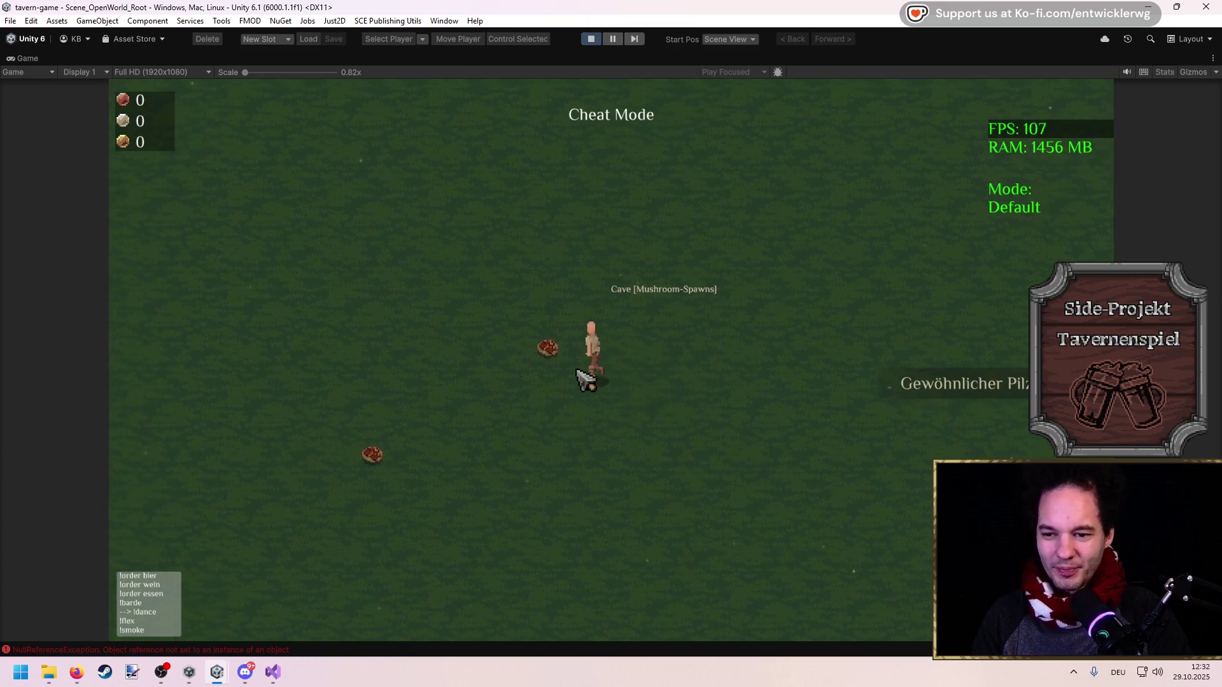
pyautogui.press('a')
pyautogui.press('s')
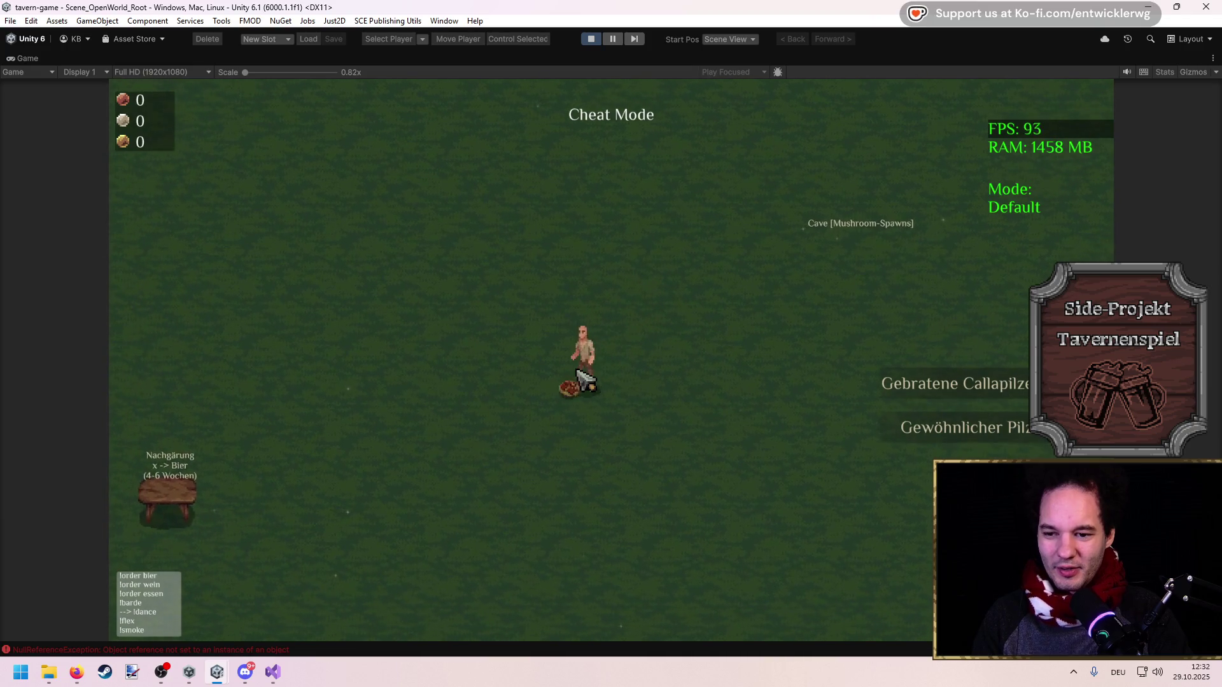
pyautogui.press('w')
pyautogui.press('d')
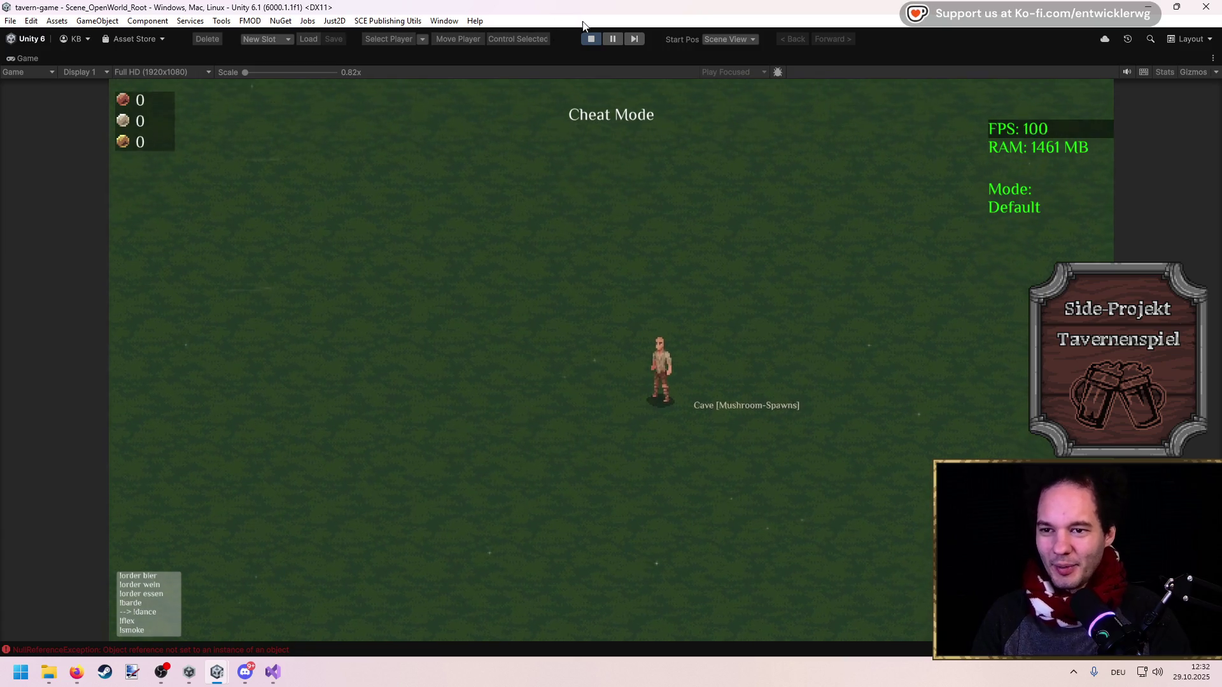
pyautogui.click(585, 39)
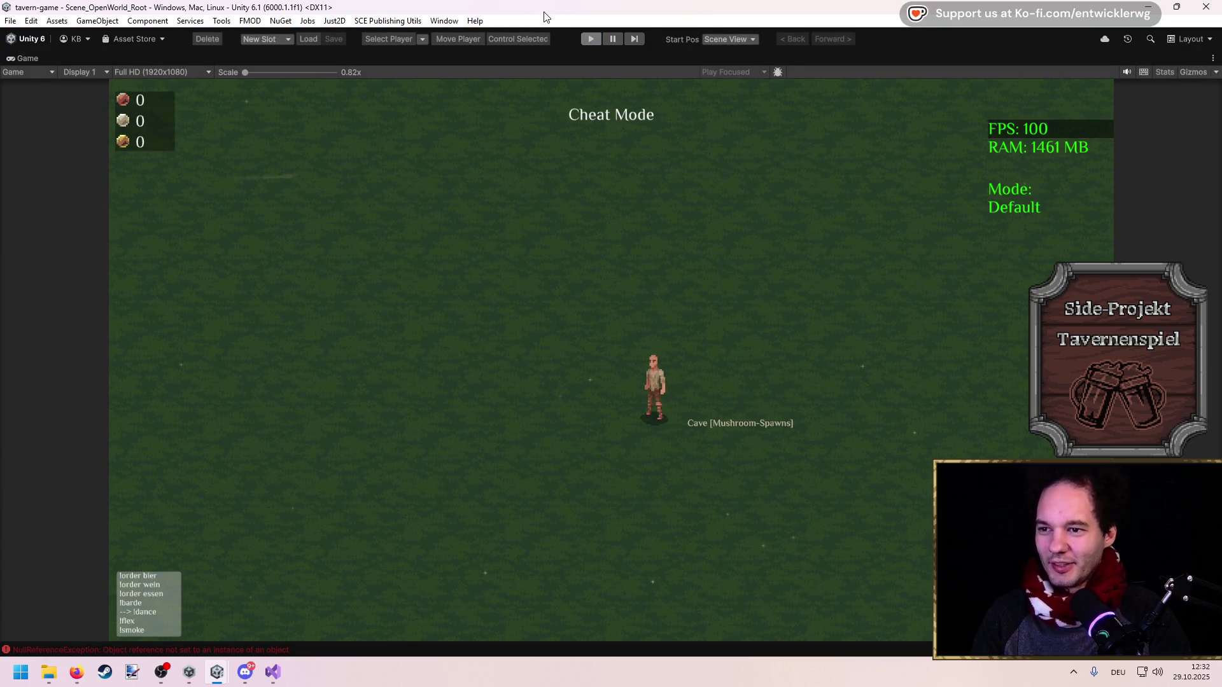
# Clear the console and pan the Scene view over to the tavern
pyautogui.scroll(-5, 470, 311)
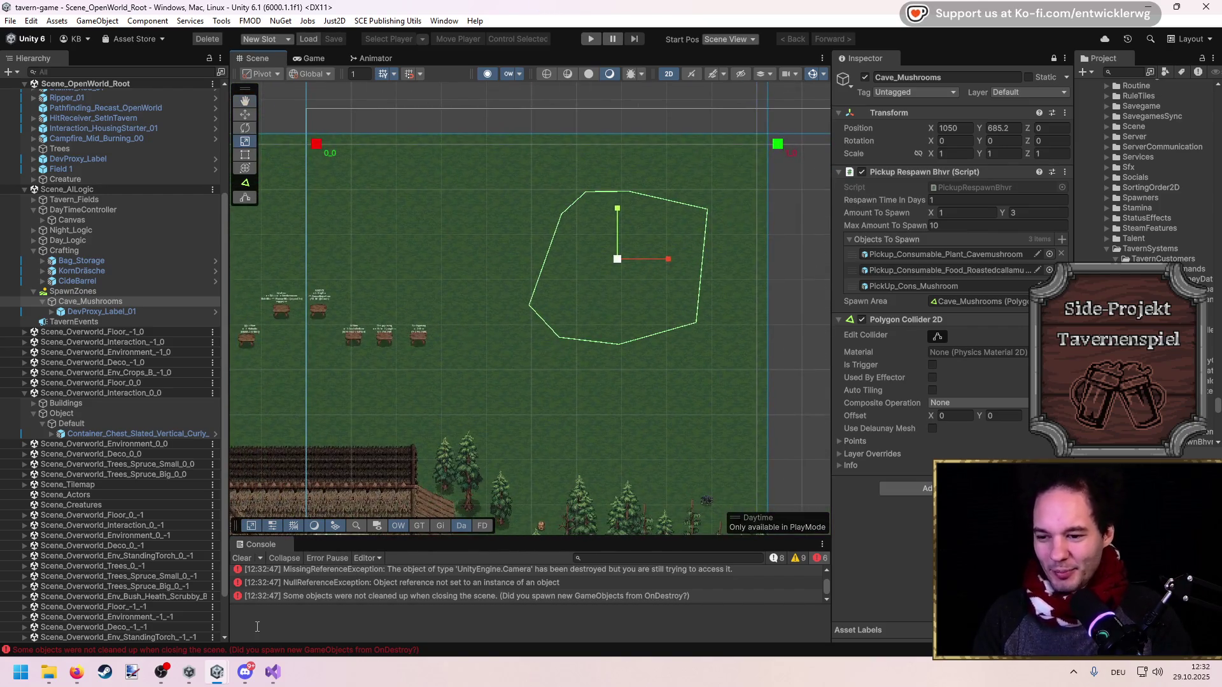
pyautogui.click(241, 559)
pyautogui.click(140, 272)
pyautogui.moveTo(428, 359); pyautogui.dragTo(638, 196)
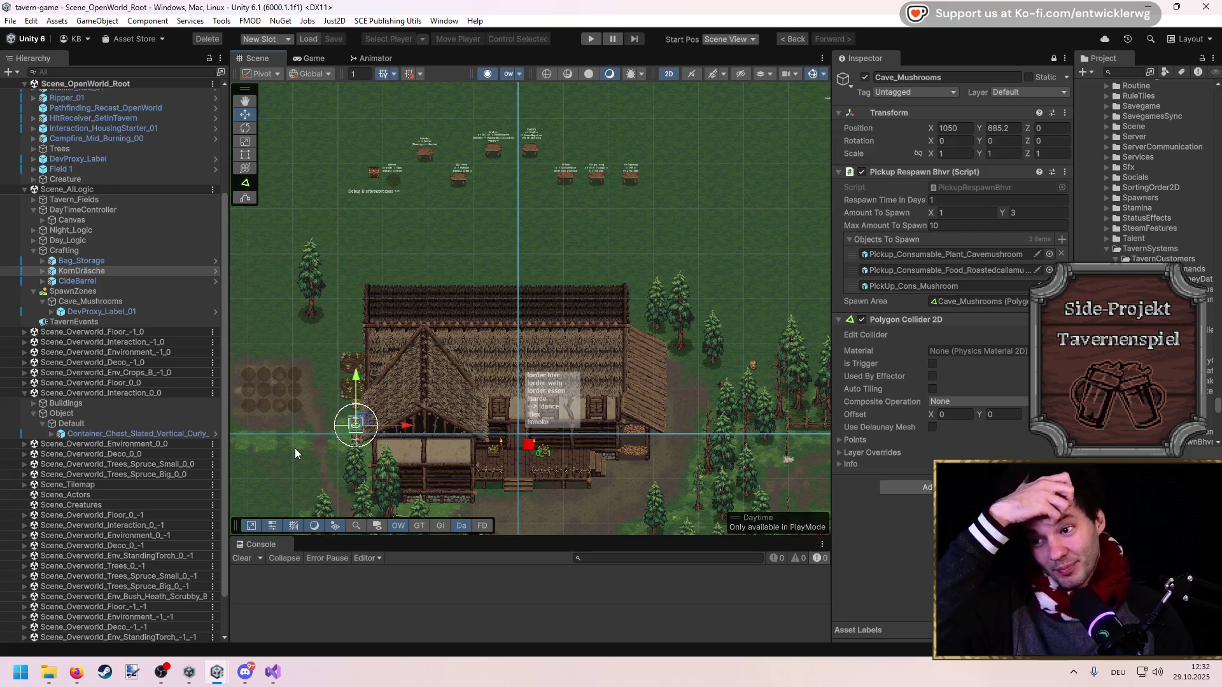
# Select Cave_Mushrooms and frame its spawn area outline in the Scene view
pyautogui.click(124, 301)
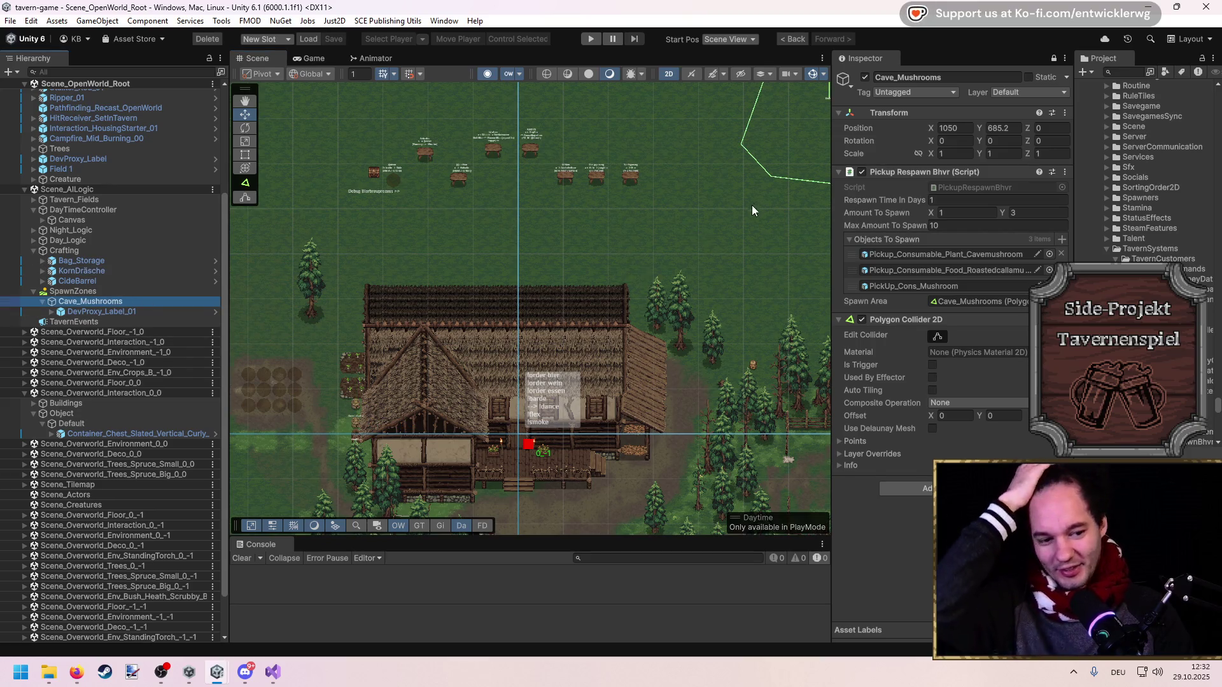
pyautogui.moveTo(754, 198)
pyautogui.mouseDown()
pyautogui.moveTo(596, 294)
pyautogui.moveTo(577, 236)
pyautogui.mouseUp()
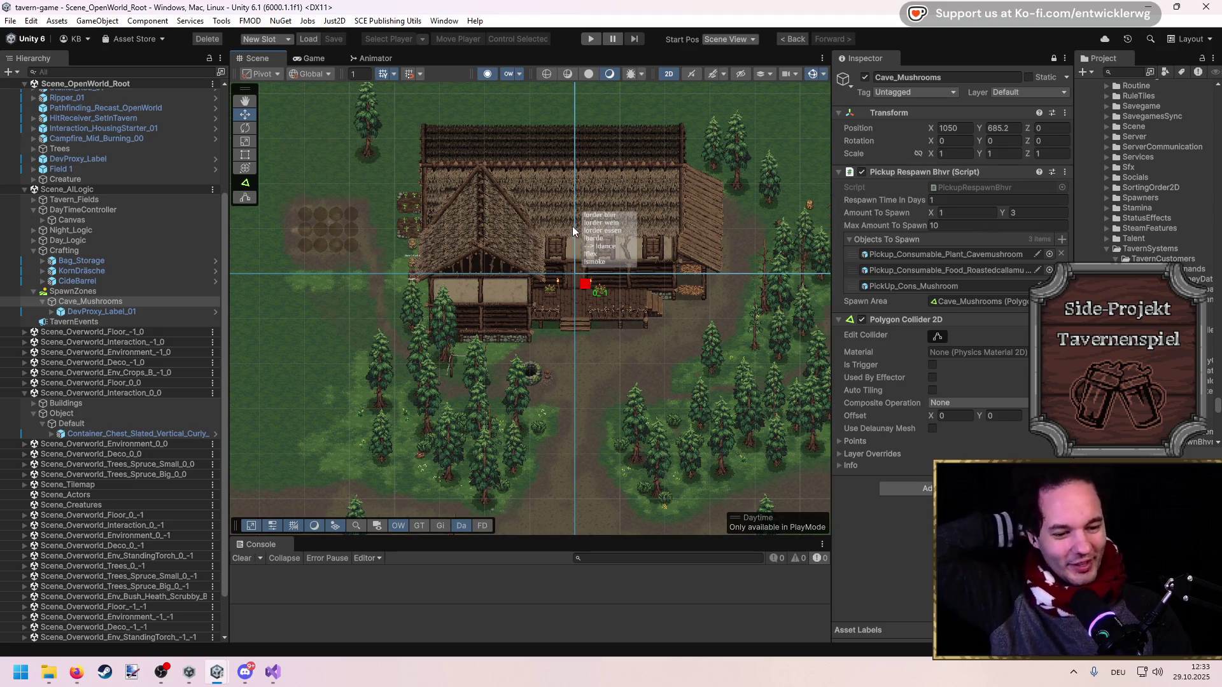
pyautogui.scroll(3, 571, 228)
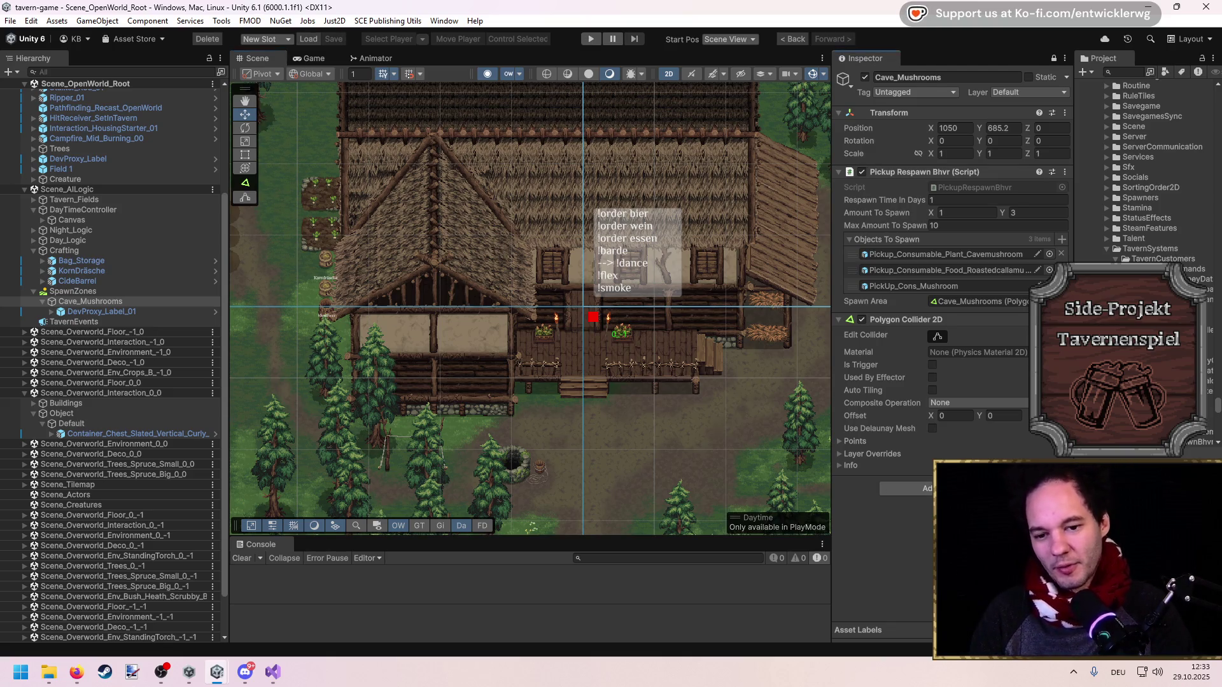
pyautogui.scroll(-6, 645, 334)
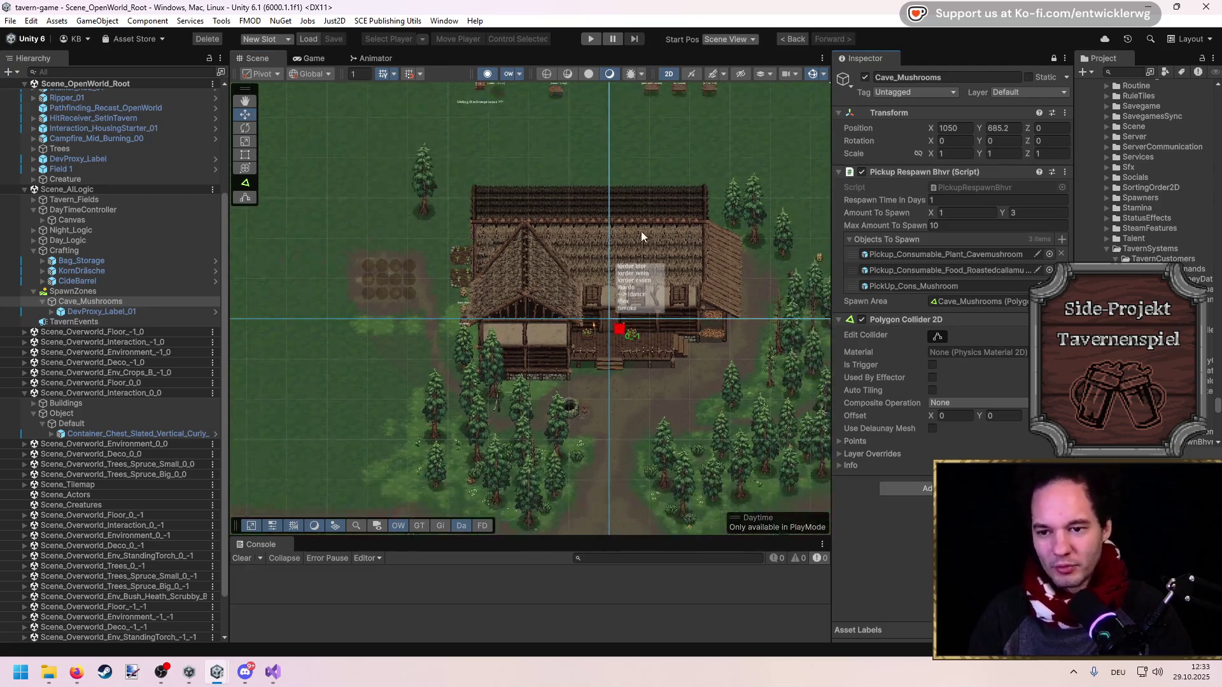
pyautogui.scroll(5, 560, 331)
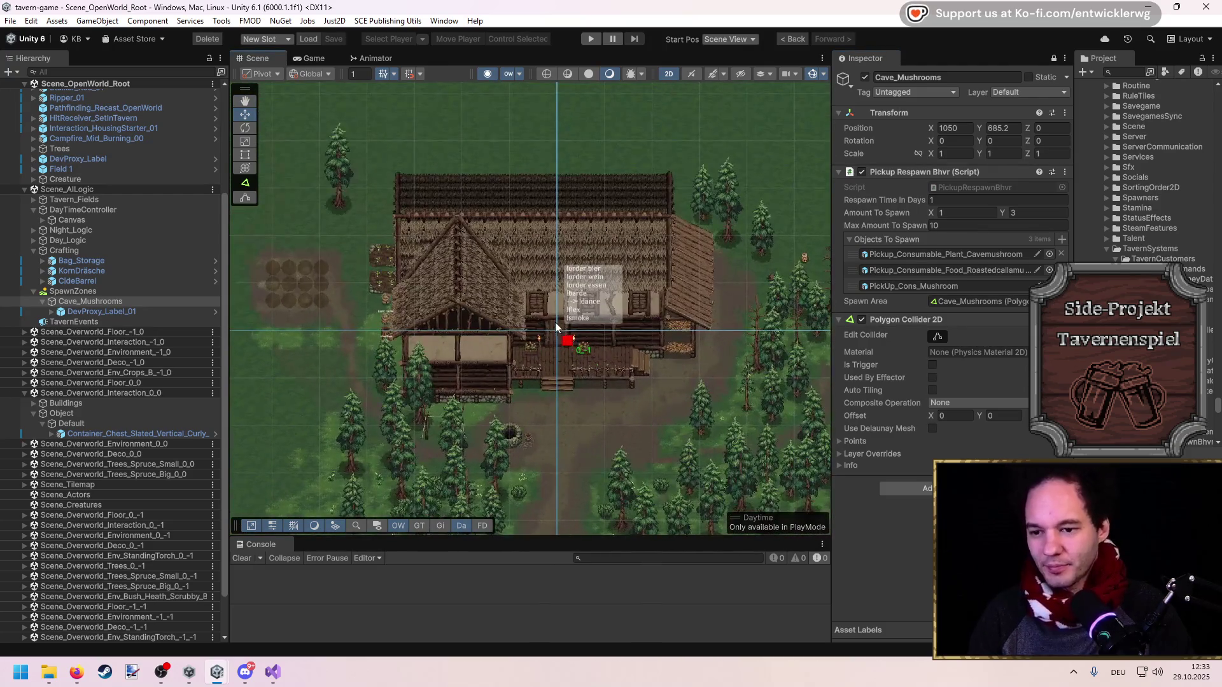
pyautogui.moveTo(558, 322); pyautogui.dragTo(512, 320)
pyautogui.press('f')
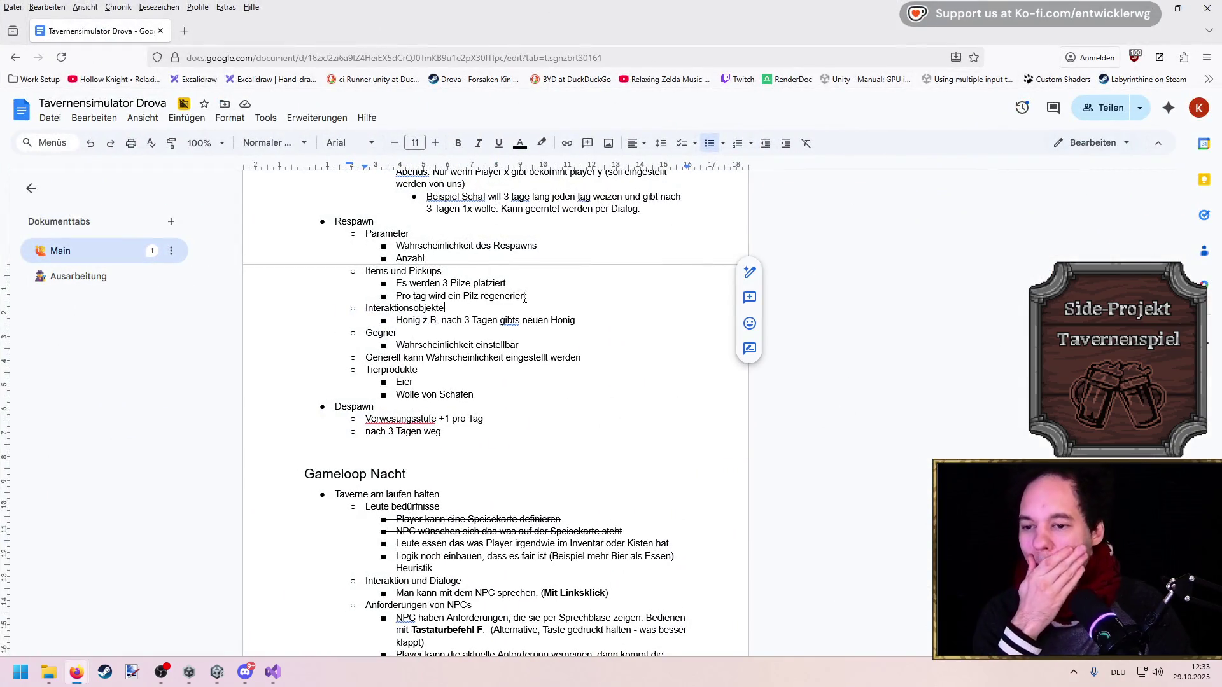
# Highlight the Items und Pickups and Honig respawn lines in the design document
pyautogui.moveTo(535, 298); pyautogui.dragTo(371, 274)
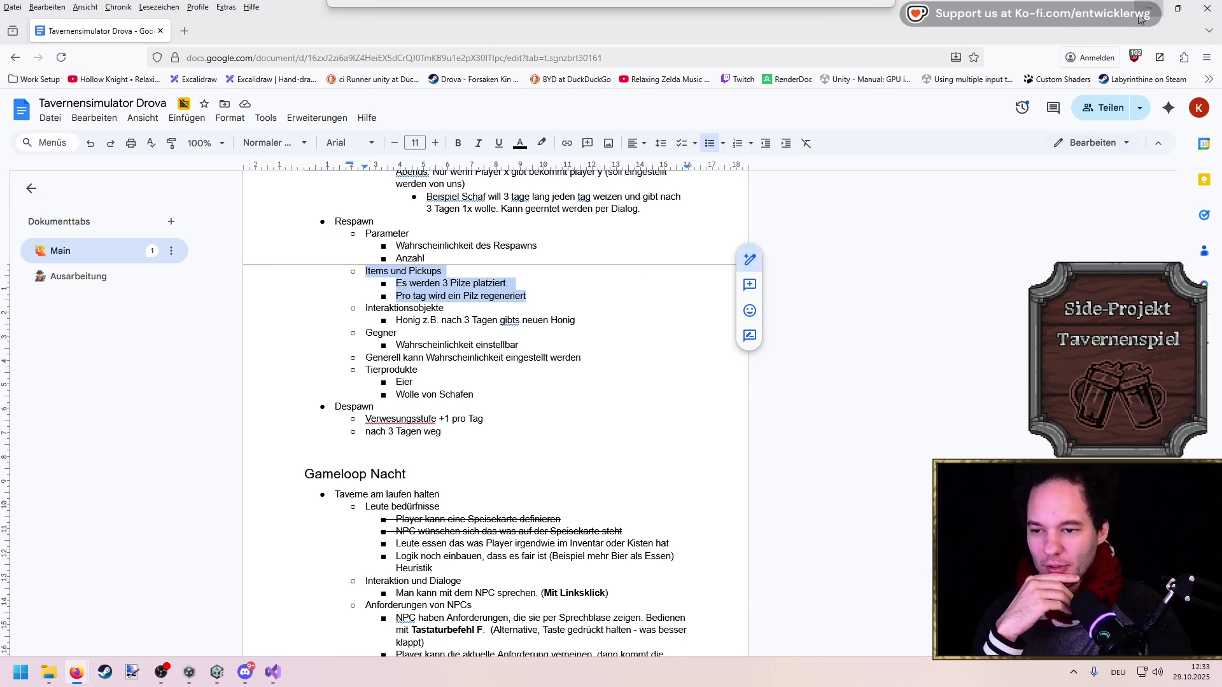
pyautogui.moveTo(575, 321); pyautogui.dragTo(392, 308)
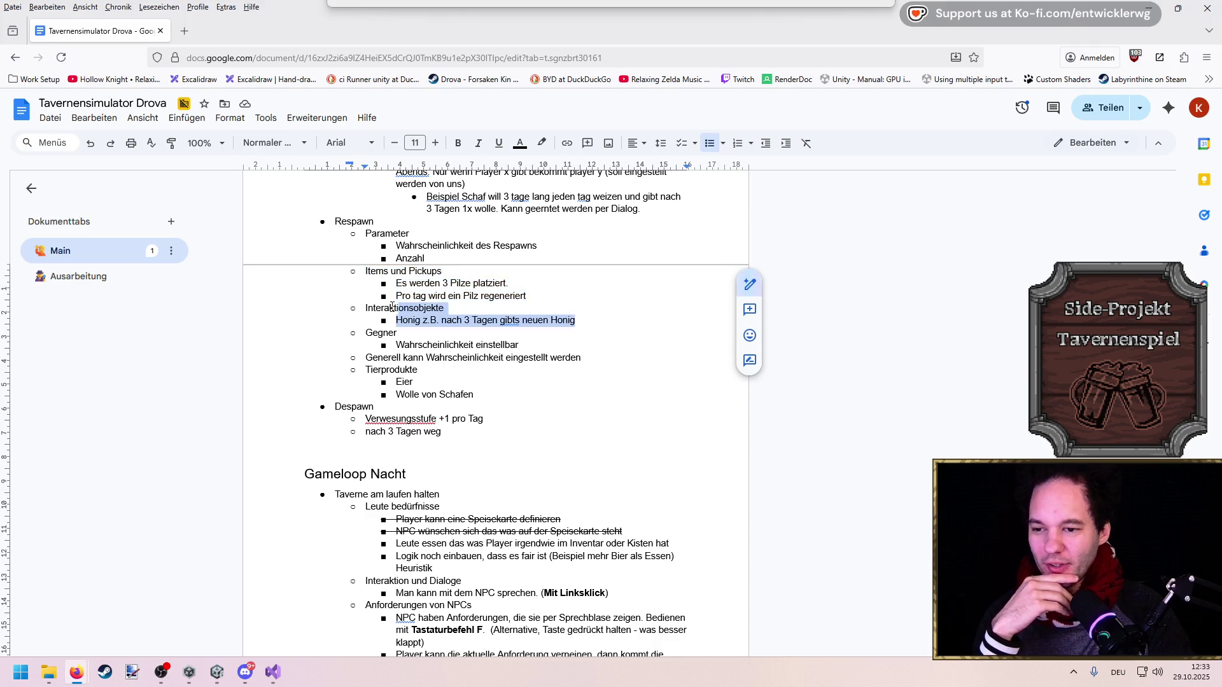
pyautogui.click(1149, 9)
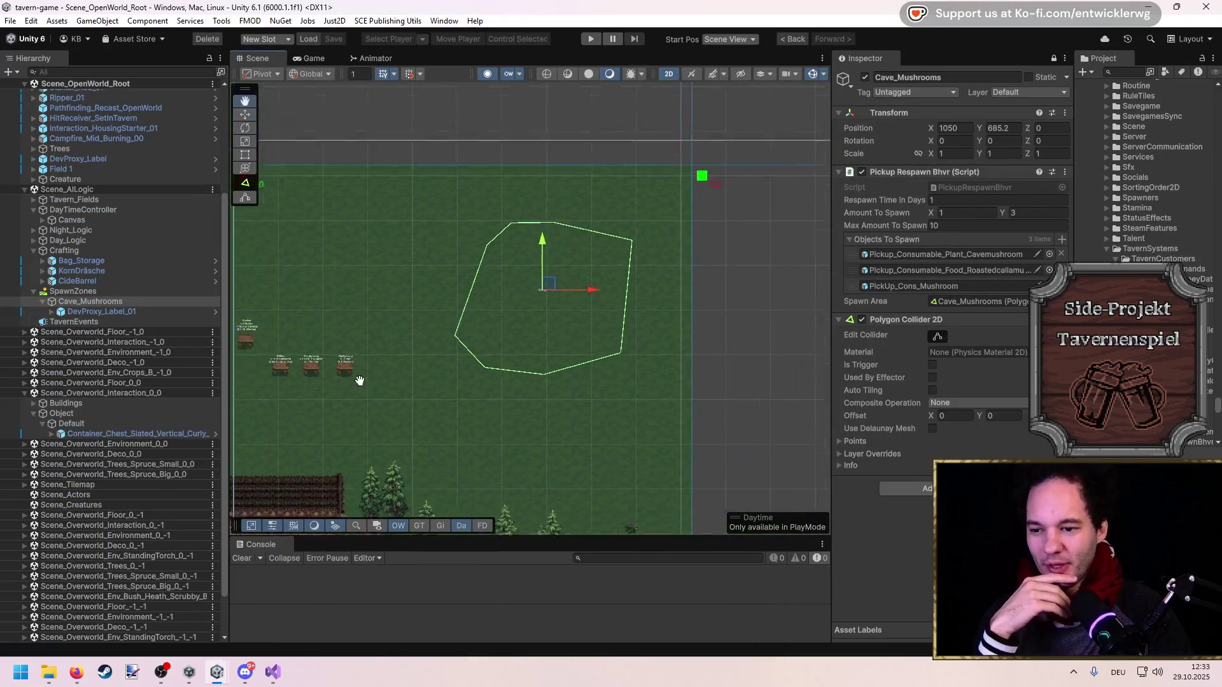
# Select the beehive and expand Perceptible_Interaction_Loot > Interact_Chest to inspect its Interaction child
pyautogui.scroll(3, 553, 347)
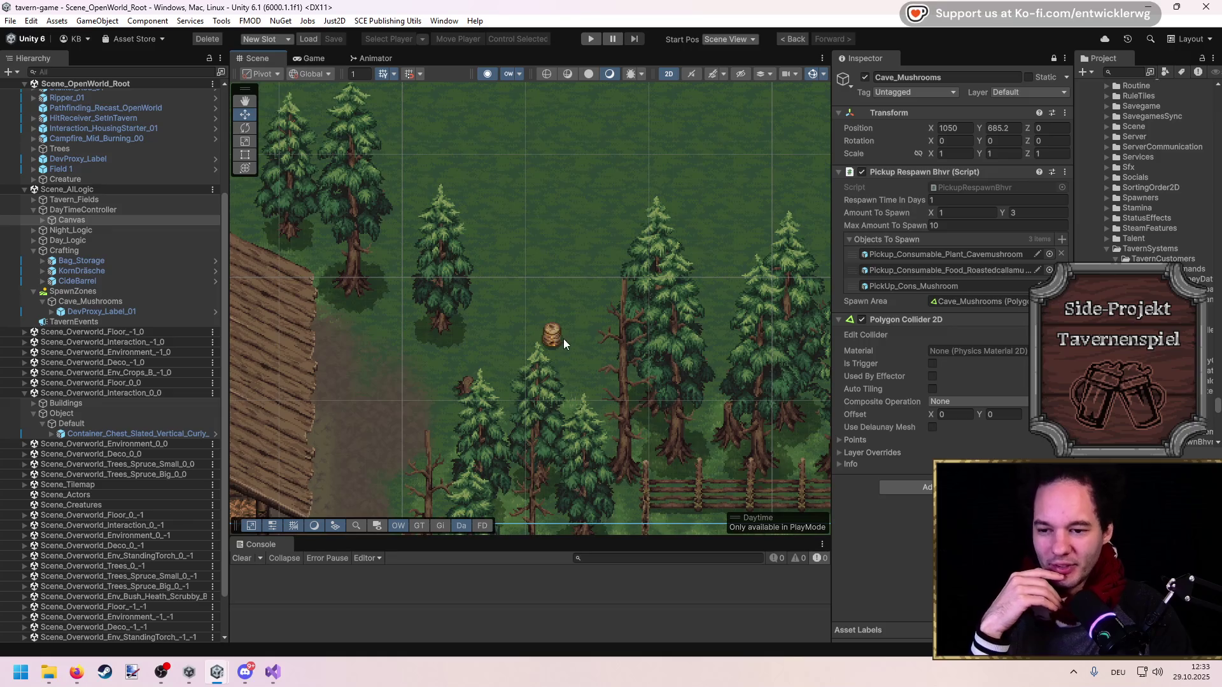
pyautogui.click(560, 342)
pyautogui.scroll(-3, 116, 474)
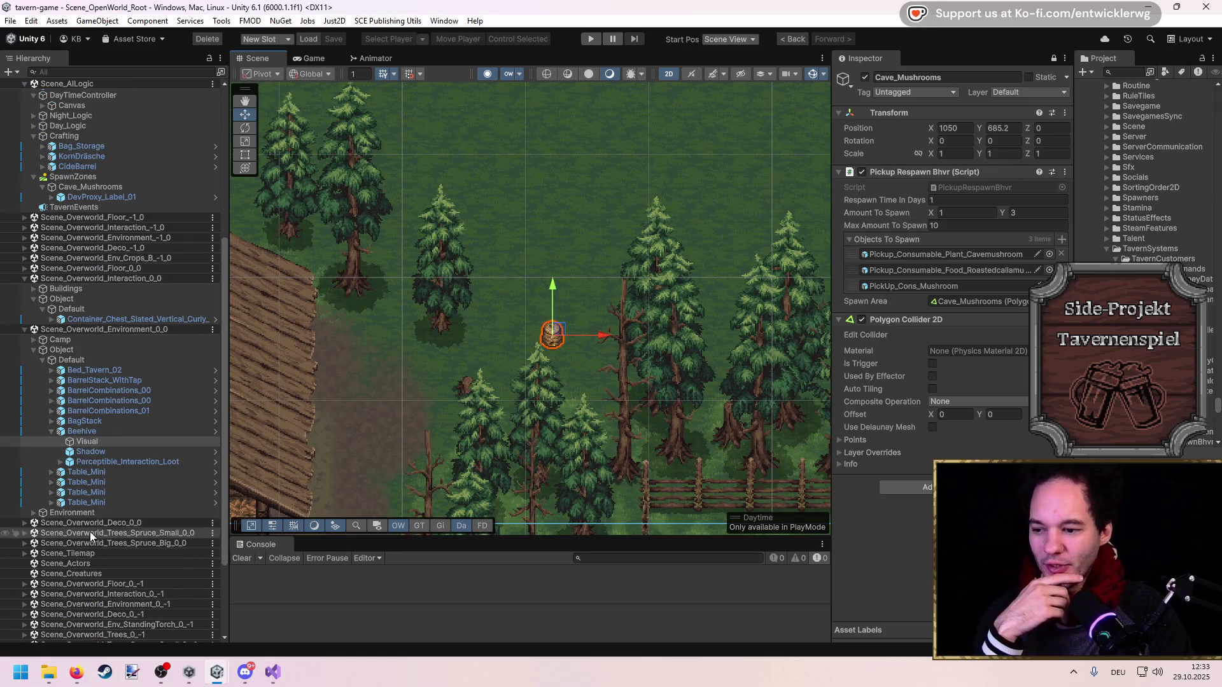
pyautogui.click(61, 462)
pyautogui.click(69, 483)
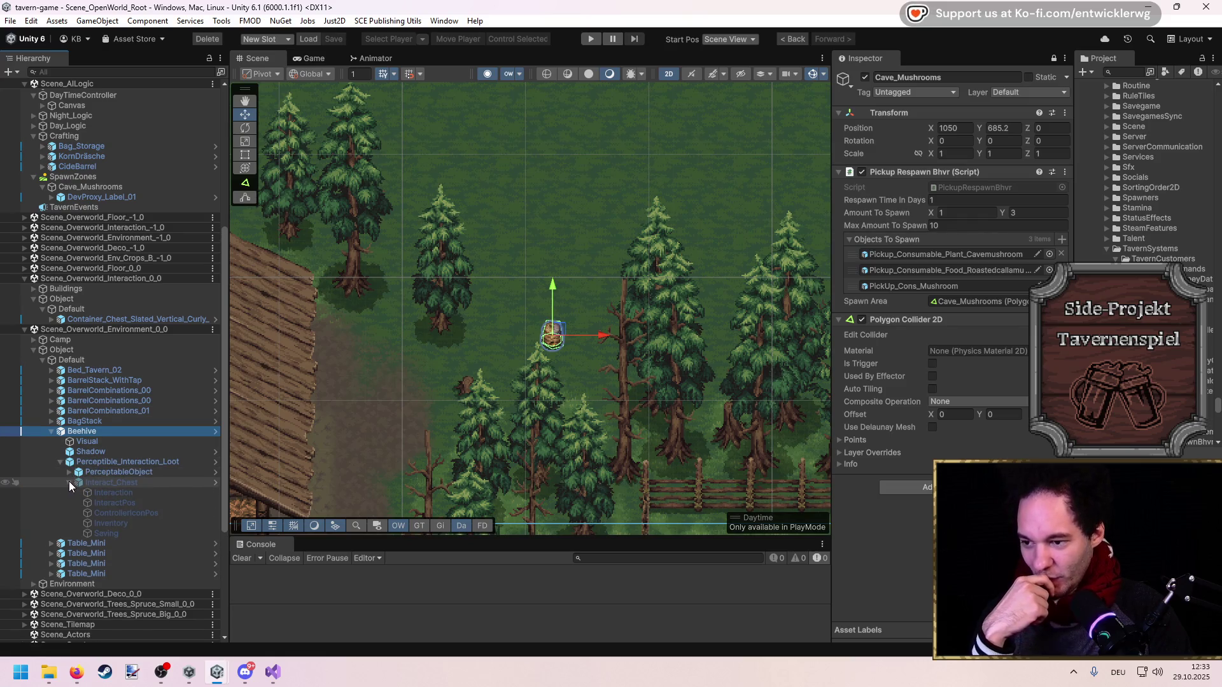
pyautogui.click(124, 503)
pyautogui.click(124, 492)
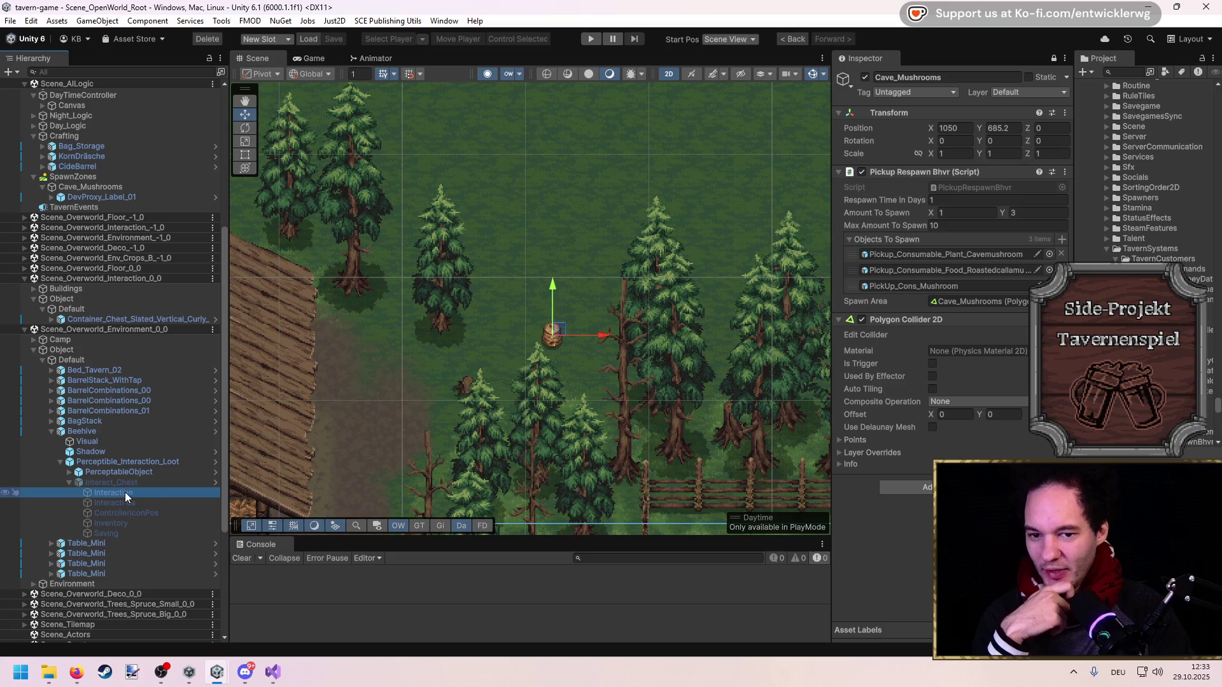
pyautogui.click(1054, 58)
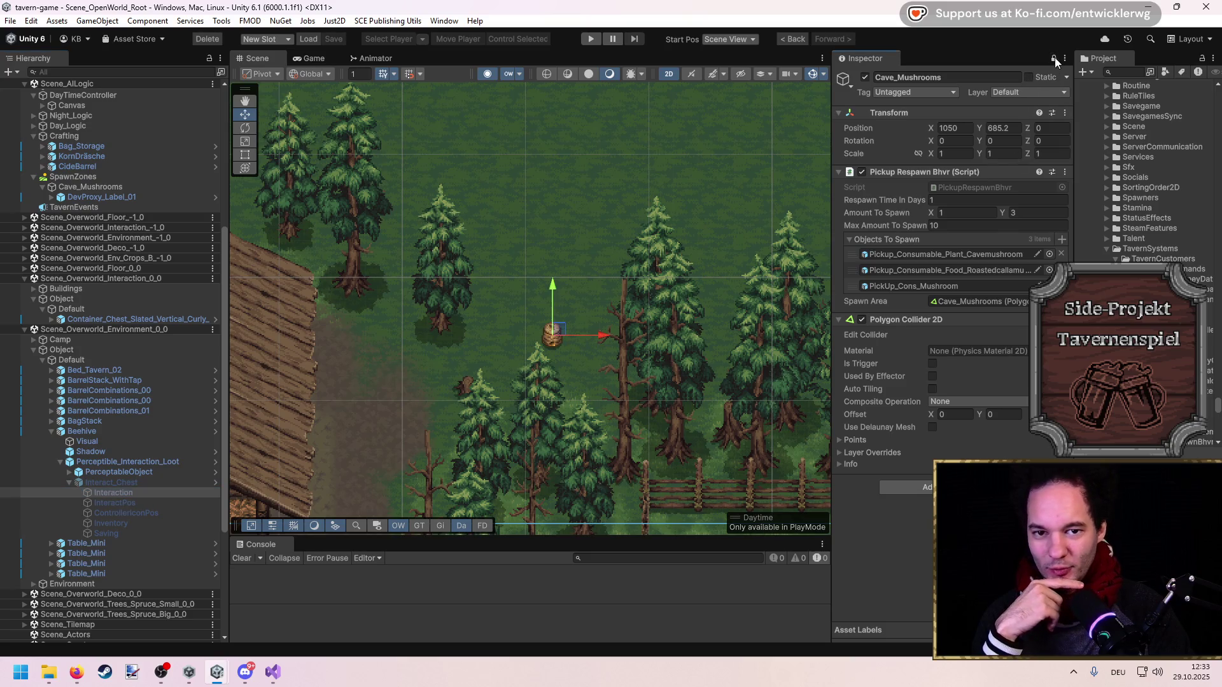
# Inspect the Inventory's Fix Loot showing two Consumable_Food_Honey, then return to Visual Studio
pyautogui.click(124, 523)
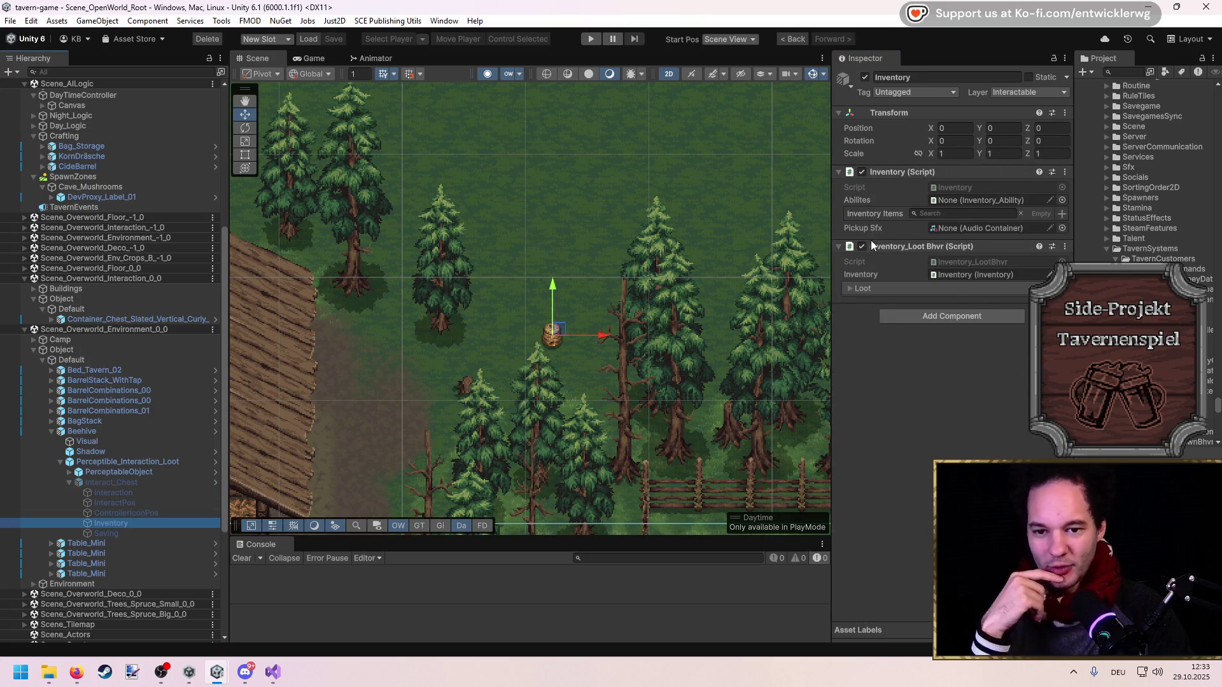
pyautogui.click(860, 289)
pyautogui.click(860, 414)
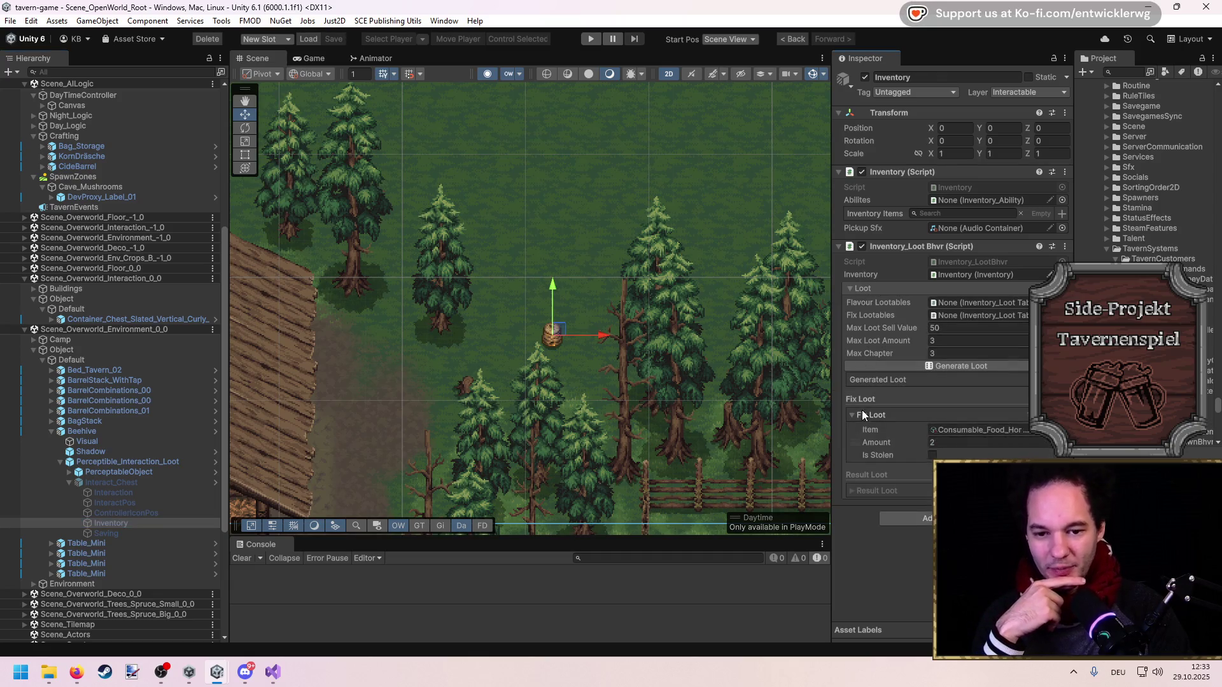
pyautogui.moveTo(831, 384); pyautogui.dragTo(607, 439)
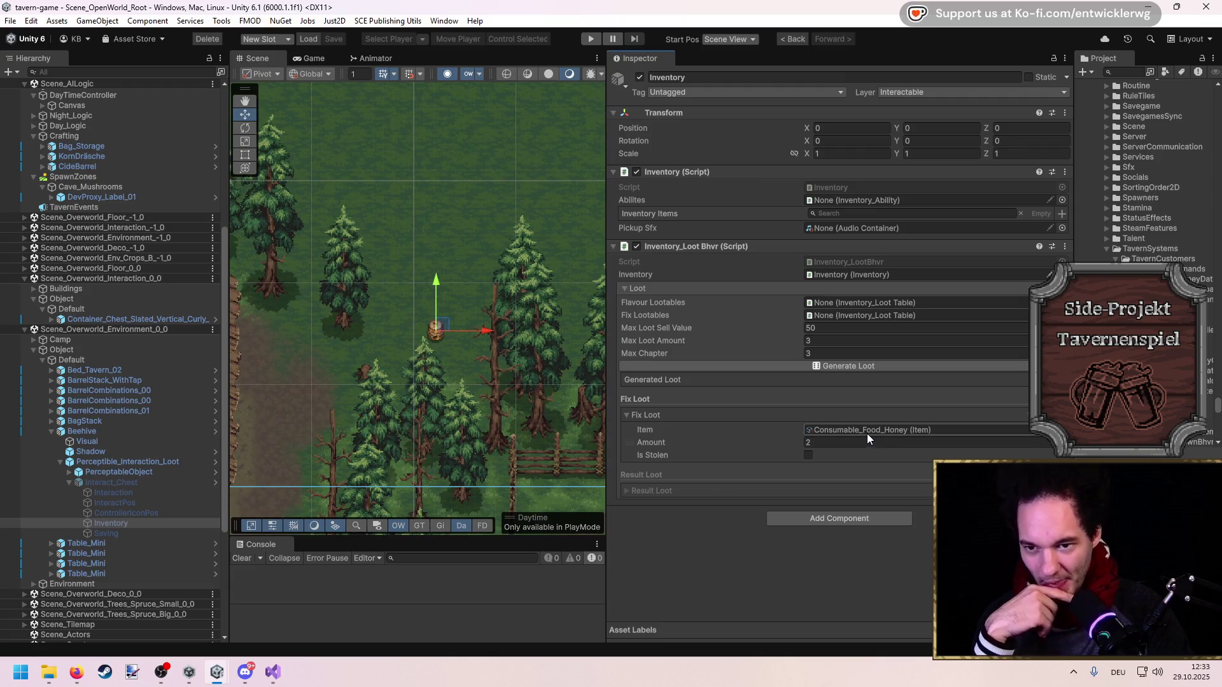
pyautogui.click(632, 419)
pyautogui.click(631, 418)
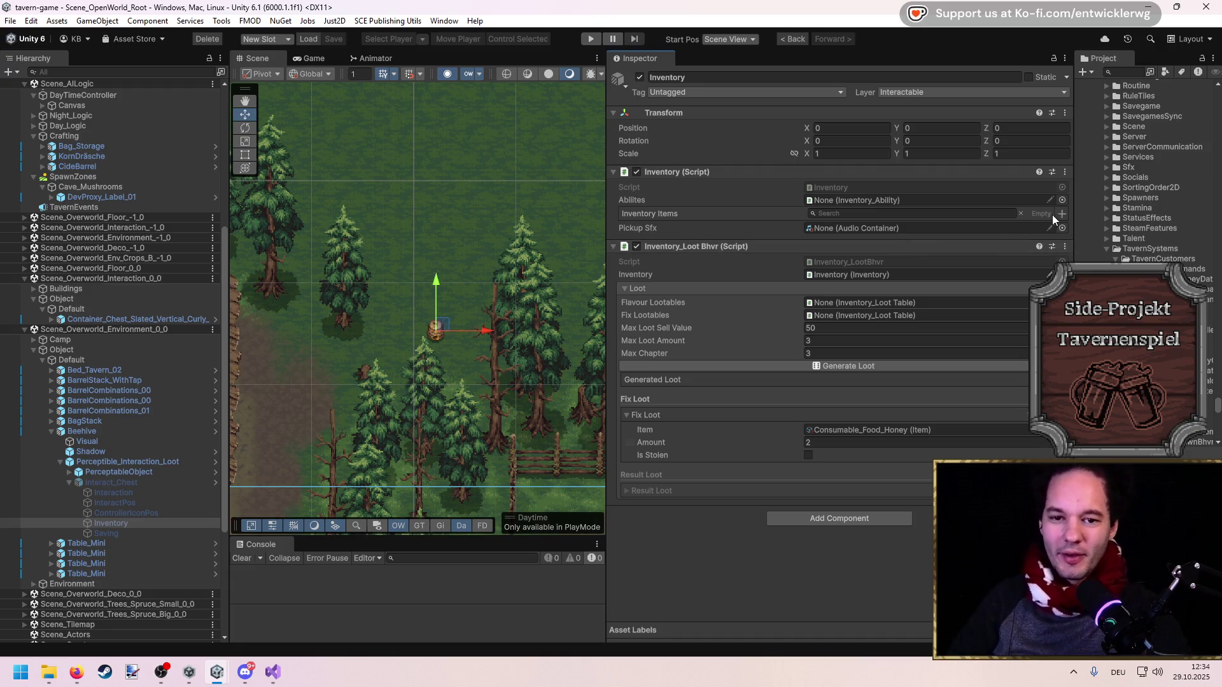
pyautogui.moveTo(1072, 218); pyautogui.dragTo(985, 228)
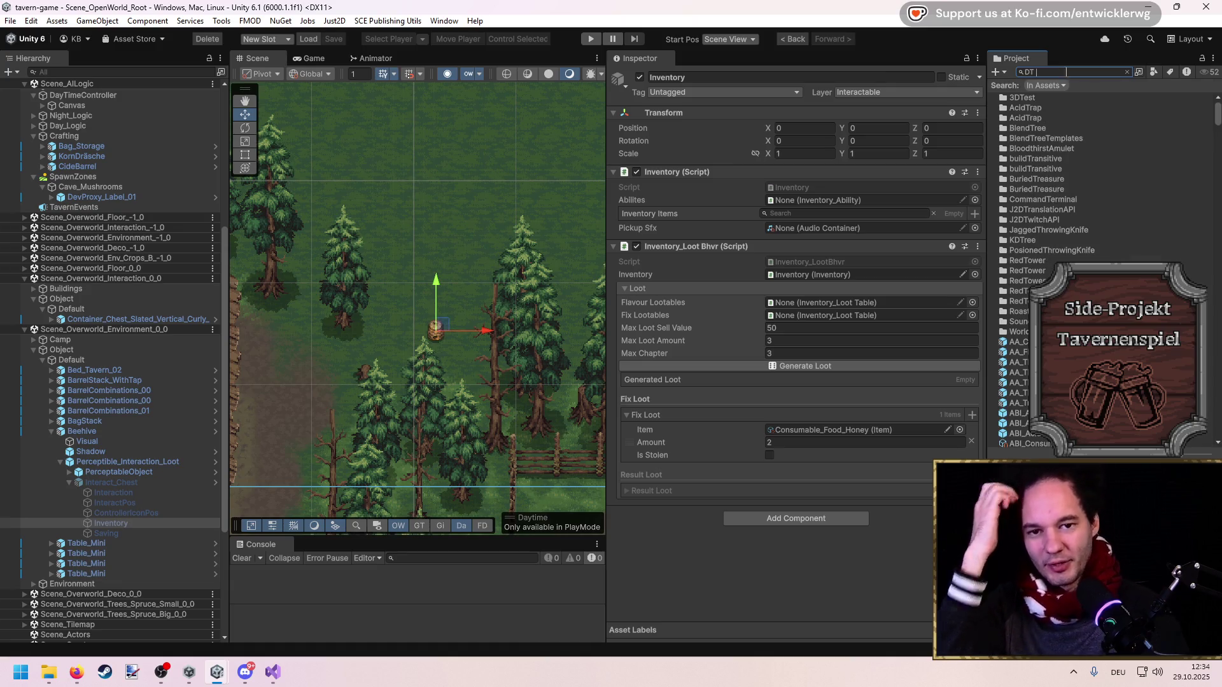
pyautogui.click(707, 563)
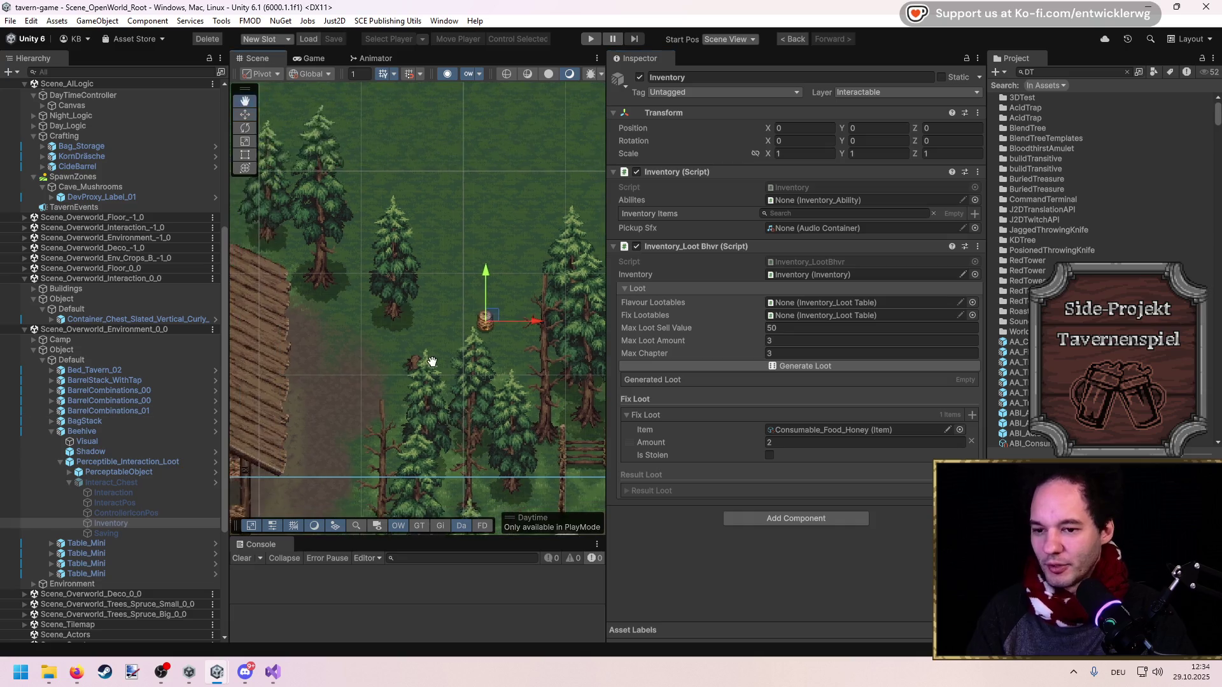
pyautogui.click(280, 672)
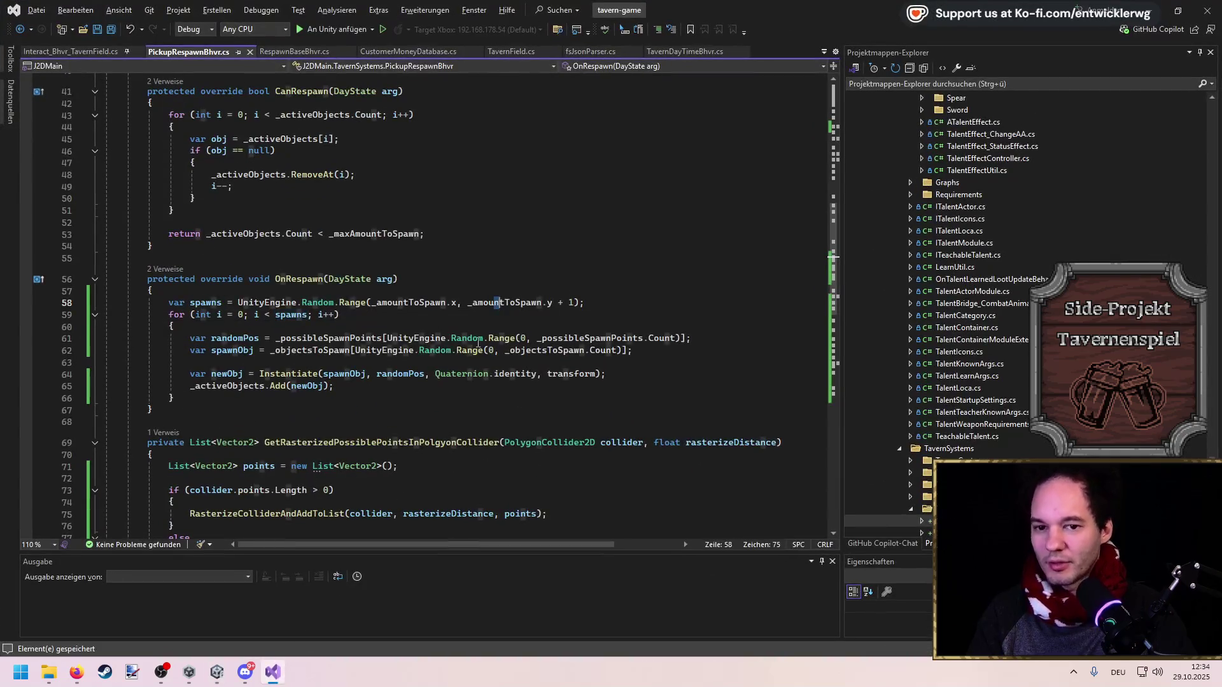
# Close fsJsonParser.cs and return to the PickupRespawnBhvr.cs tab
pyautogui.click(636, 52)
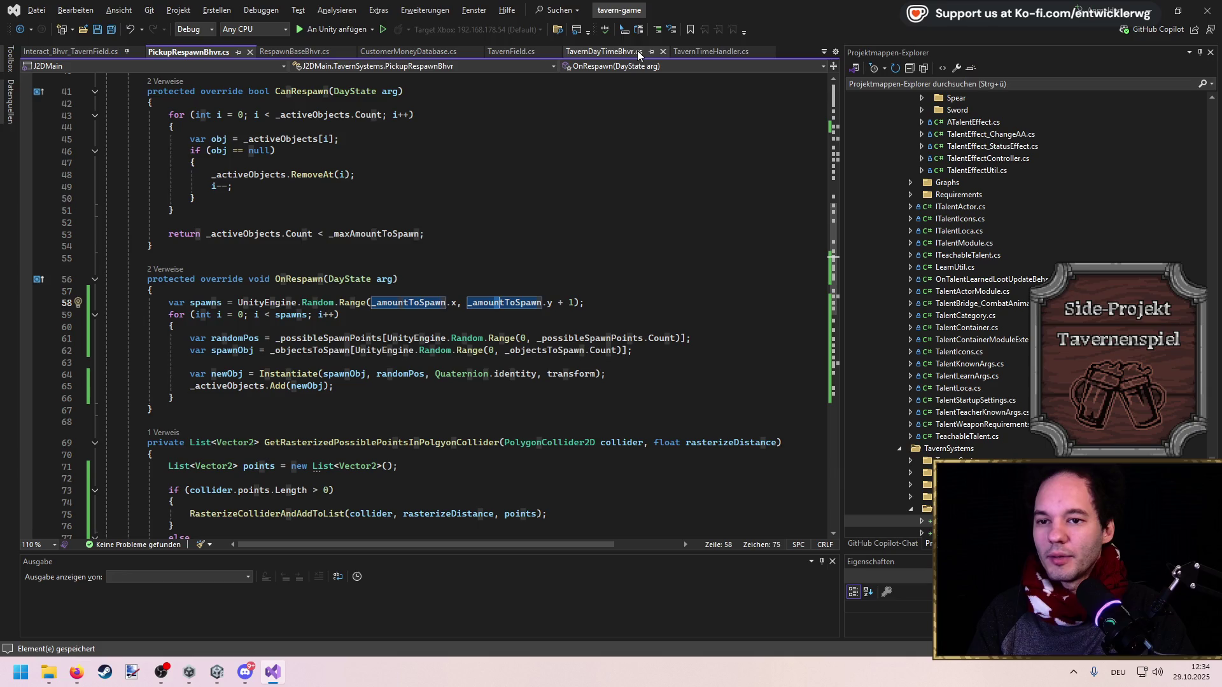
pyautogui.click(587, 51)
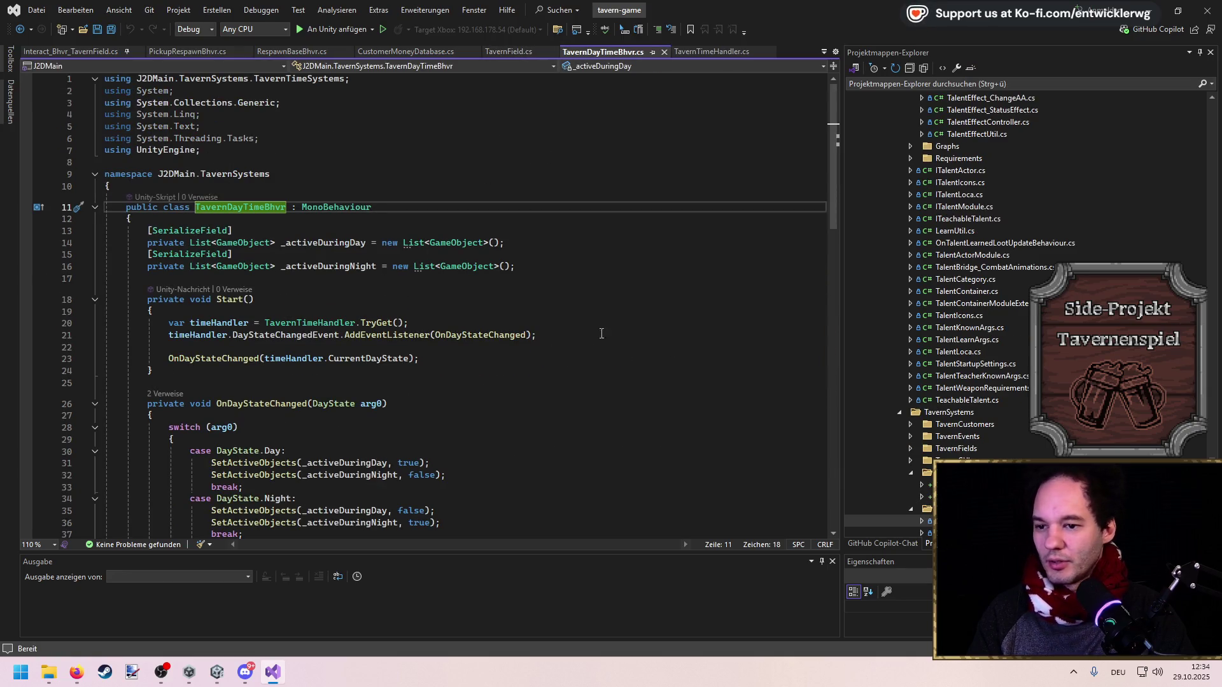
pyautogui.click(208, 54)
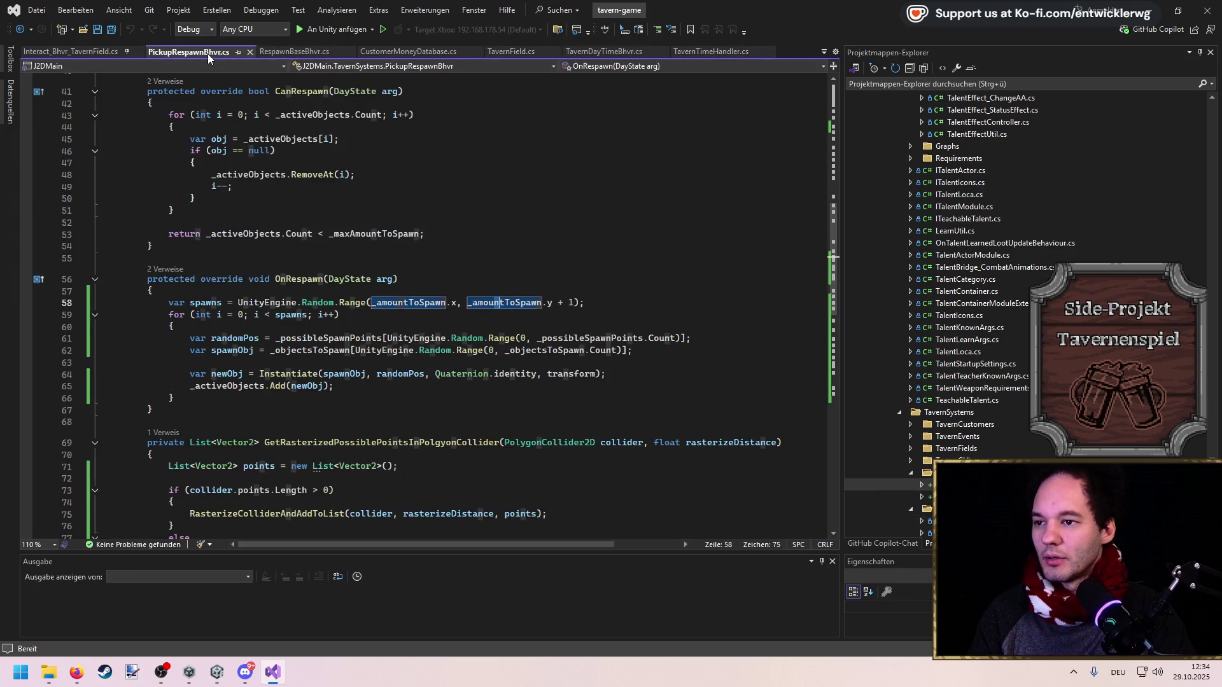
pyautogui.scroll(-4, 959, 344)
# Duplicate PickupRespawnBhvr.cs in TavernRespawnSystems and start renaming the copy
pyautogui.click(959, 339)
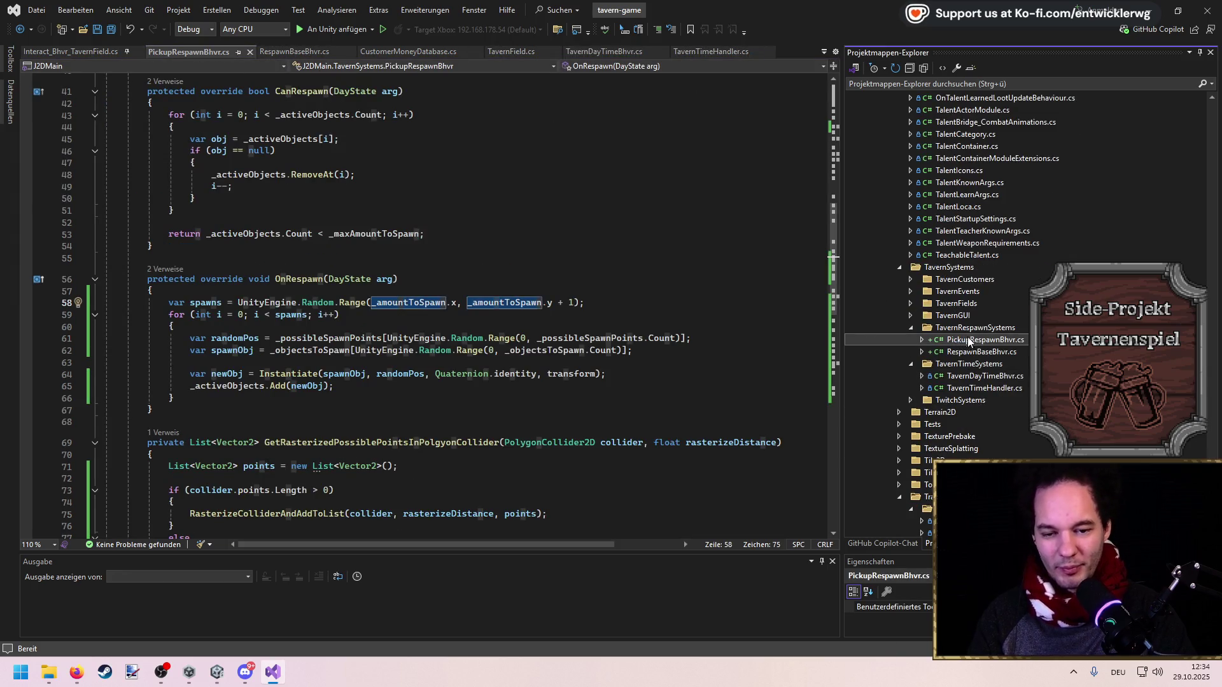
pyautogui.hotkey('ctrl', 'c')
pyautogui.hotkey('ctrl', 'v')
pyautogui.press('F2')
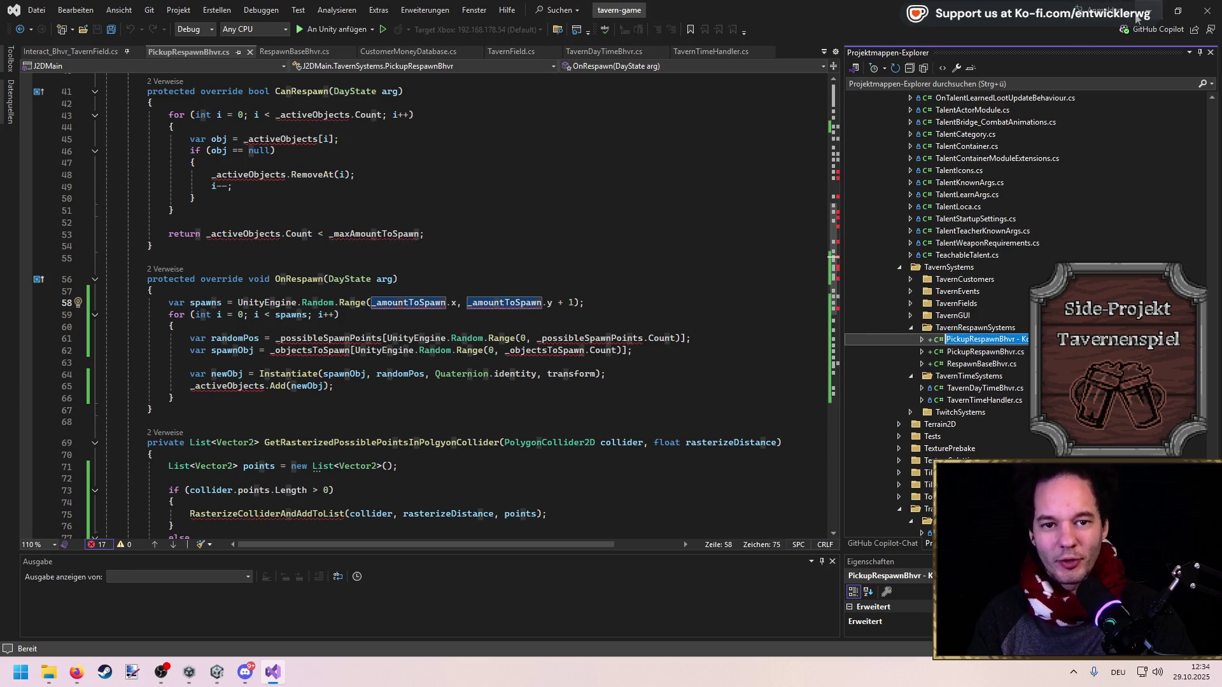
pyautogui.click(1138, 18)
pyautogui.click(443, 20)
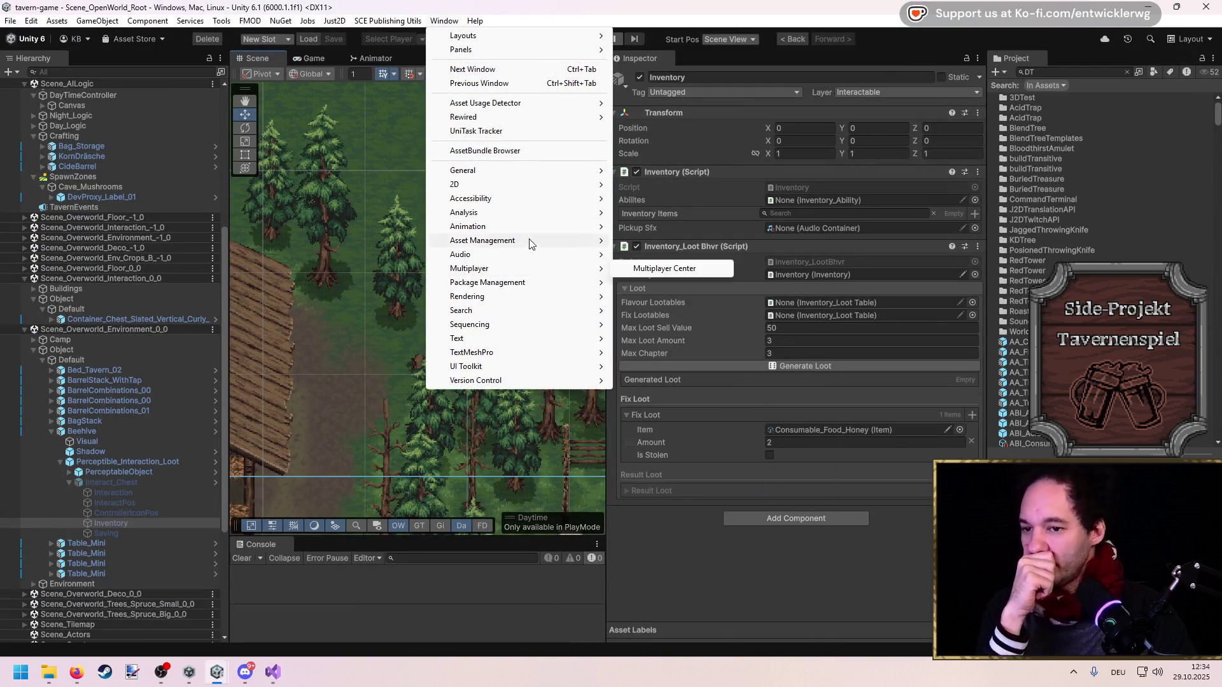
# Open Window > Analysis > Editor Iteration Profiler and place it over the Inspector
pyautogui.moveTo(509, 212)
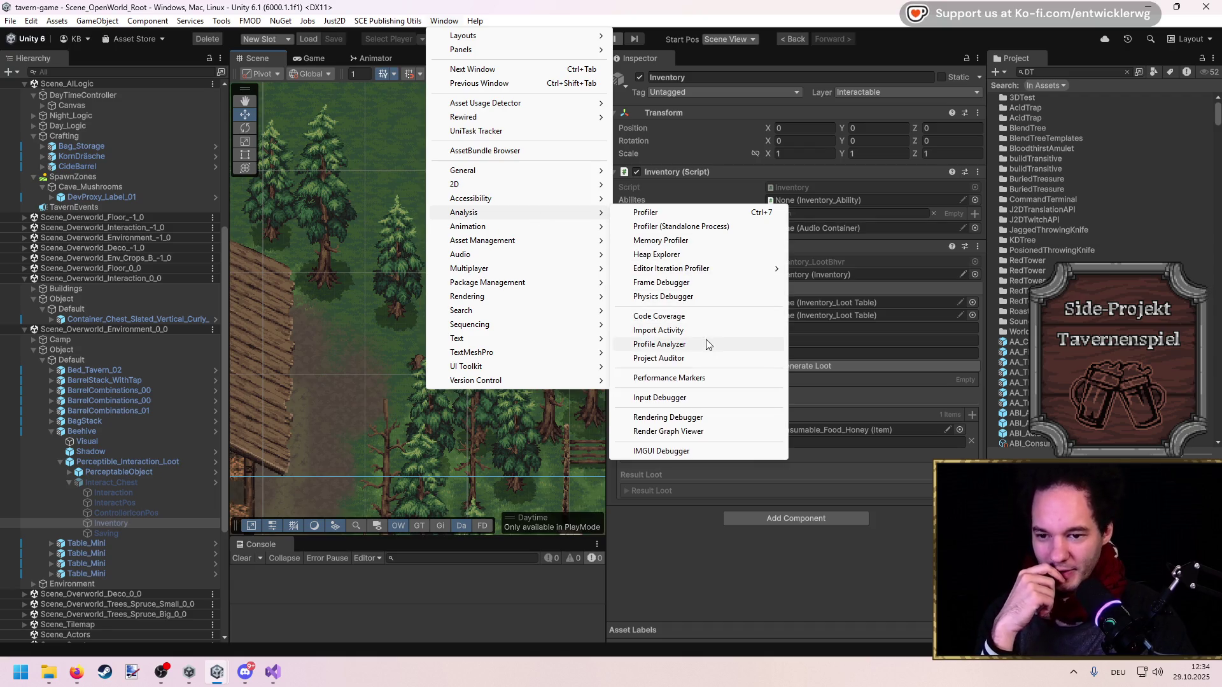
pyautogui.press('Escape')
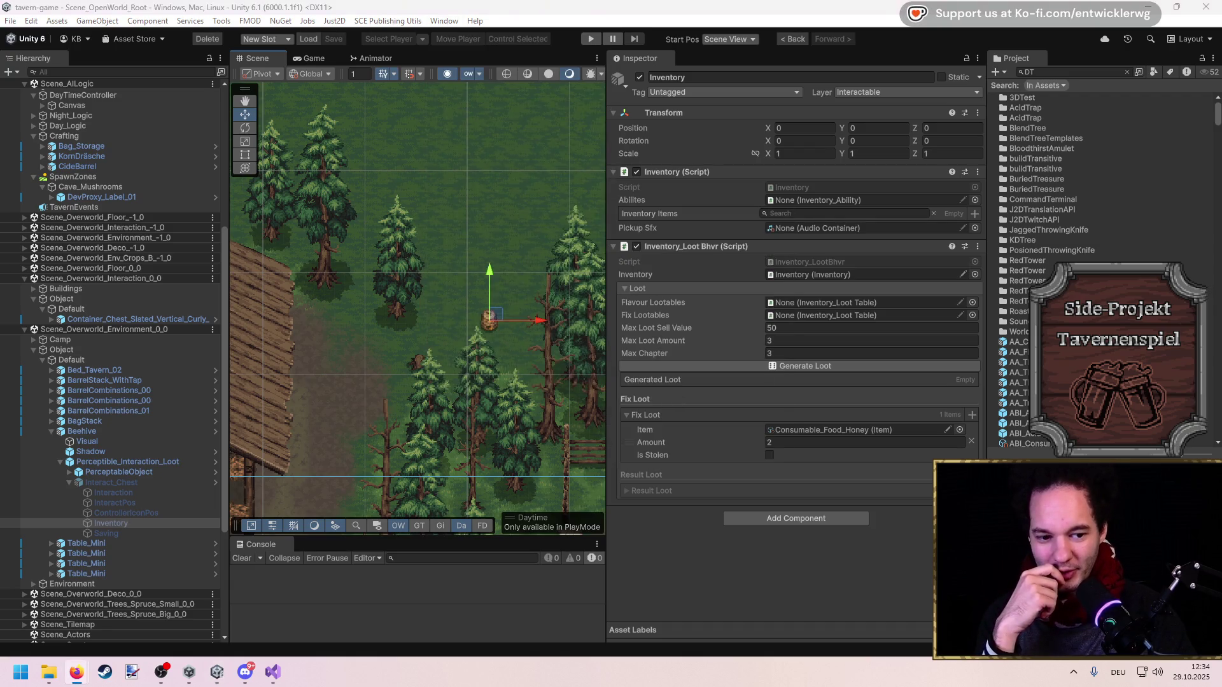
pyautogui.click(444, 20)
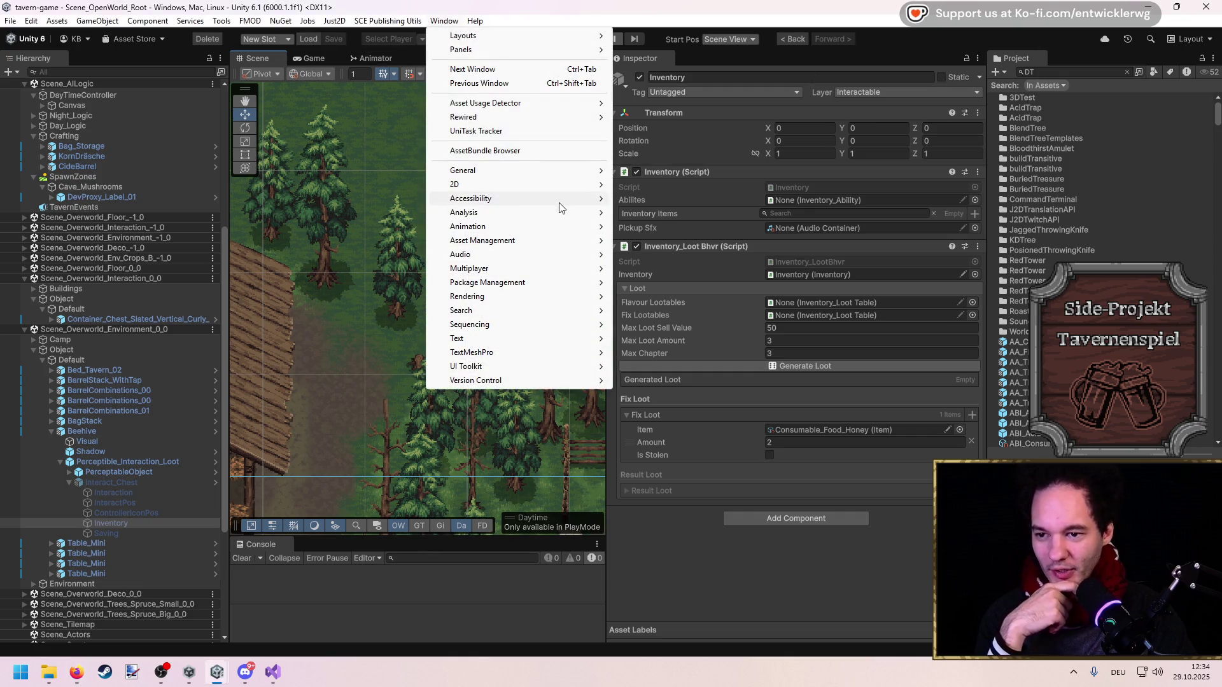
pyautogui.moveTo(562, 211)
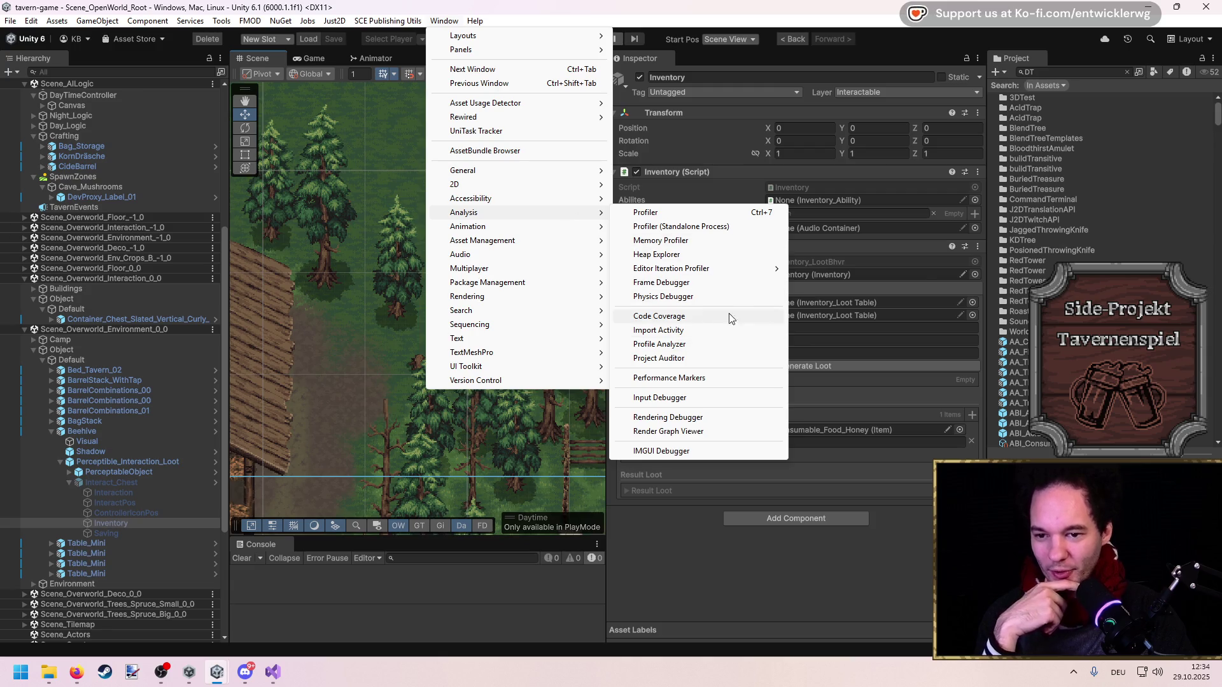
pyautogui.moveTo(722, 271)
pyautogui.click(851, 270)
pyautogui.moveTo(972, 238); pyautogui.dragTo(685, 201)
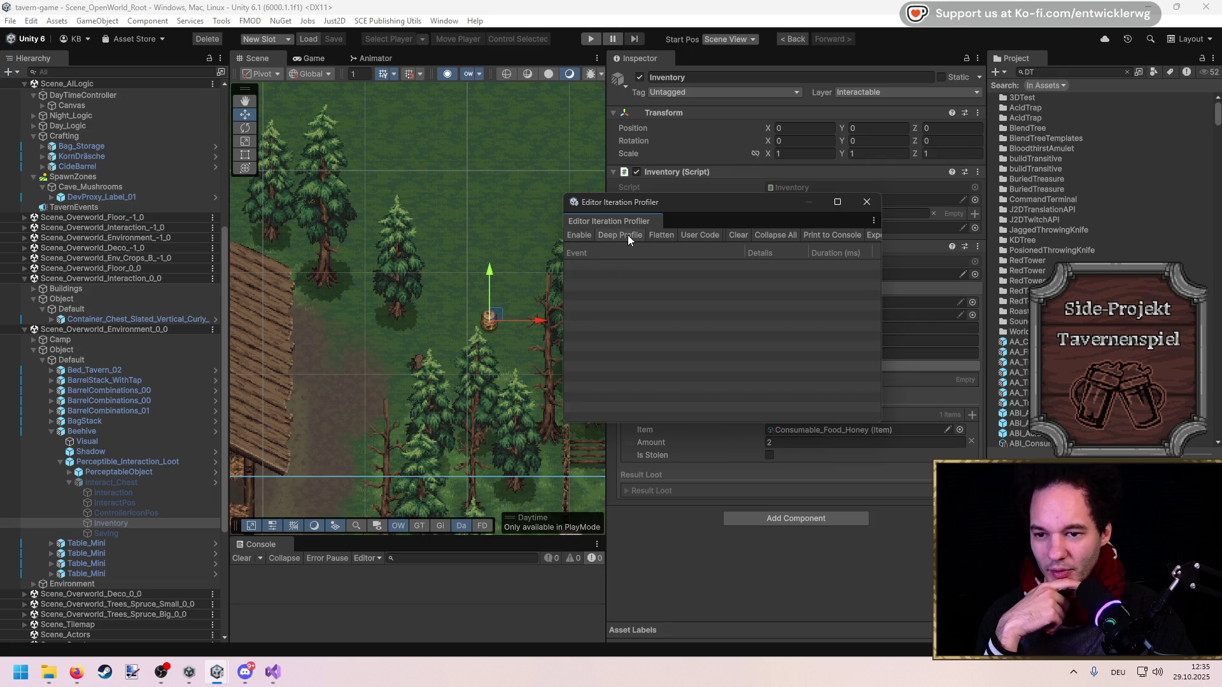
pyautogui.click(275, 679)
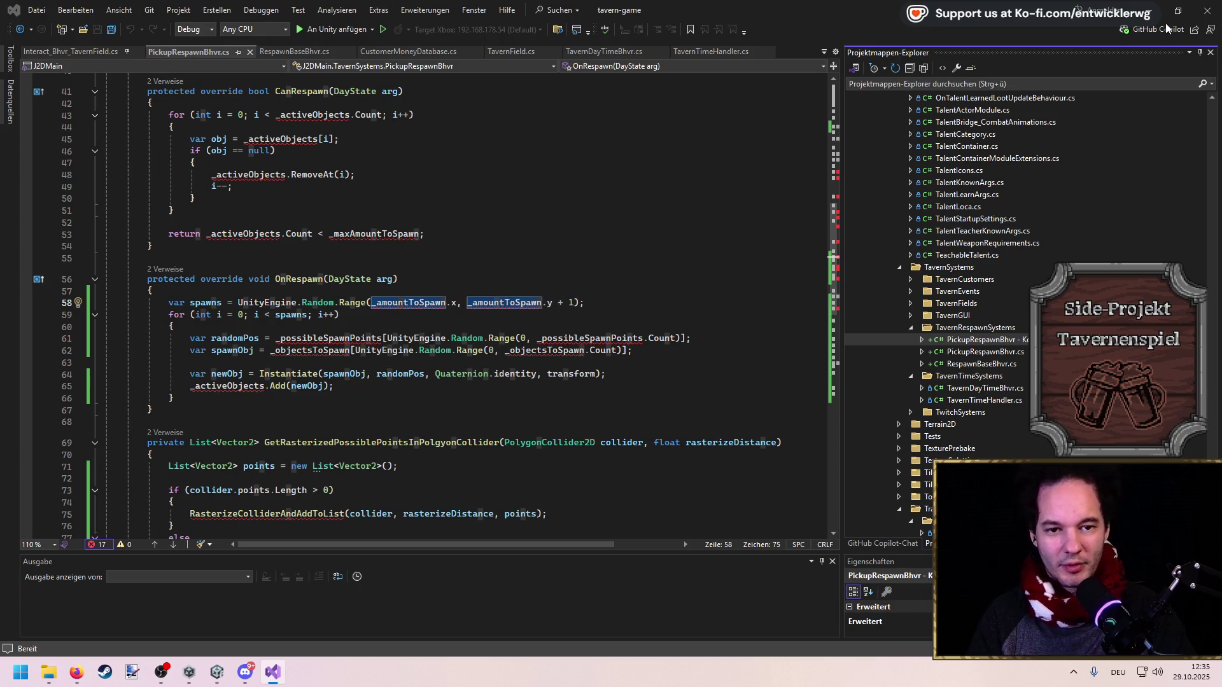
pyautogui.hotkey('alt', 'Tab')
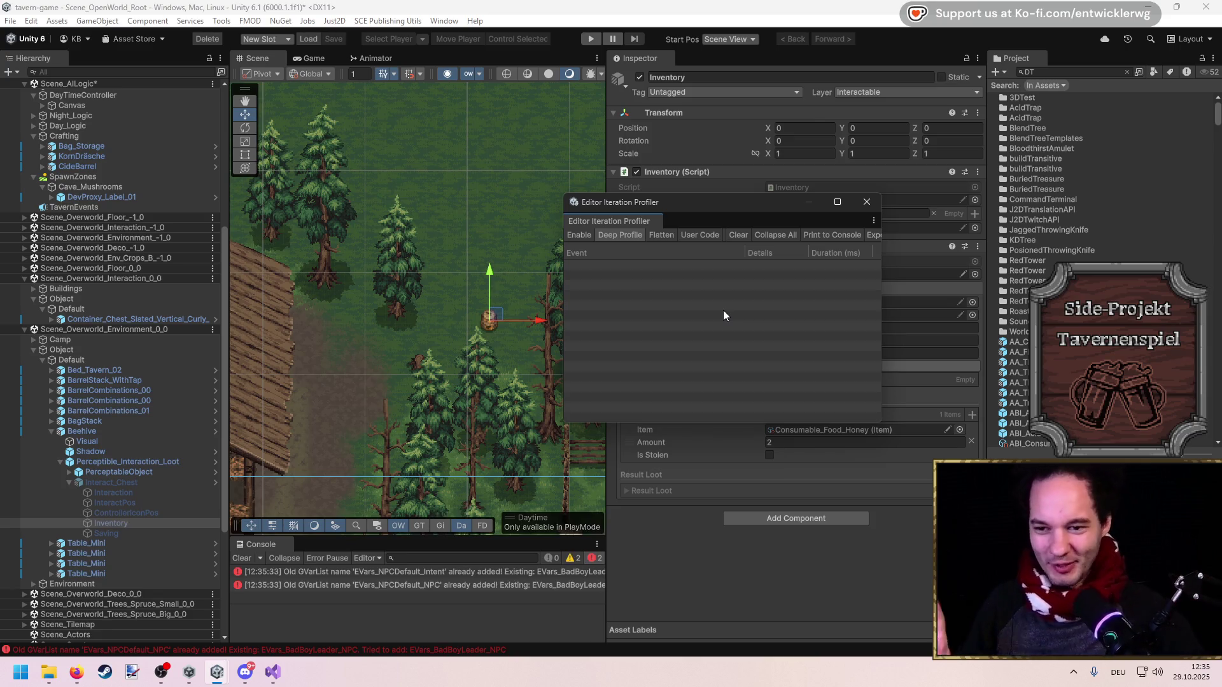
# Reposition the floating Editor Iteration Profiler and enlarge it wider and taller
pyautogui.moveTo(700, 202)
pyautogui.mouseDown()
pyautogui.moveTo(768, 226)
pyautogui.moveTo(755, 170)
pyautogui.mouseUp()
pyautogui.moveTo(927, 395); pyautogui.dragTo(984, 403)
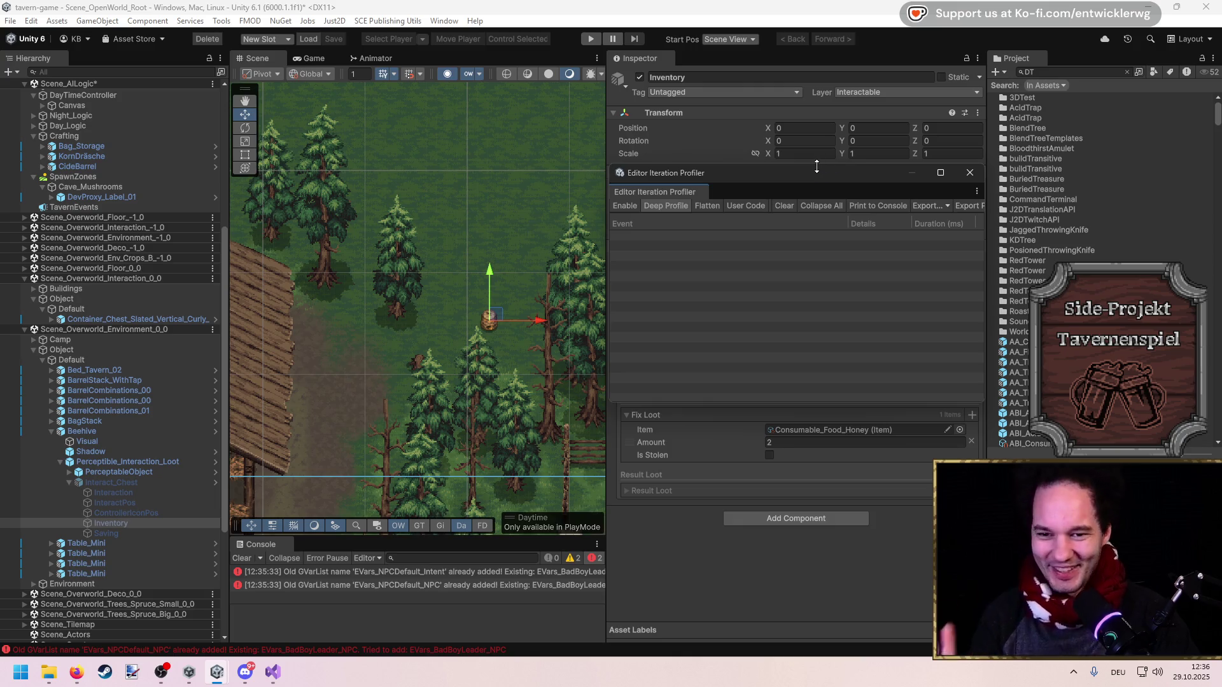
pyautogui.moveTo(816, 165)
pyautogui.mouseDown()
pyautogui.moveTo(815, 152)
pyautogui.moveTo(805, 164)
pyautogui.mouseUp()
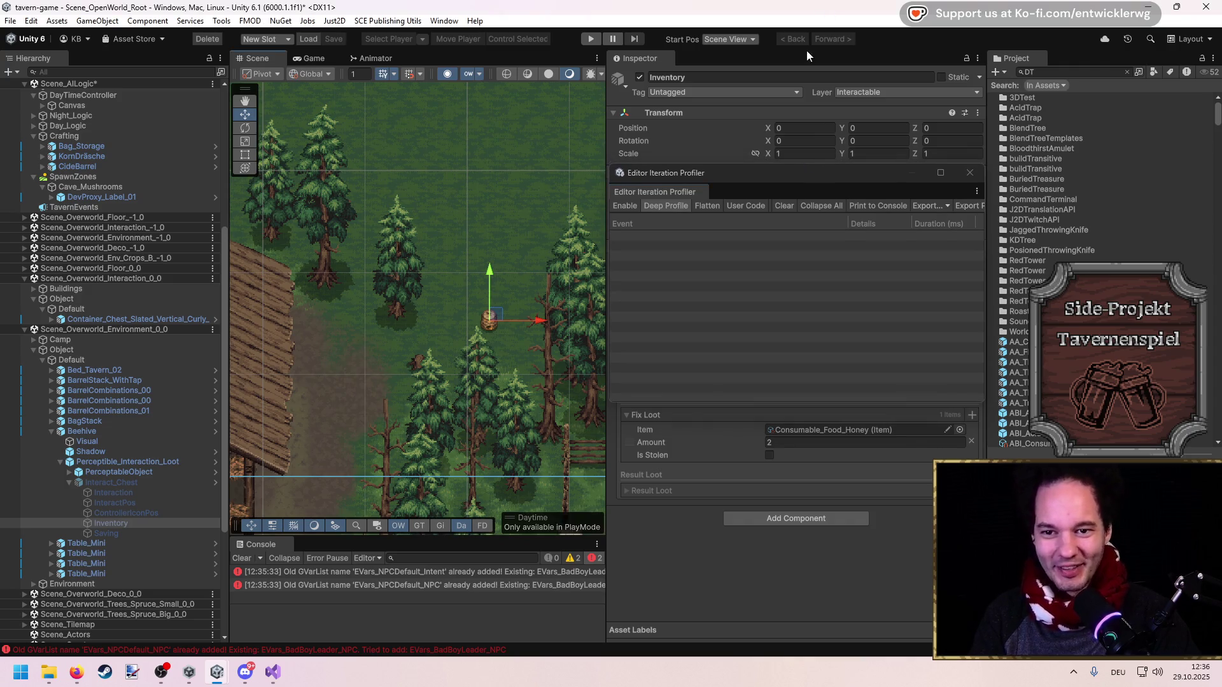
# Save the scene, clear the Console messages, and return to Visual Studio
pyautogui.hotkey('ctrl', 's')
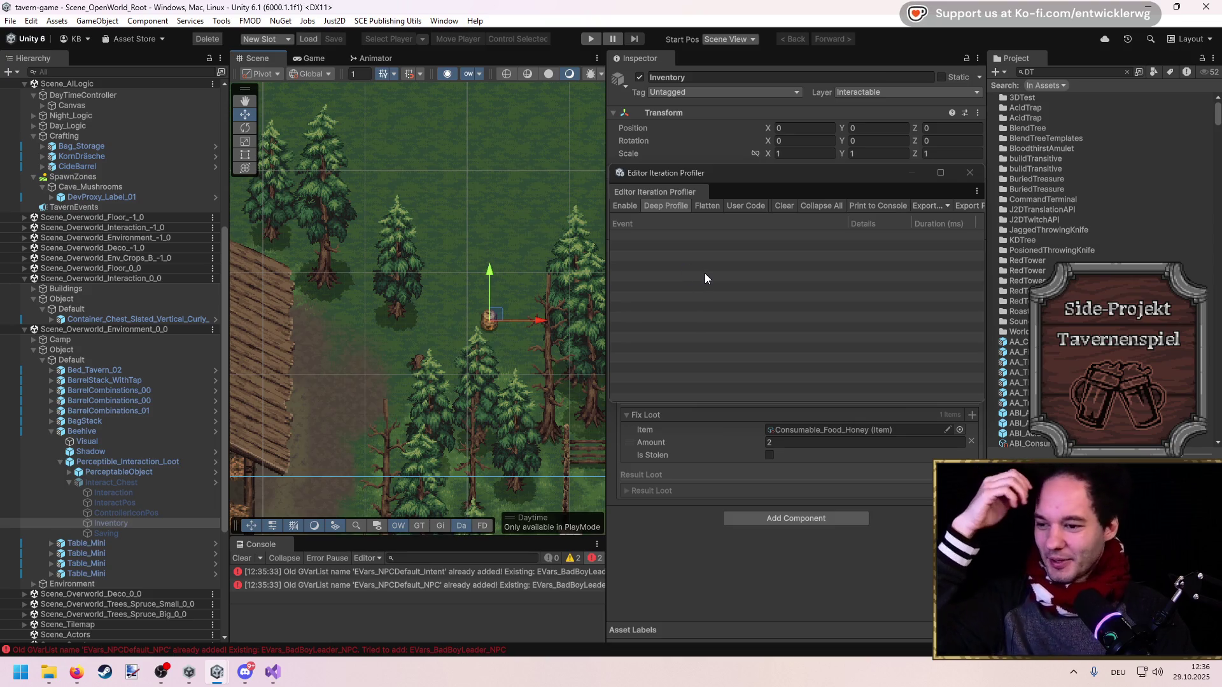
pyautogui.click(242, 559)
pyautogui.moveTo(278, 680)
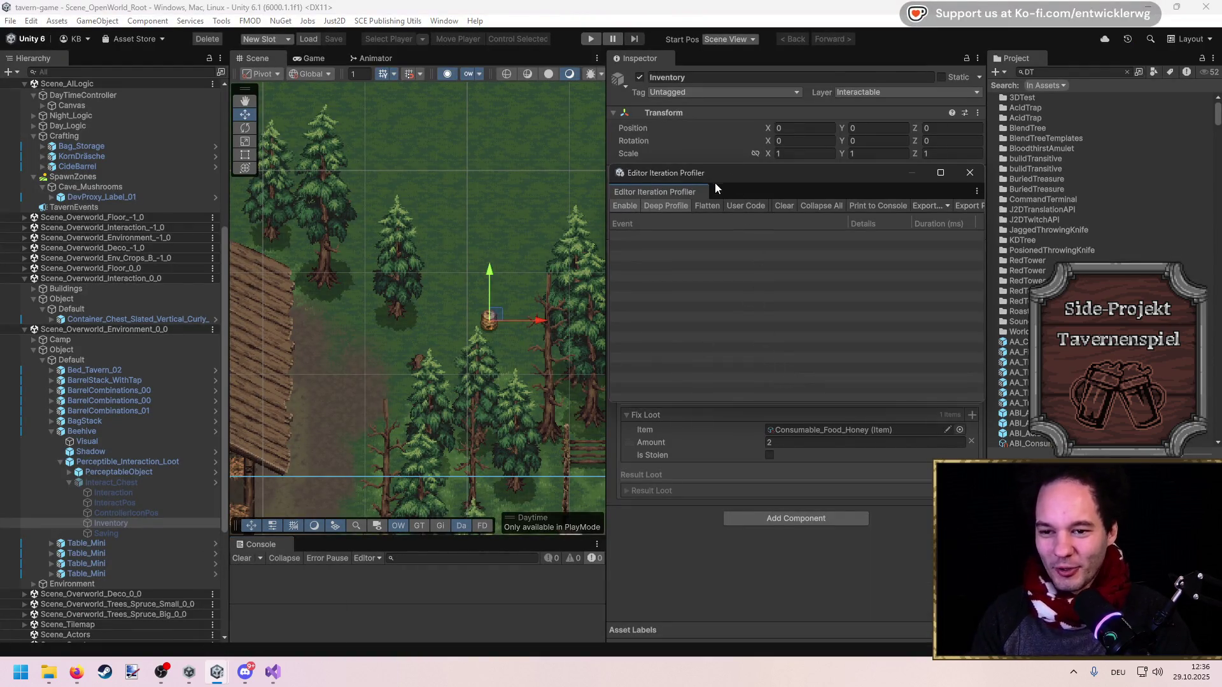
pyautogui.hotkey('alt', 'Tab')
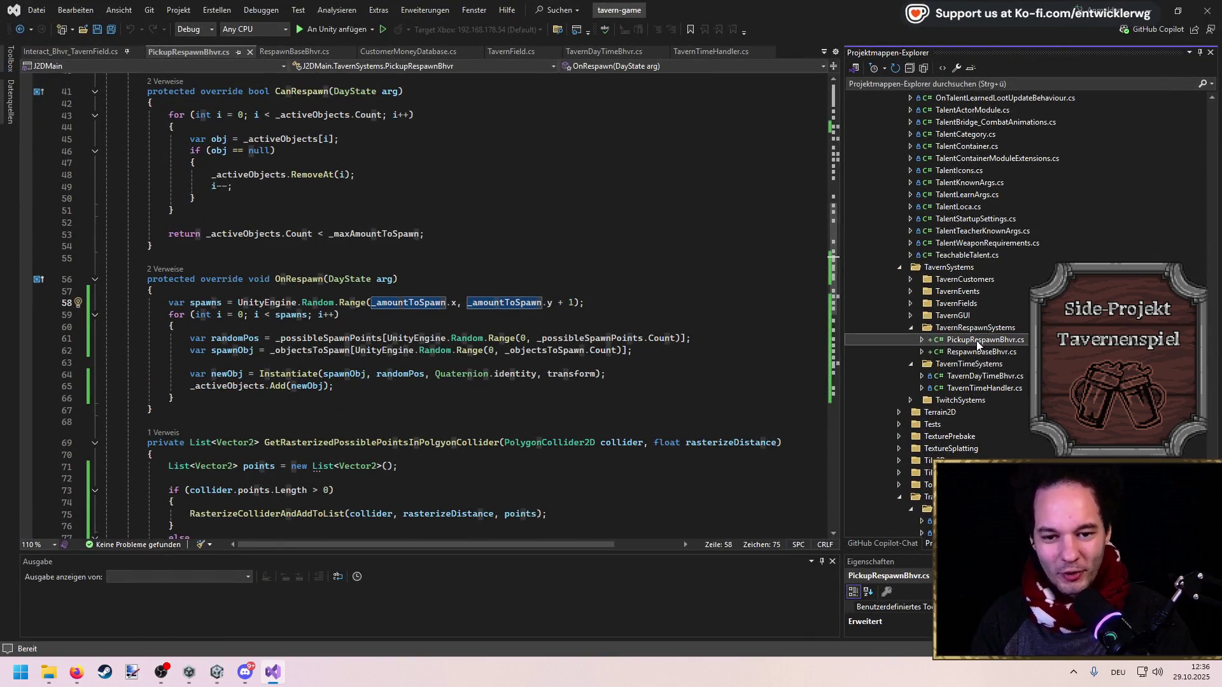
# Copy PickupRespawnBhvr.cs in TavernRespawnSystems, rename the copy InventorySpawnBhvr.cs, and open it
pyautogui.hotkey('ctrl', 'c')
pyautogui.hotkey('ctrl', 'v')
pyautogui.press('F2')
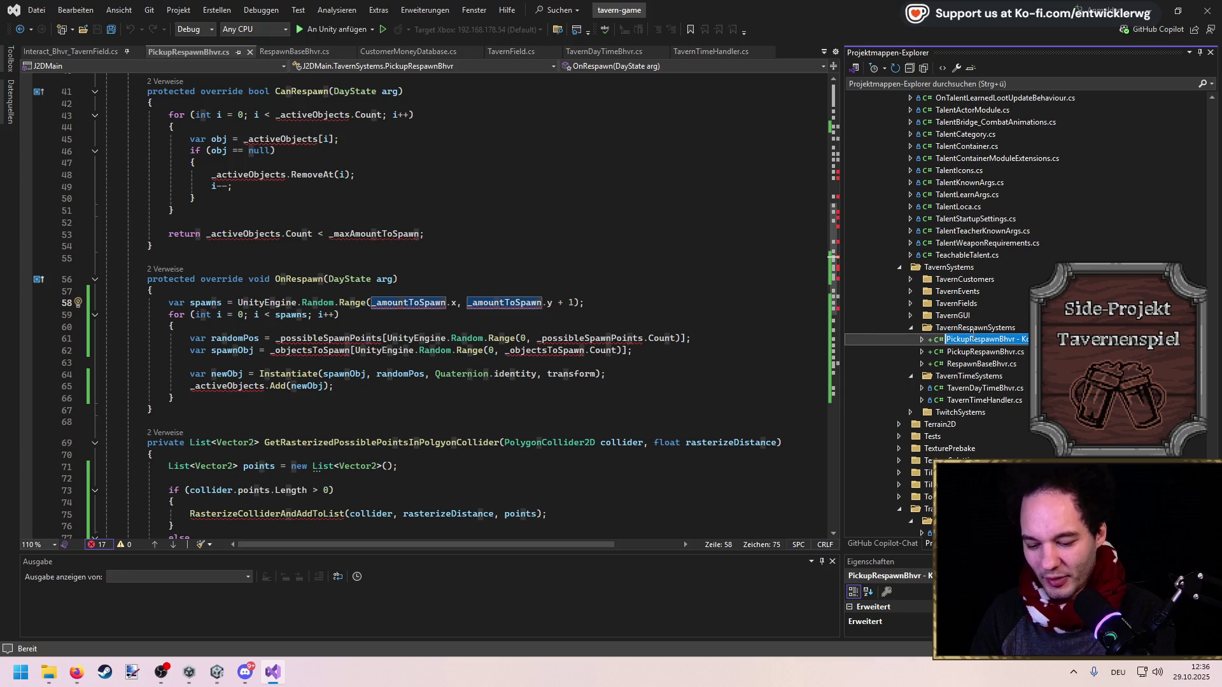
pyautogui.write('InventorySpawnBhvr.cs')
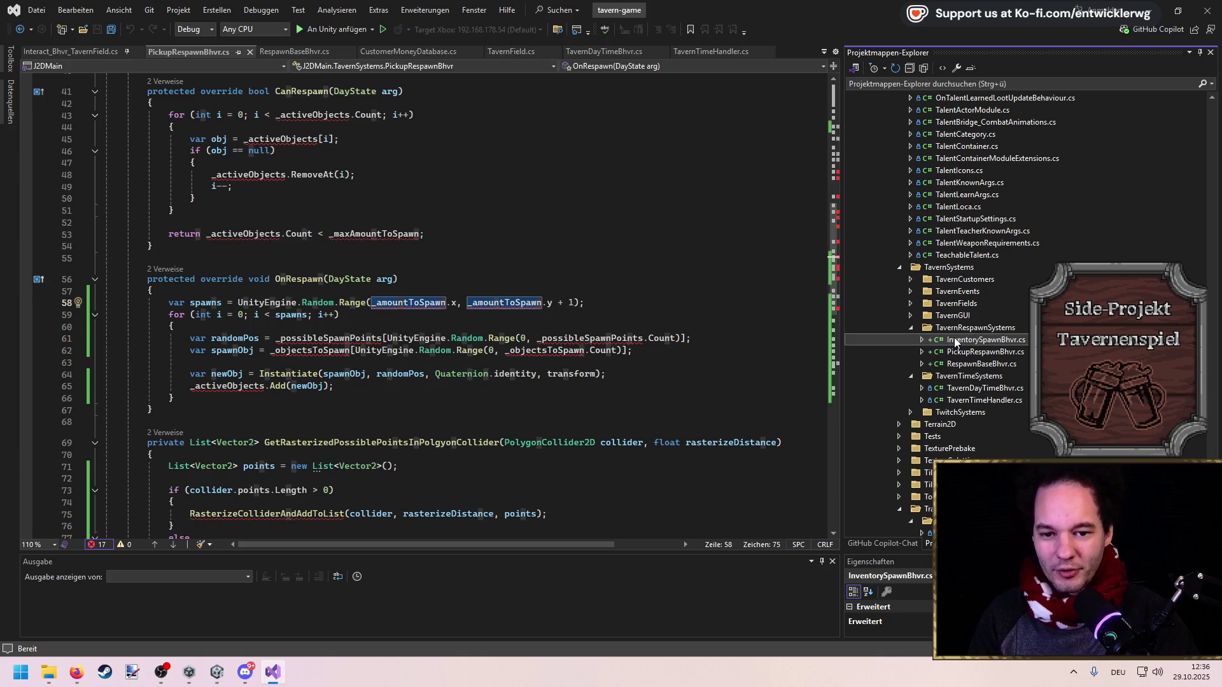
pyautogui.doubleClick(954, 343)
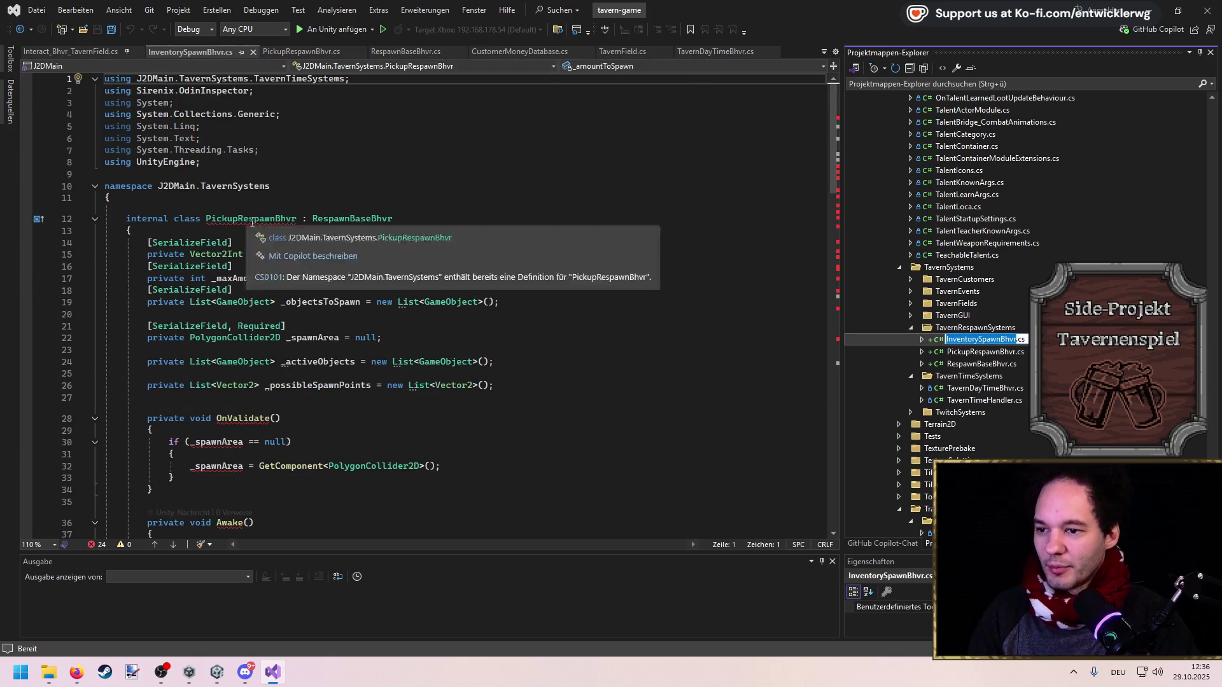
# Apply the InventorySpawnBhvr class name and switch to Unity so it recompiles
pyautogui.hotkey('alt', 'Tab')
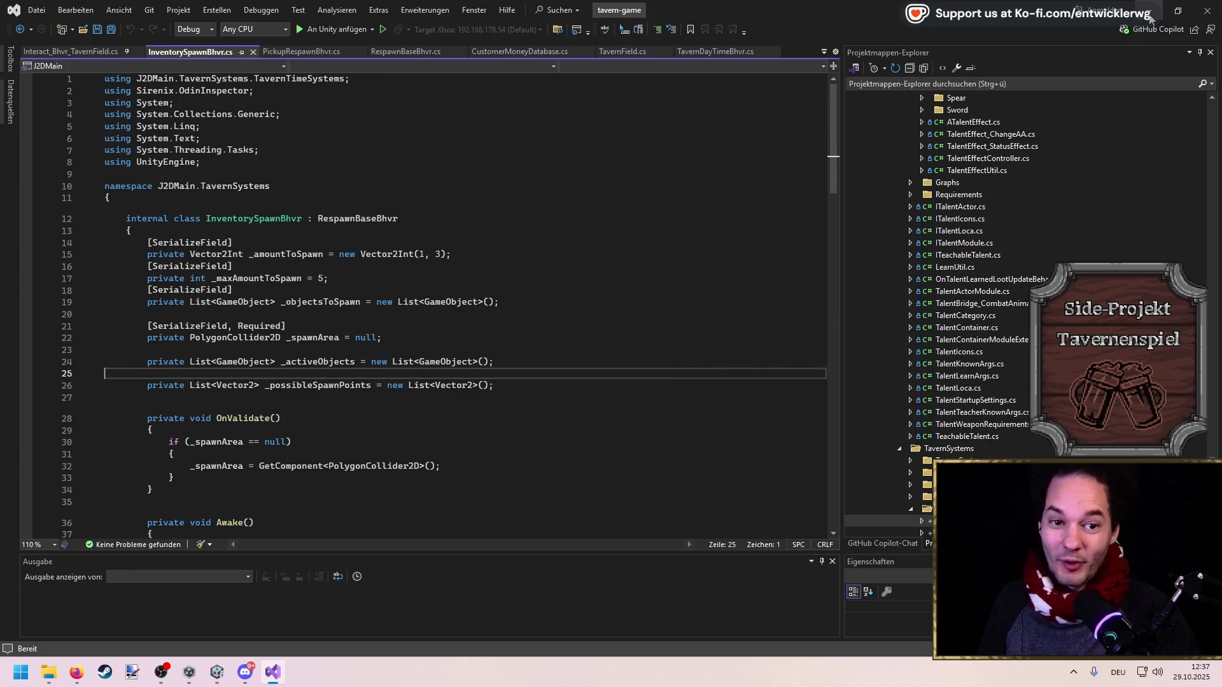
pyautogui.hotkey('alt', 'Tab')
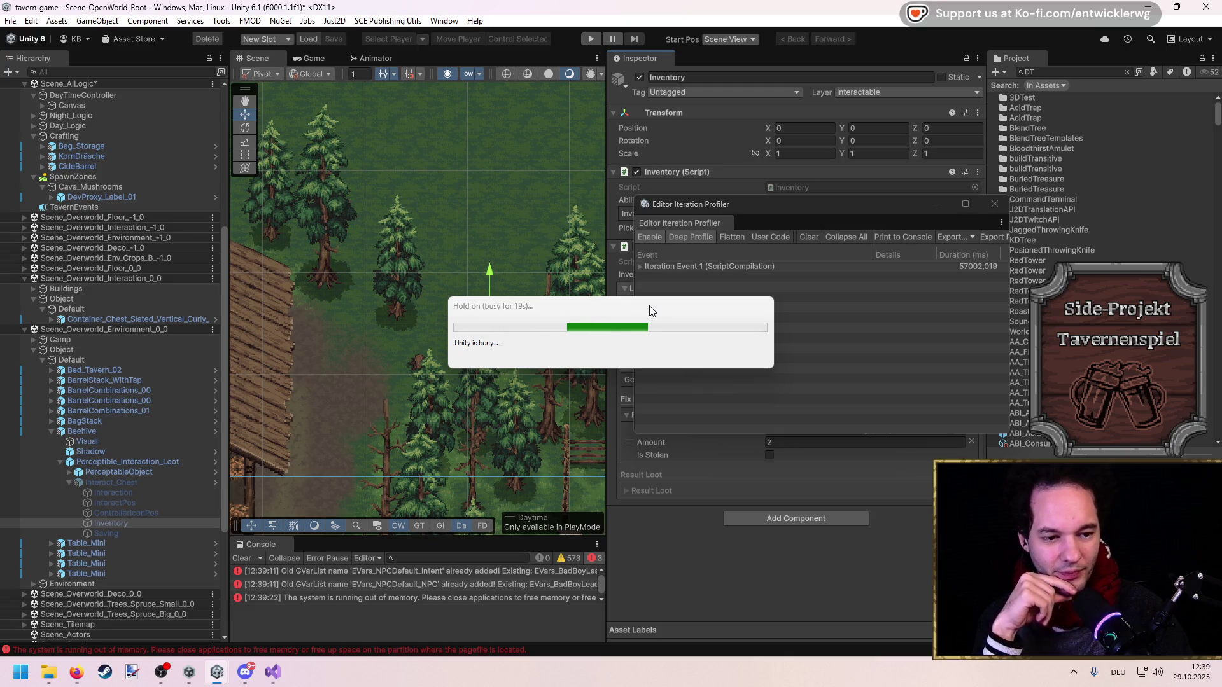
pyautogui.moveTo(650, 311); pyautogui.dragTo(479, 308)
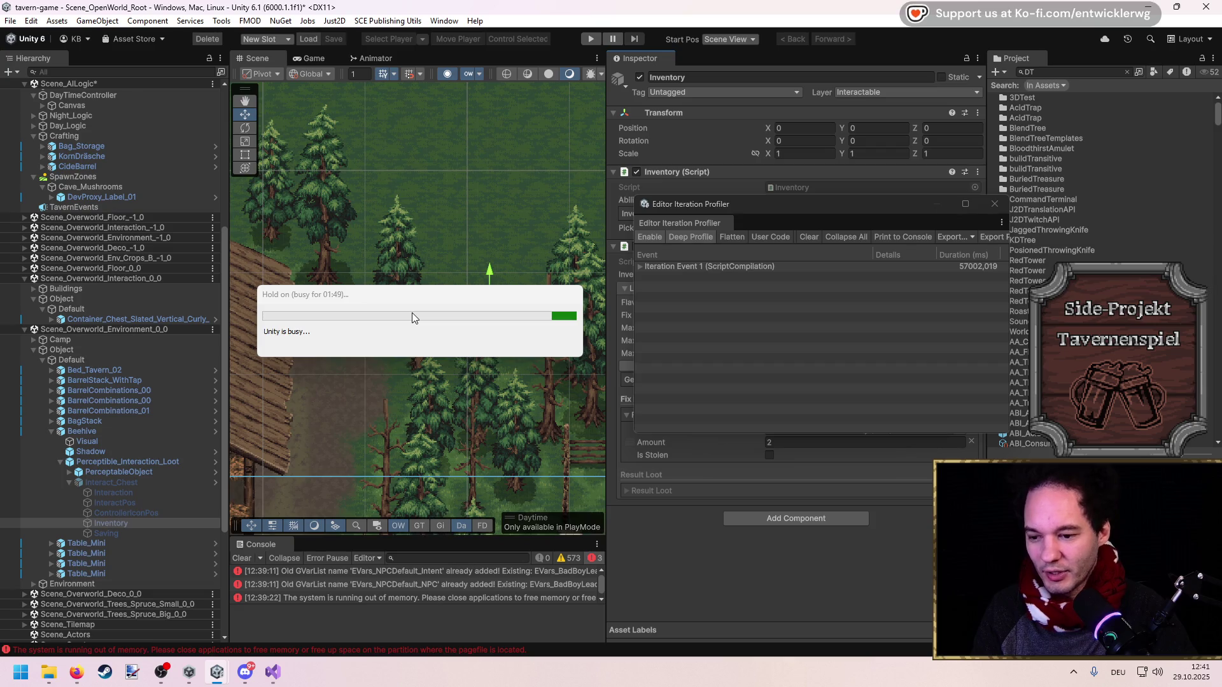
pyautogui.rightClick(705, 665)
# Launch Task Manager and place it at lower left beside Unity, showing Unity's ~53 GB memory use
pyautogui.click(721, 620)
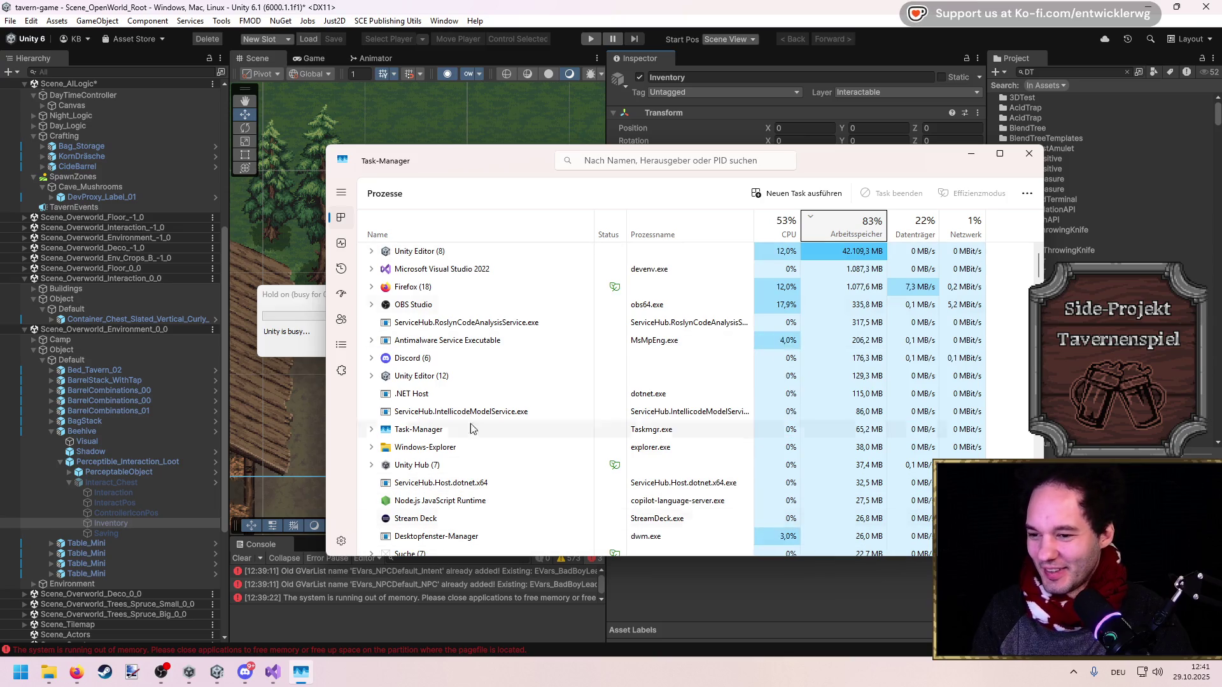
pyautogui.moveTo(565, 160)
pyautogui.mouseDown()
pyautogui.moveTo(710, 478)
pyautogui.moveTo(391, 485)
pyautogui.mouseUp()
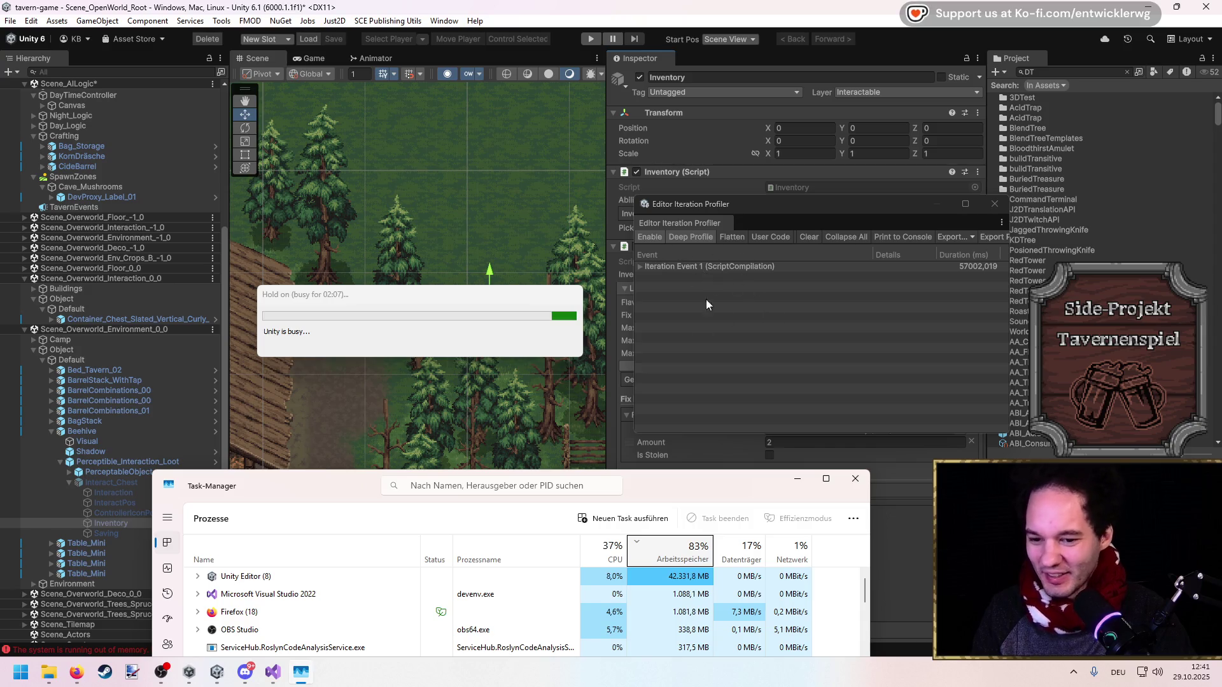
pyautogui.moveTo(601, 471)
pyautogui.mouseDown()
pyautogui.moveTo(601, 191)
pyautogui.moveTo(604, 272)
pyautogui.moveTo(563, 161)
pyautogui.moveTo(567, 96)
pyautogui.mouseUp()
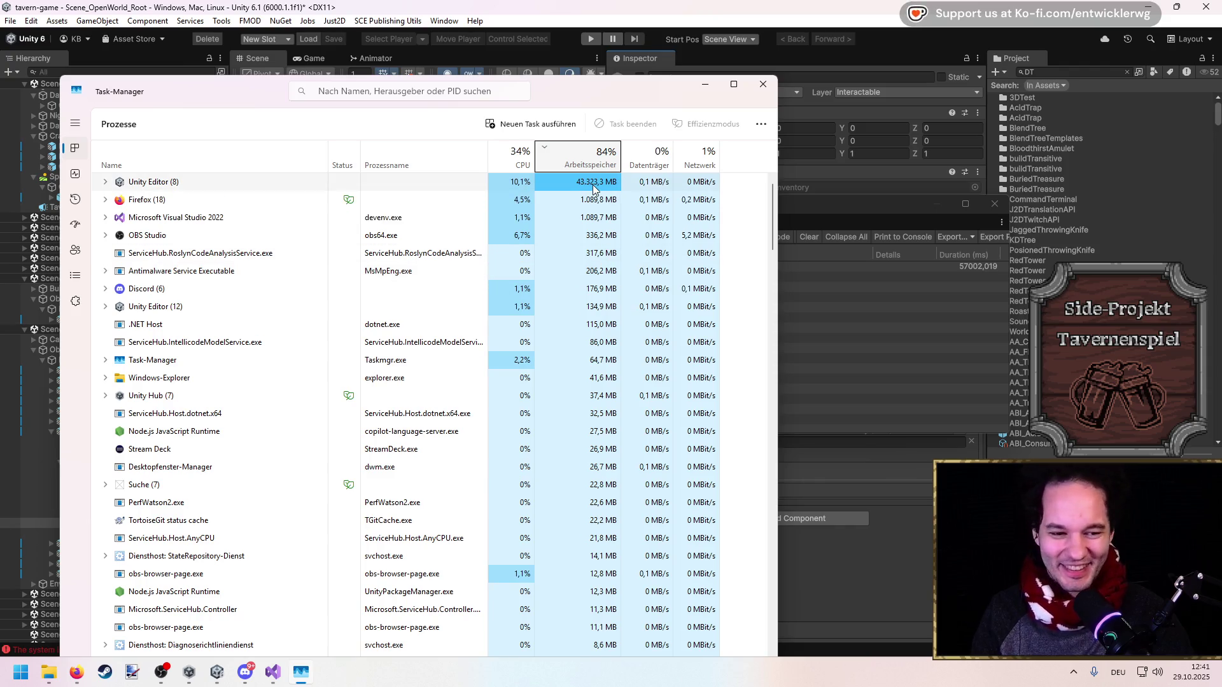
pyautogui.moveTo(578, 77)
pyautogui.mouseDown()
pyautogui.moveTo(577, 491)
pyautogui.moveTo(570, 354)
pyautogui.moveTo(570, 414)
pyautogui.mouseUp()
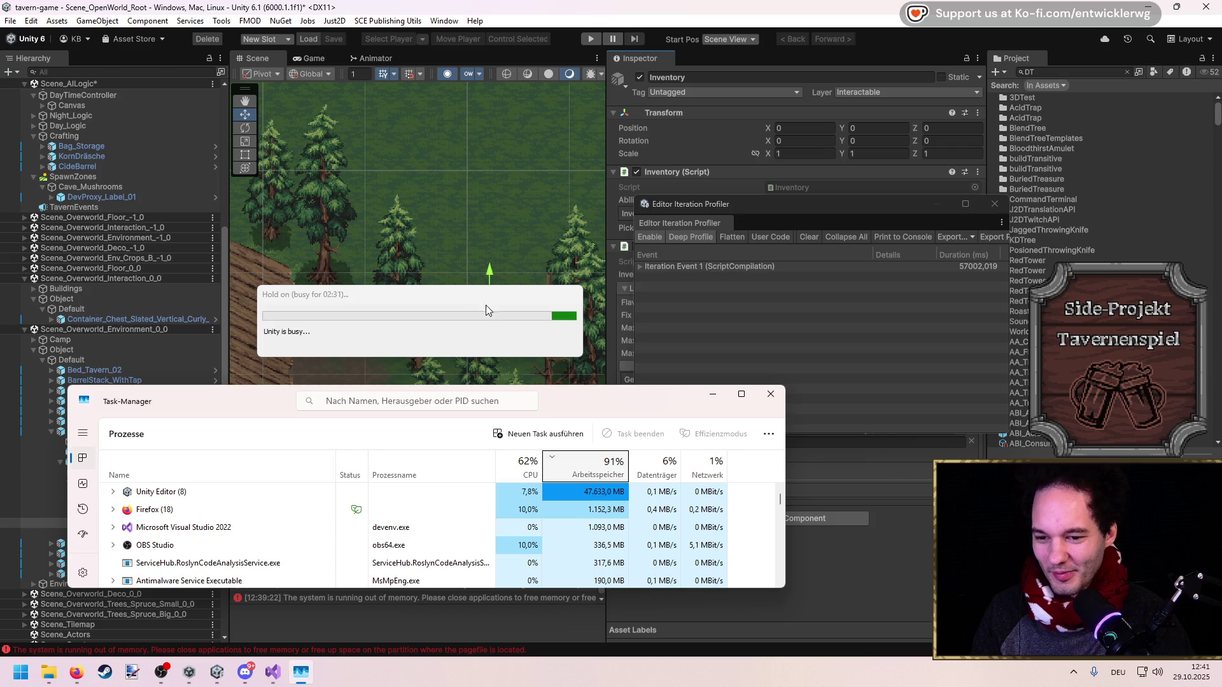
pyautogui.moveTo(580, 387)
pyautogui.mouseDown()
pyautogui.moveTo(580, 364)
pyautogui.moveTo(578, 376)
pyautogui.mouseUp()
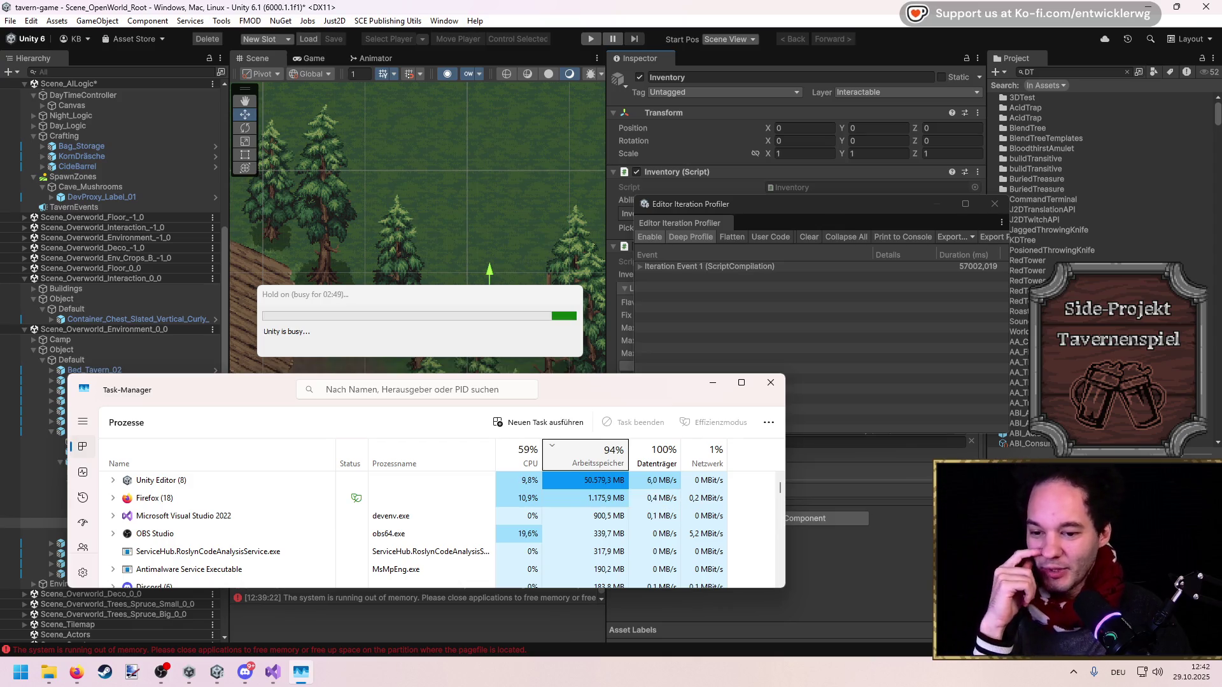
pyautogui.moveTo(788, 446)
pyautogui.mouseDown()
pyautogui.moveTo(856, 448)
pyautogui.moveTo(797, 452)
pyautogui.mouseUp()
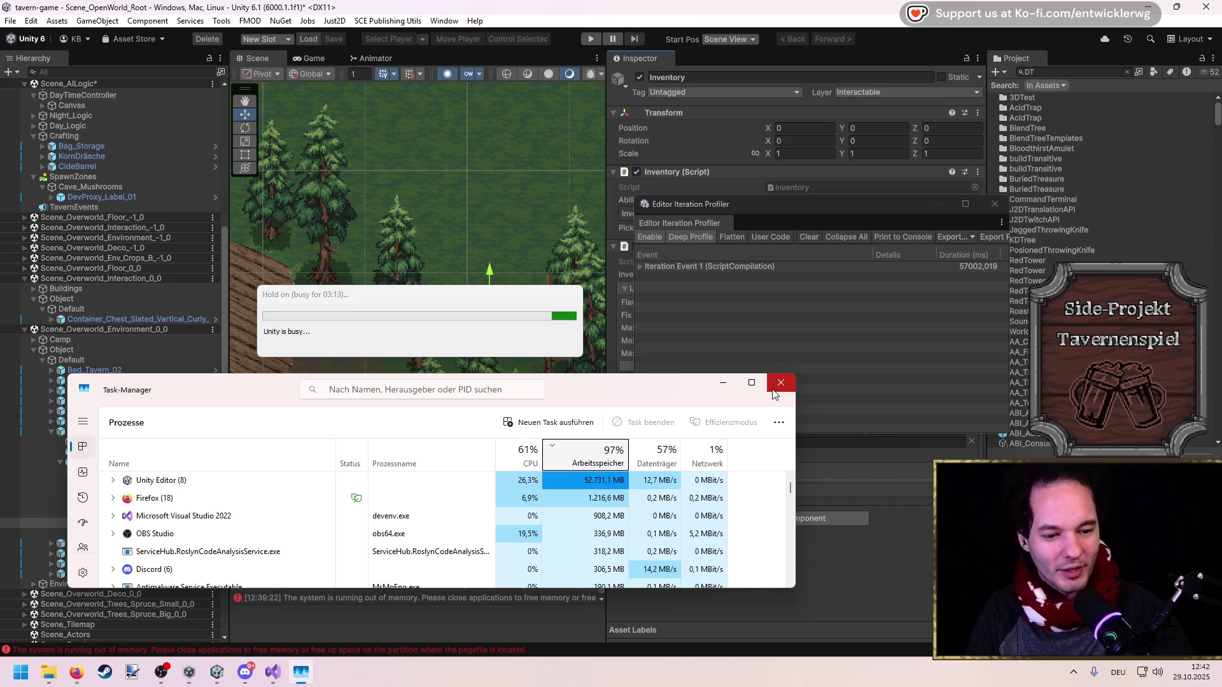
pyautogui.moveTo(656, 386); pyautogui.dragTo(670, 385)
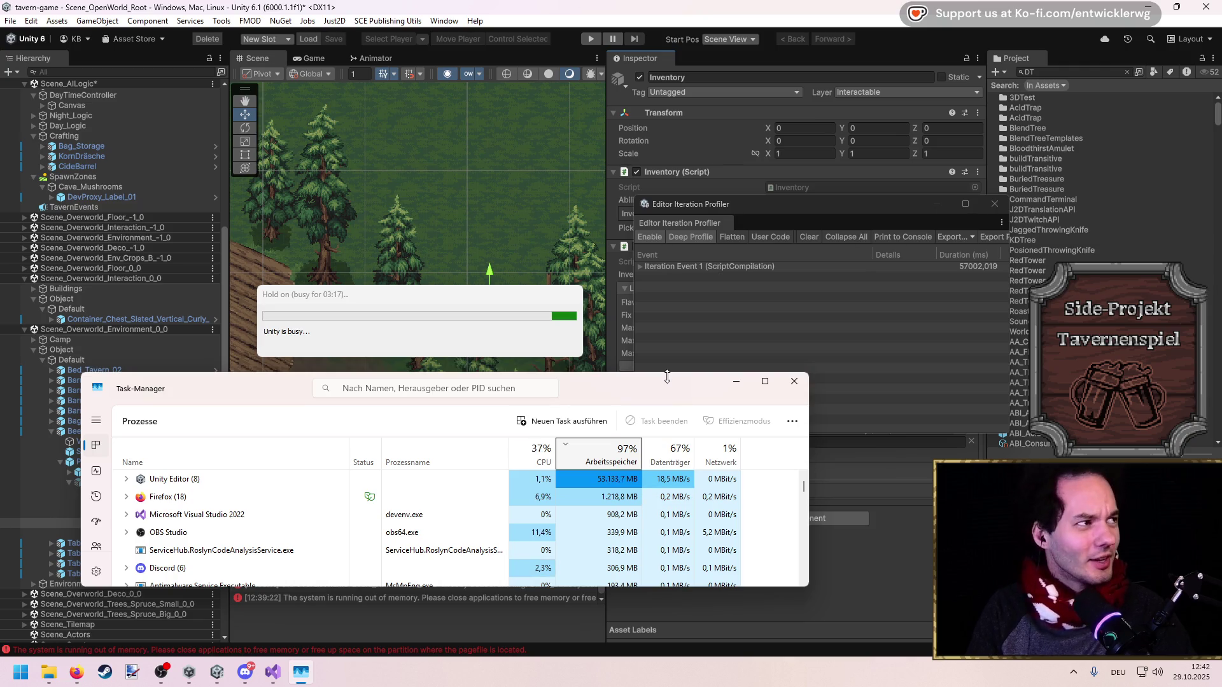
pyautogui.click(1176, 678)
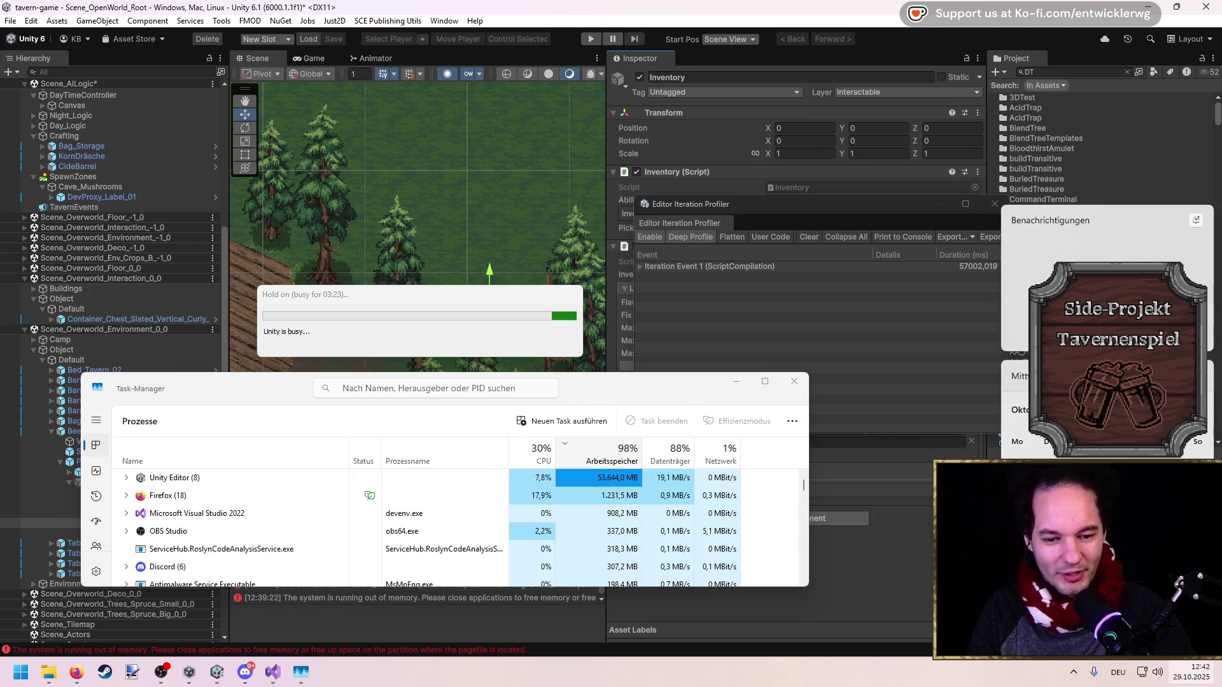
pyautogui.click(299, 463)
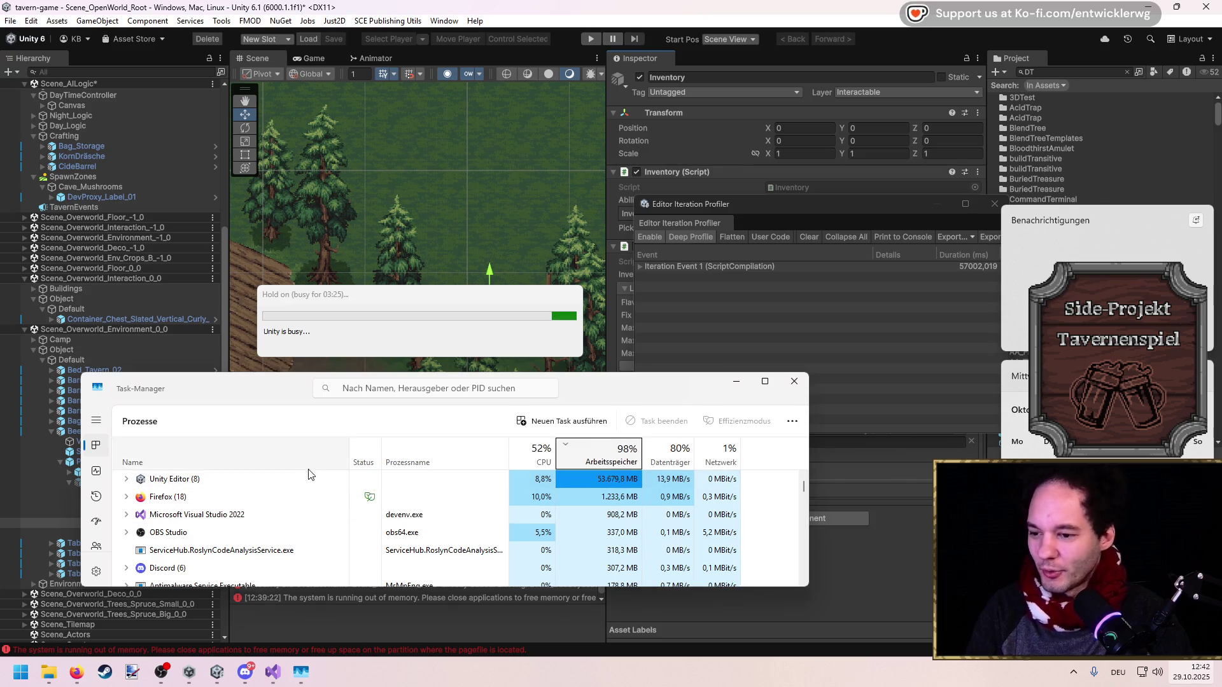
pyautogui.click(603, 464)
pyautogui.click(513, 478)
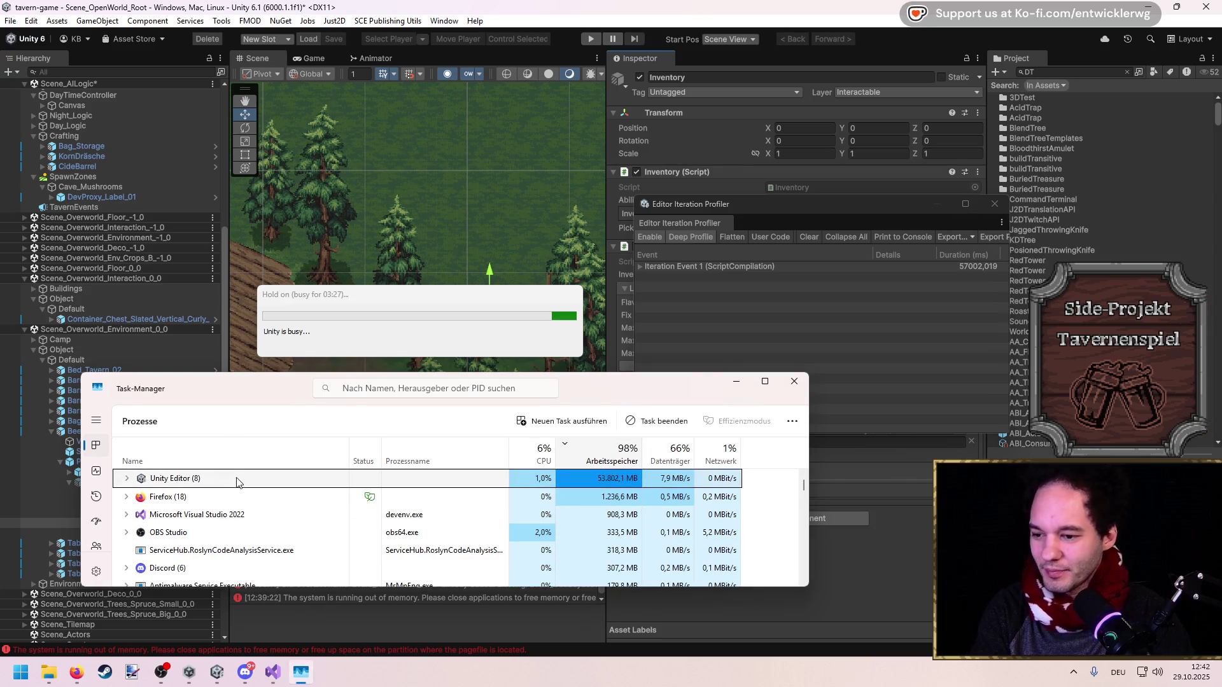